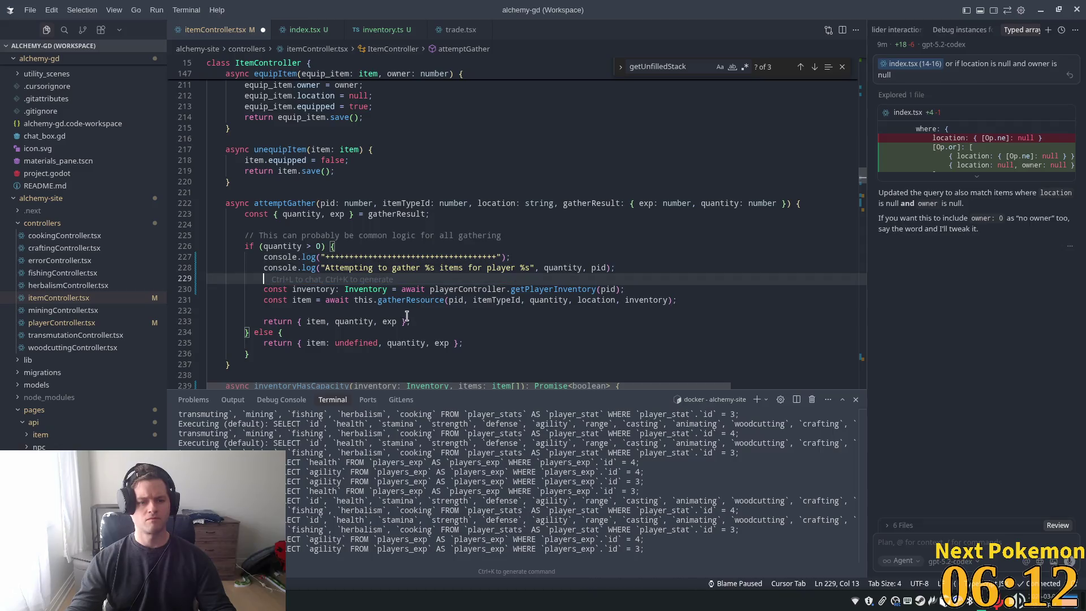
Delete the blank line above the inventory lookup in itemController.tsx
key("ctrl+shift+k")
key("Down")
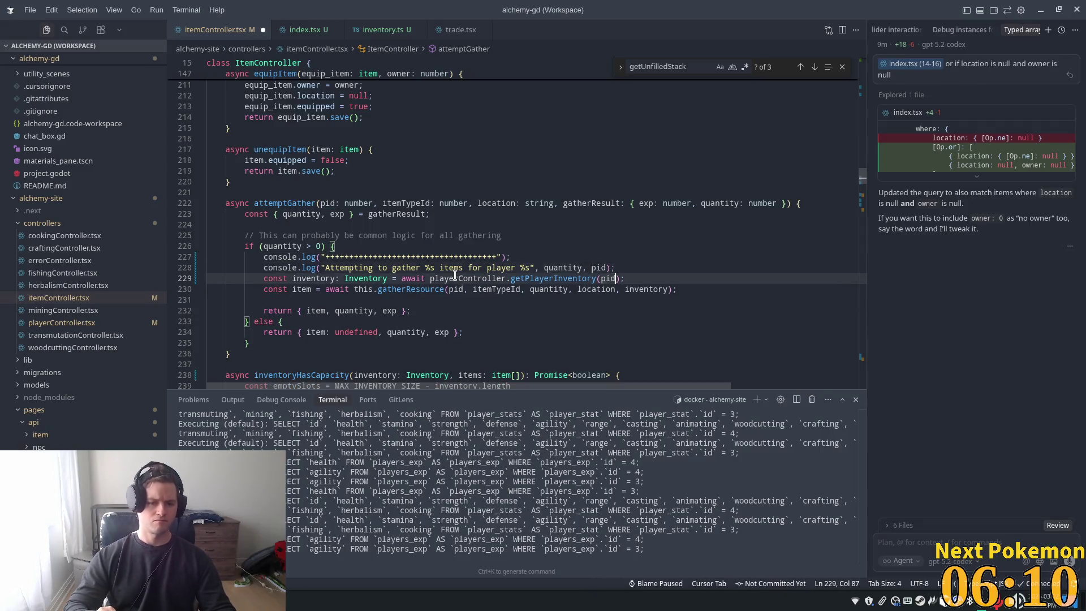
key("End")
Accept a console.log of plus signs after gathering, rejecting extra suggested lines, and return to Godot
key("Return")
key("Tab")
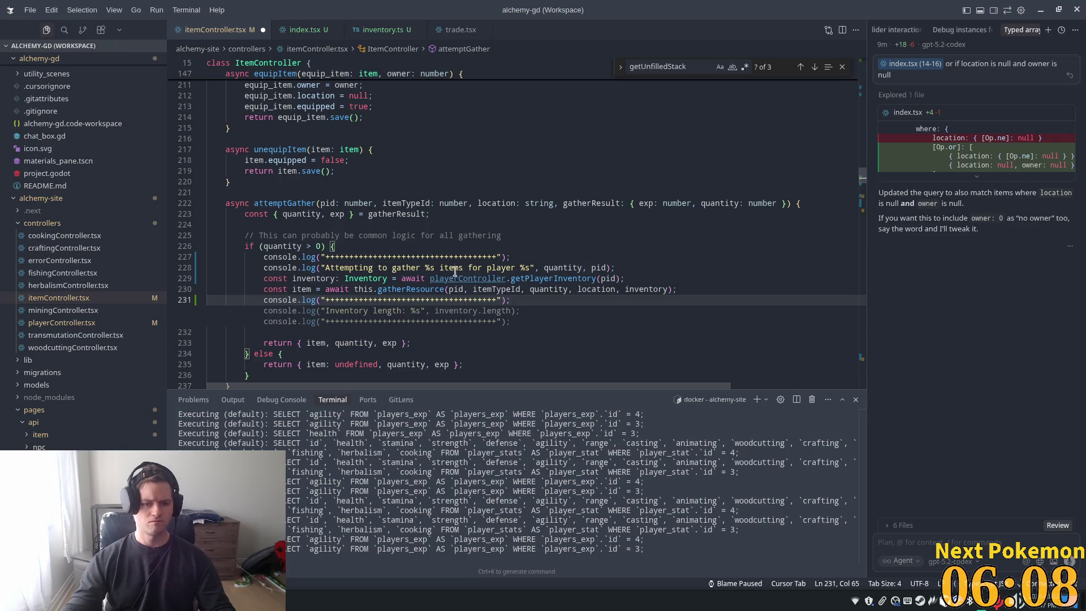
left_click(484, 226)
key("Tab")
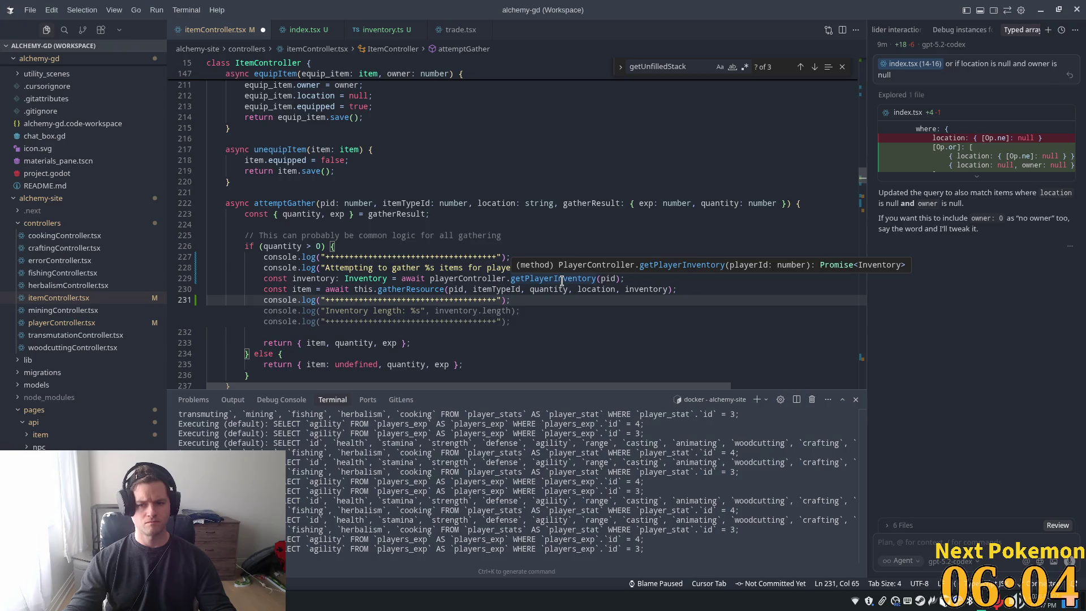
left_click(580, 242)
key("alt+Tab")
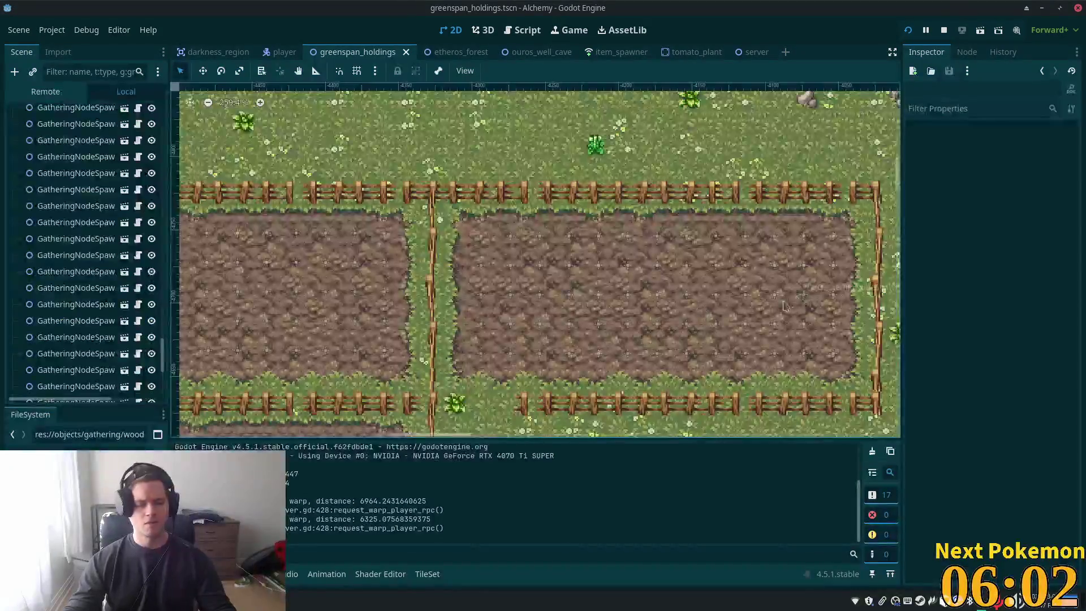
Relaunch the game, move the login window aside, and walk the character across the farm
left_click(909, 30)
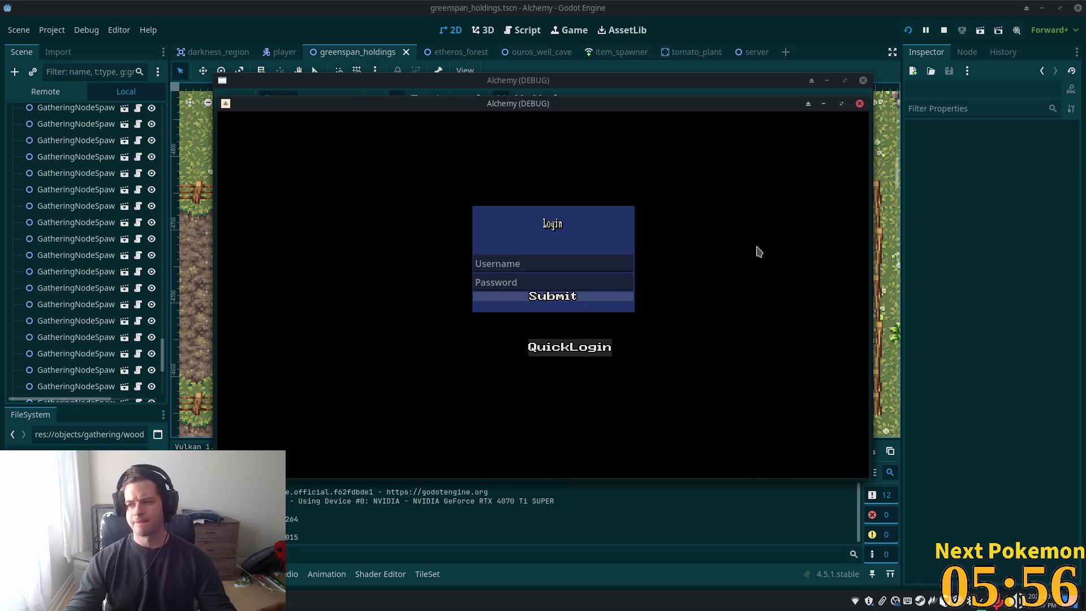
mouse_move(586, 110)
left_mouse_down()
mouse_move(368, 163)
mouse_move(388, 180)
mouse_move(414, 173)
left_mouse_up()
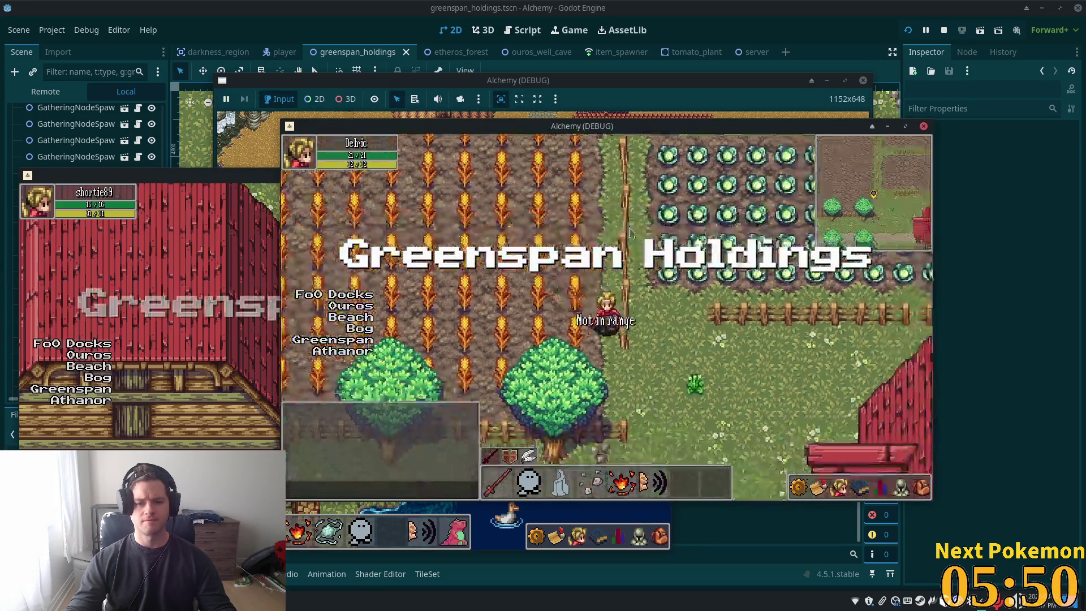
left_click(629, 232)
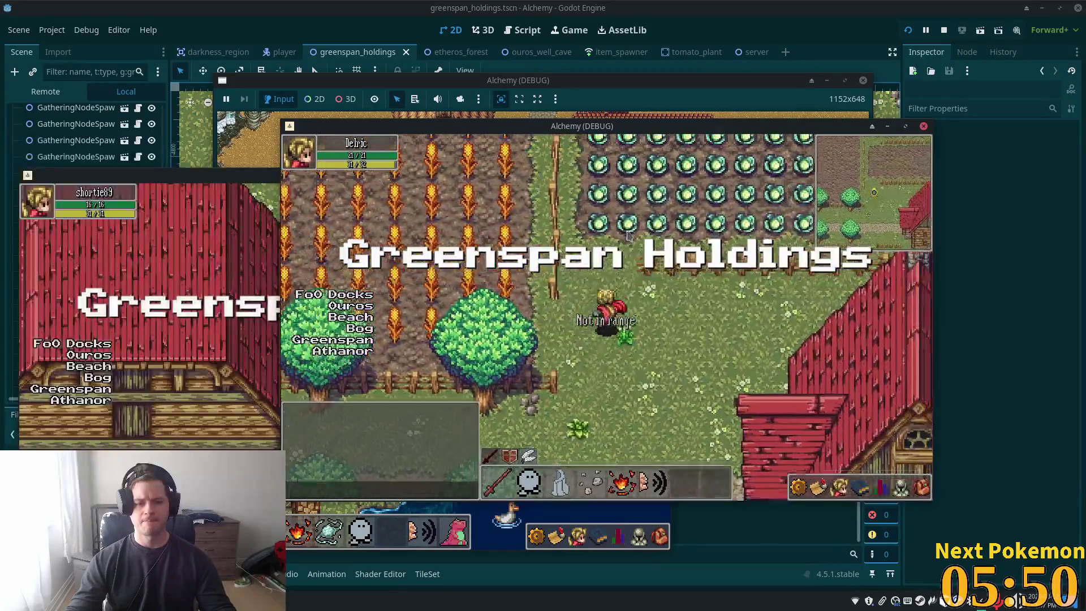
left_click(839, 396)
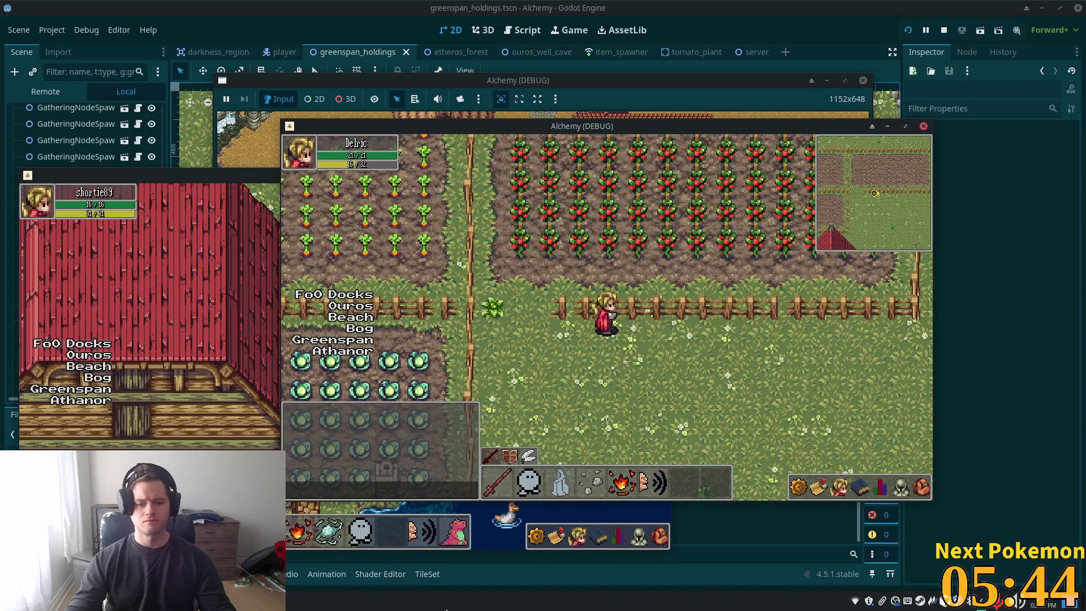
left_click(447, 608)
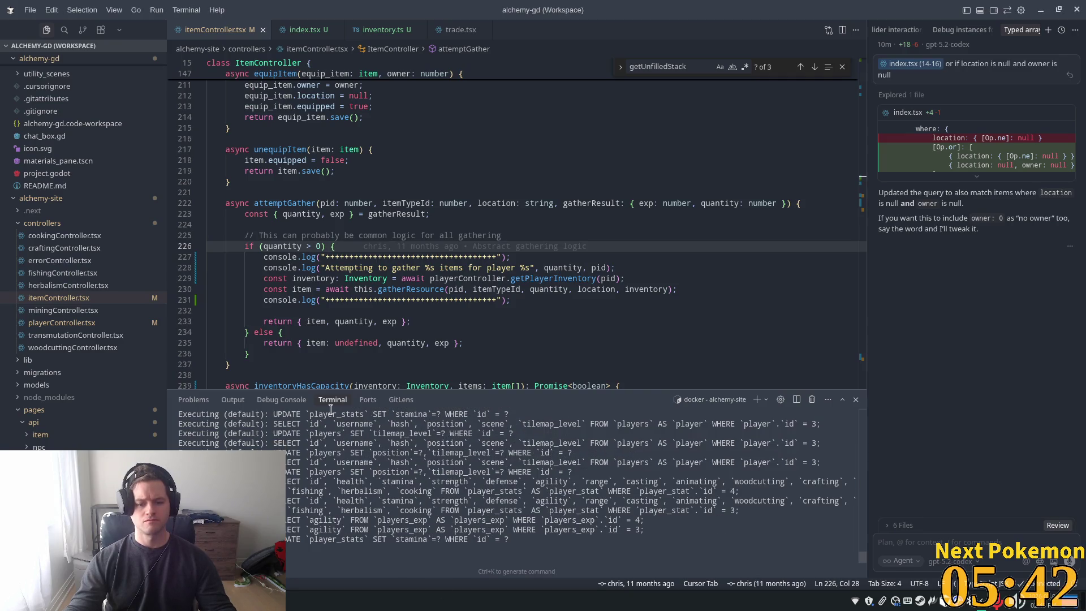
Try harvesting a tomato in the running game, then go back to the editor
key("alt+Tab")
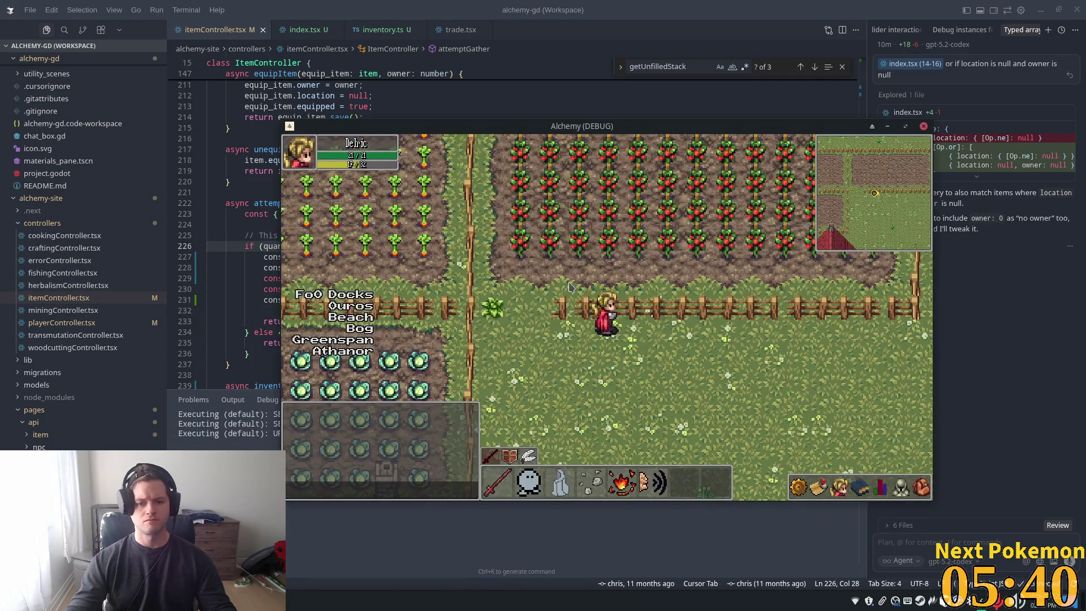
left_click(586, 303)
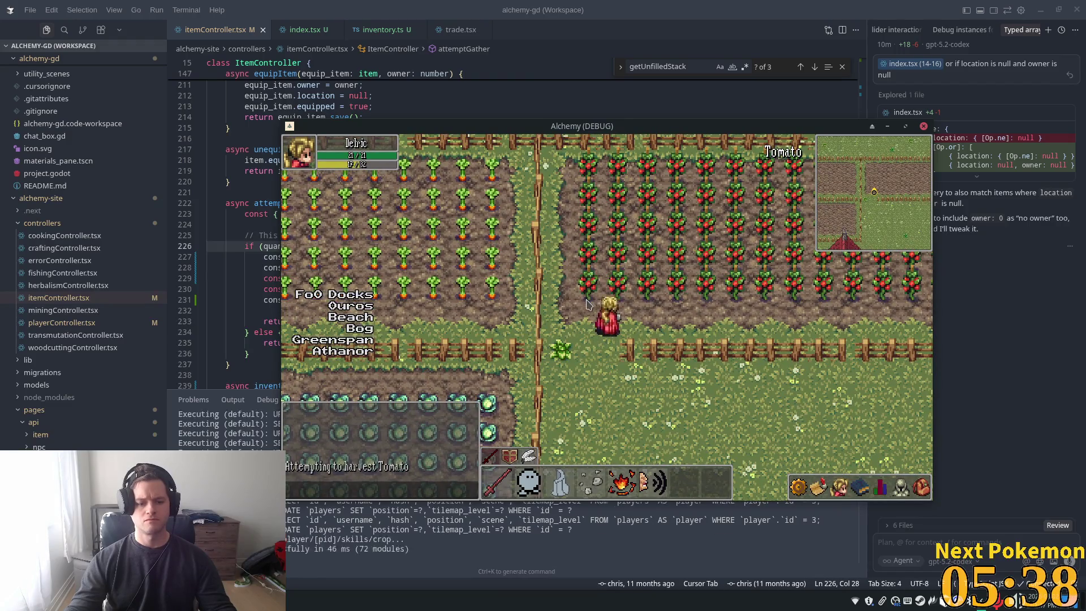
key("alt+Tab")
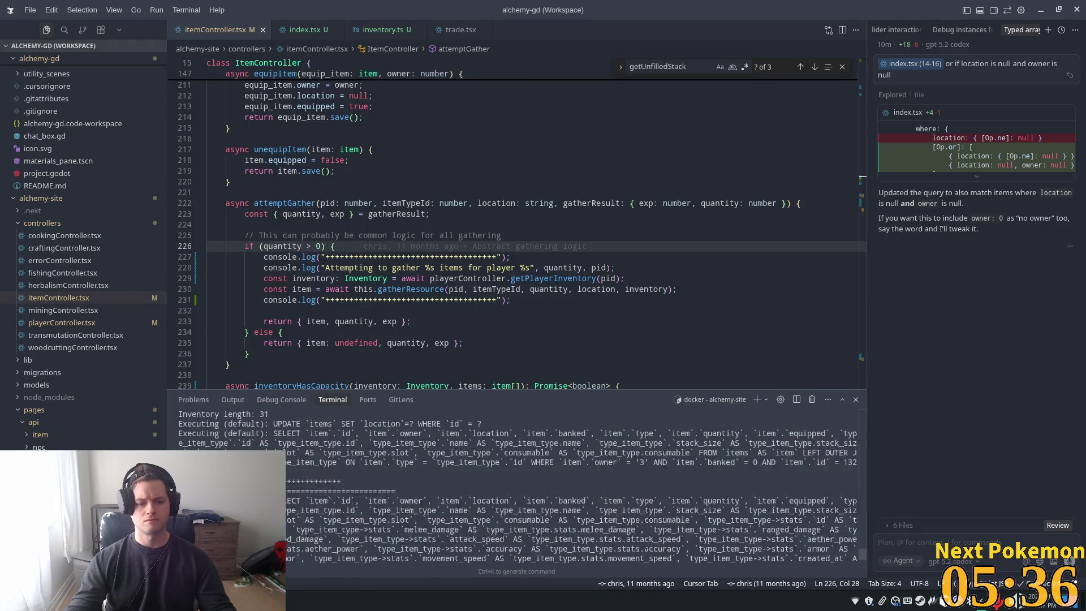
Scroll the server terminal and select the 'inventory is full' log message
scroll(515, 487, "up", 1)
scroll(515, 486, "up", 1)
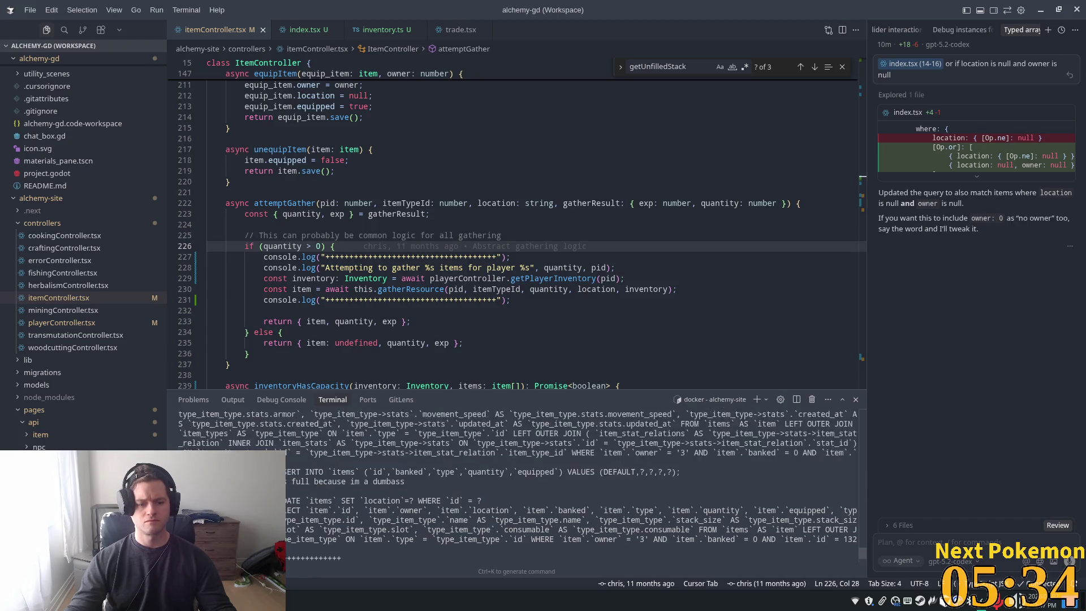
scroll(515, 487, "down", 2)
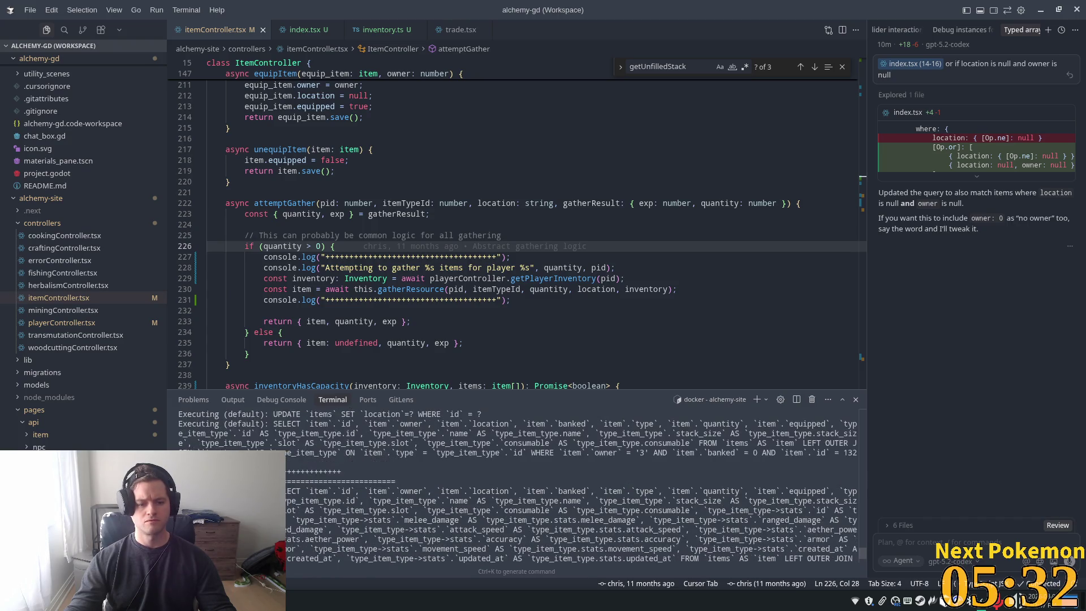
scroll(515, 487, "up", 5)
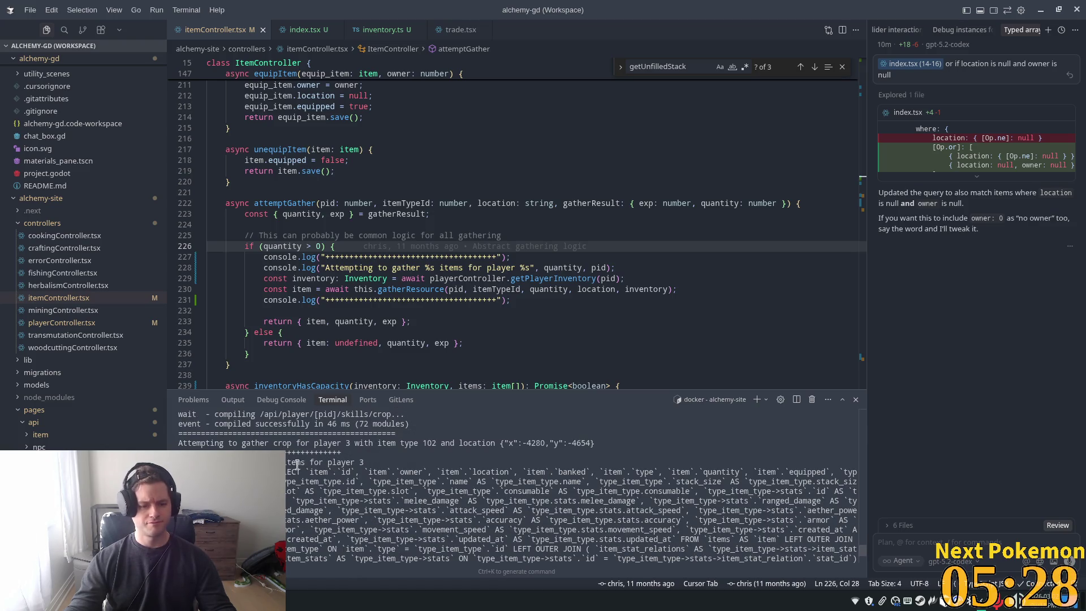
left_click_drag(306, 463, 314, 490)
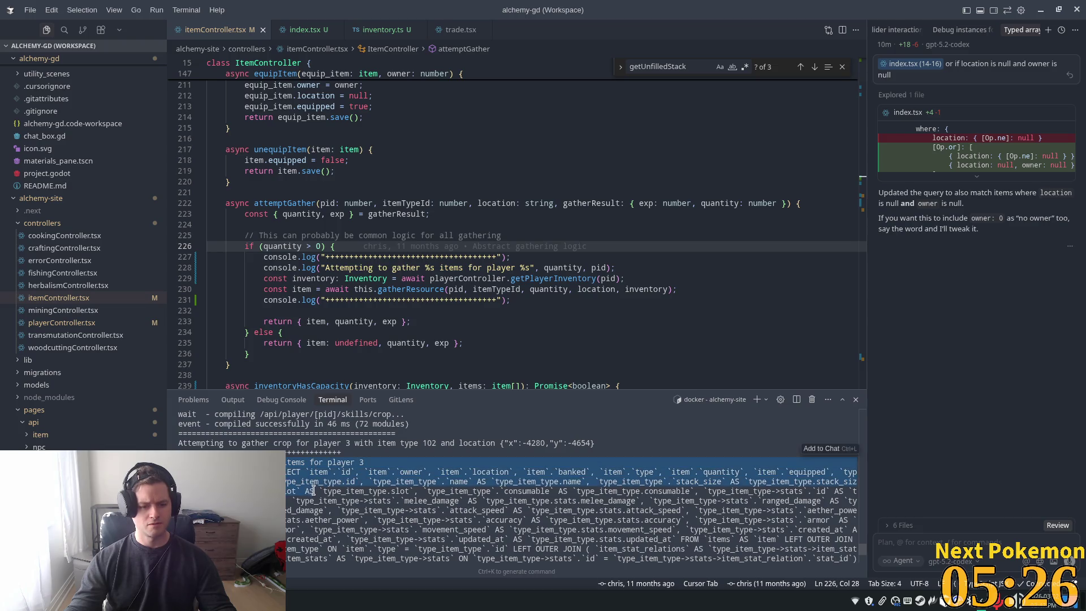
scroll(314, 490, "down", 2)
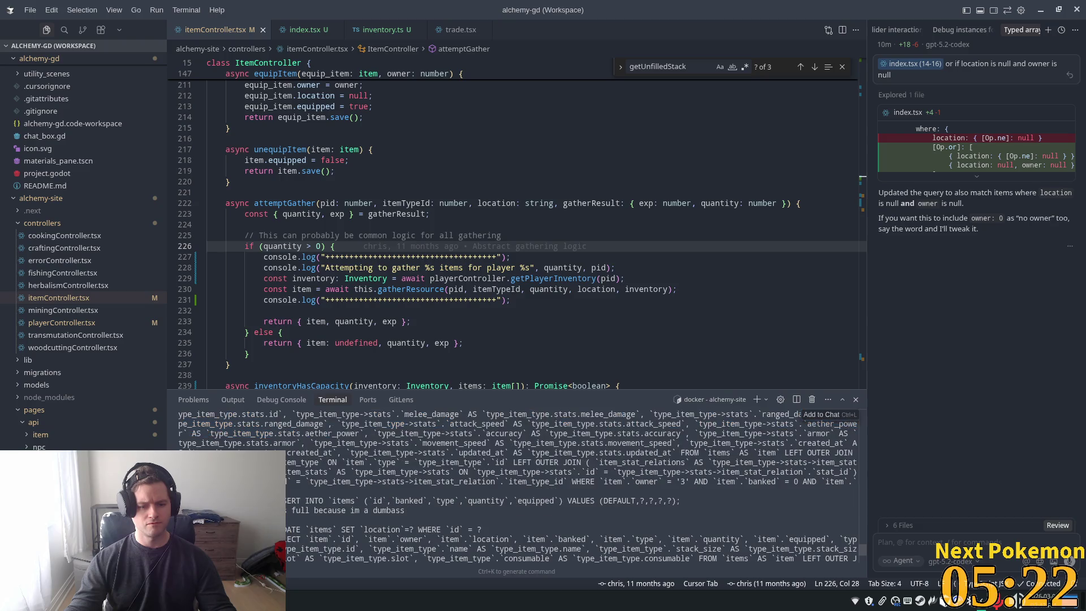
left_click_drag(271, 511, 451, 518)
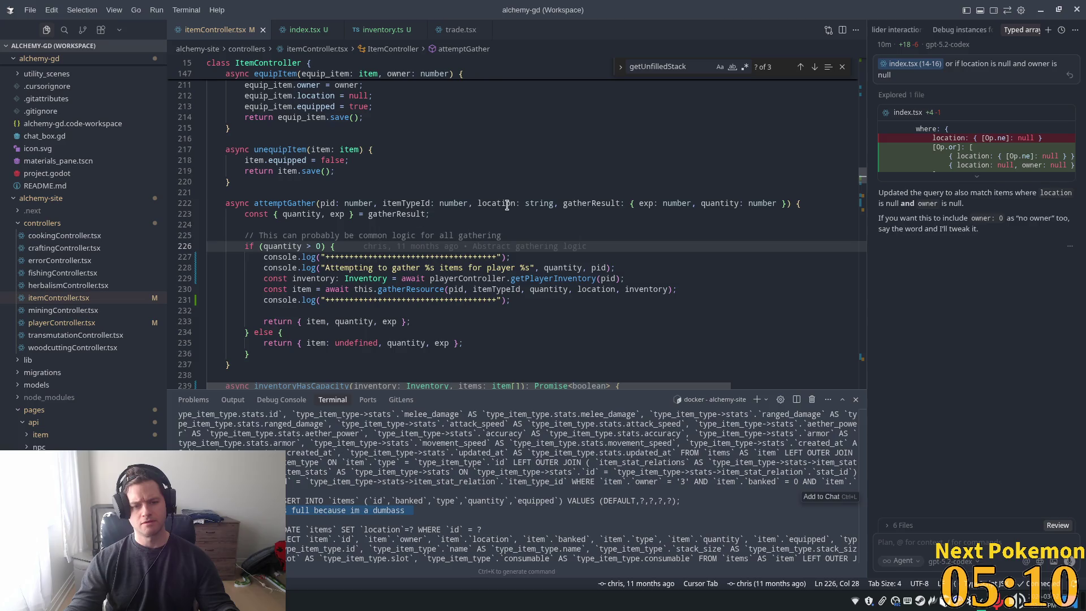
Jump to the gatherResource definition from its call in attemptGather
left_click(377, 280)
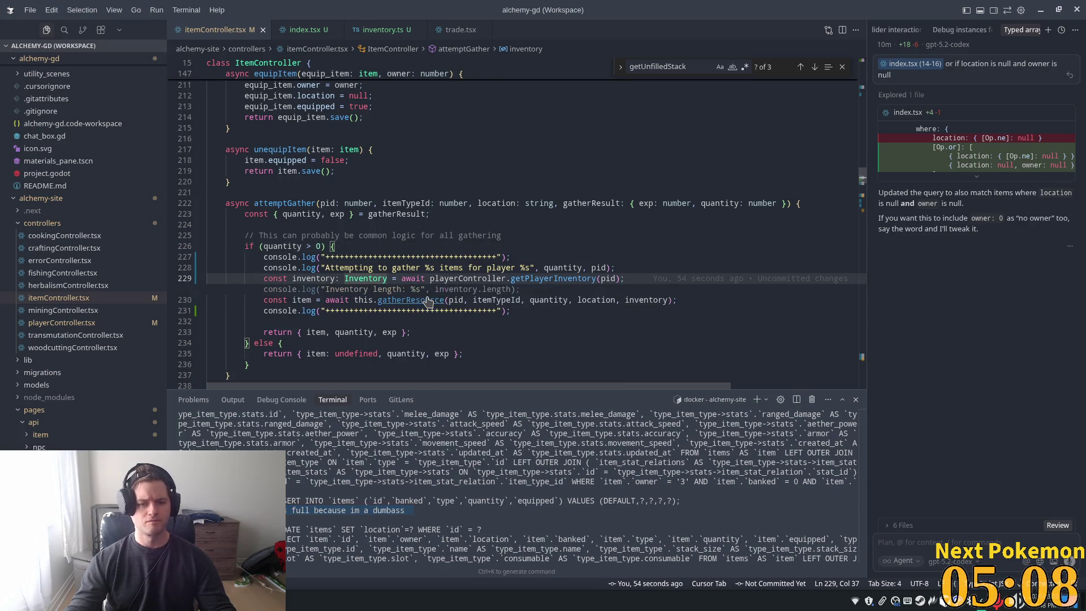
left_click(428, 293)
left_click(408, 295, "ctrl")
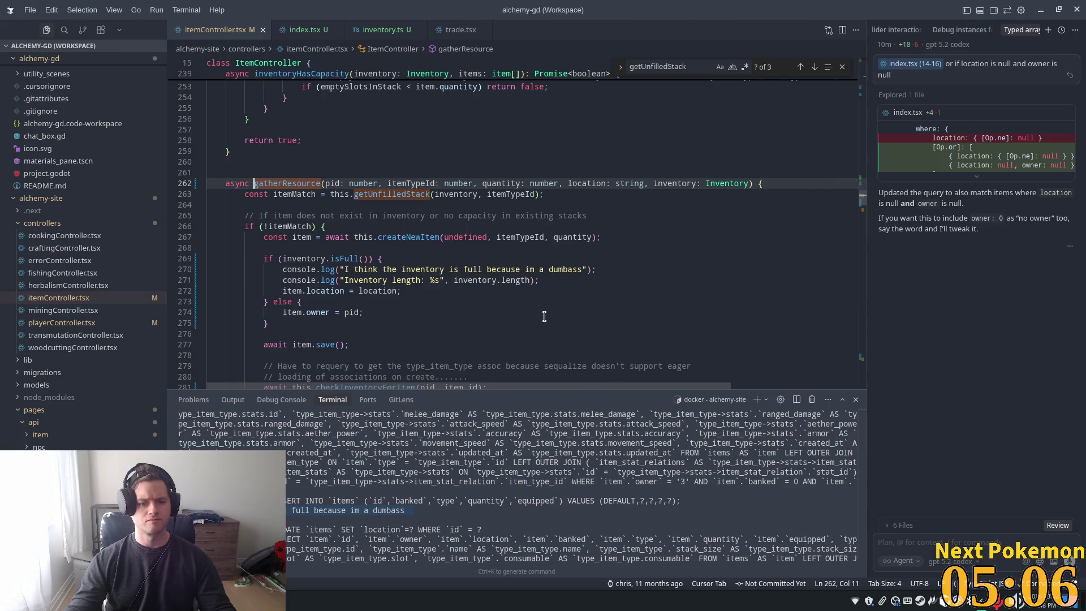
key("Down")
key("Down")
key("Down")
key("End")
scroll(472, 292, "down", 1)
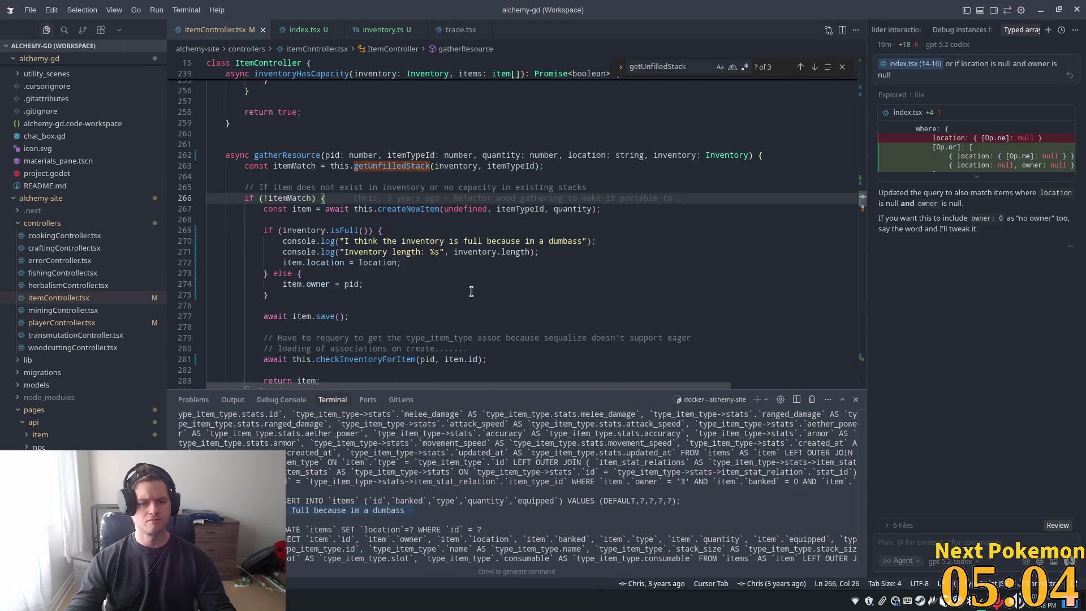
Open isFull in inventory.ts and inspect the Inventory class's this usages and length getter
double_click(348, 231)
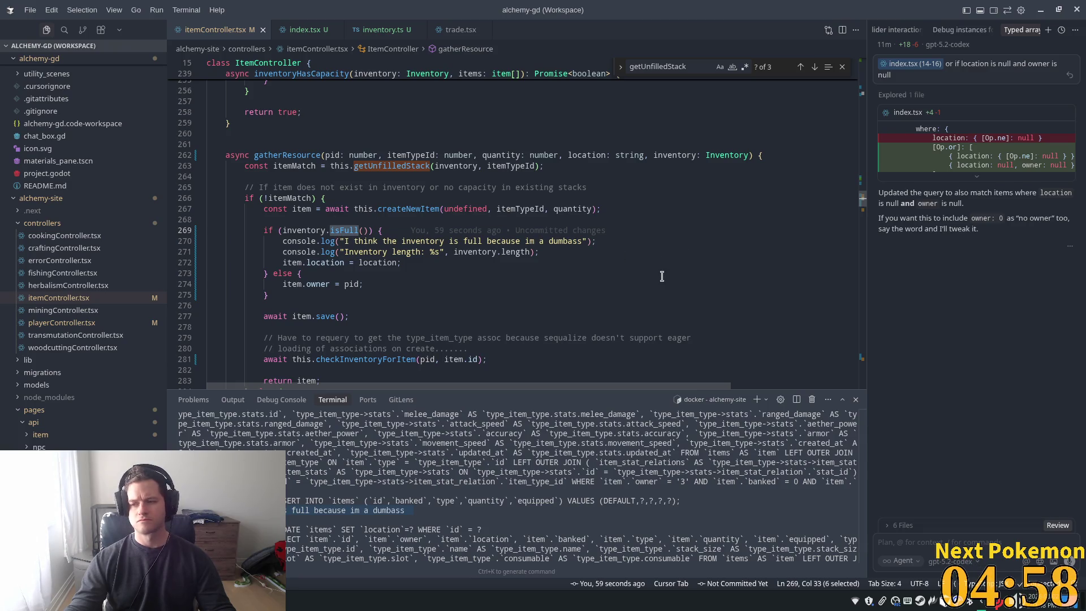
left_click(345, 231, "ctrl")
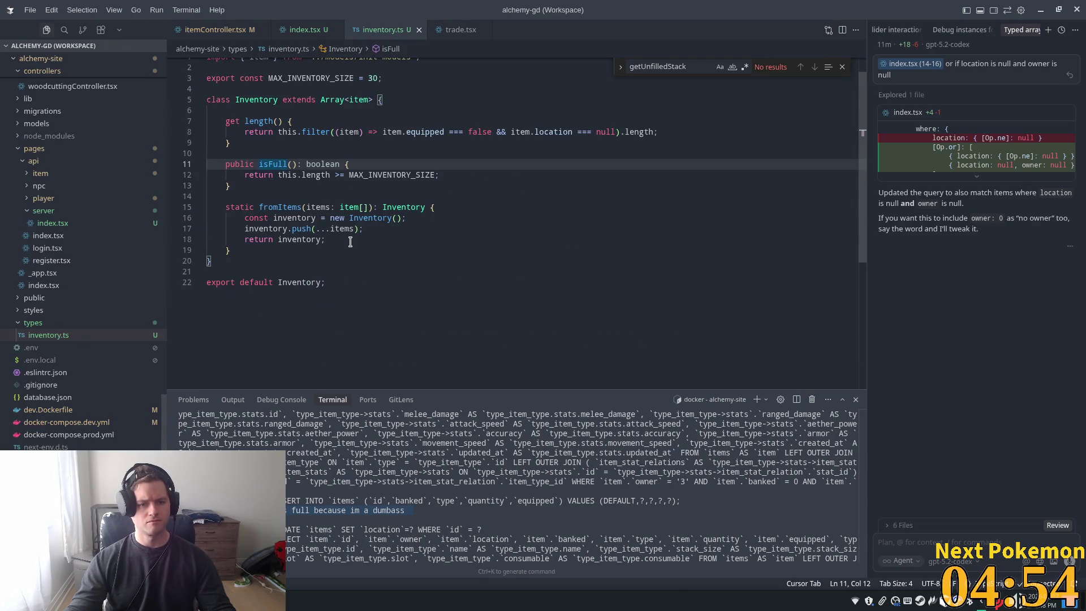
scroll(308, 242, "up", 1)
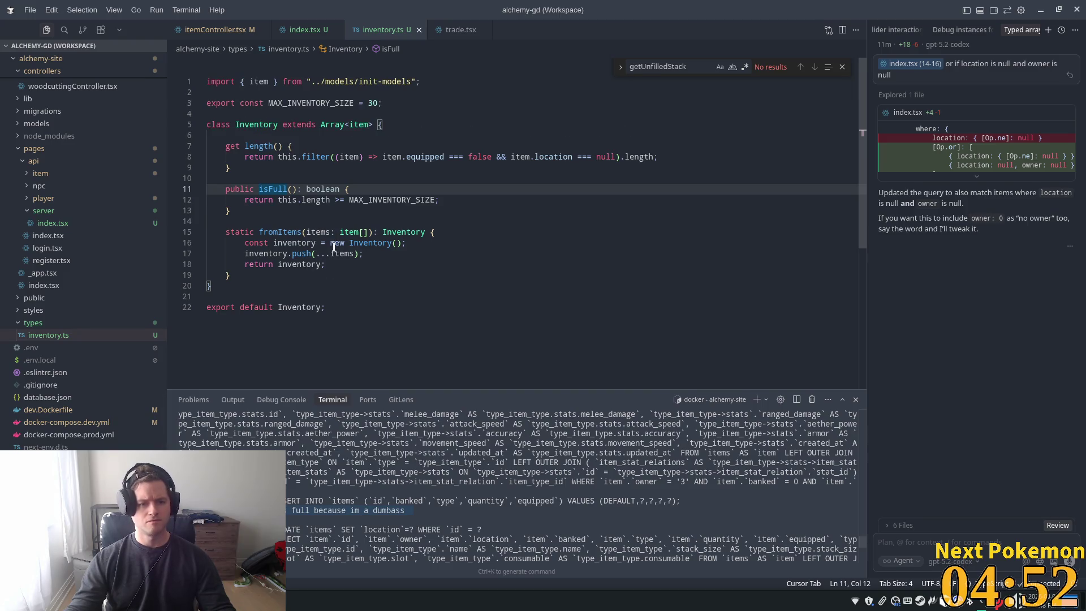
double_click(287, 200)
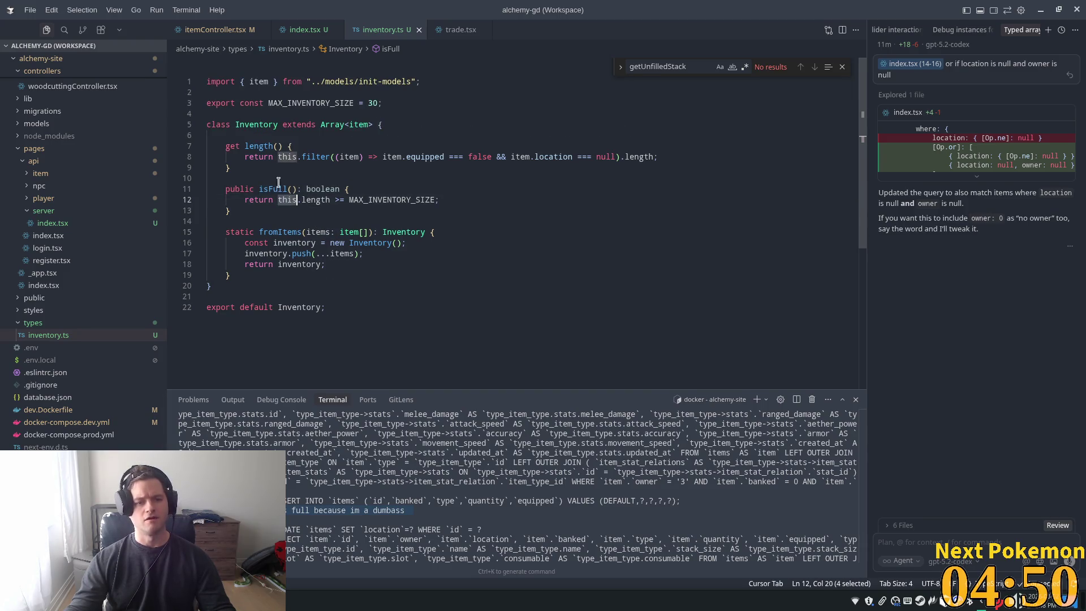
double_click(258, 145)
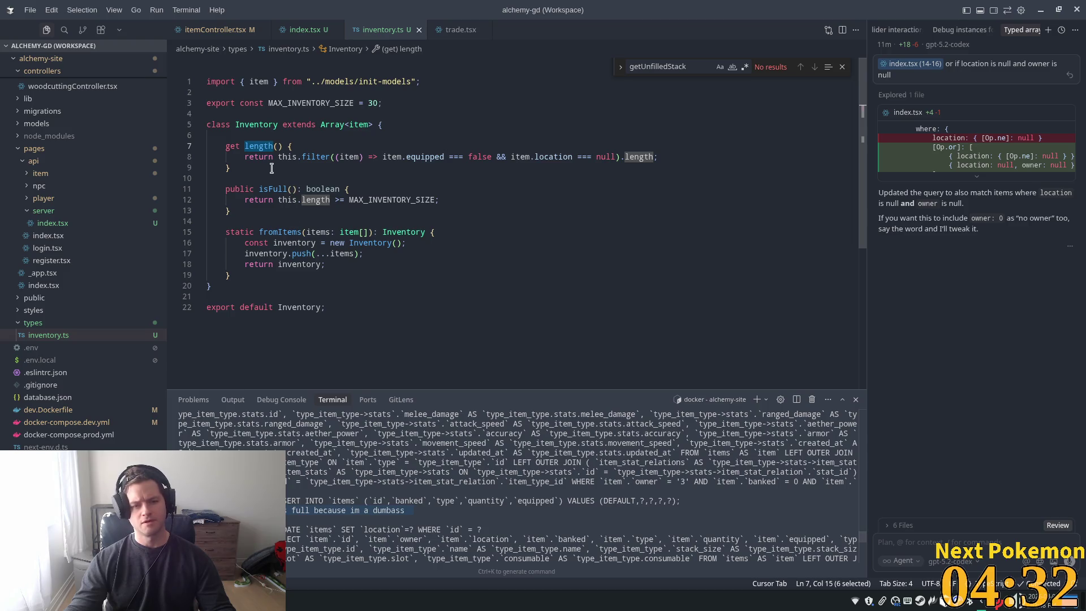
left_click(245, 149)
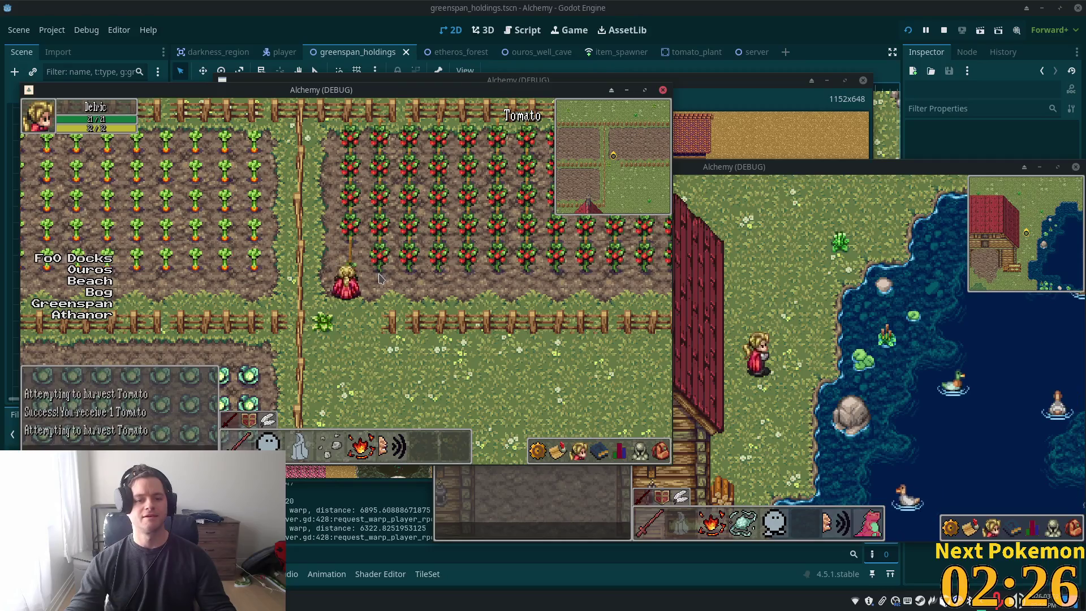
Harvest the tomato plants beside the character until the inventory is full
left_click(650, 457)
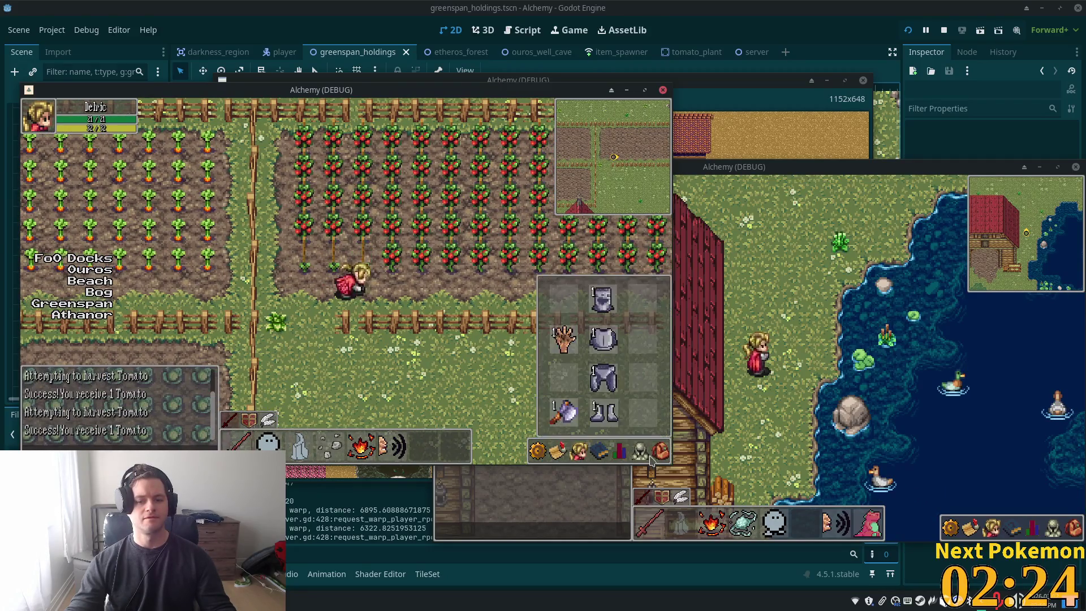
left_click(650, 458)
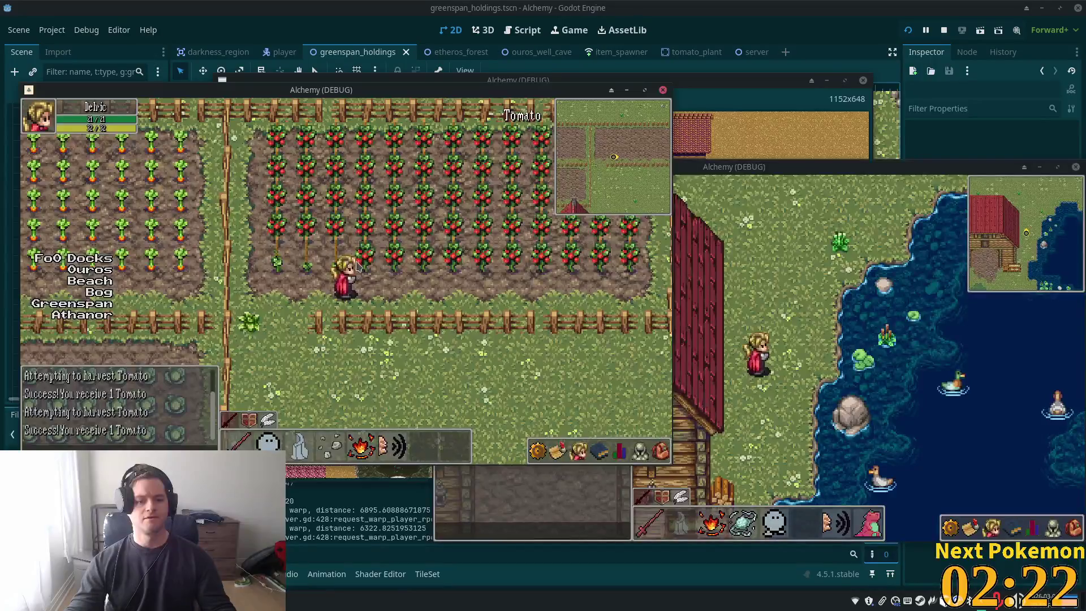
left_click(358, 266)
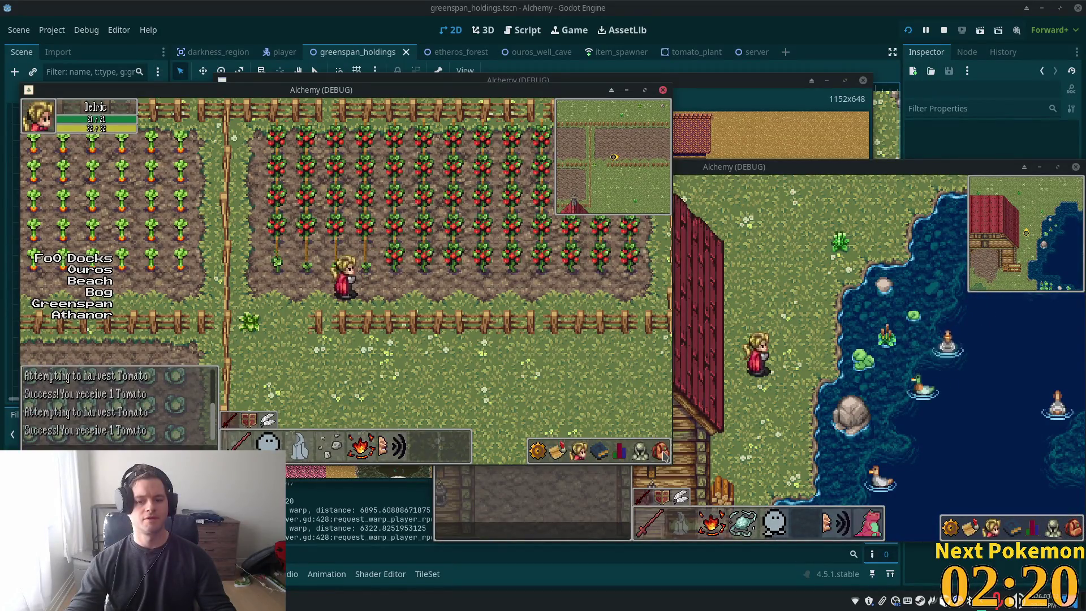
left_click(662, 452)
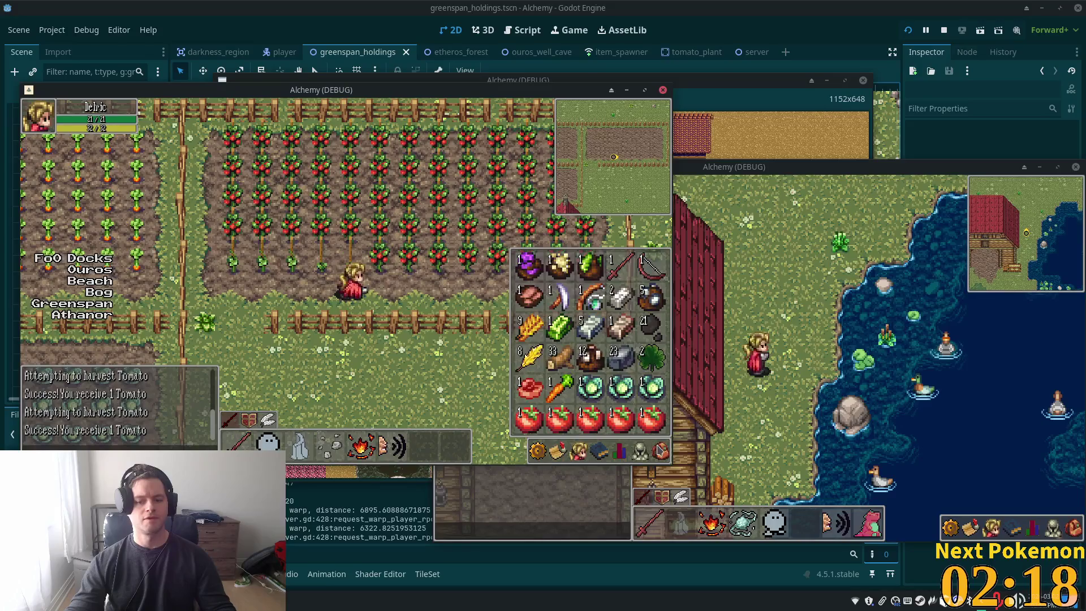
key("i")
key("e")
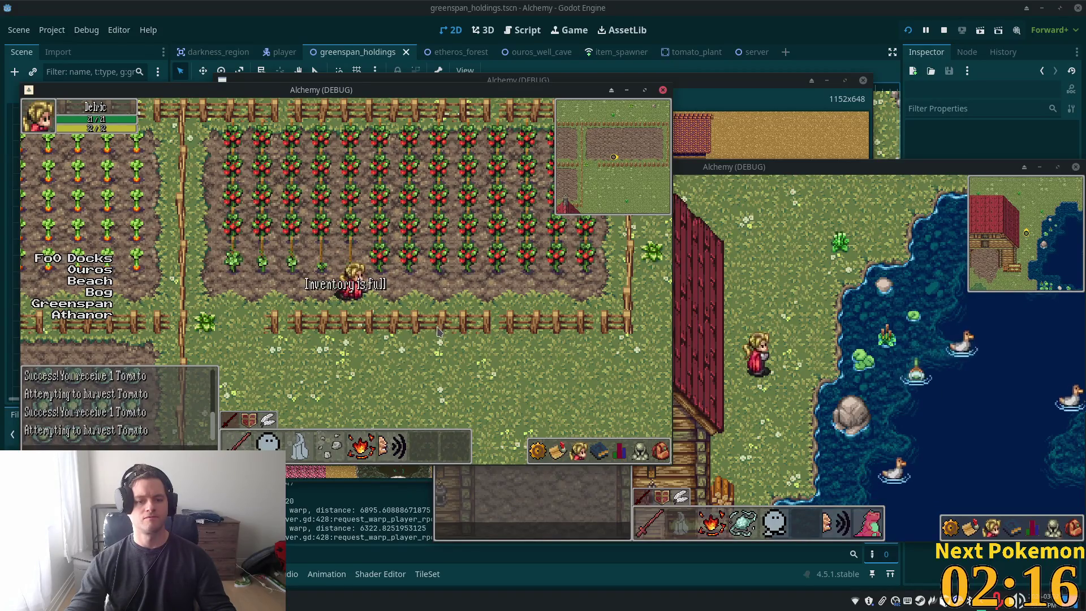
key("Left")
key("Down")
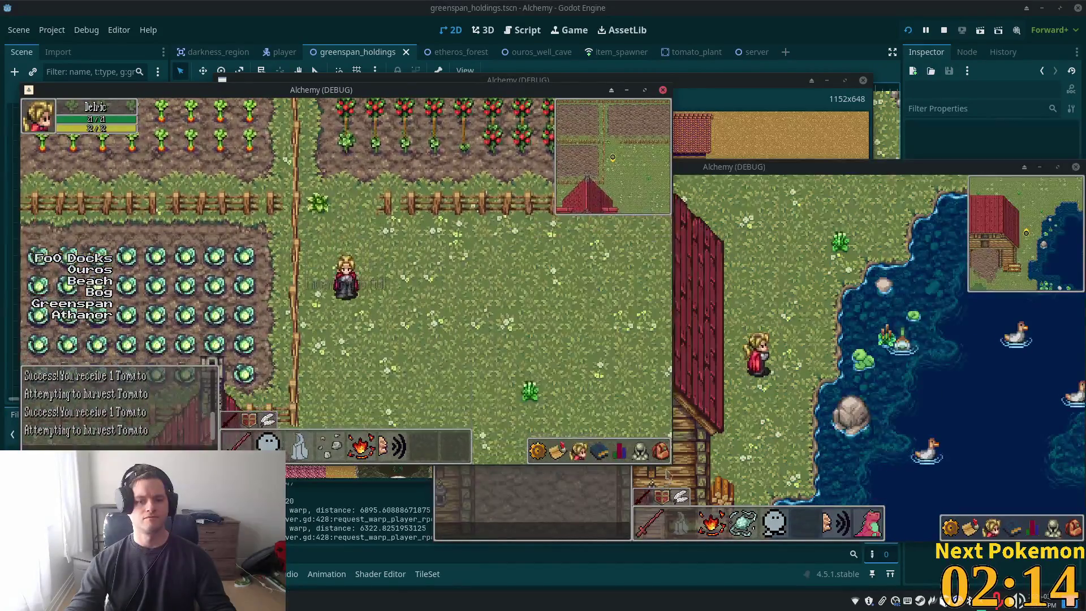
Open the inventory and drop a first tomato onto the grass
left_click(661, 451)
left_click(603, 453)
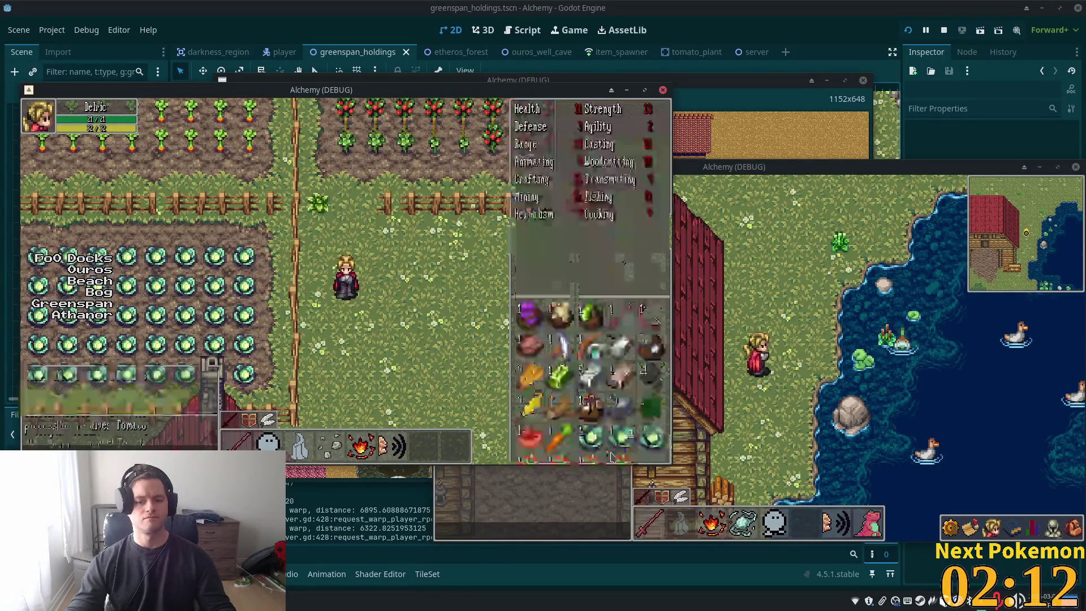
key("i")
key("Up")
key("Right")
key("Right")
key("Up")
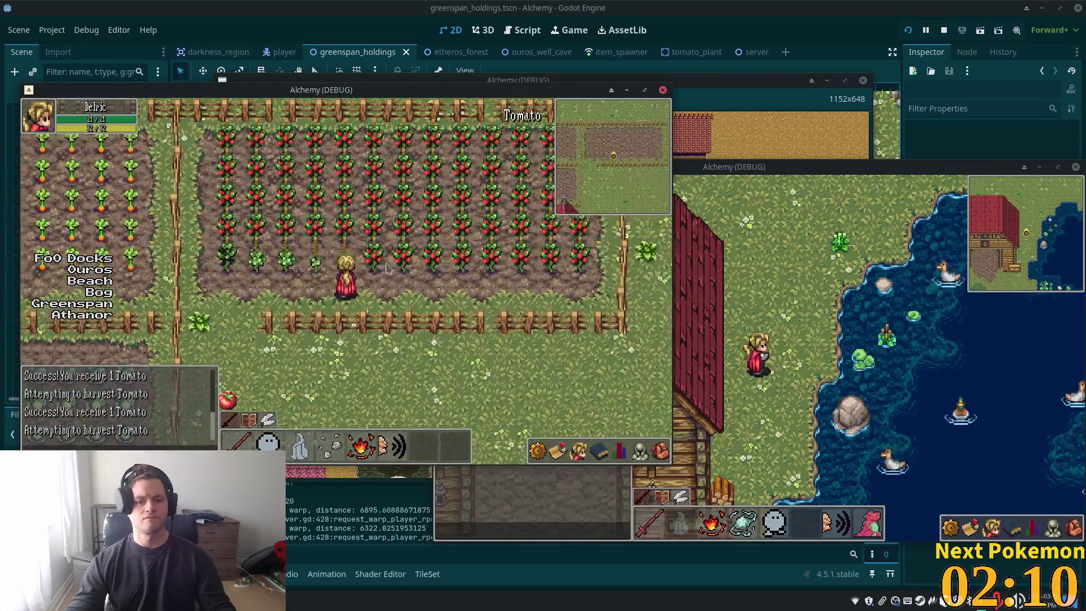
key("Down")
key("Left")
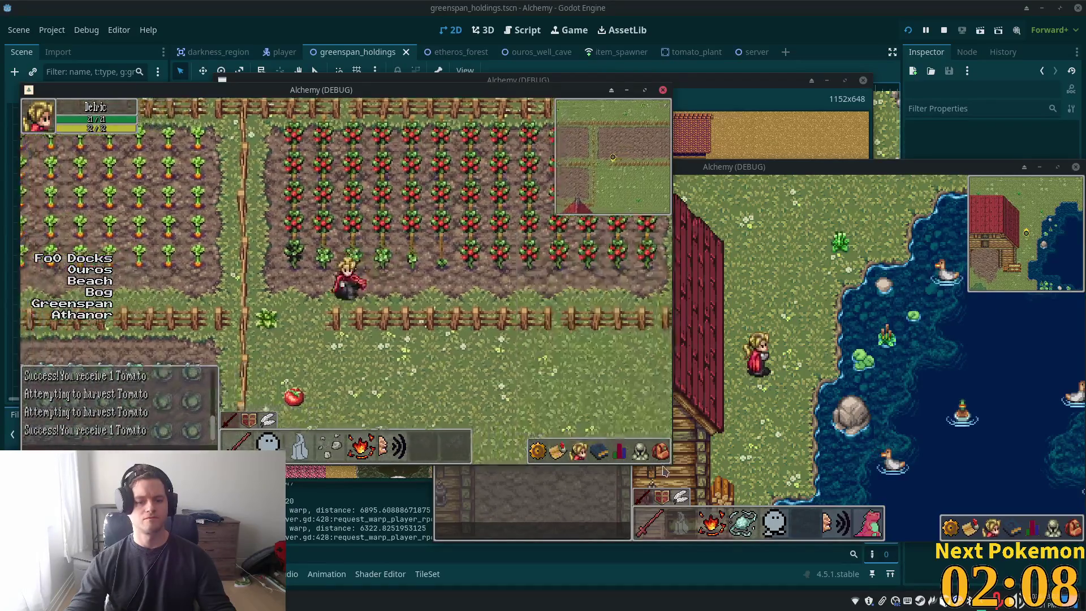
key("i")
right_click(649, 421)
left_click(598, 445)
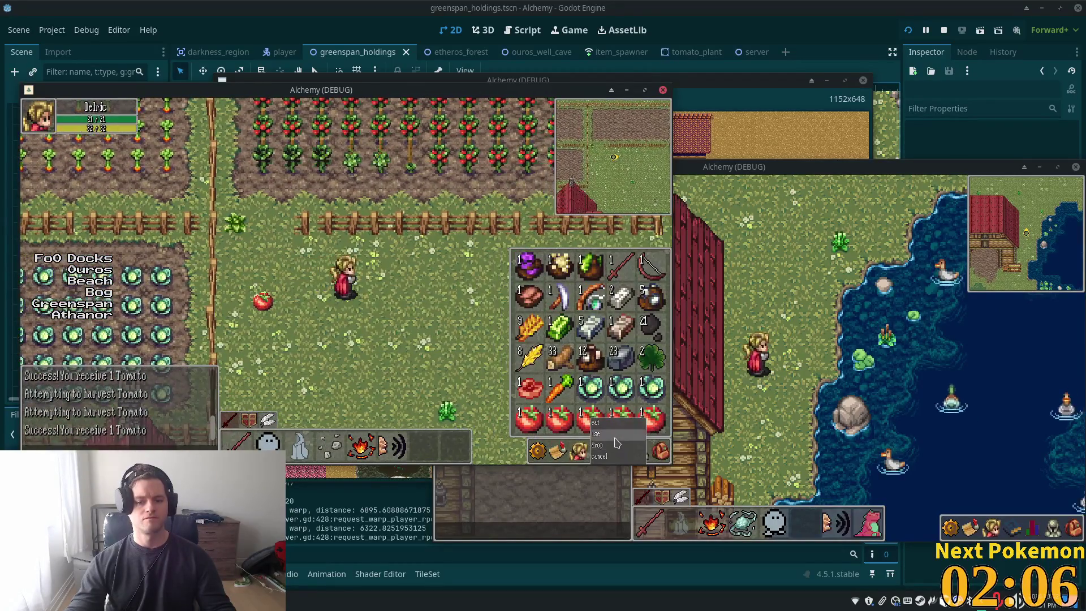
Drop a second tomato from the inventory beside the character
key("c")
key("Right")
key("e")
key("Right")
key("i")
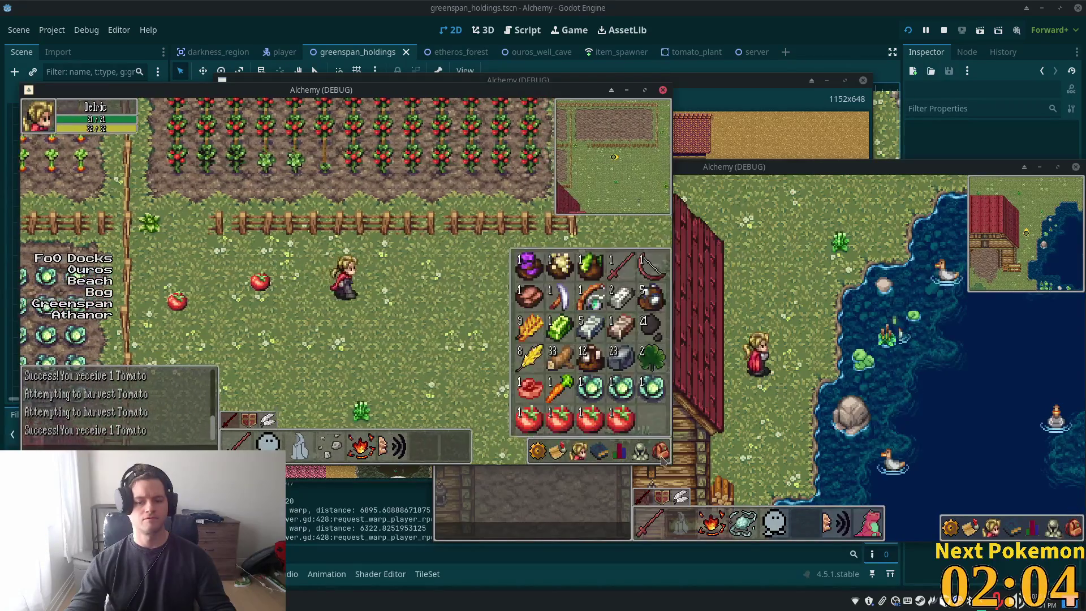
key("e")
key("i")
right_click(621, 419)
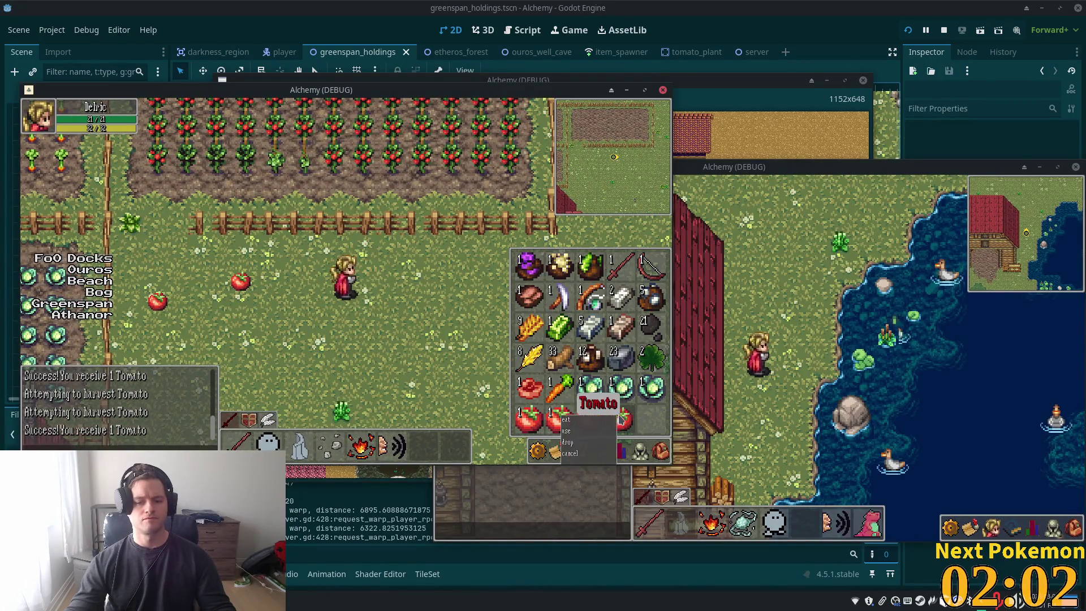
left_click(569, 442)
Drop the third tomato from the inventory onto the ground
key("f")
key("i")
key("Right")
key("Left")
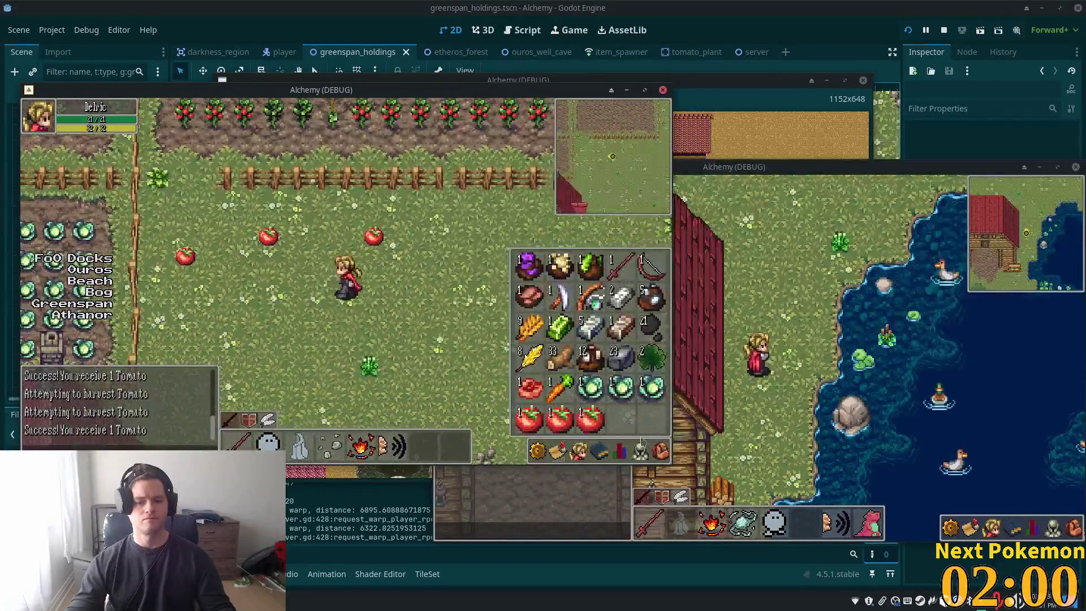
key("e")
key("Down")
key("e")
key("i")
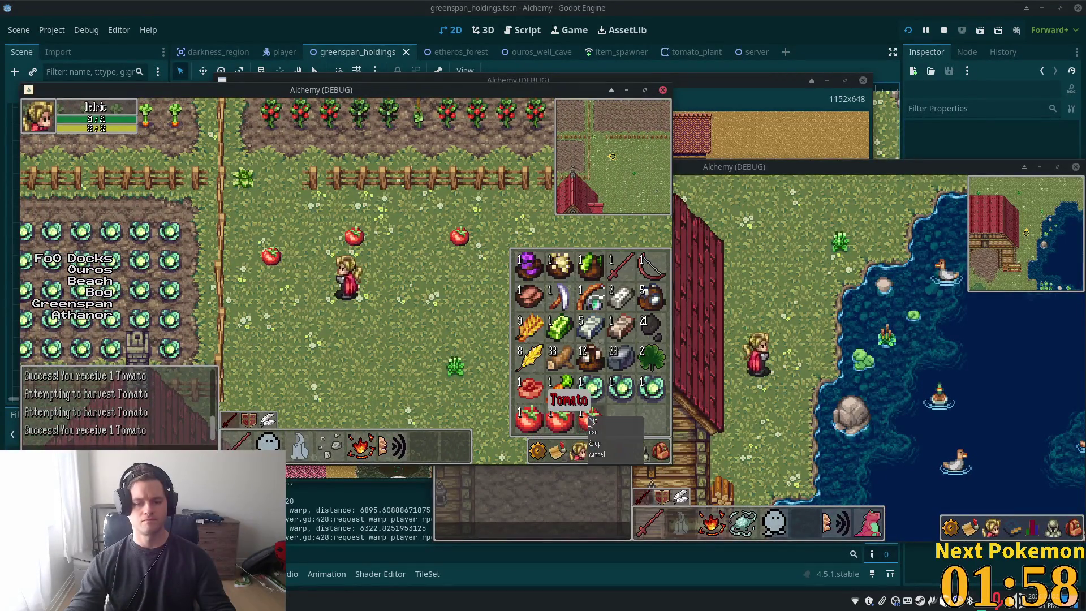
right_click(595, 418)
left_click(583, 383)
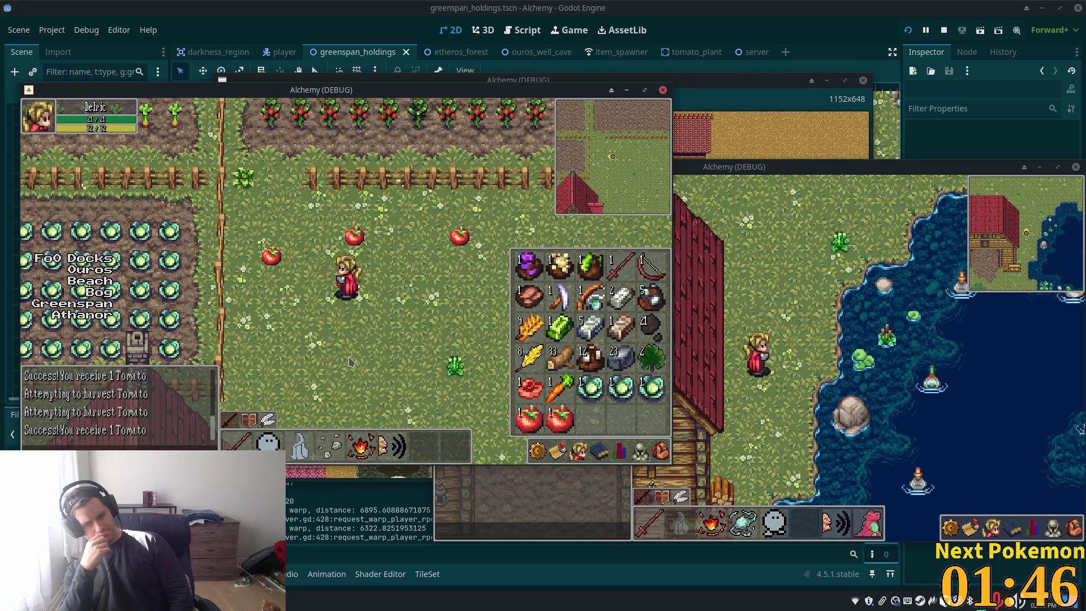
Reopen the inventory, check another tomato's actions, and toggle the equipment panel
key("i")
key("k")
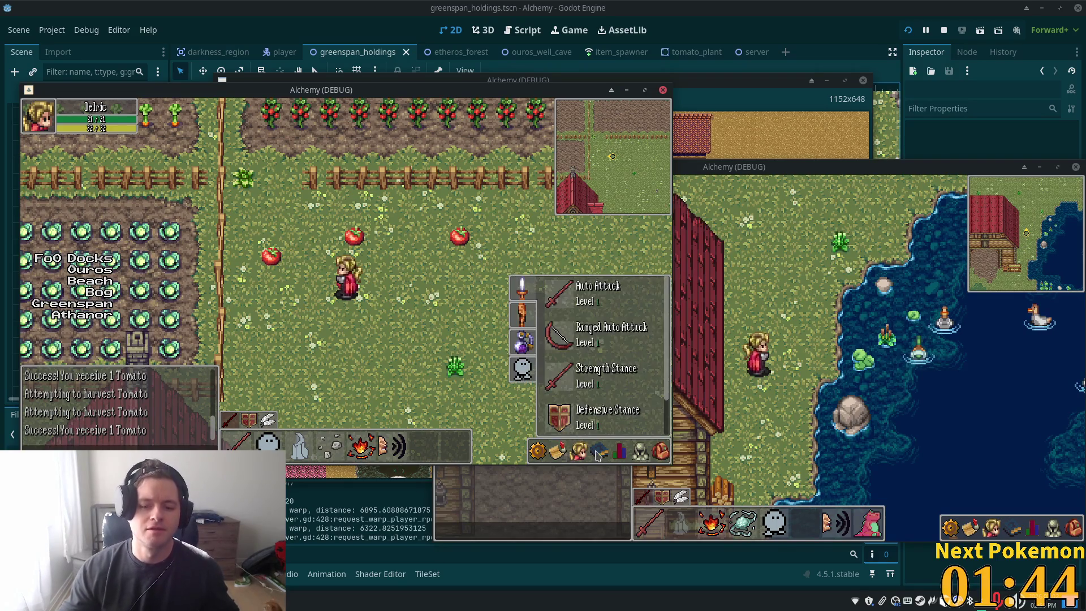
key("i")
key("e")
key("e")
key("e")
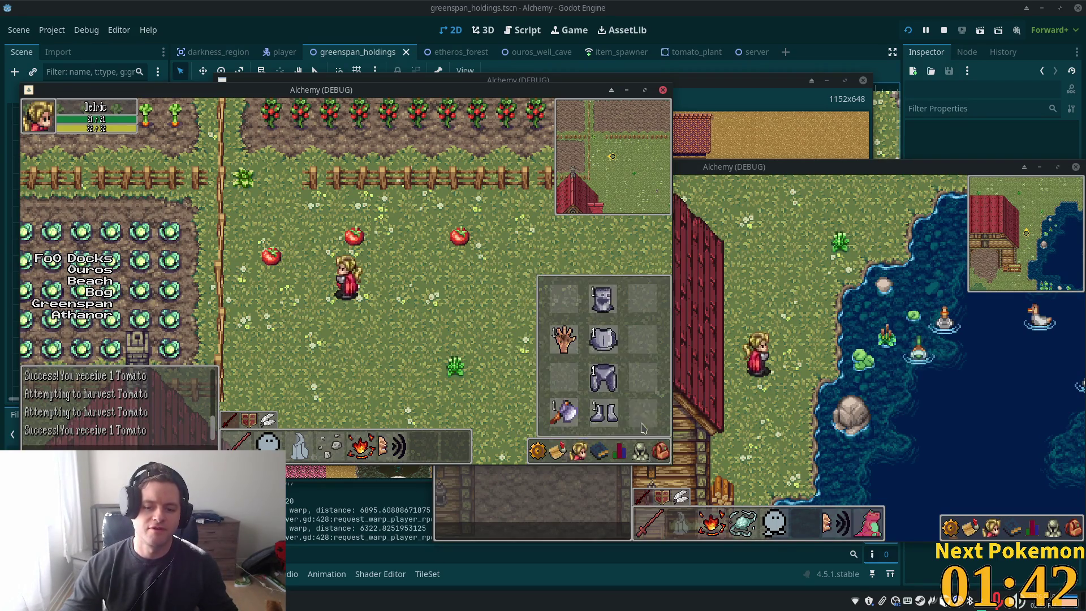
key("i")
right_click(567, 425)
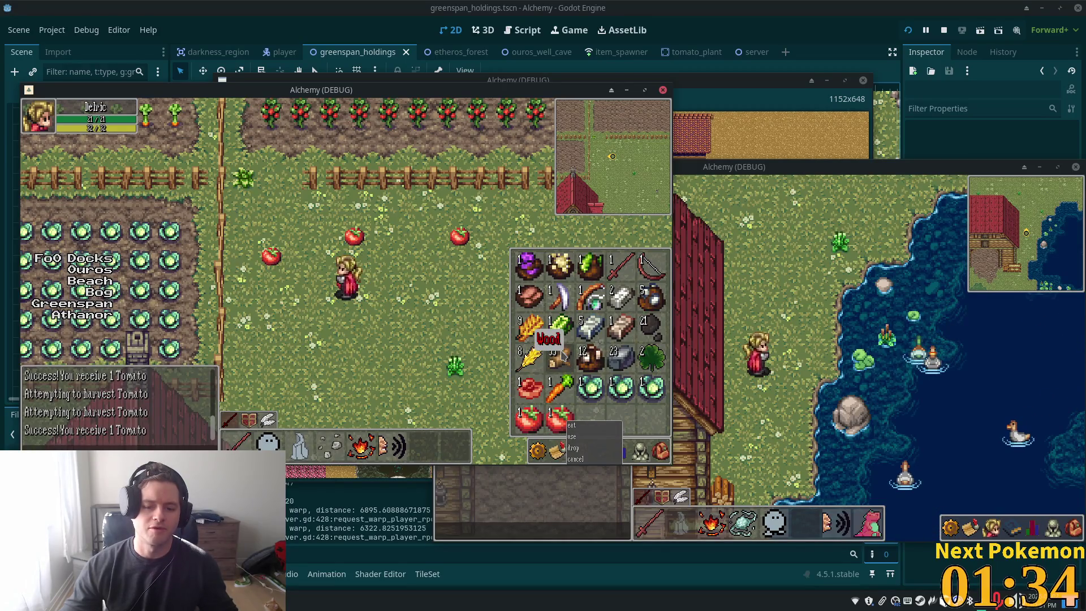
left_click(649, 457)
left_click(640, 458)
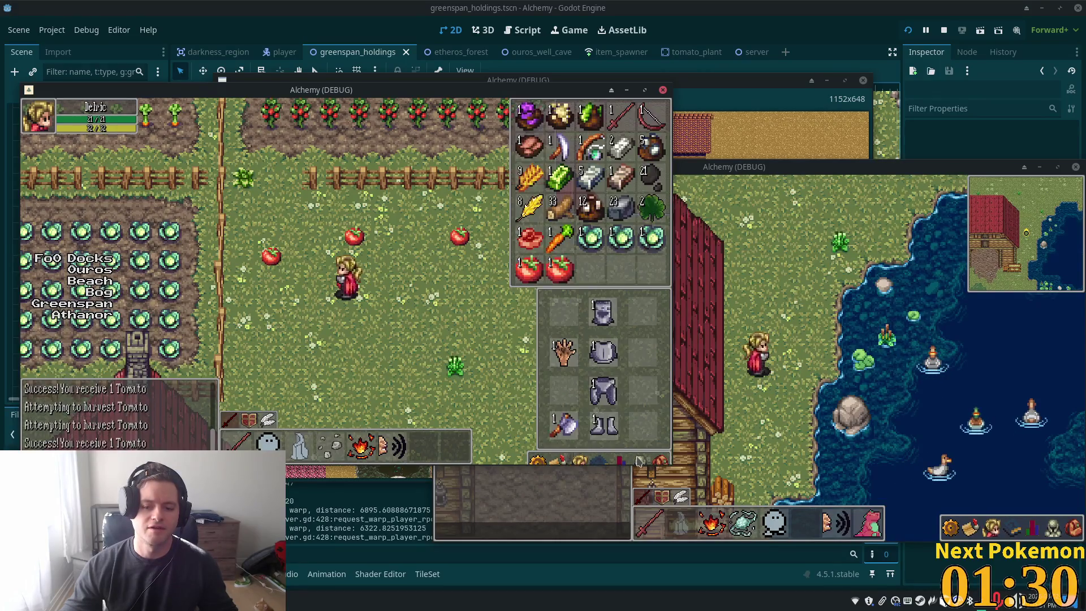
left_click(641, 461)
left_click(641, 462)
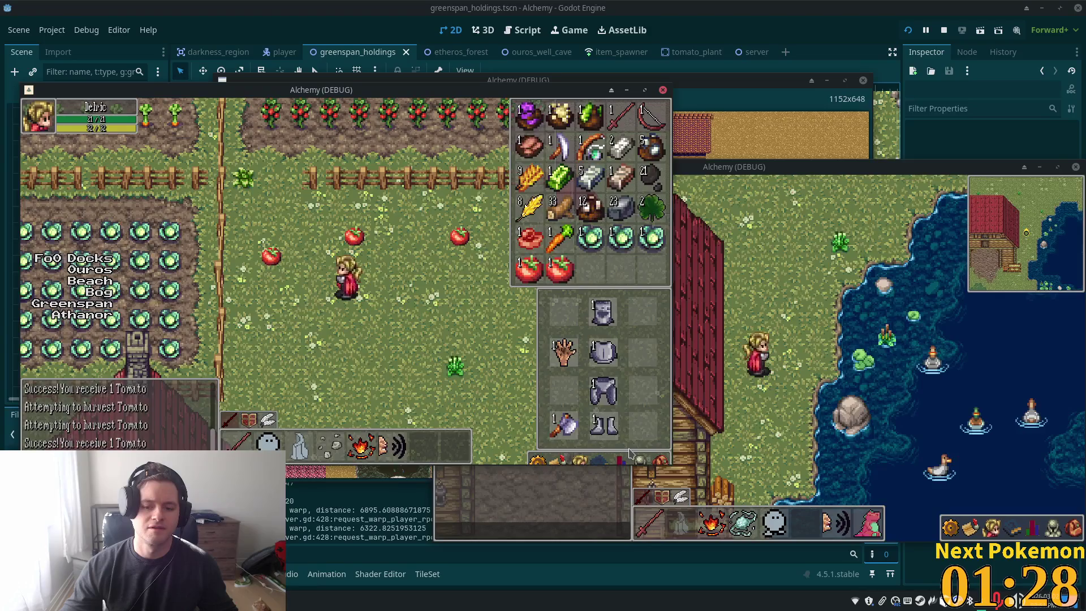
left_click(642, 461)
left_click(643, 462)
left_click(642, 461)
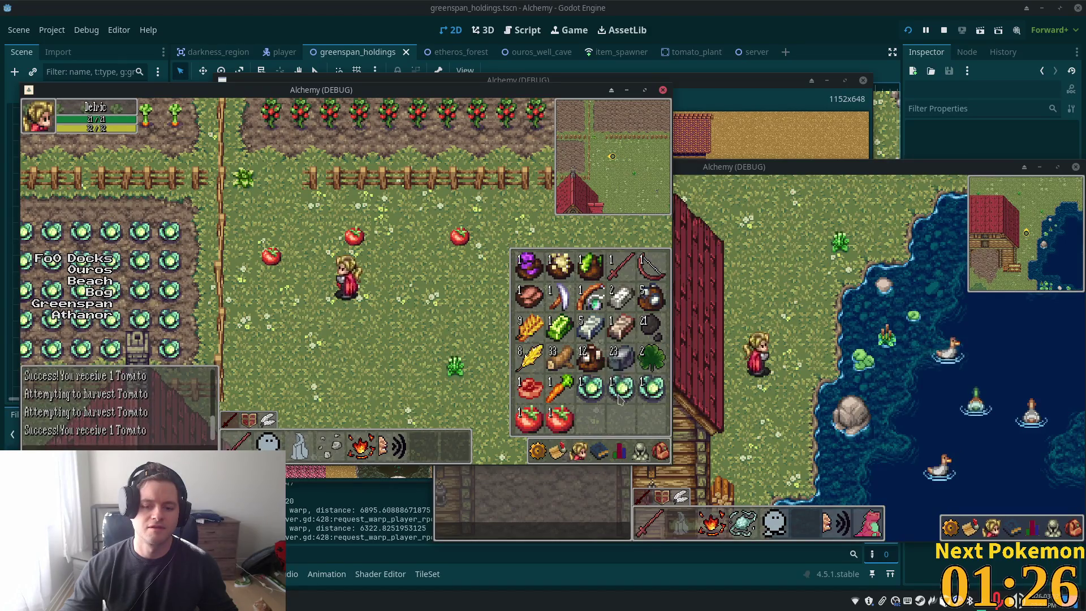
Close the tomato actions, stats and inventory panels, and walk south toward the barn
right_click(554, 423)
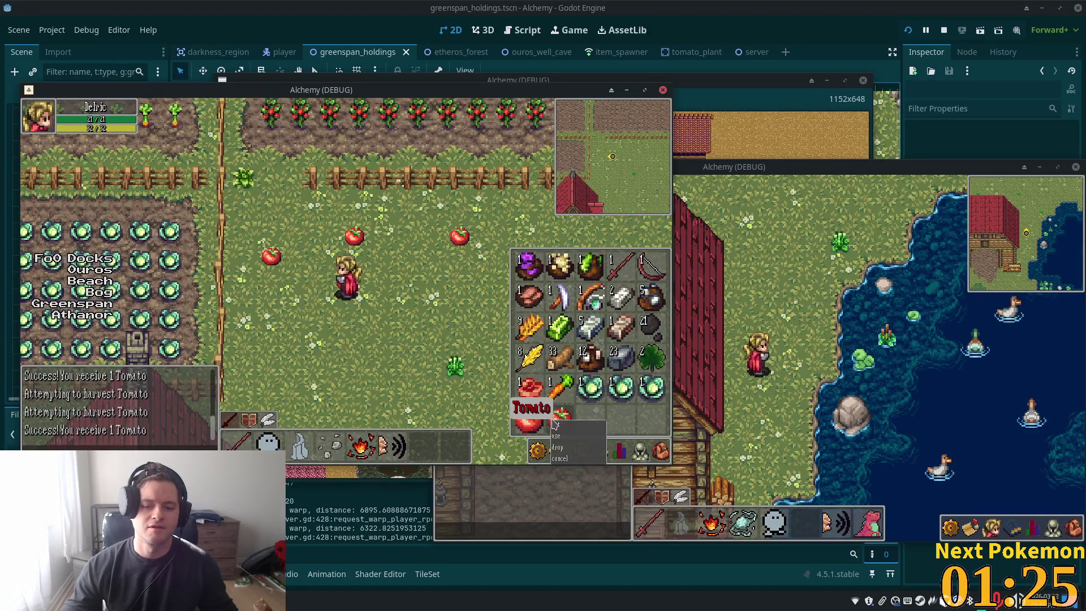
left_click(641, 452)
left_click(658, 456)
left_click(621, 459)
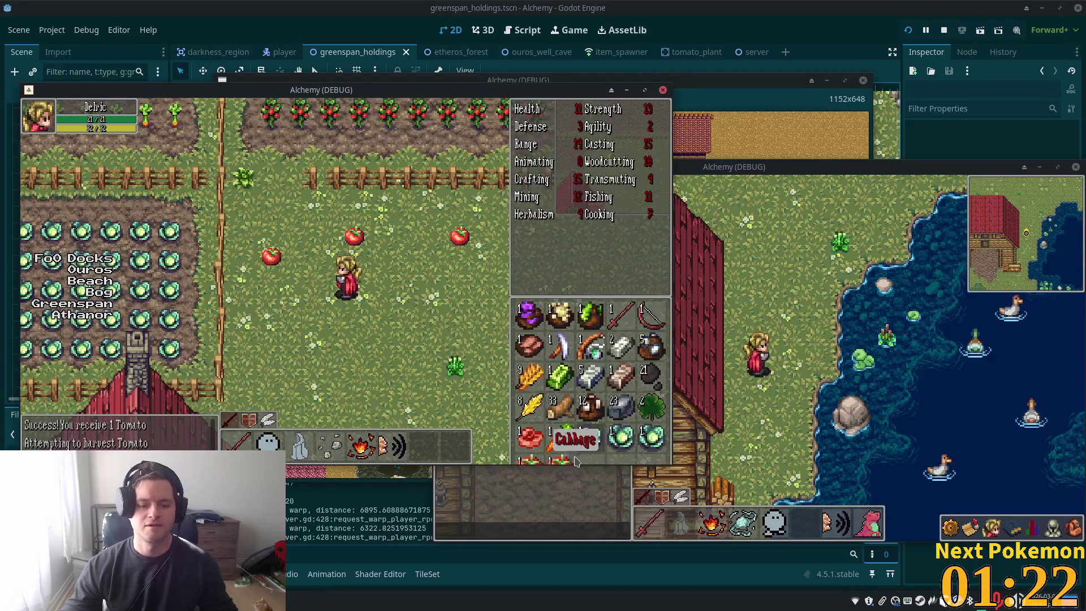
key("Escape")
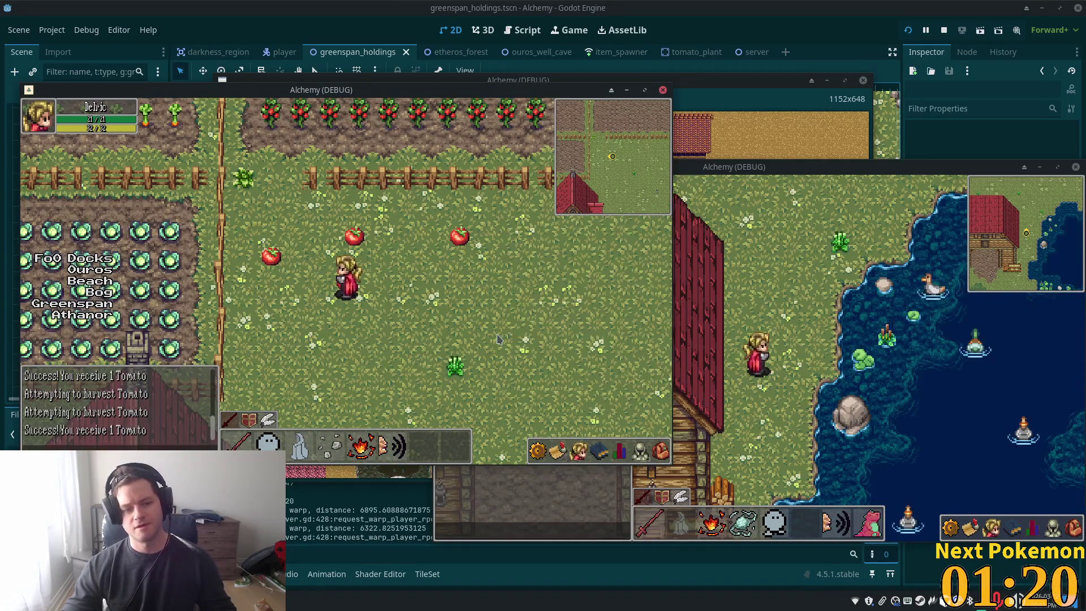
left_click(345, 290)
key("s")
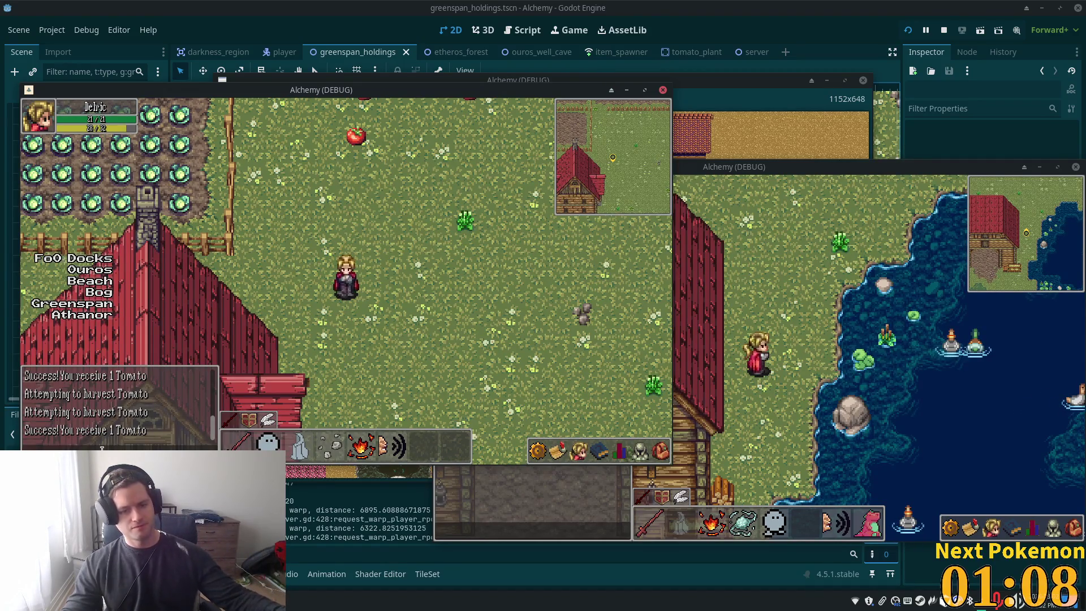
Walk the character north into the tomato field and back south, then return to the editor
key("w")
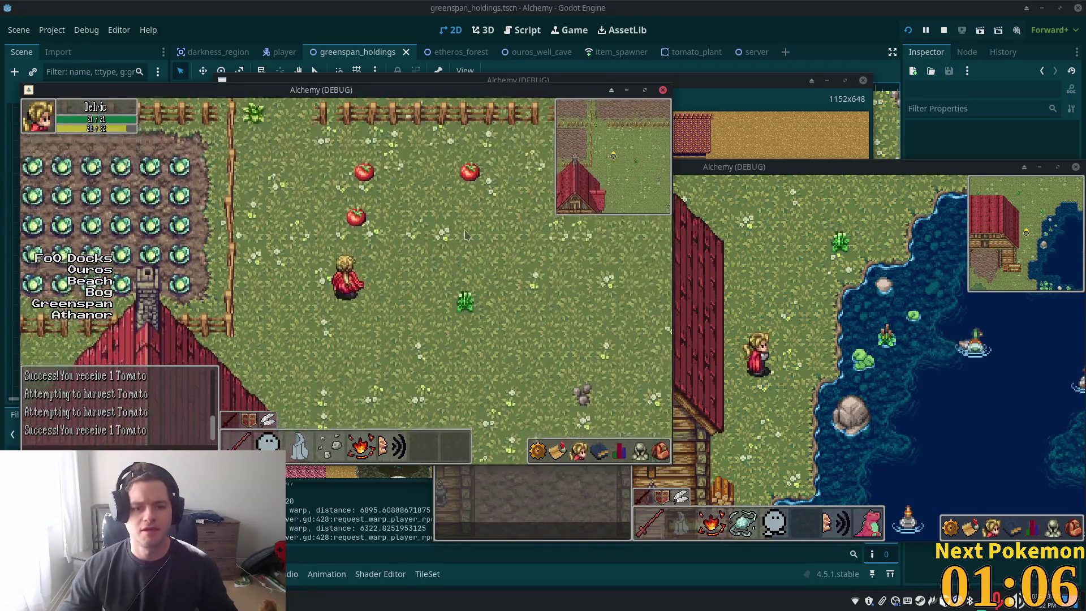
key("w")
key("i")
key("i")
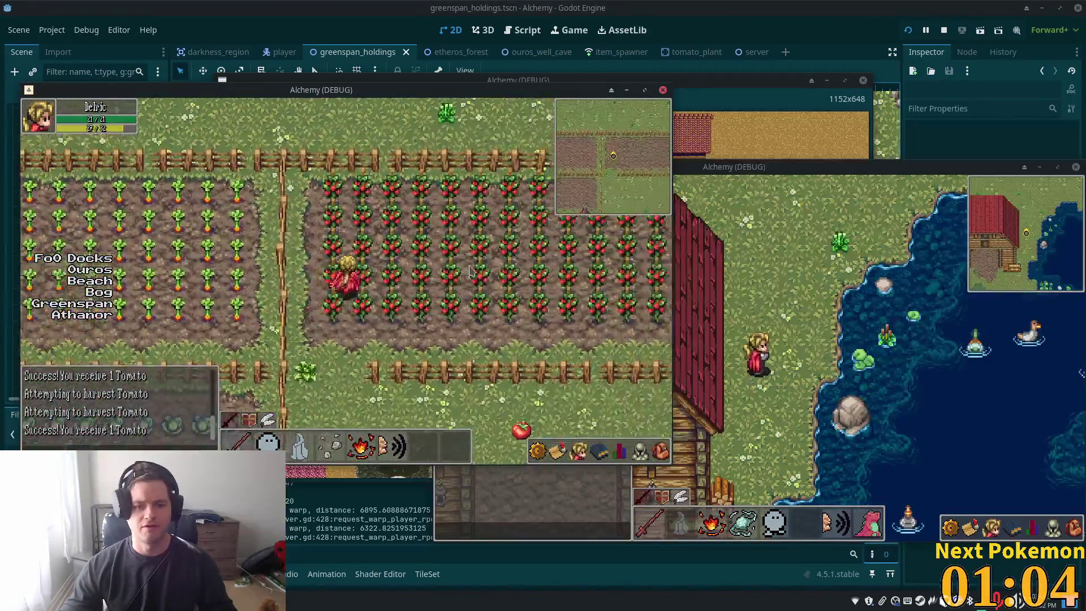
key("s")
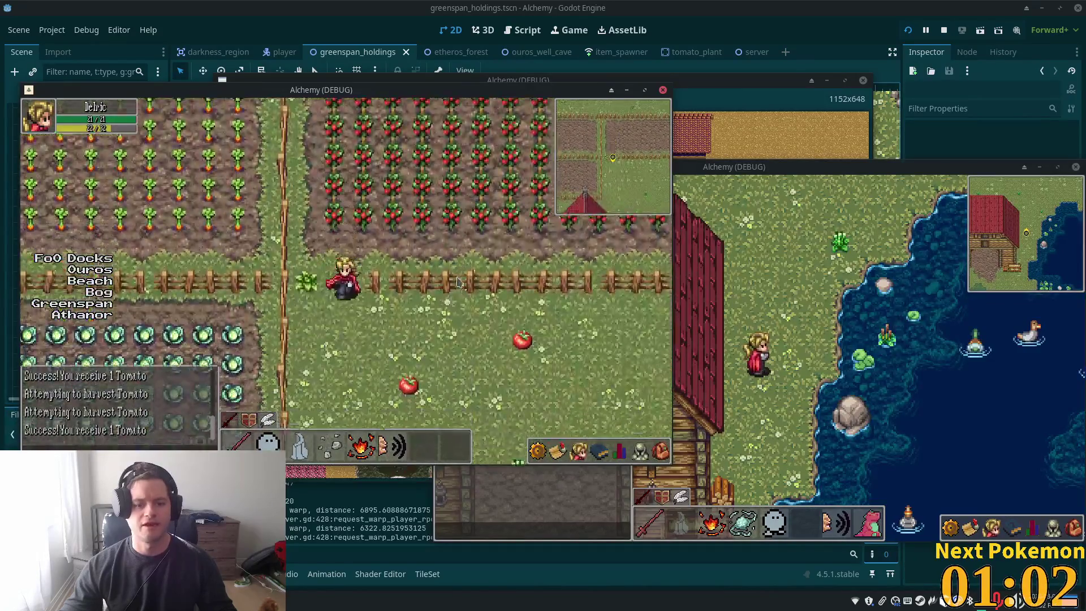
left_click(358, 54)
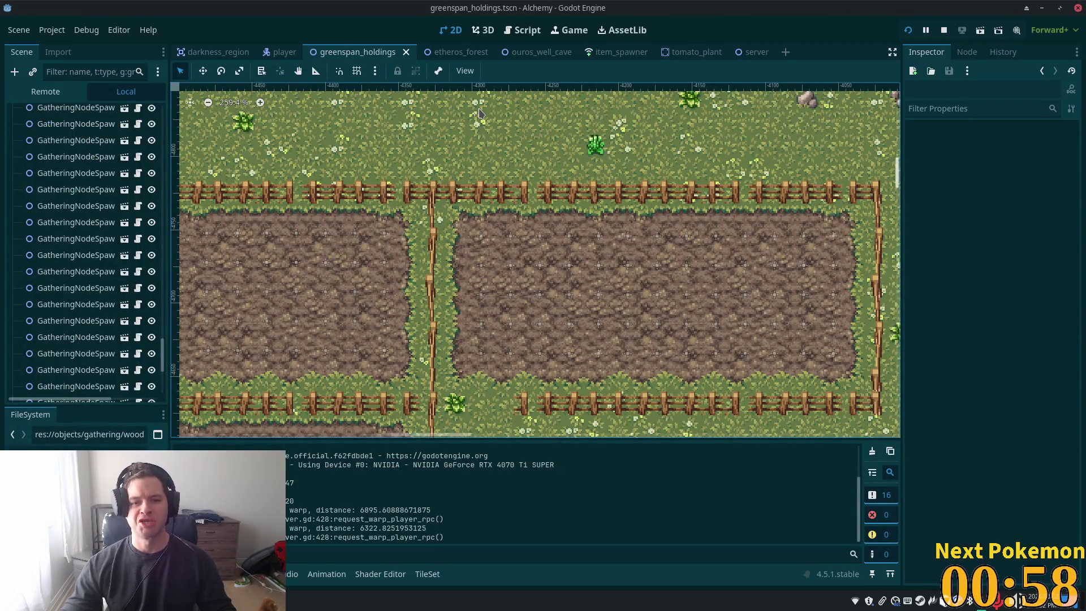
Select the first GatheringNodeSpawn in the Scene dock and extend the selection through the last one
scroll(593, 208, "down", 6)
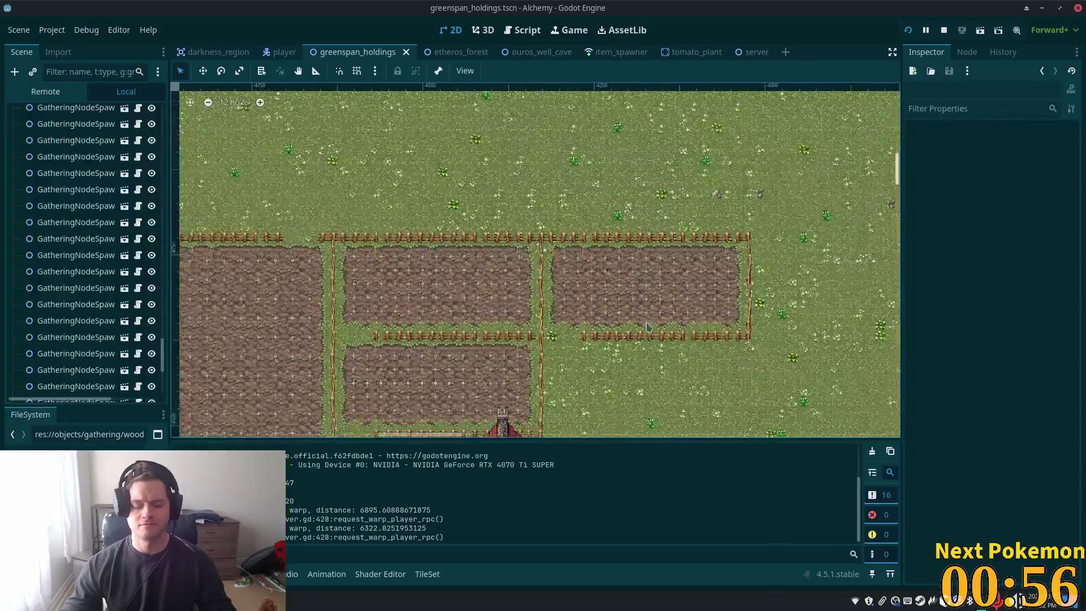
left_click_drag(746, 385, 590, 222)
scroll(447, 298, "up", 5)
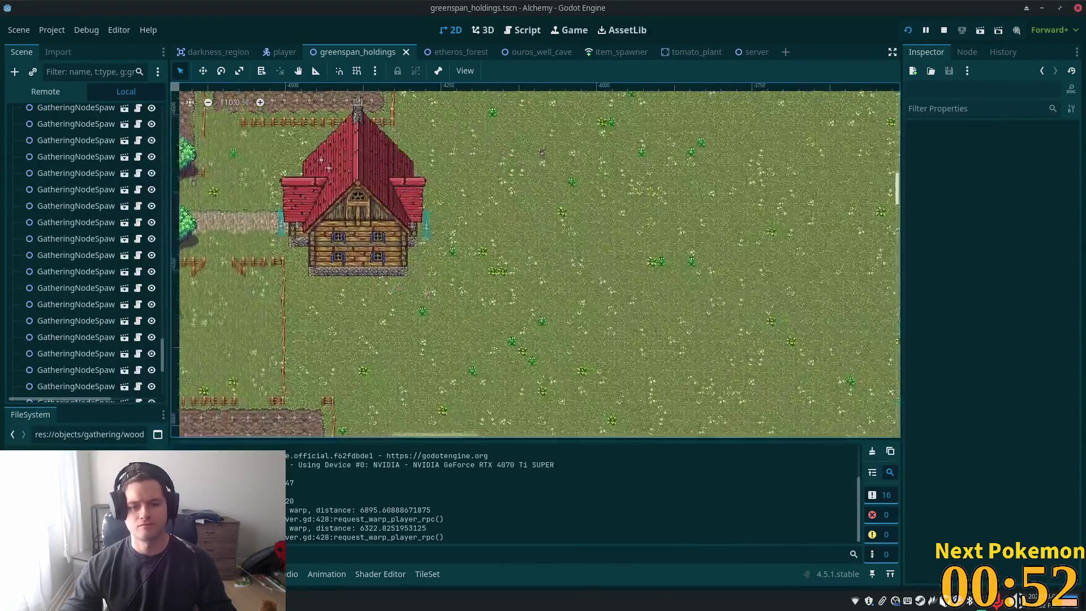
scroll(431, 282, "up", 5)
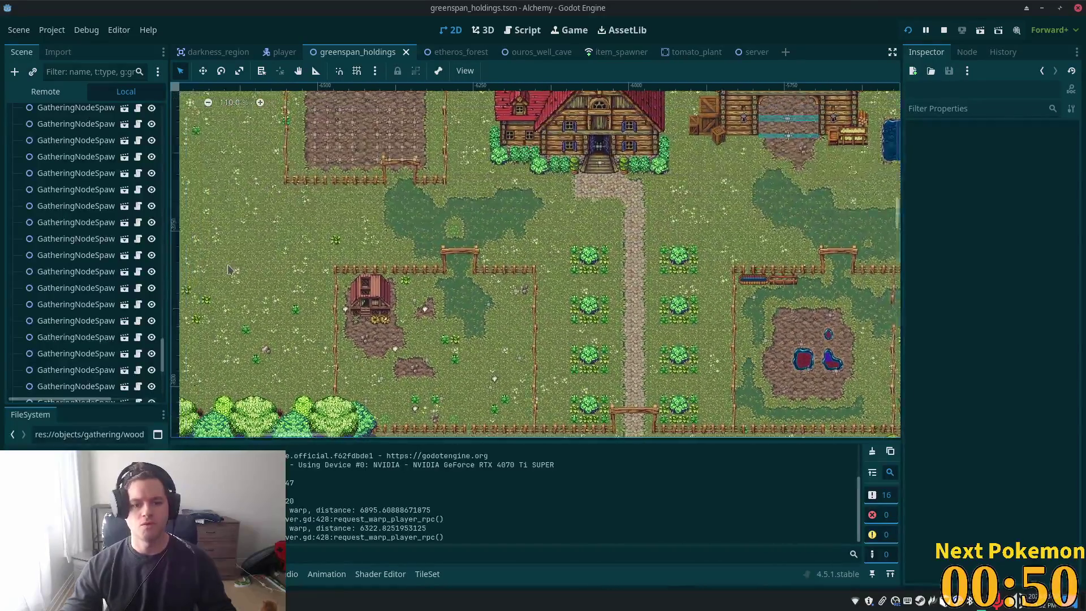
scroll(472, 320, "up", 3)
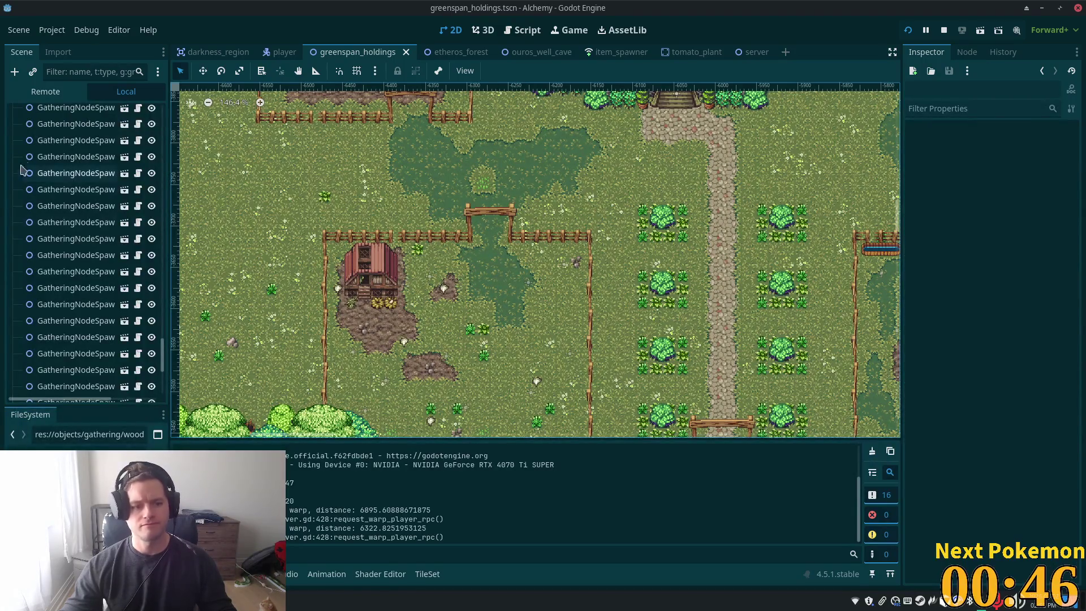
scroll(64, 142, "down", 2)
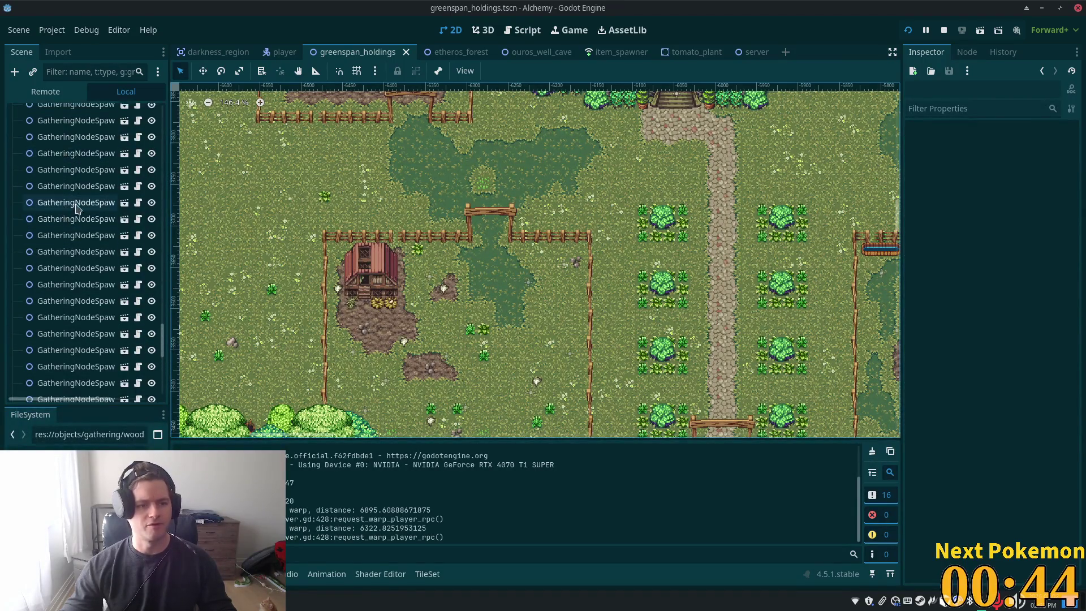
left_click_drag(163, 353, 179, 266)
scroll(85, 283, "down", 4)
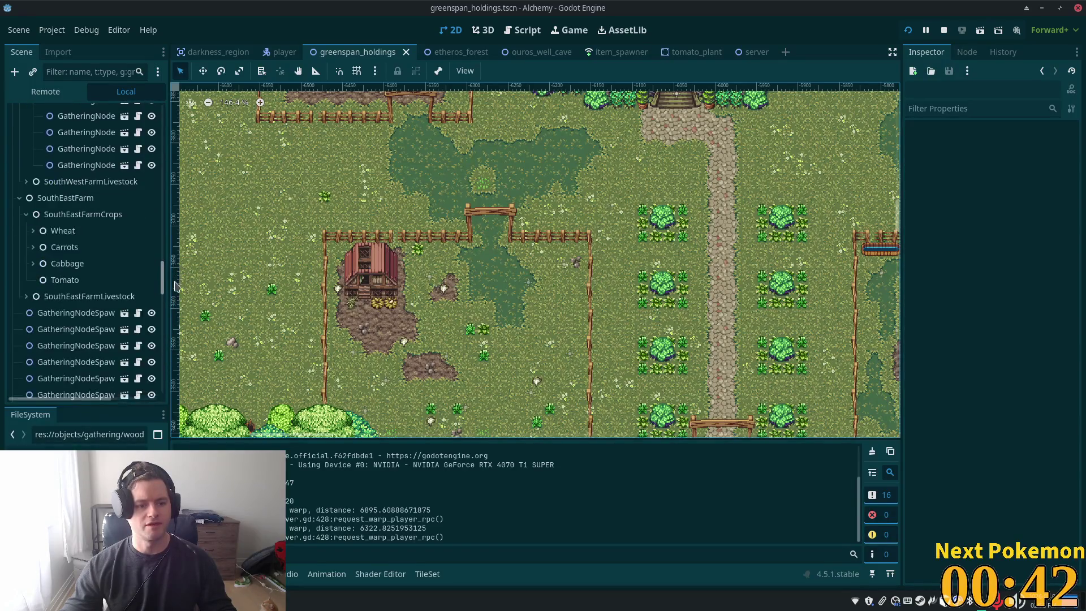
left_click(76, 313)
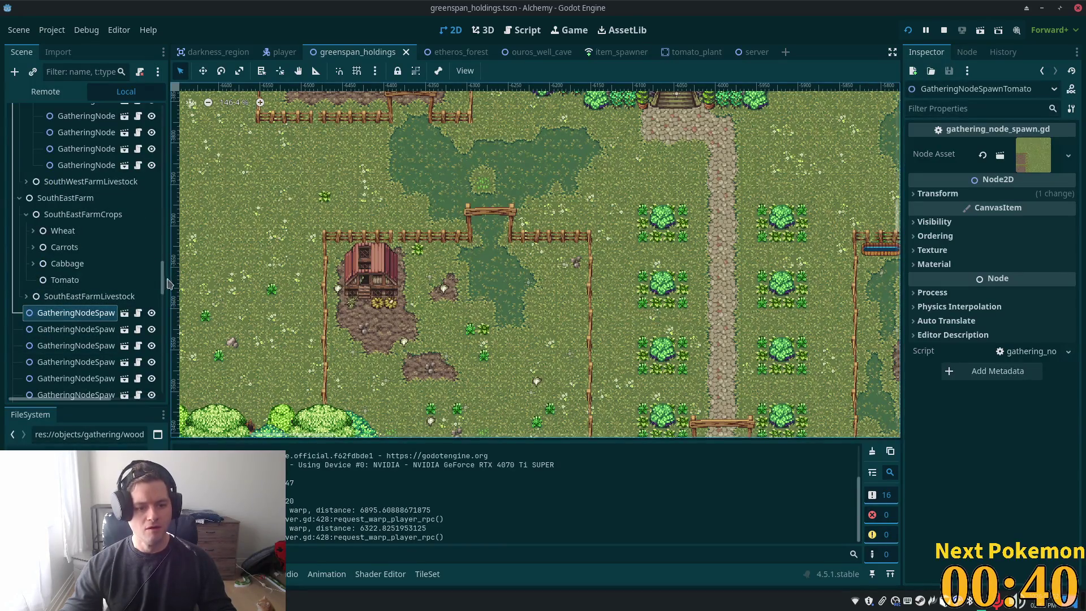
scroll(66, 362, "down", 5)
left_click(63, 385, "shift")
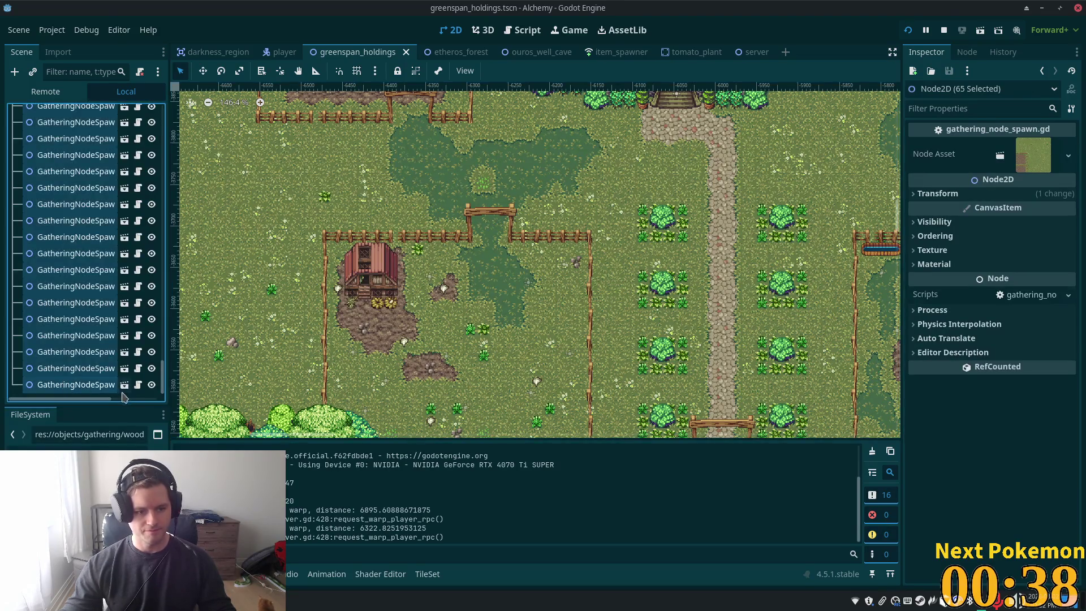
Move the selected spawns under SouthEastFarmCrops > Tomato and fold that crops branch
left_click_drag(163, 385, 177, 279)
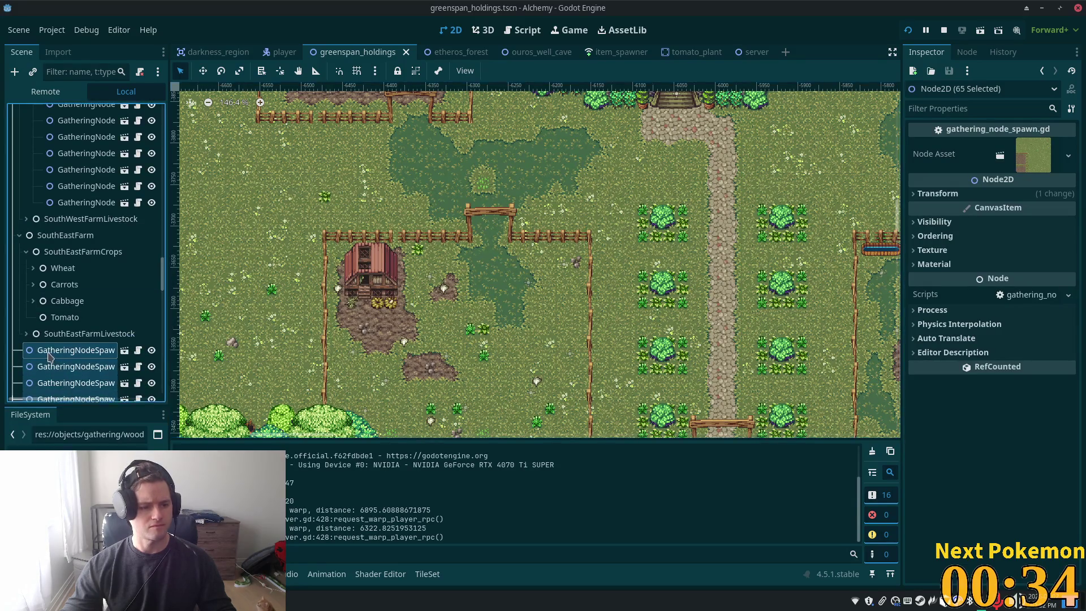
left_click_drag(57, 382, 55, 319)
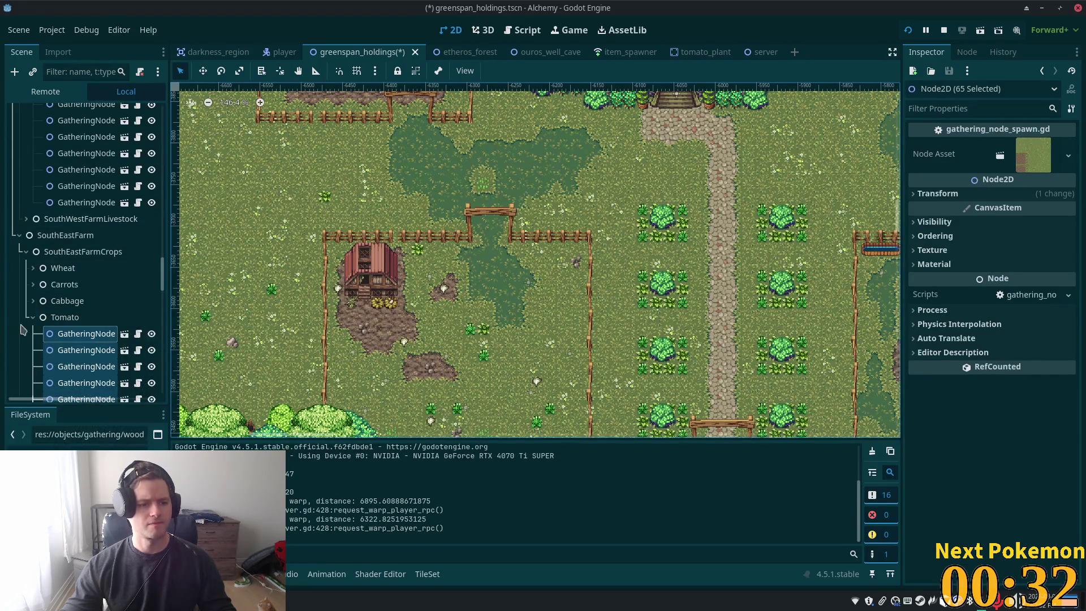
left_click(26, 303)
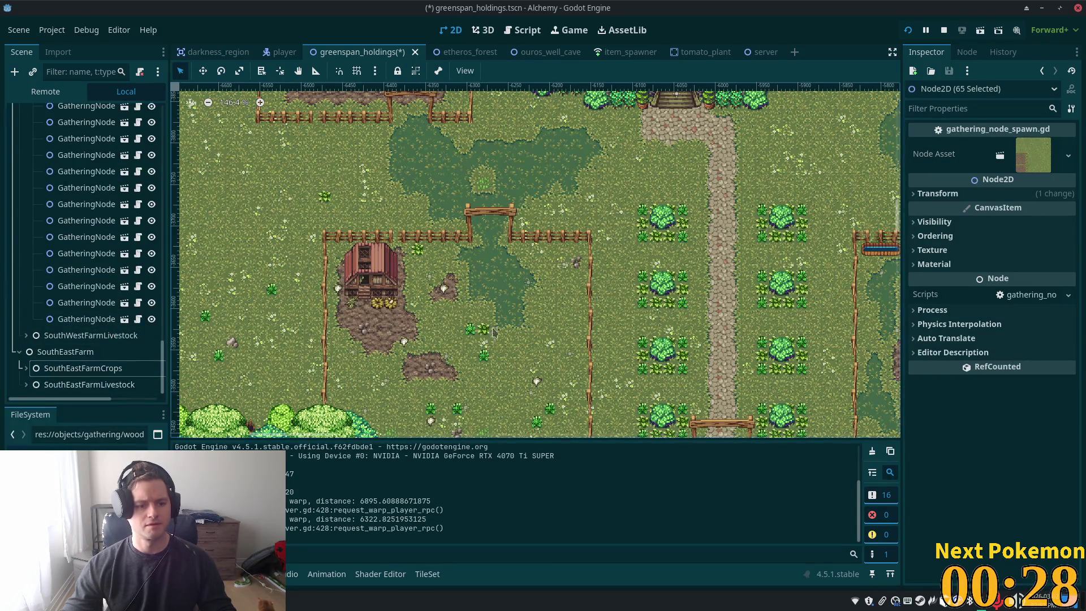
Collapse SouthWestFarm's Tomato and crops nodes, then the SouthWestFarm and SouthEastFarm branches
scroll(609, 319, "down", 4)
scroll(485, 348, "up", 2)
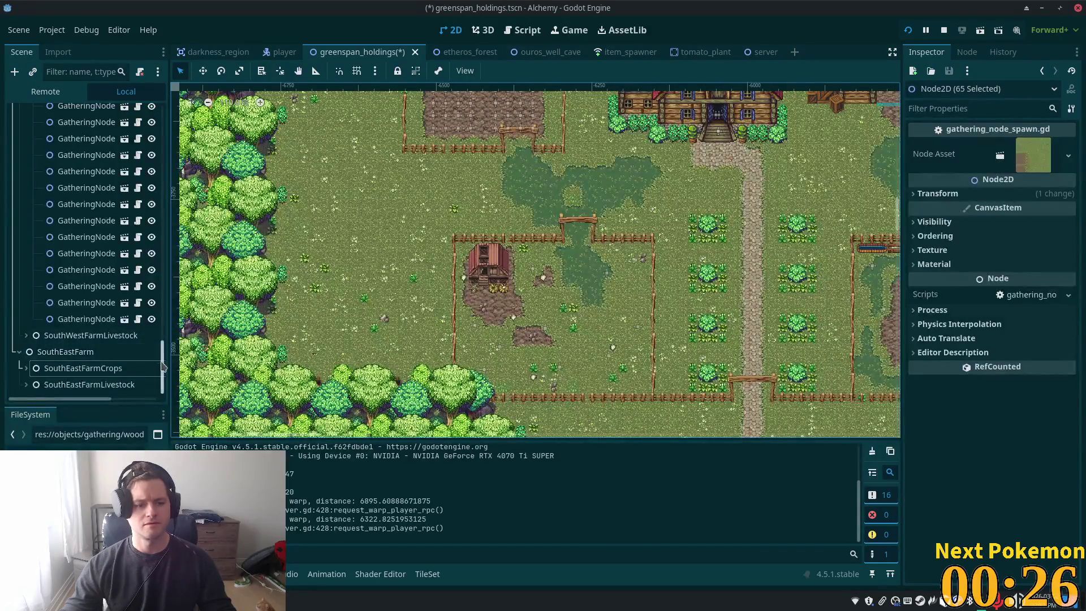
mouse_move(163, 366)
left_mouse_down()
mouse_move(164, 278)
mouse_move(167, 335)
left_mouse_up()
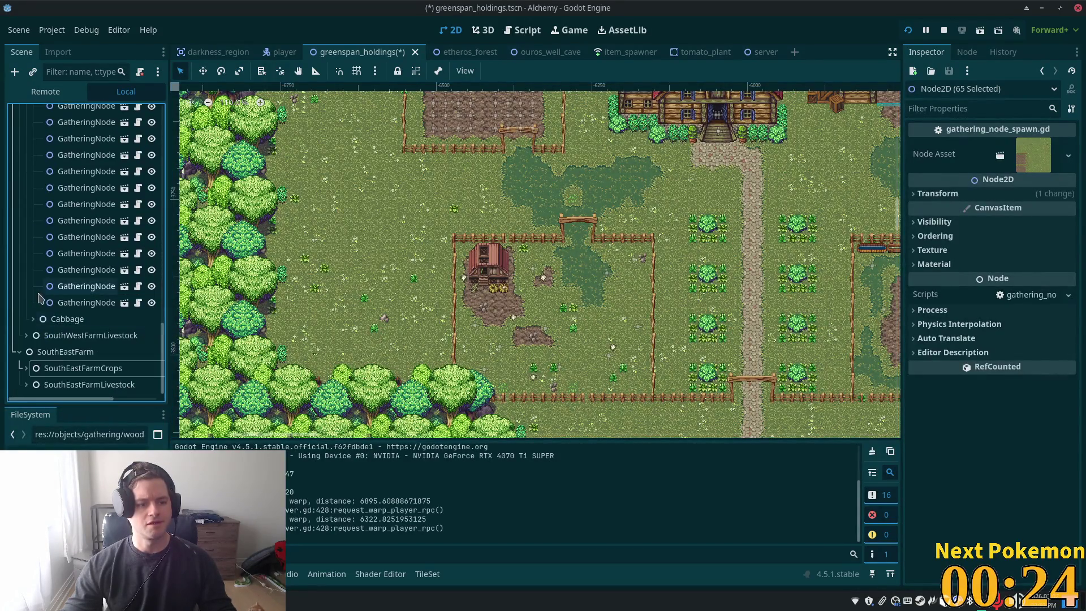
scroll(142, 317, "up", 3)
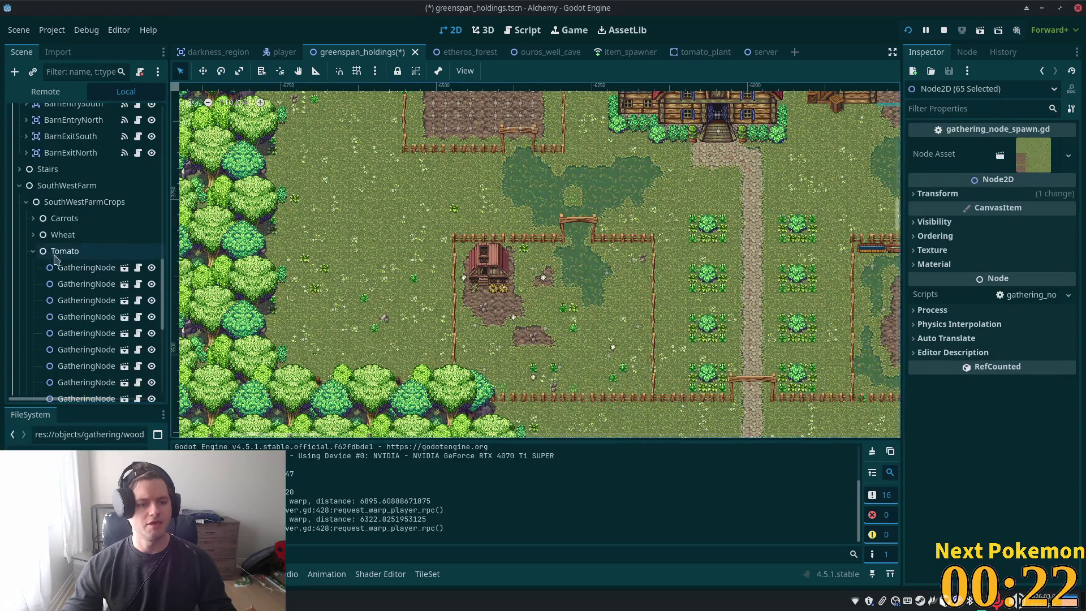
left_click(33, 253)
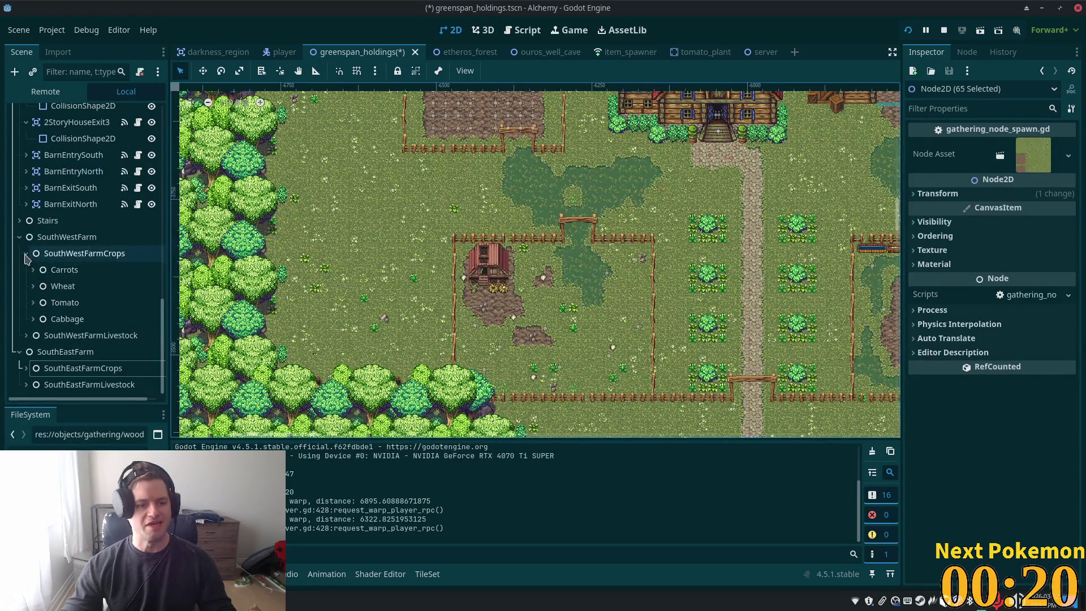
left_click(26, 253)
left_click(19, 303)
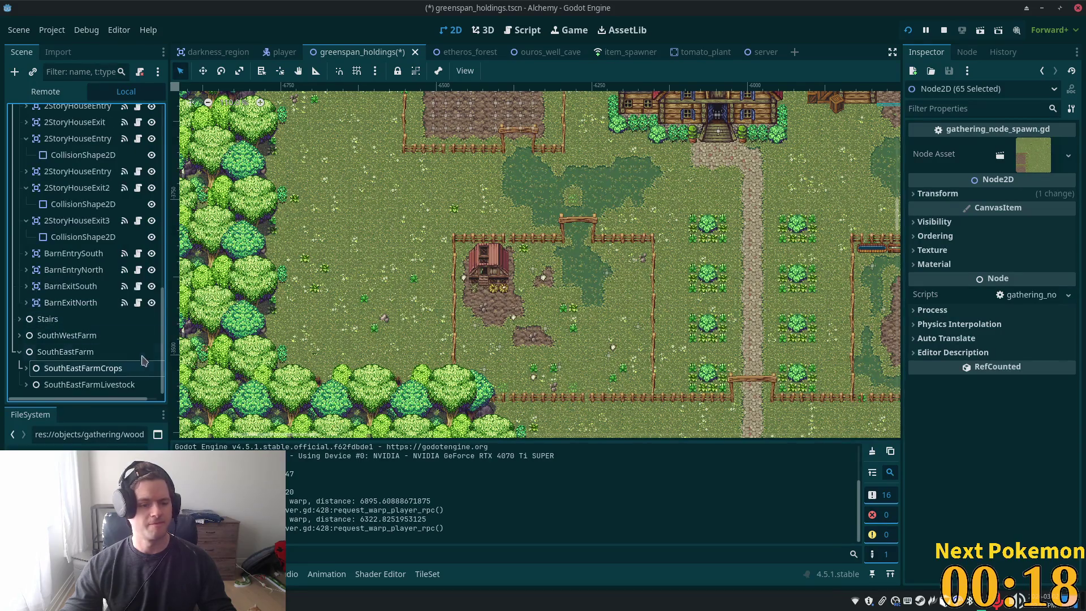
left_click(20, 352)
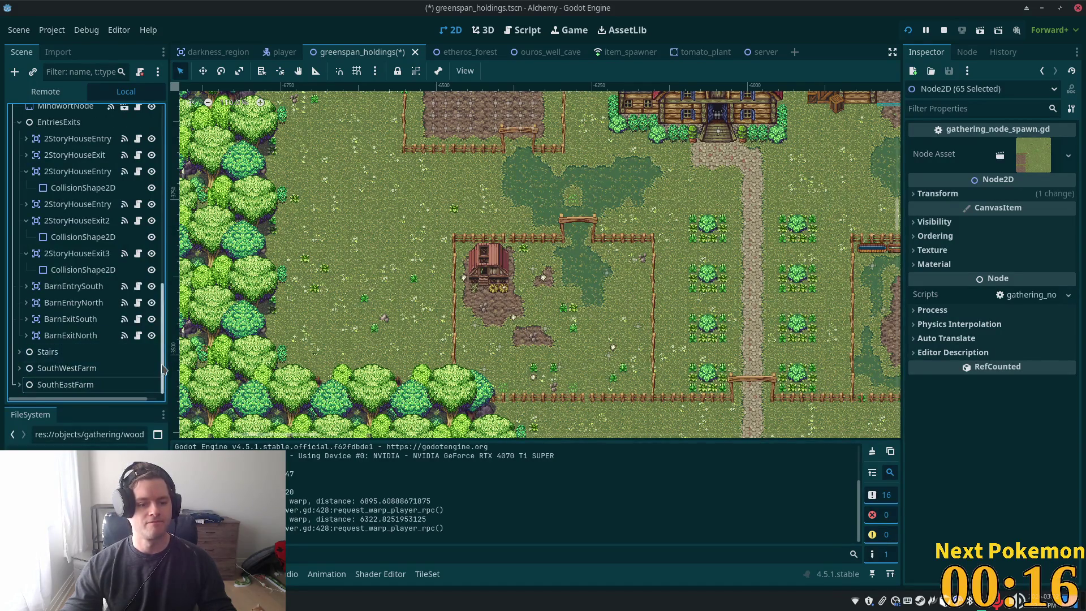
scroll(85, 283, "up", 10)
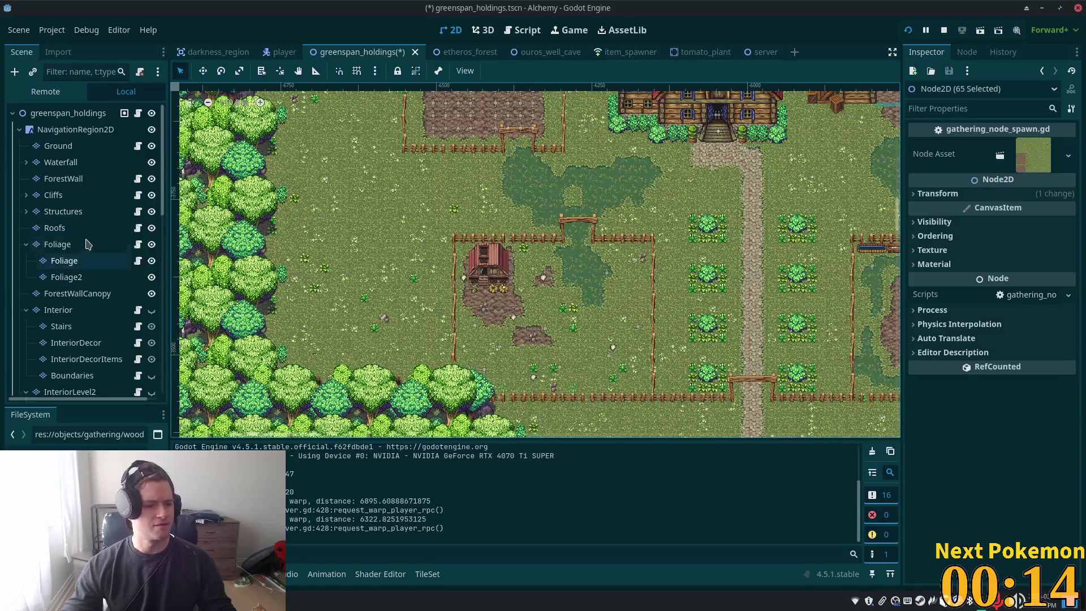
On the Structures TileMapLayer, select the shed and hay bale tiles with the TileMap Select tool
left_click(72, 217)
scroll(549, 330, "up", 4)
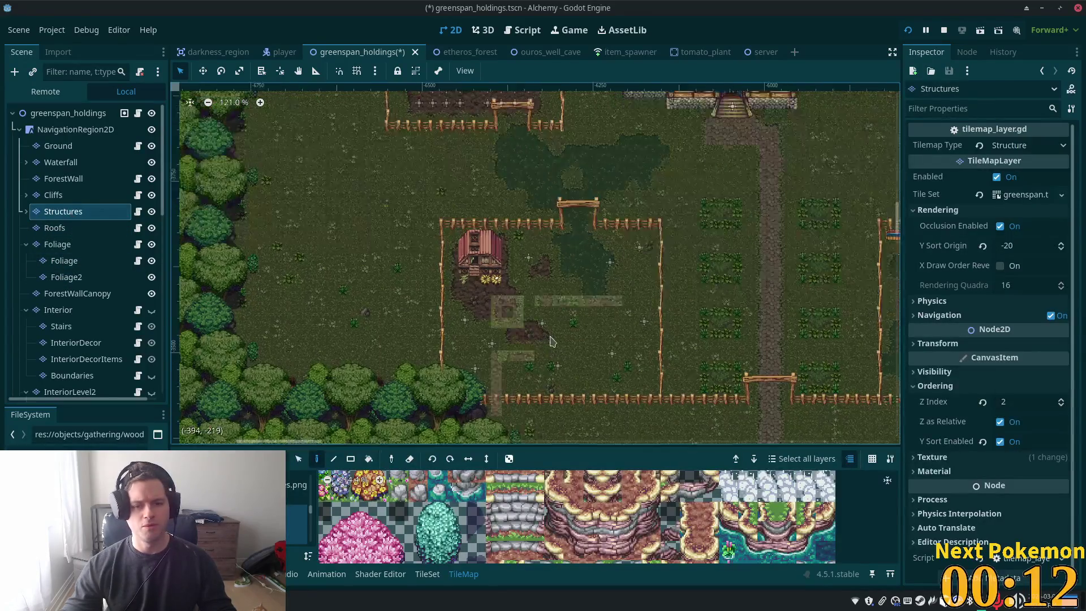
left_click(299, 459)
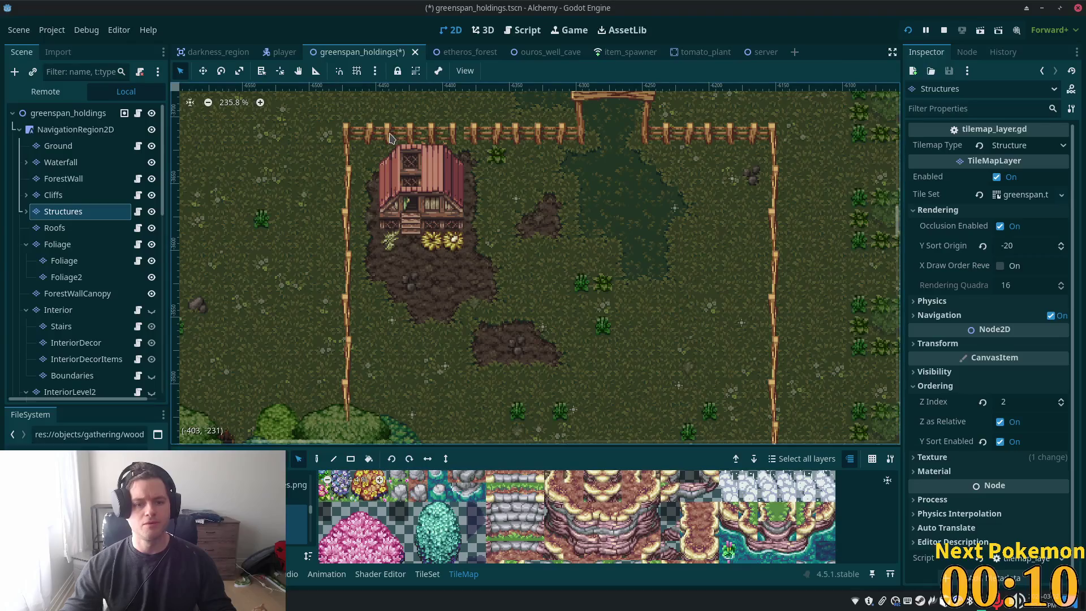
left_click_drag(376, 148, 480, 253)
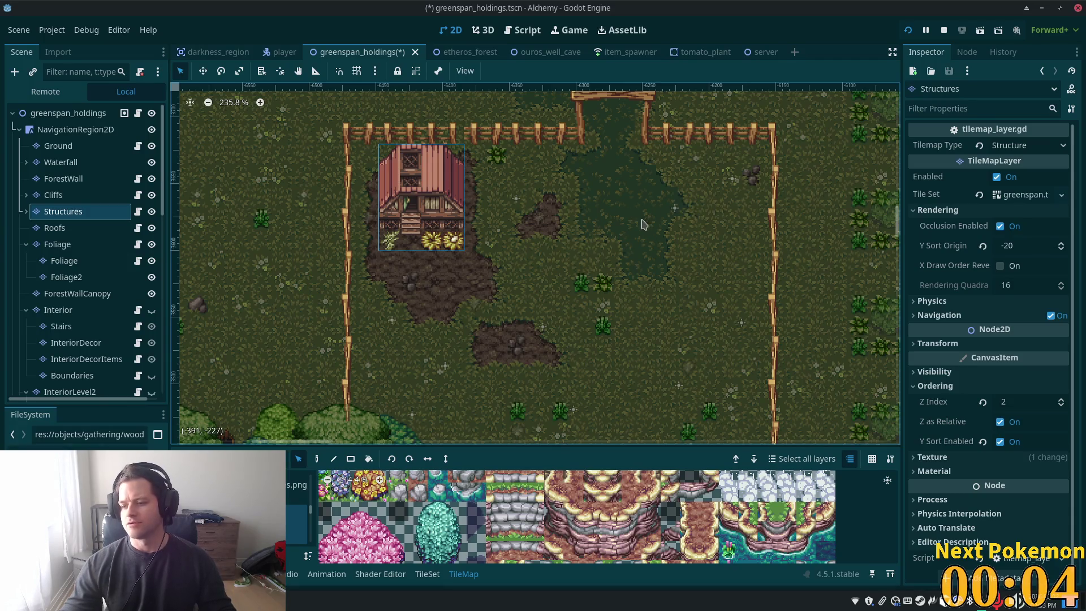
Pan the canvas across the farm plots to an open grass area
scroll(643, 224, "down", 5)
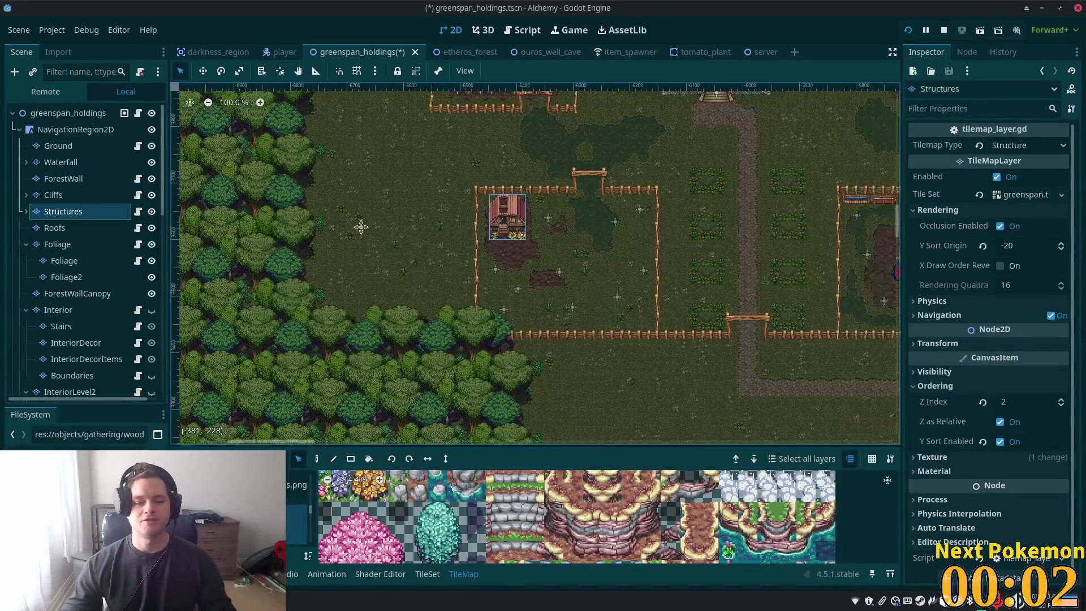
scroll(698, 326, "right", 10)
left_click_drag(683, 286, 245, 318)
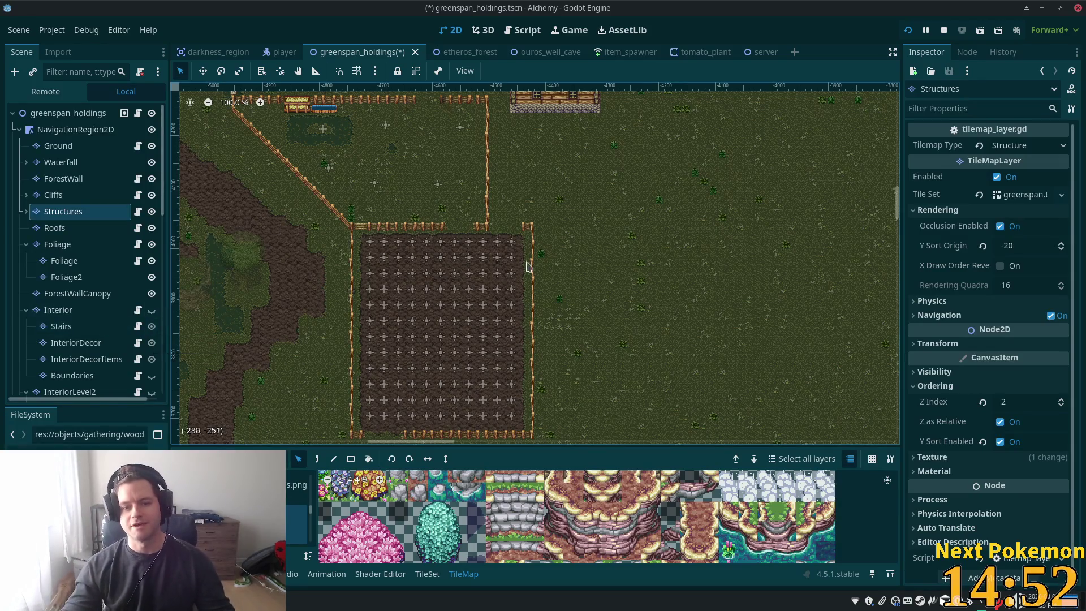
scroll(626, 236, "right", 5)
scroll(621, 245, "left", 5)
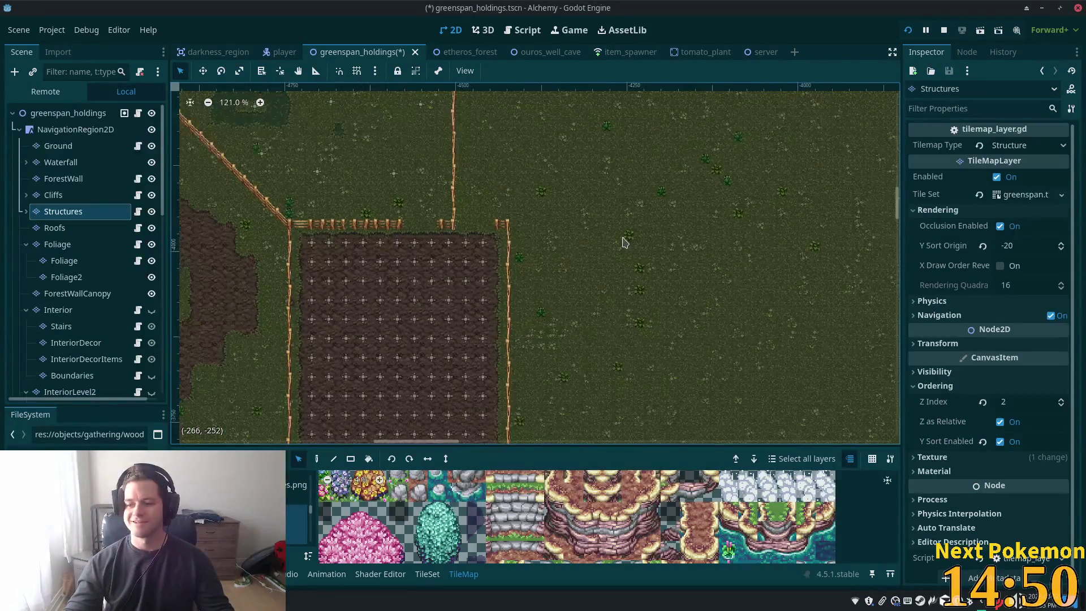
scroll(554, 226, "up", 5)
scroll(496, 358, "right", 4)
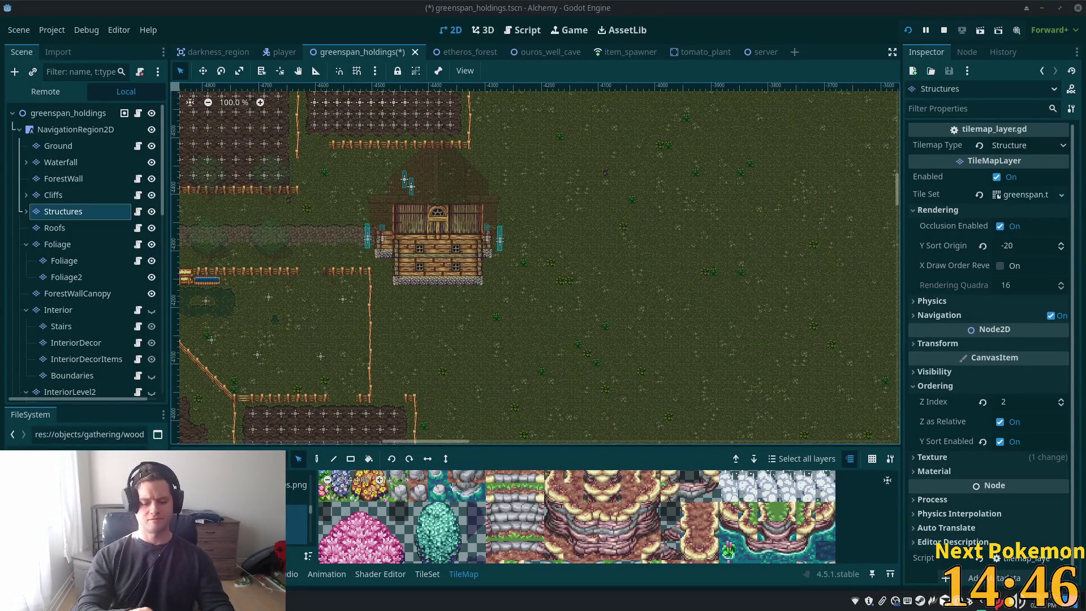
key("alt+Tab")
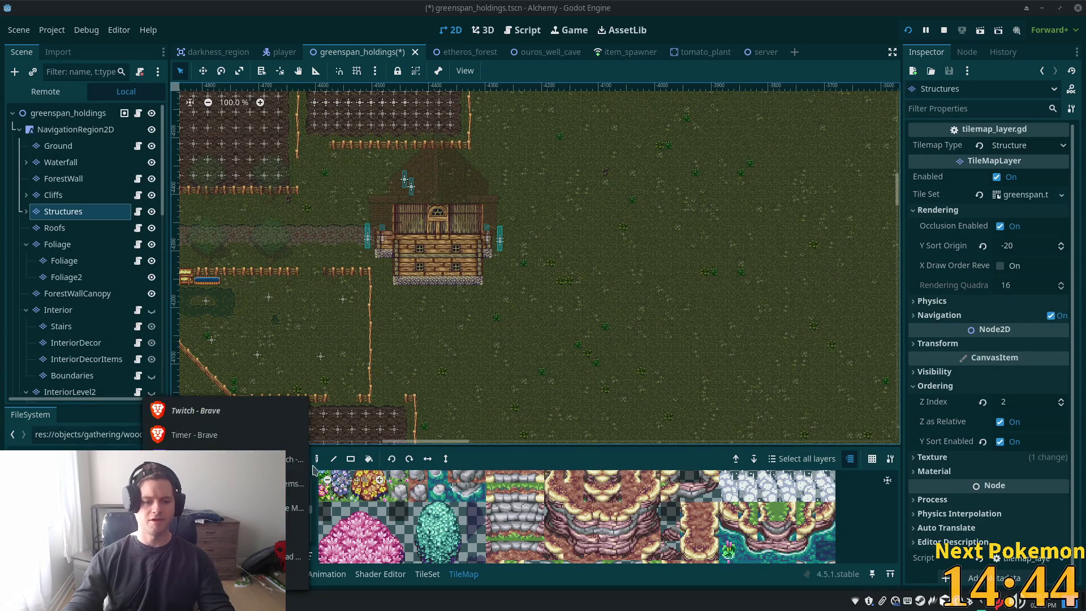
Open the owned Pokémon list in the Twitch popup, filter it by 'eld', and return to Godot
left_click(358, 145)
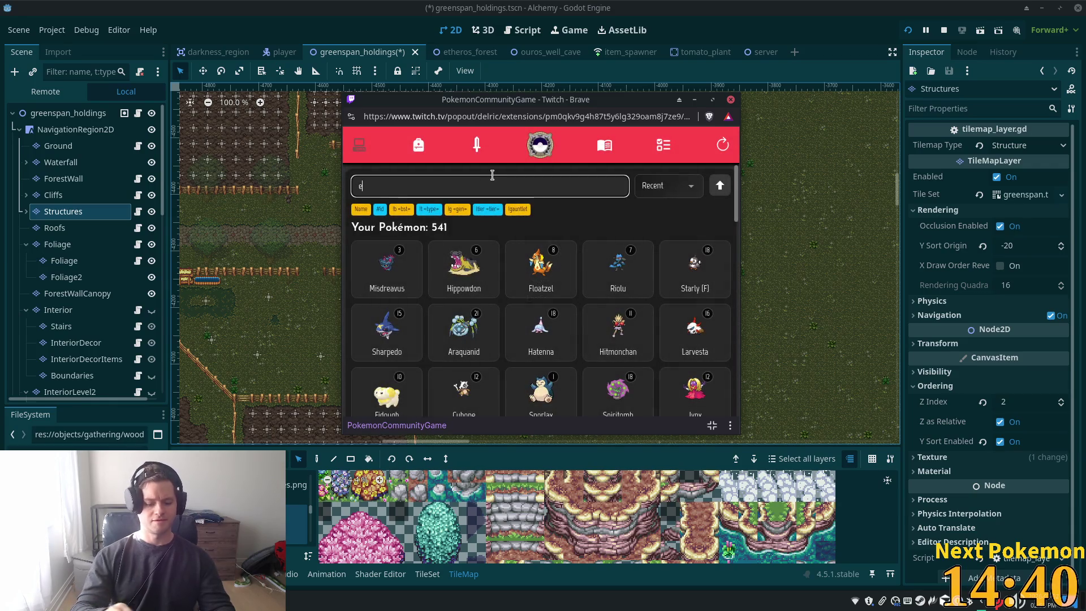
type("ld")
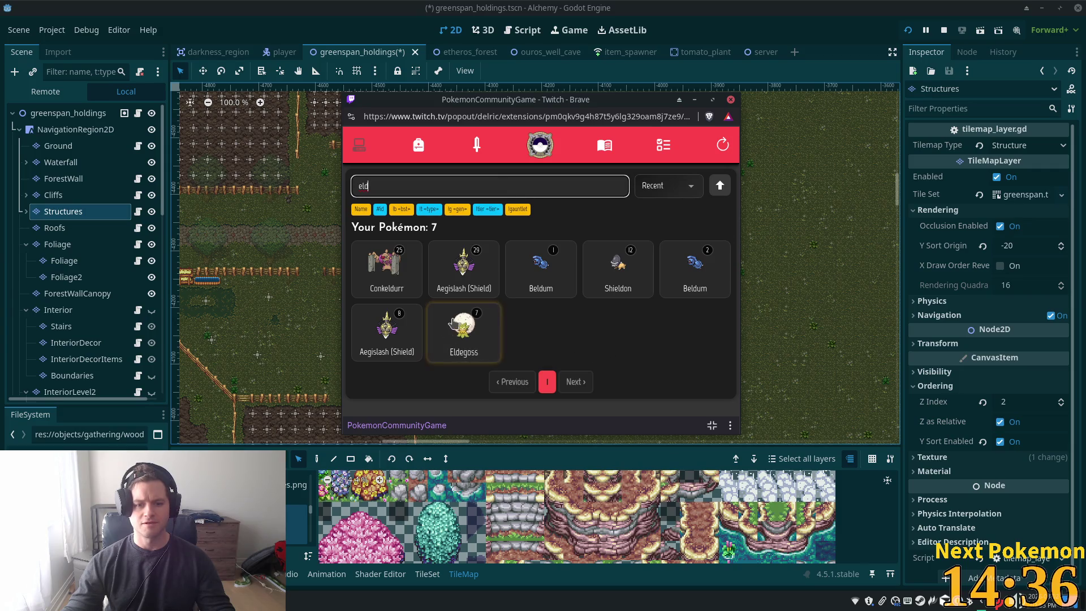
left_click(990, 473)
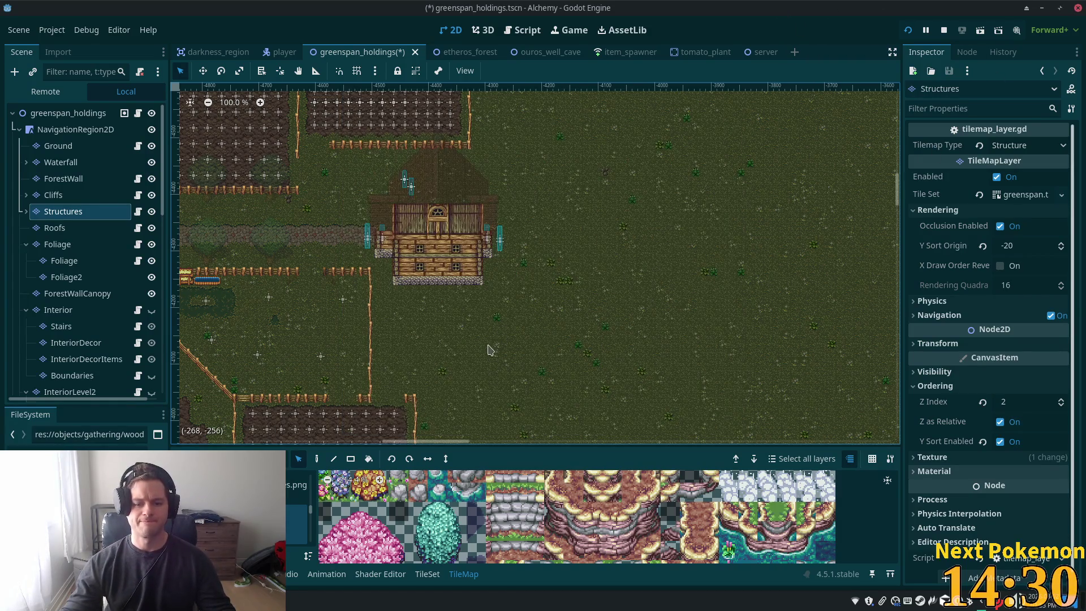
scroll(490, 349, "up", 3)
scroll(594, 345, "down", 8)
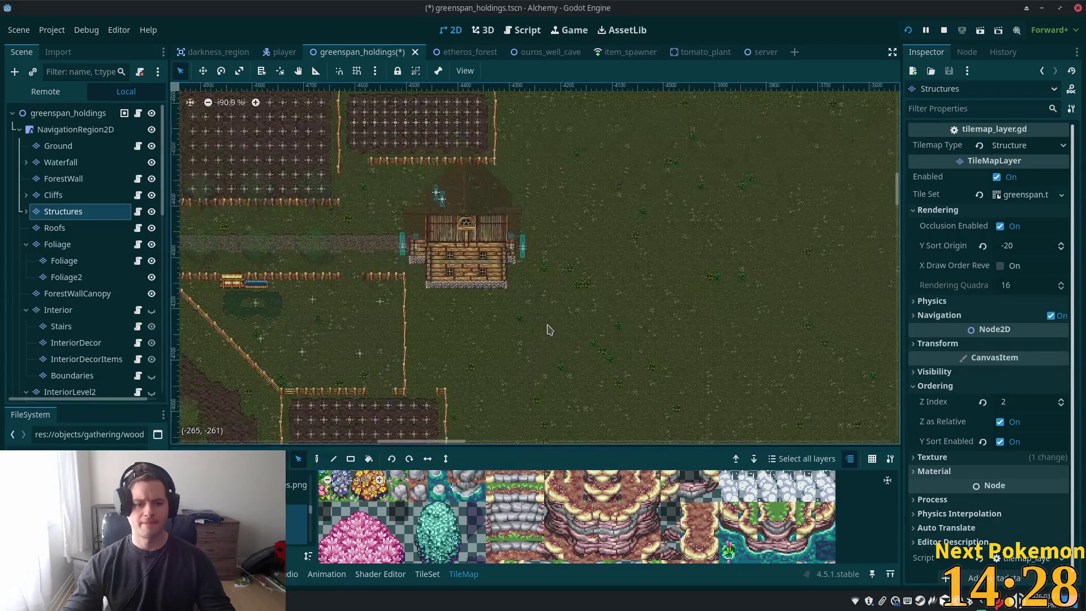
mouse_move(573, 357)
left_mouse_down()
mouse_move(530, 254)
mouse_move(526, 269)
left_mouse_up()
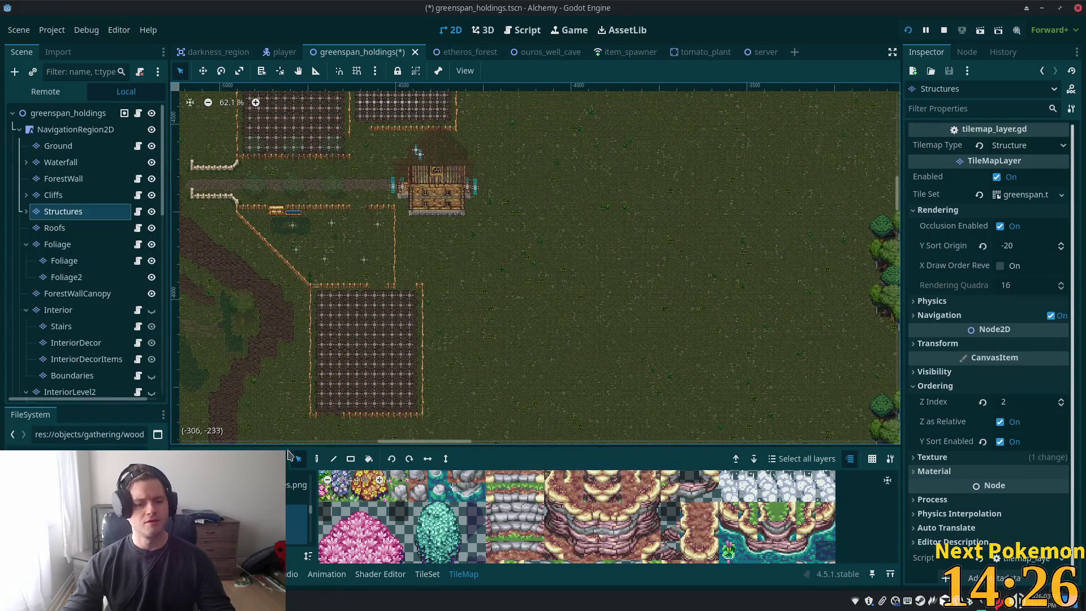
left_click(317, 459)
scroll(552, 261, "up", 4)
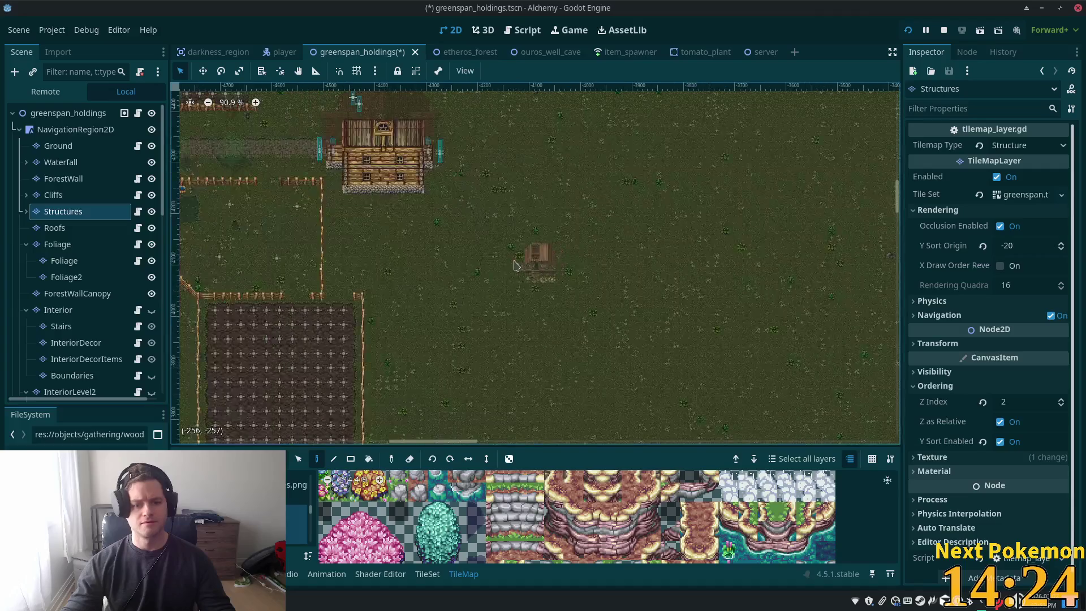
scroll(517, 265, "up", 5)
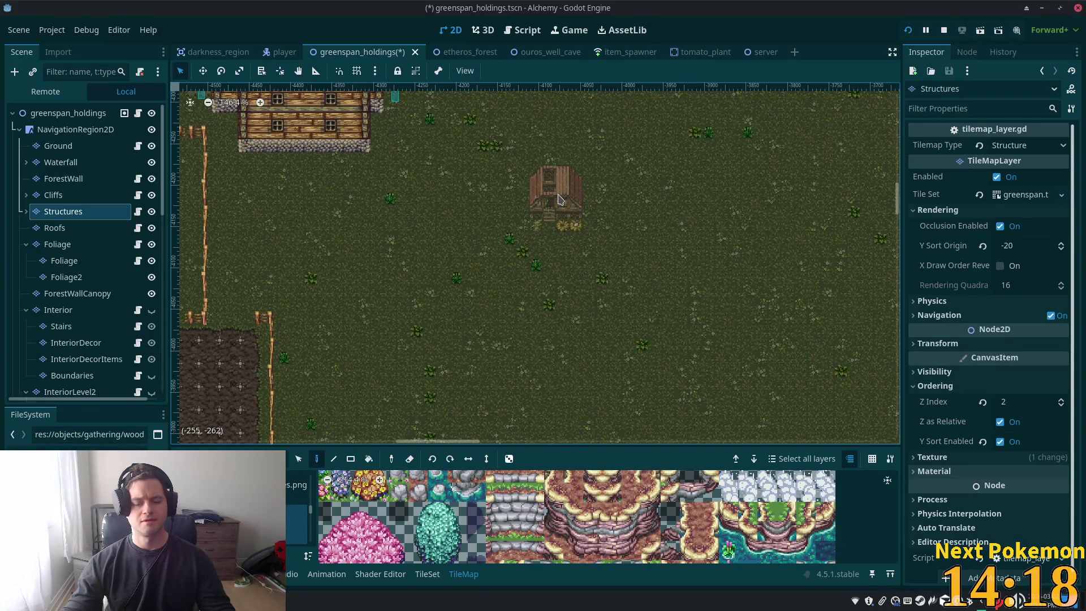
left_click(558, 199)
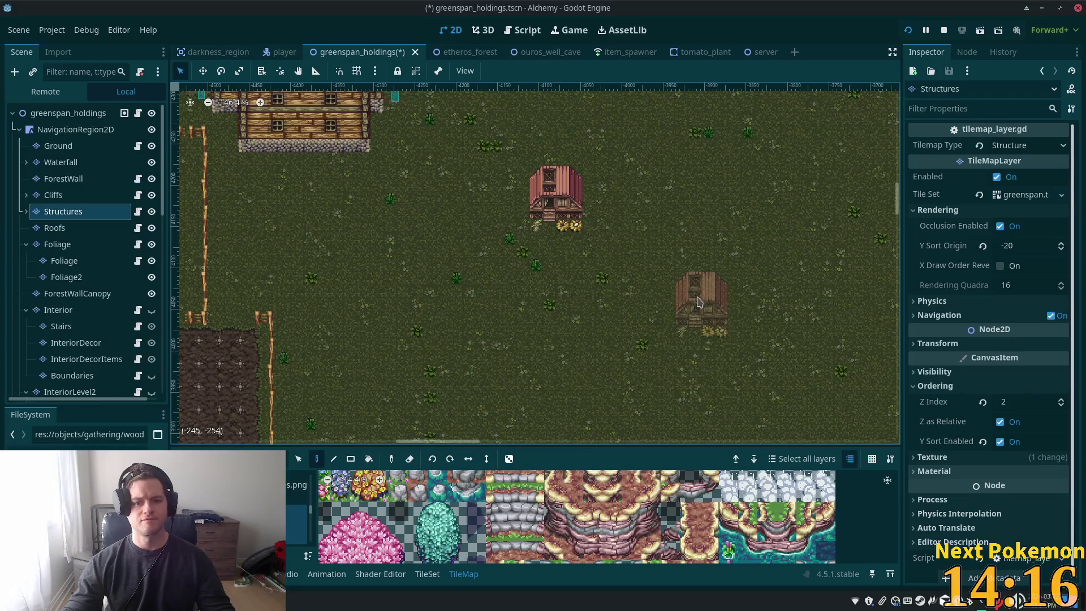
scroll(622, 249, "down", 1)
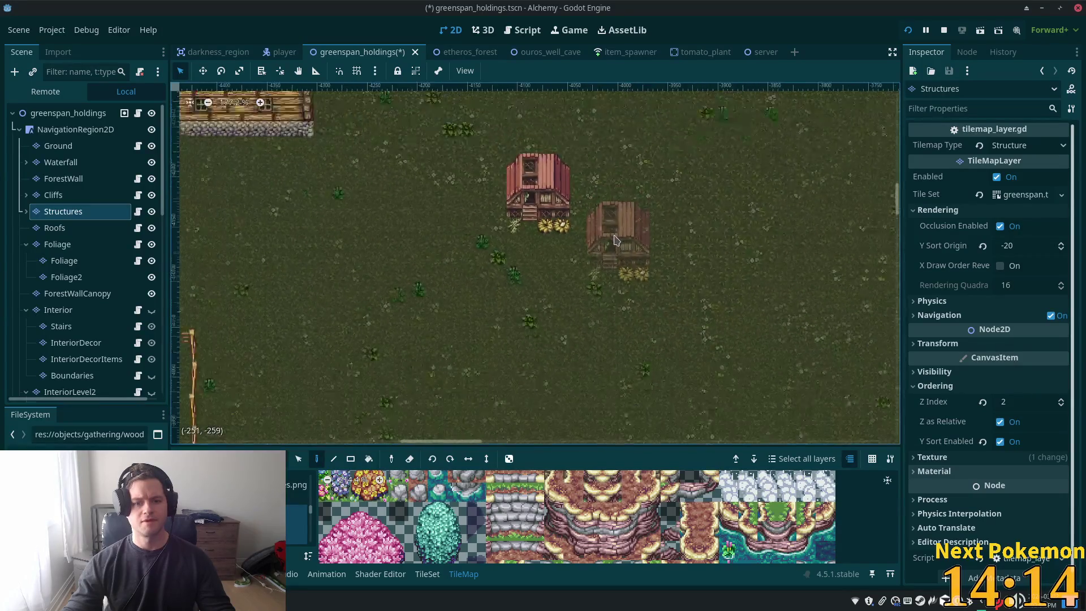
scroll(612, 242, "down", 9)
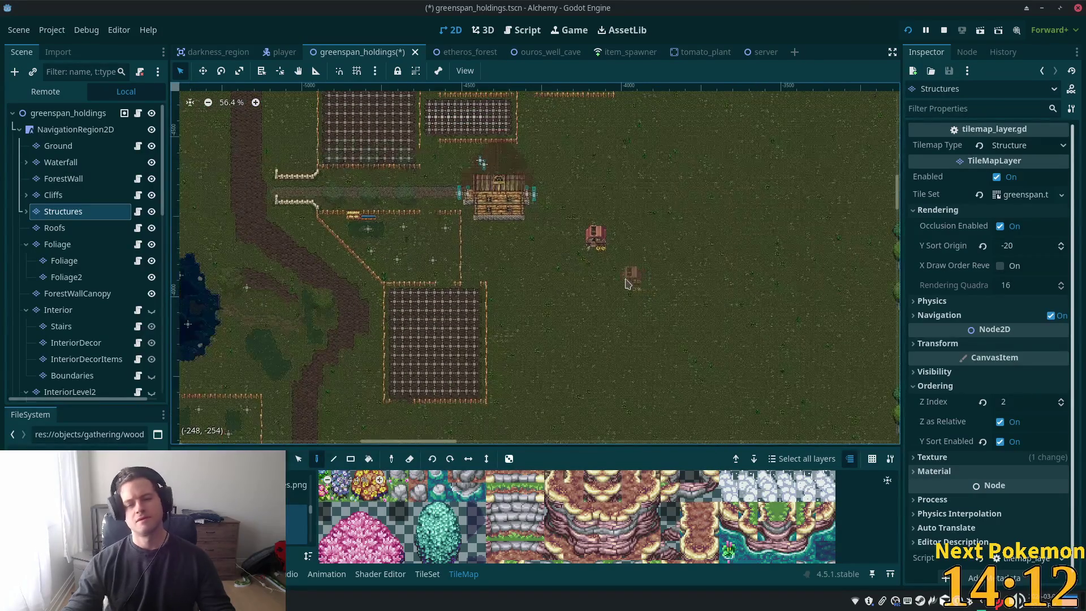
scroll(618, 281, "down", 5)
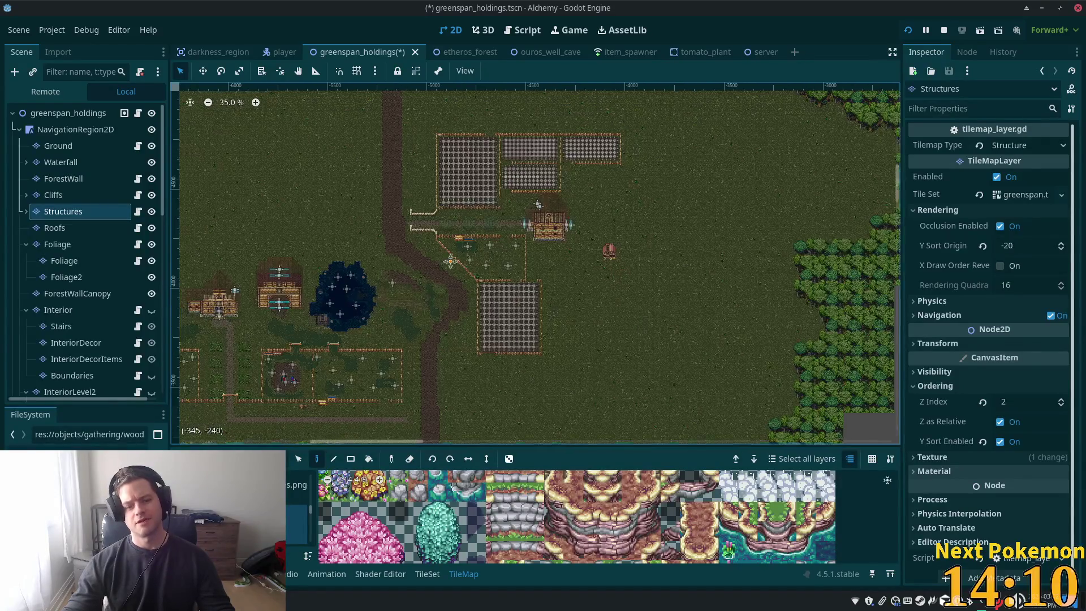
scroll(456, 307, "right", 5)
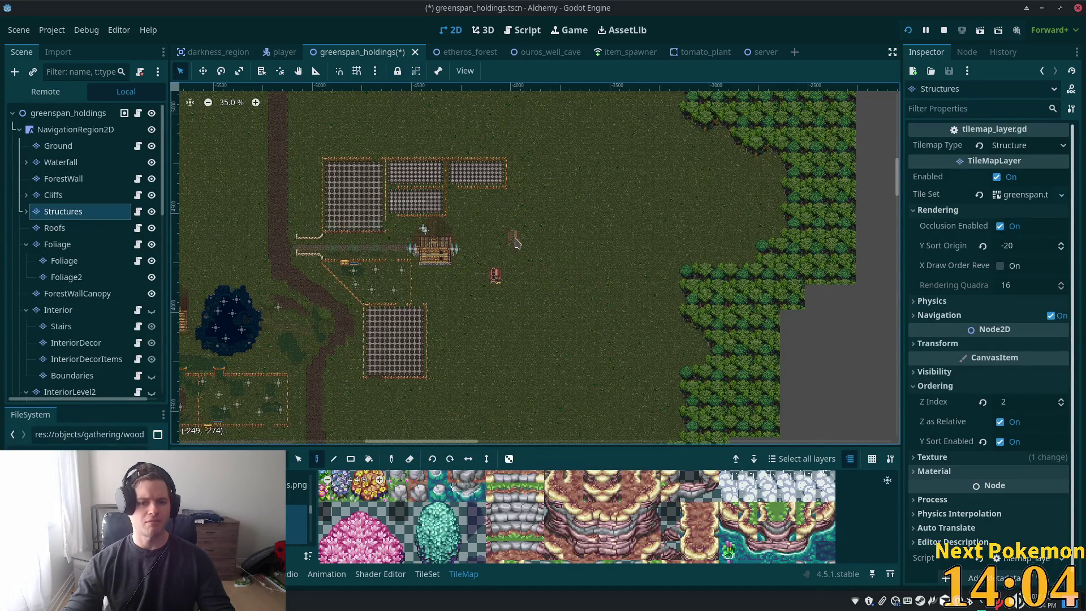
scroll(515, 243, "up", 8)
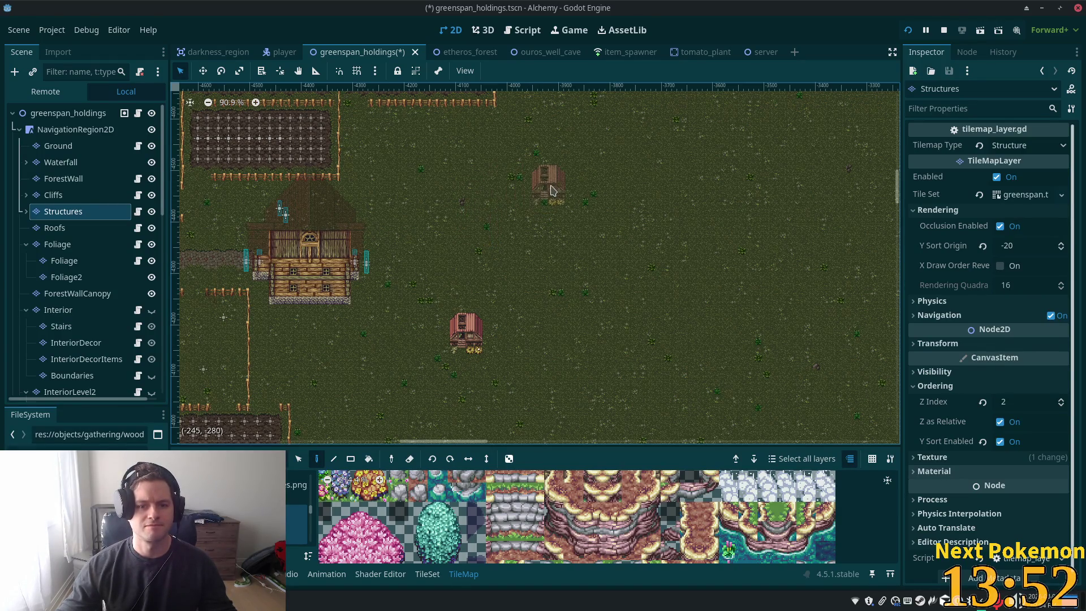
mouse_move(534, 242)
left_mouse_down()
mouse_move(529, 170)
mouse_move(518, 420)
mouse_move(571, 139)
left_mouse_up()
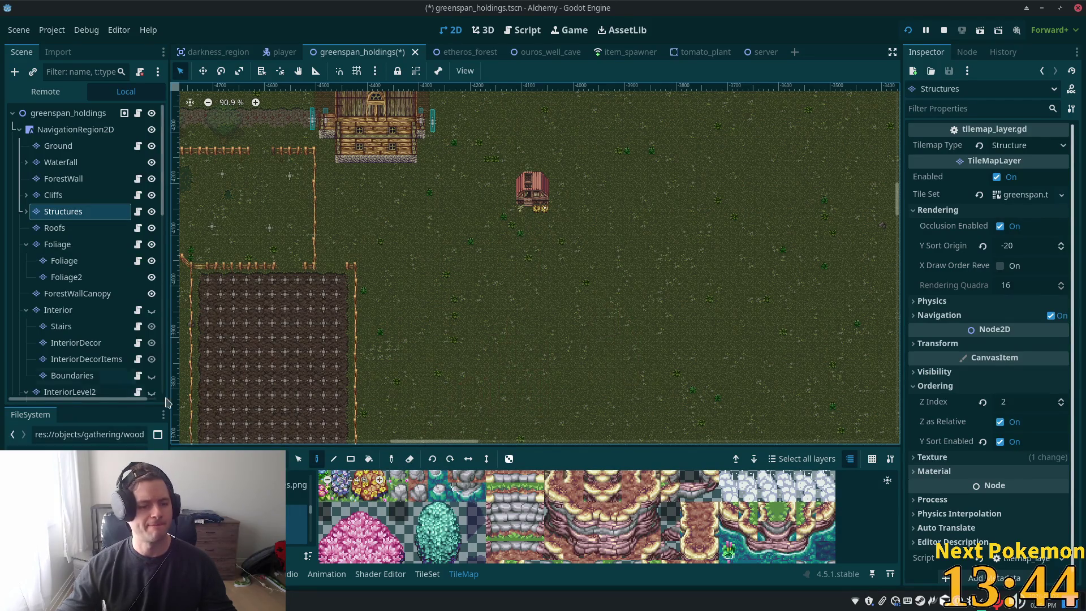
scroll(413, 348, "down", 6)
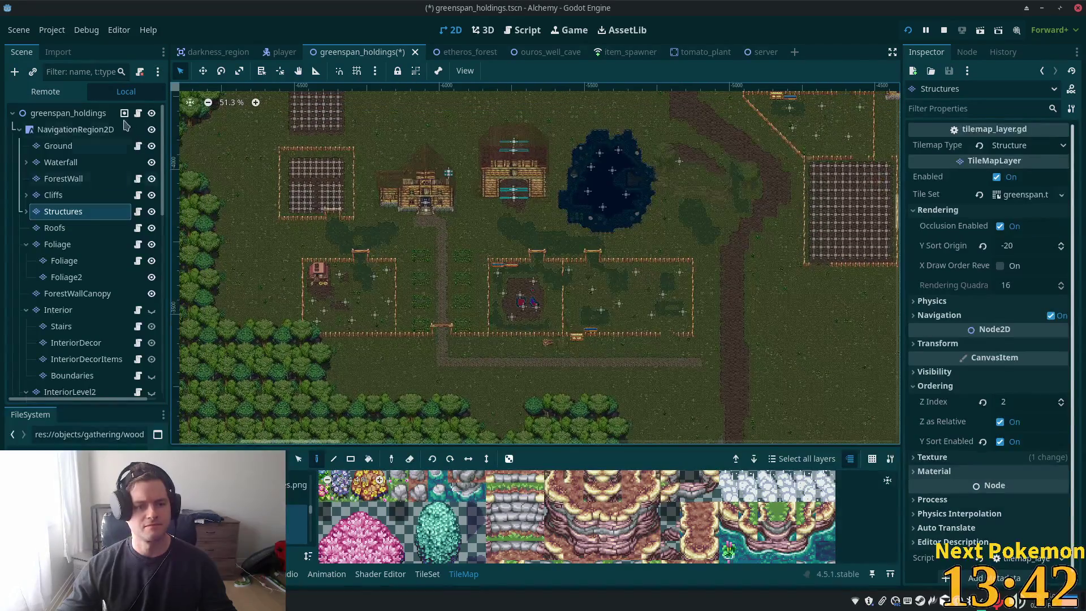
On the Ground layer, copy the dirt patch and stamp it onto the grass below the shed
double_click(59, 146)
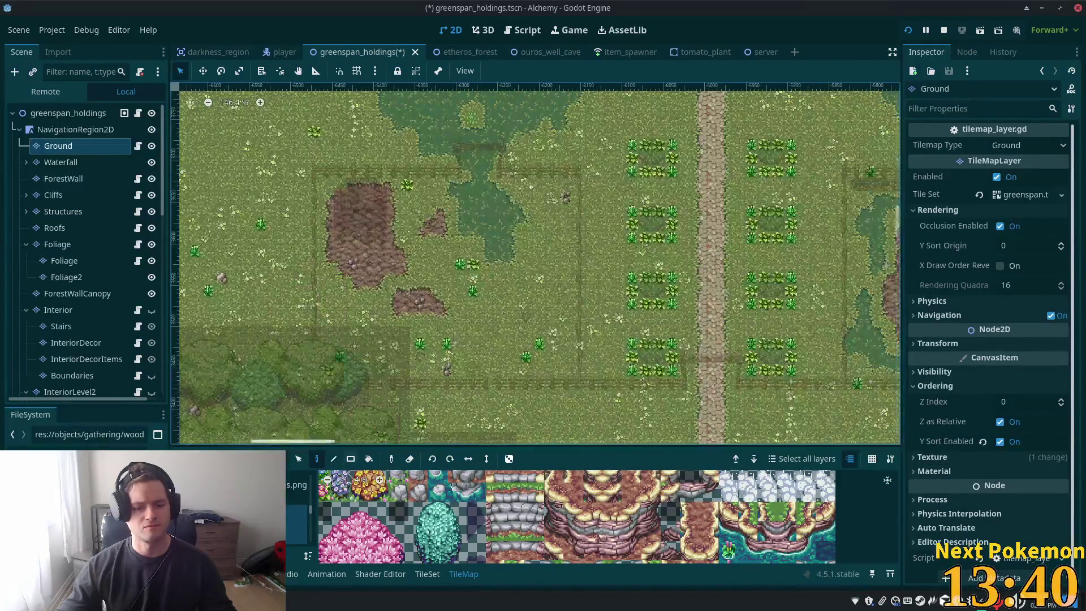
left_click(299, 459)
mouse_move(326, 191)
left_mouse_down()
mouse_move(396, 263)
mouse_move(406, 295)
left_mouse_up()
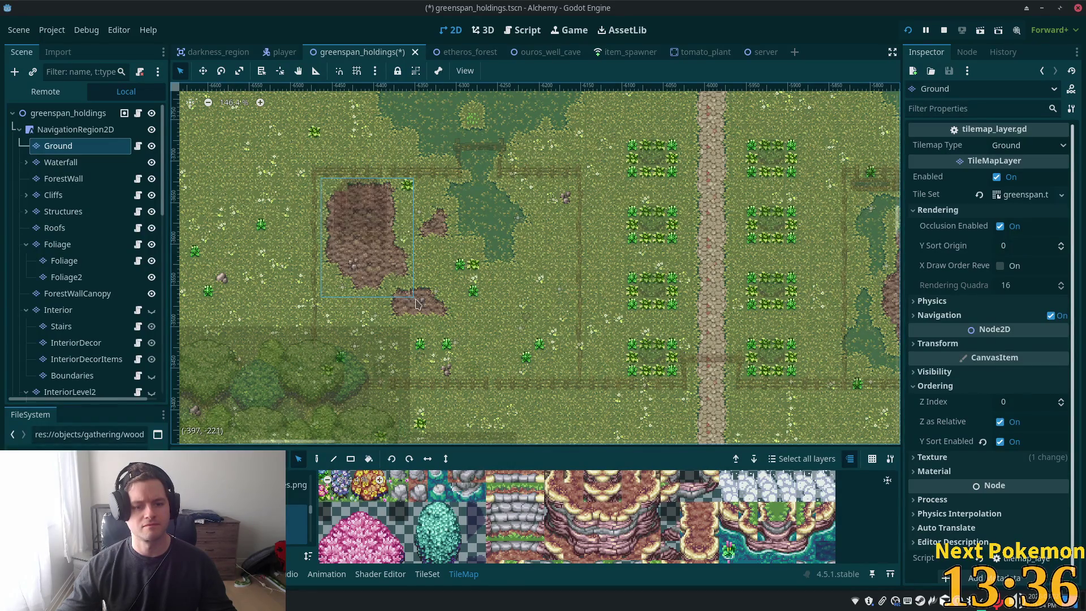
scroll(760, 279, "right", 20)
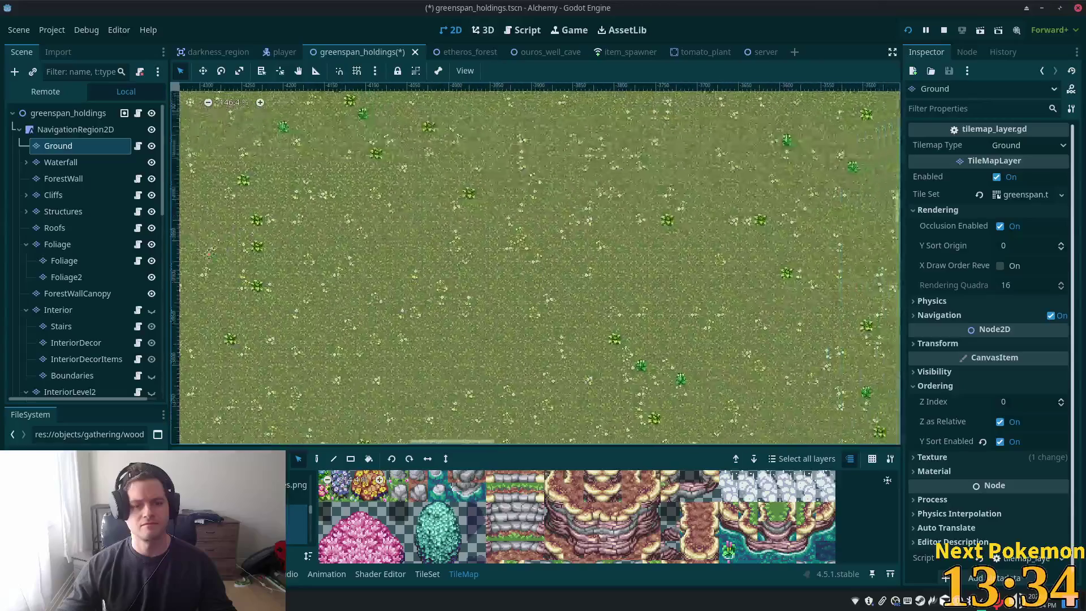
scroll(538, 393, "left", 7)
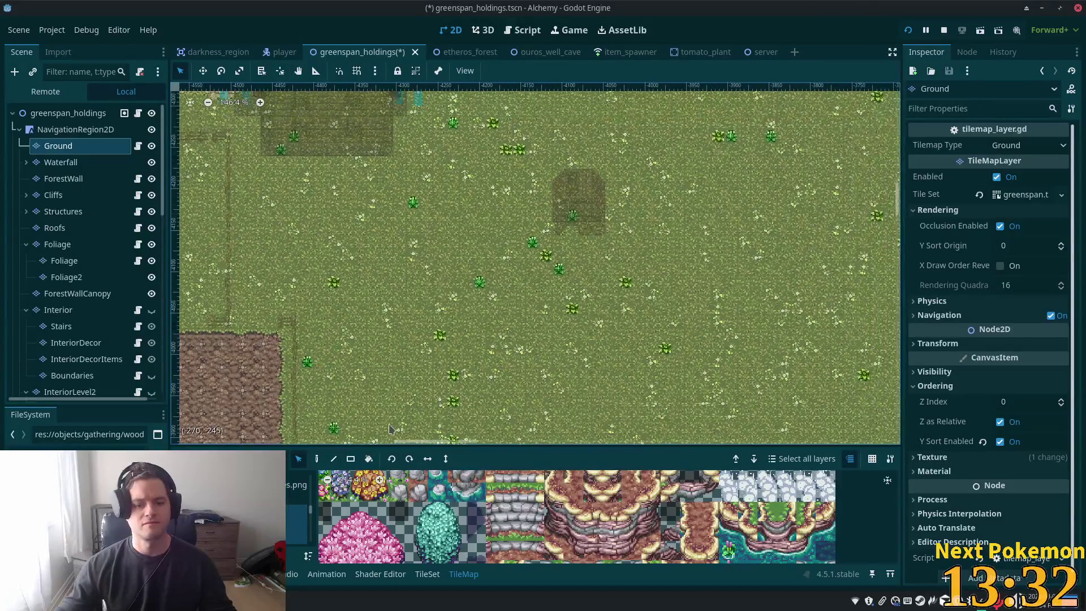
left_click(317, 459)
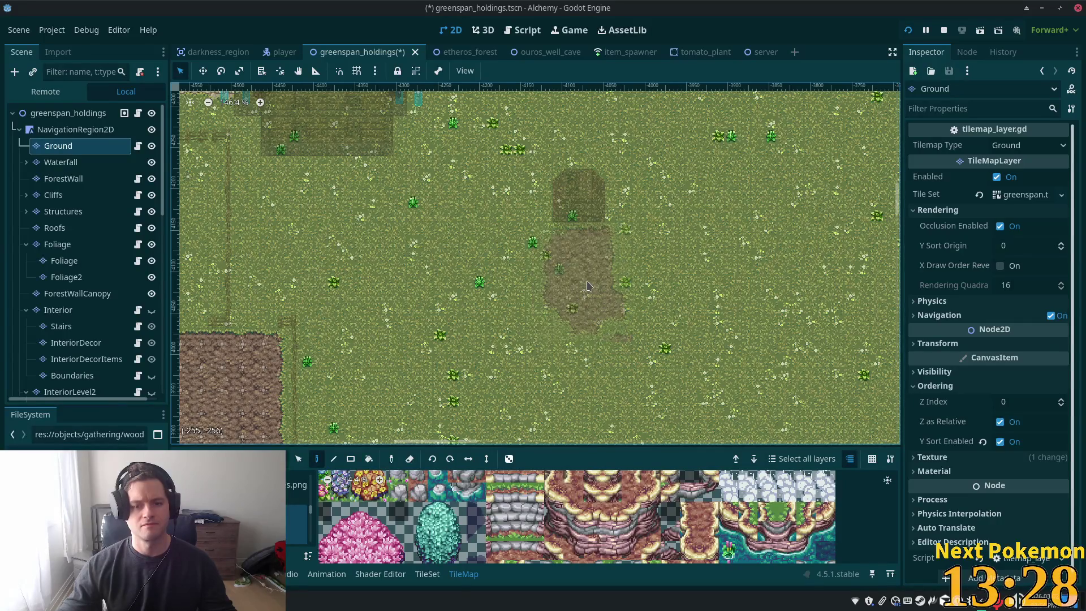
left_click(586, 286)
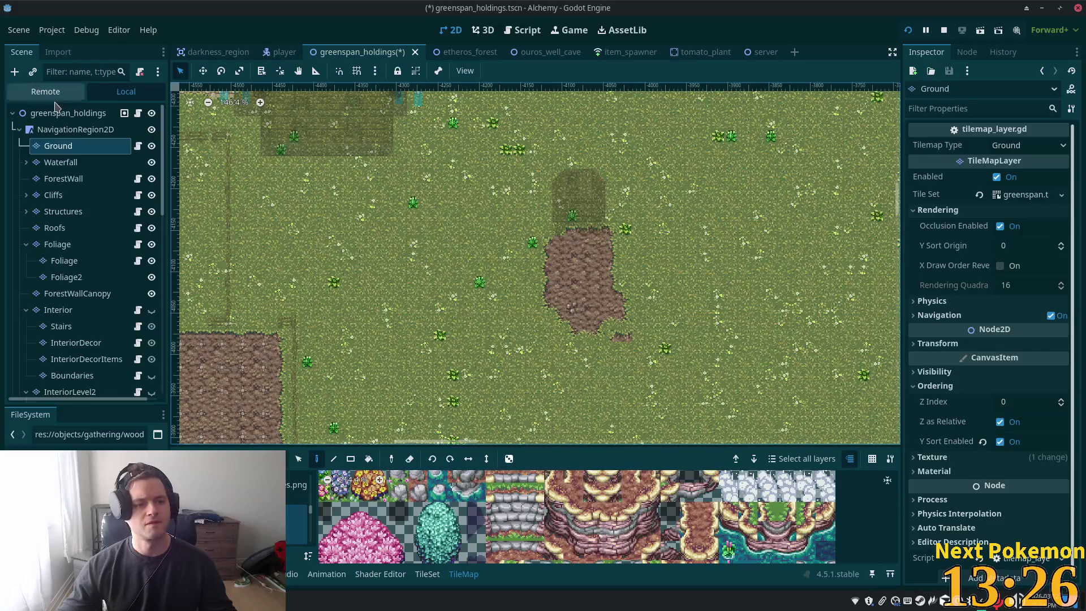
scroll(748, 314, "up", 5)
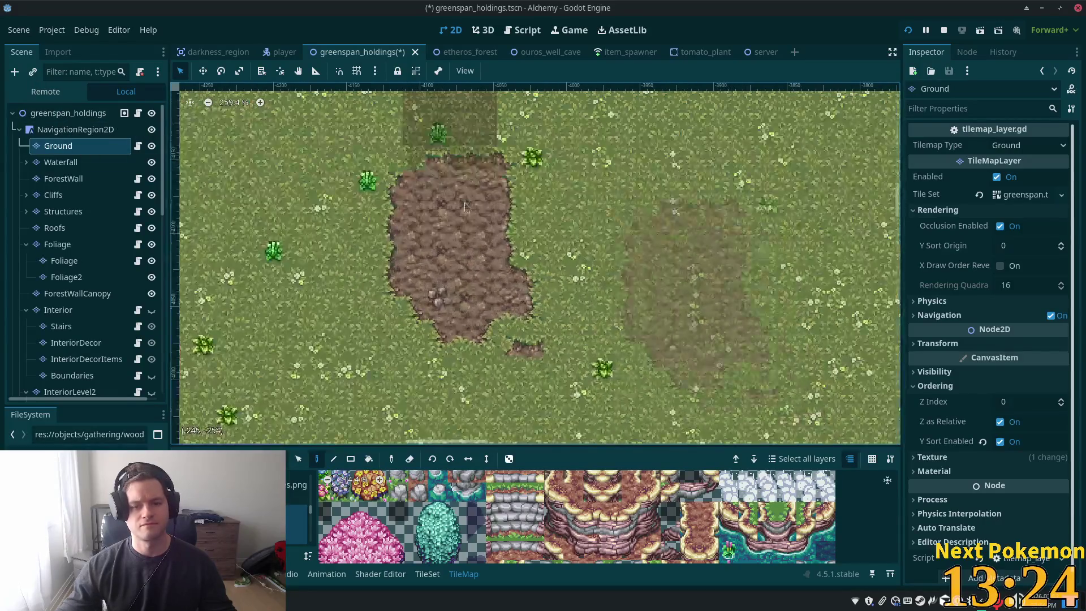
left_click(57, 113)
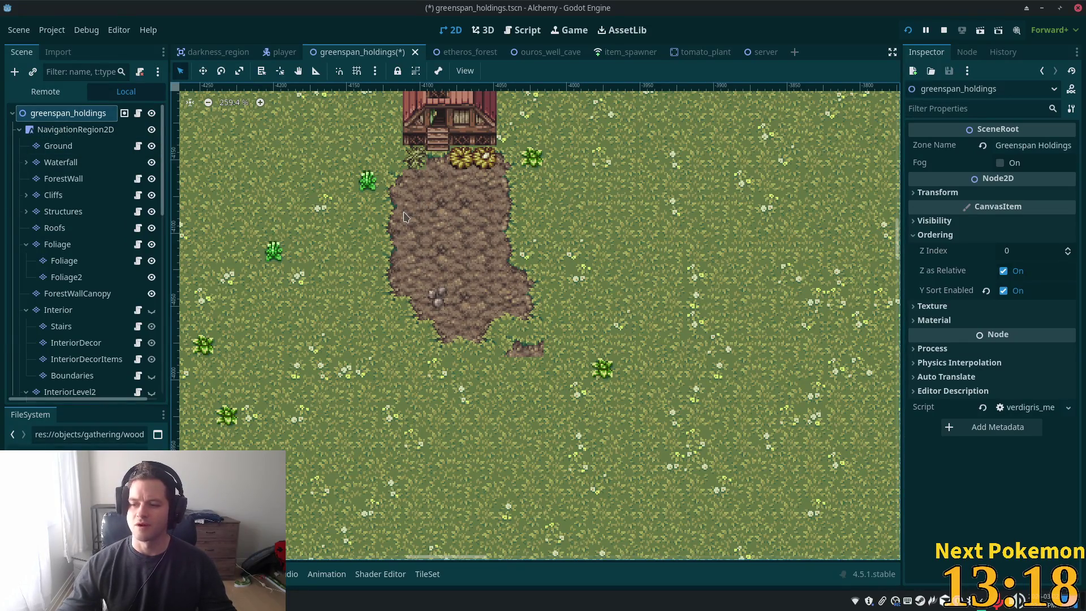
Return to the Ground layer and undo the stray dirt trail below the patch
scroll(400, 223, "down", 3)
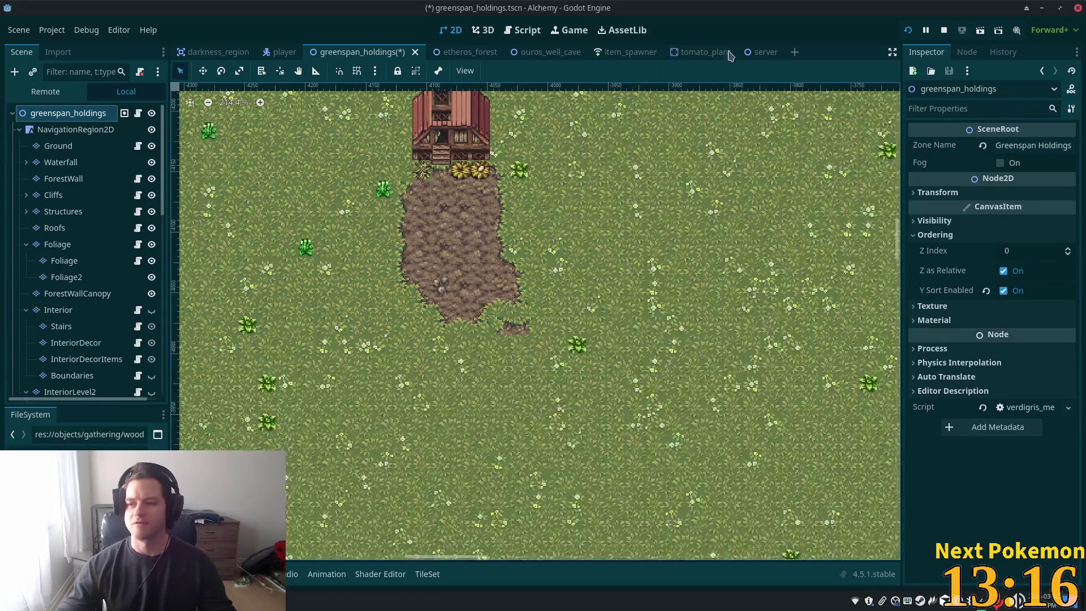
scroll(548, 221, "down", 2)
scroll(509, 249, "up", 7)
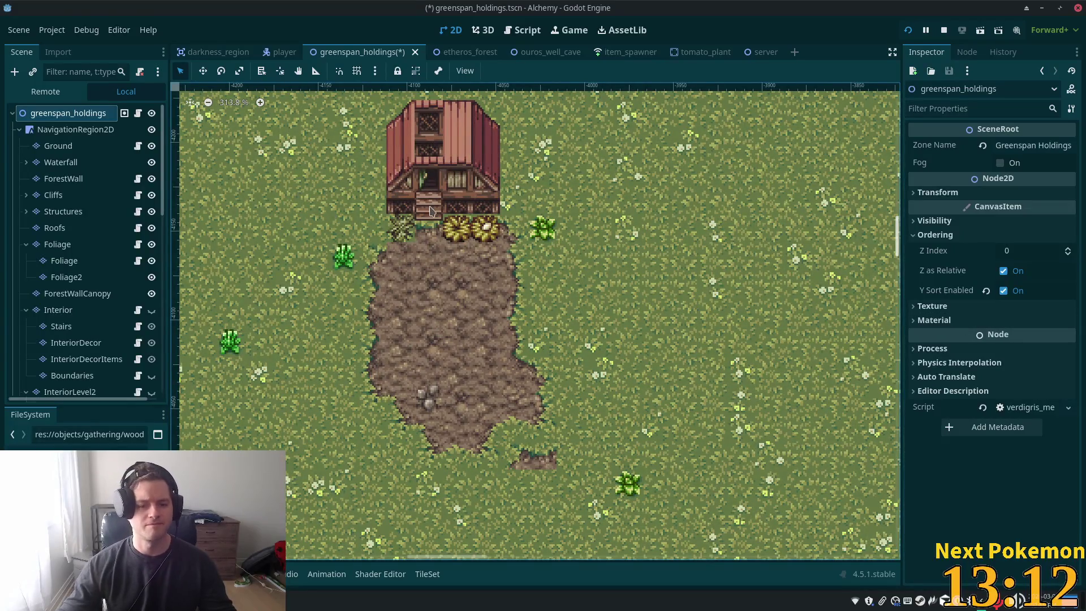
left_click(58, 145)
left_click_drag(452, 448, 571, 347)
key("ctrl+z")
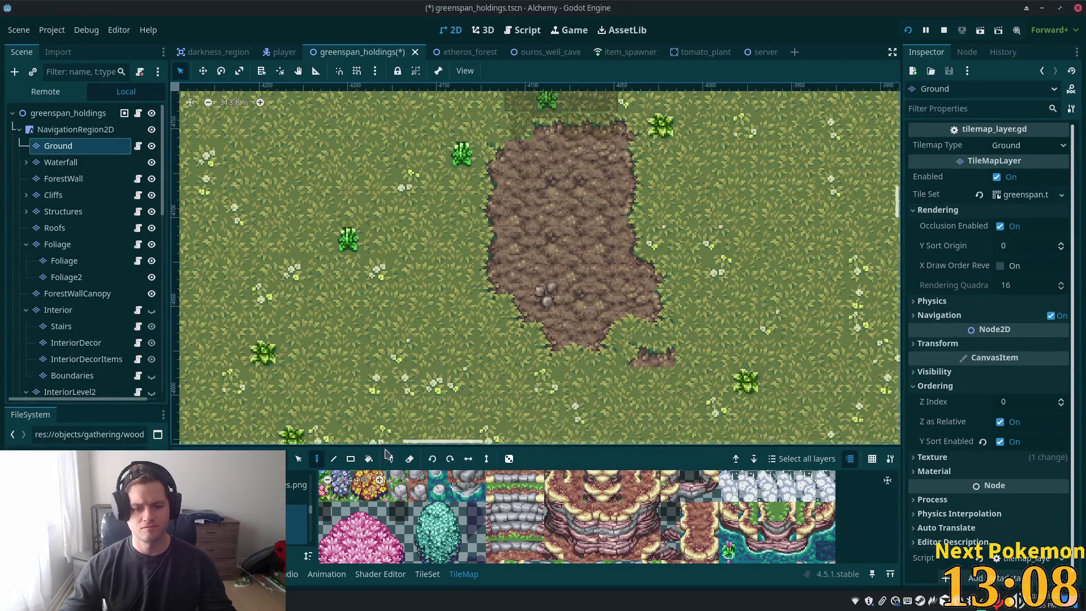
Switch back to painting and show a different tile source in the palette
left_click(299, 459)
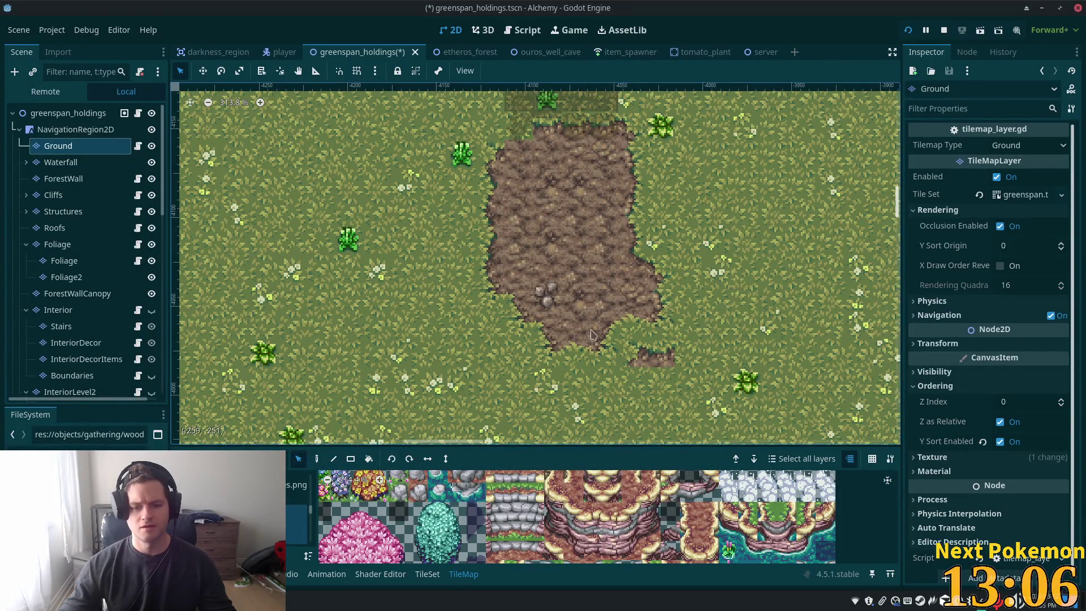
left_click(317, 460)
left_click(292, 503)
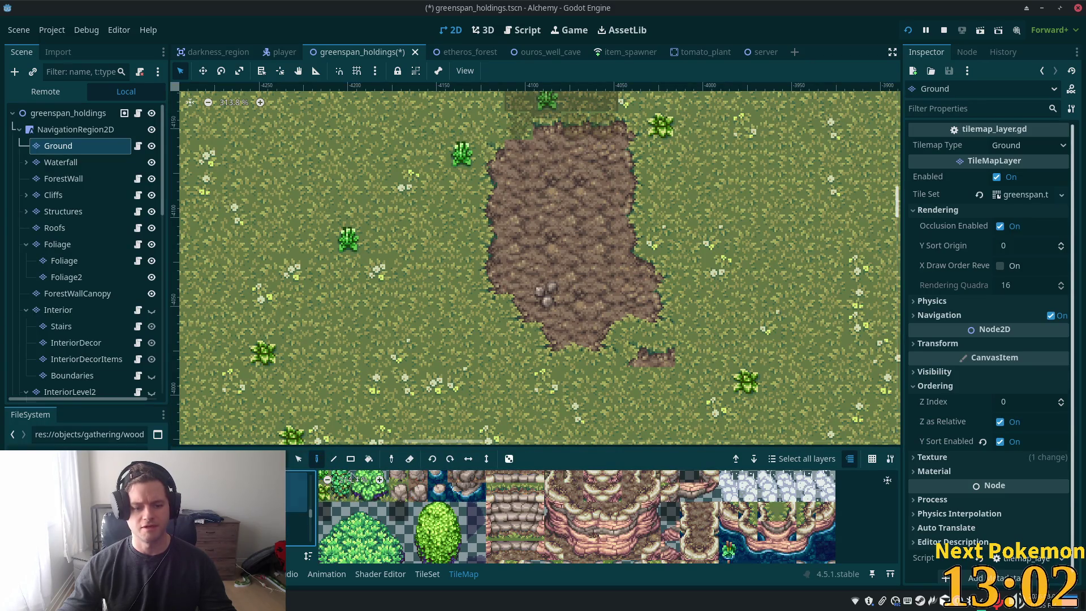
scroll(564, 520, "down", 3)
scroll(564, 519, "down", 2)
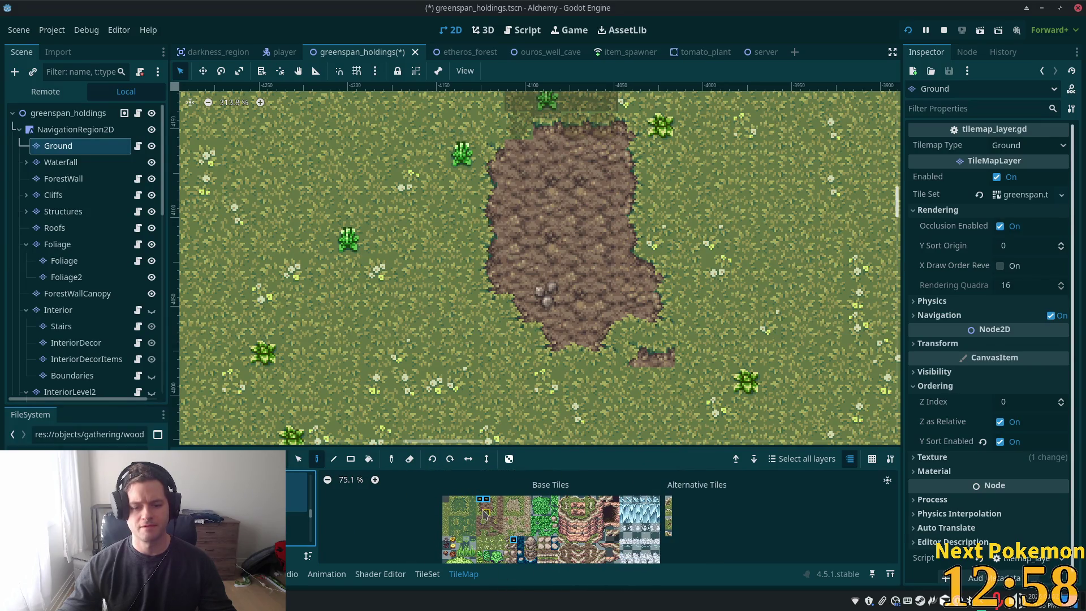
Paint dirt tiles along the patch's left edge
scroll(482, 530, "up", 6)
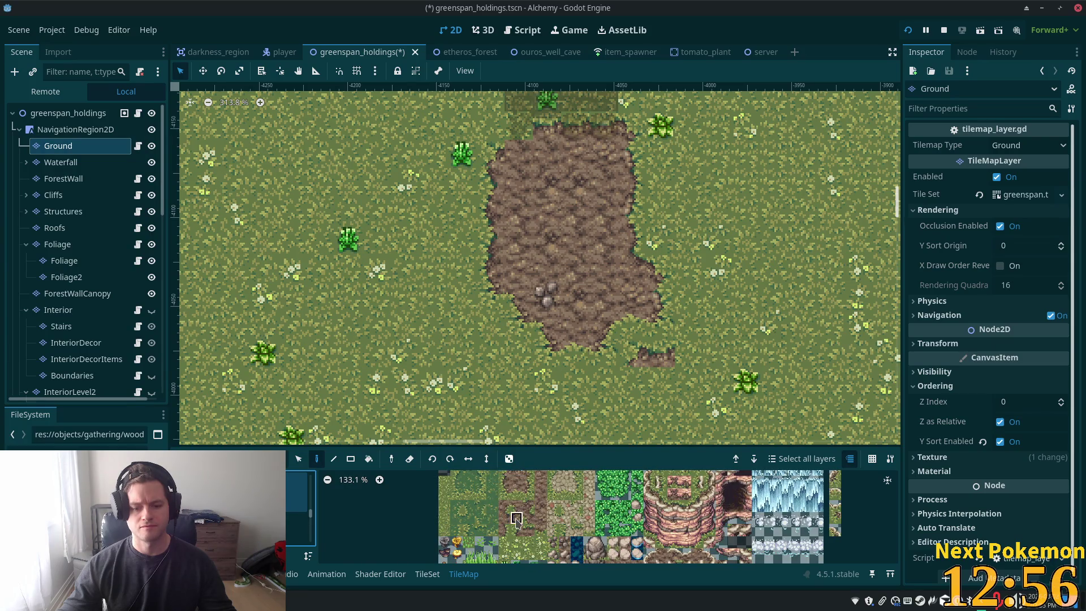
left_click(516, 519)
left_click_drag(487, 273, 515, 334)
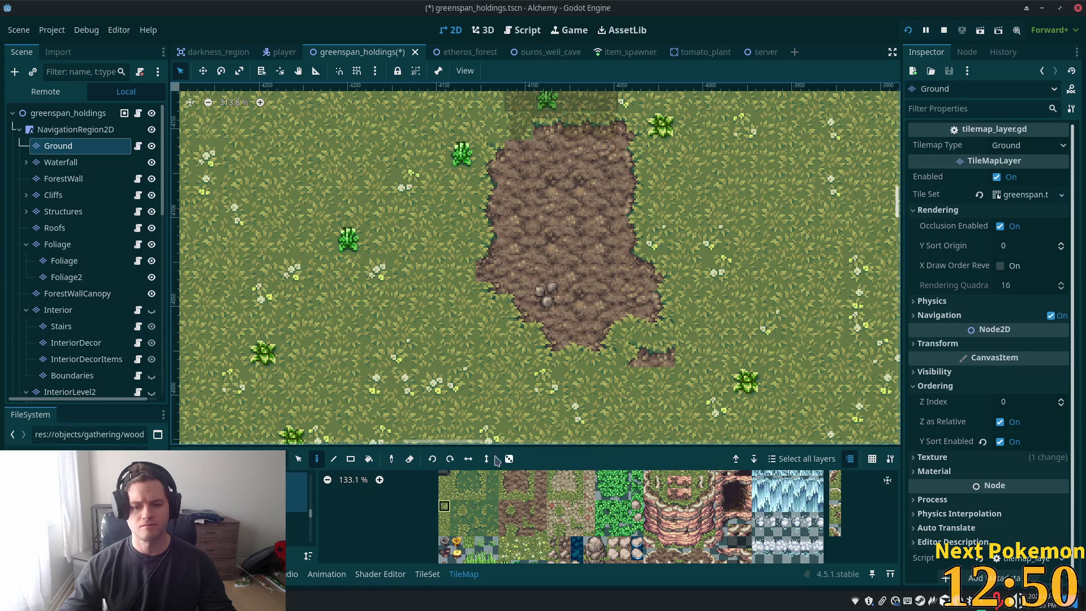
left_click_drag(517, 542, 529, 542)
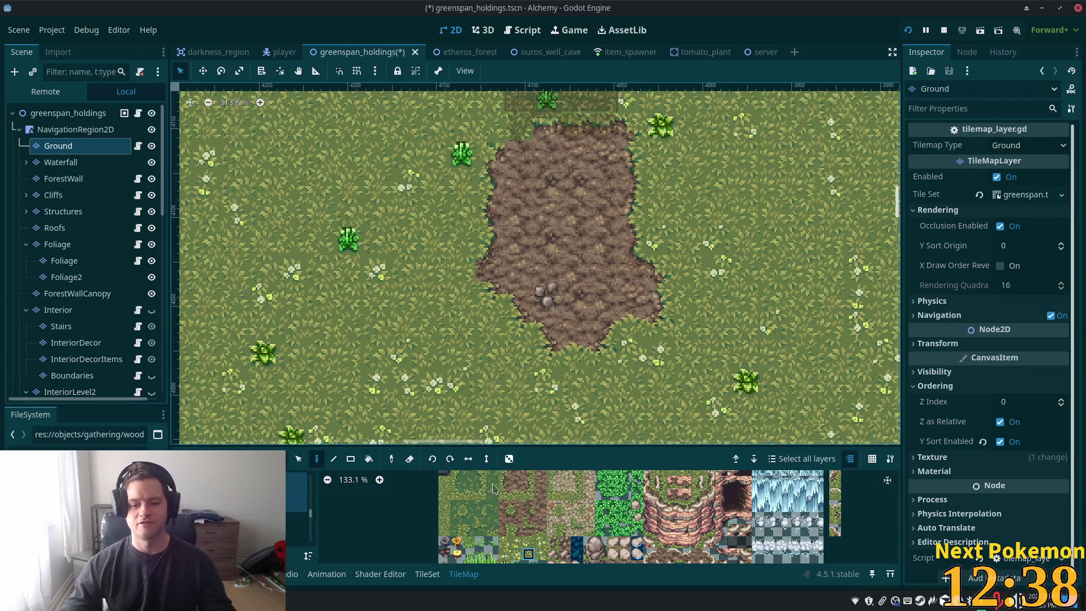
scroll(516, 545, "up", 4)
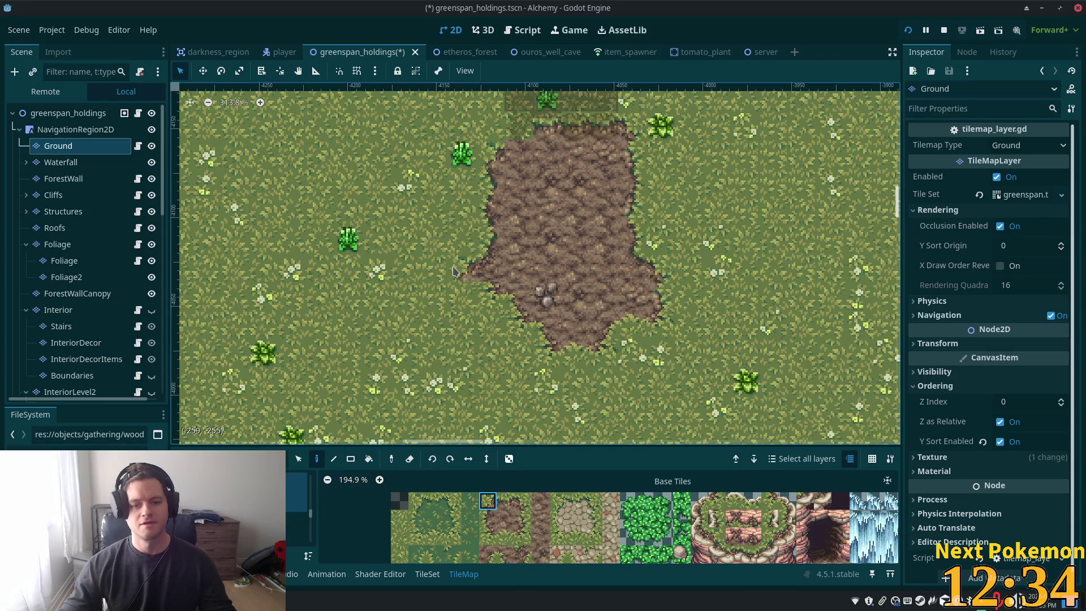
left_click(489, 516)
left_click(464, 296)
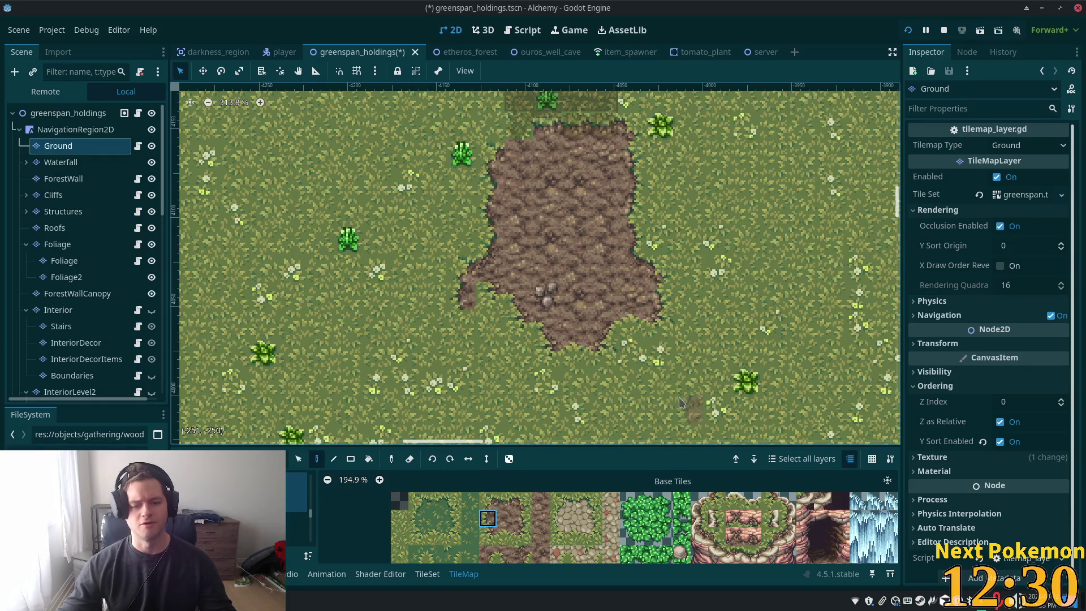
Paint dirt edge tiles along the patch's lower-left corner and bottom edge
left_click(488, 536)
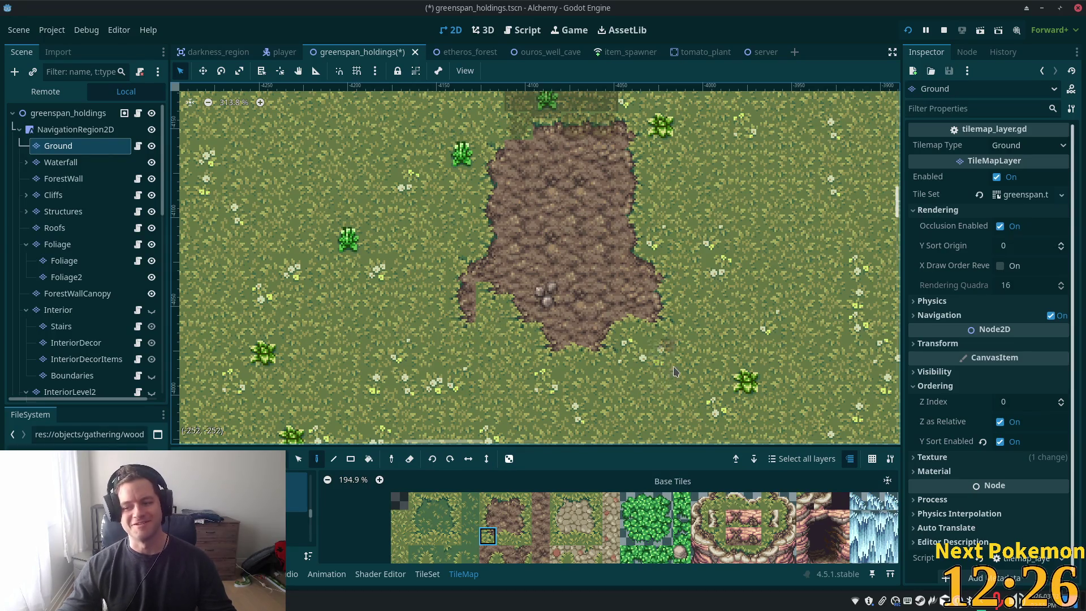
left_click(493, 339)
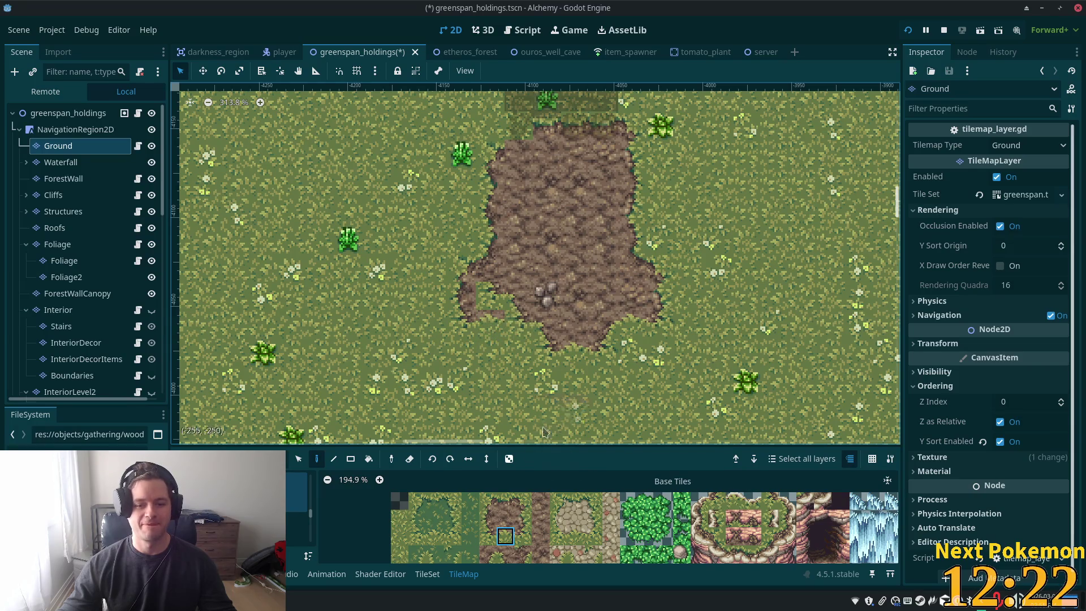
left_click(516, 346)
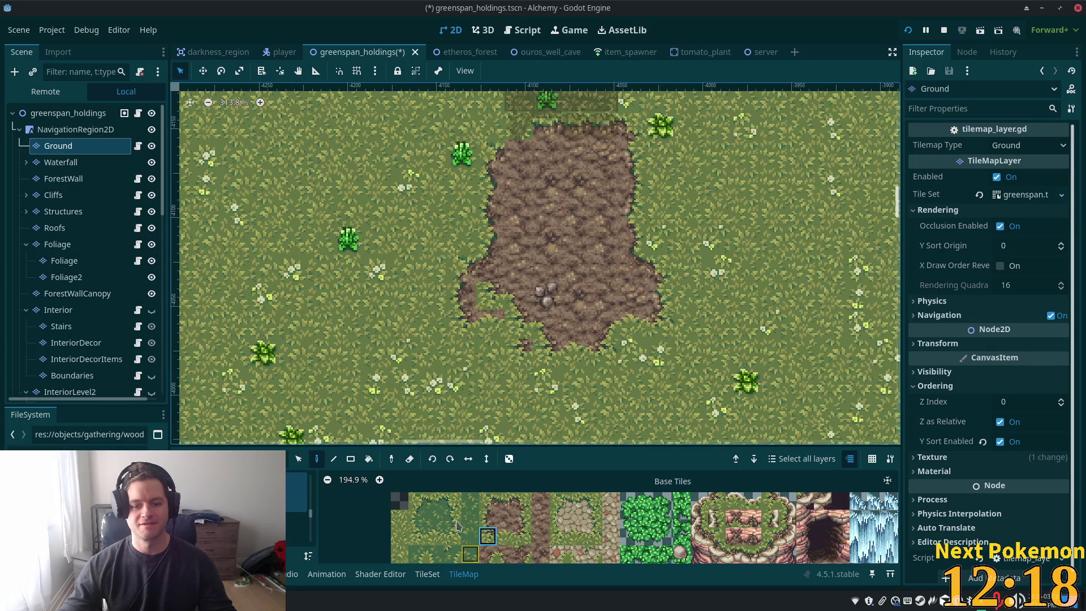
left_click(523, 519)
left_click(511, 555)
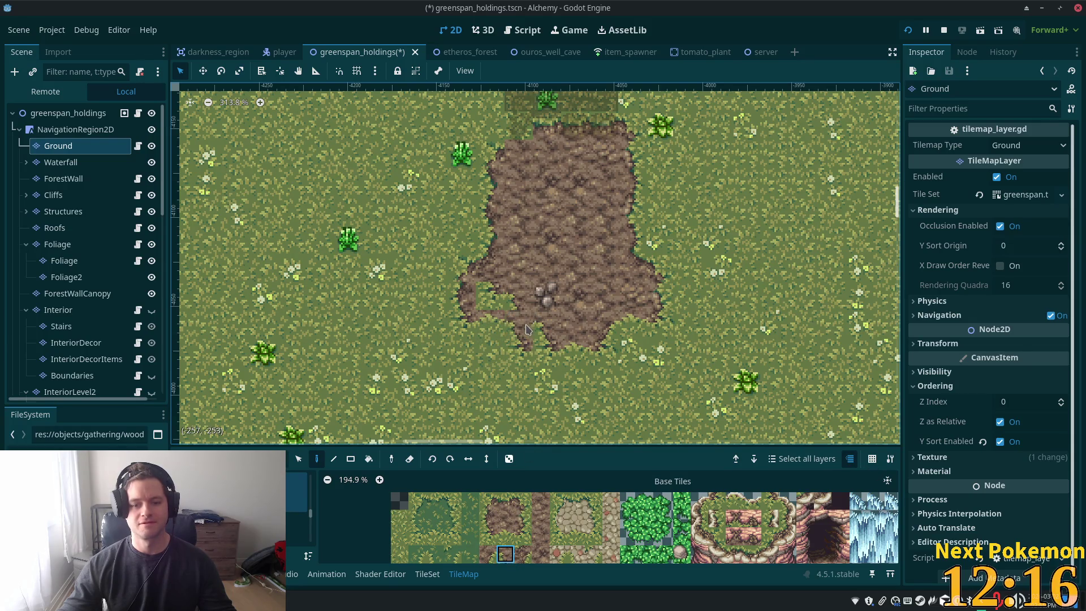
left_click(547, 352)
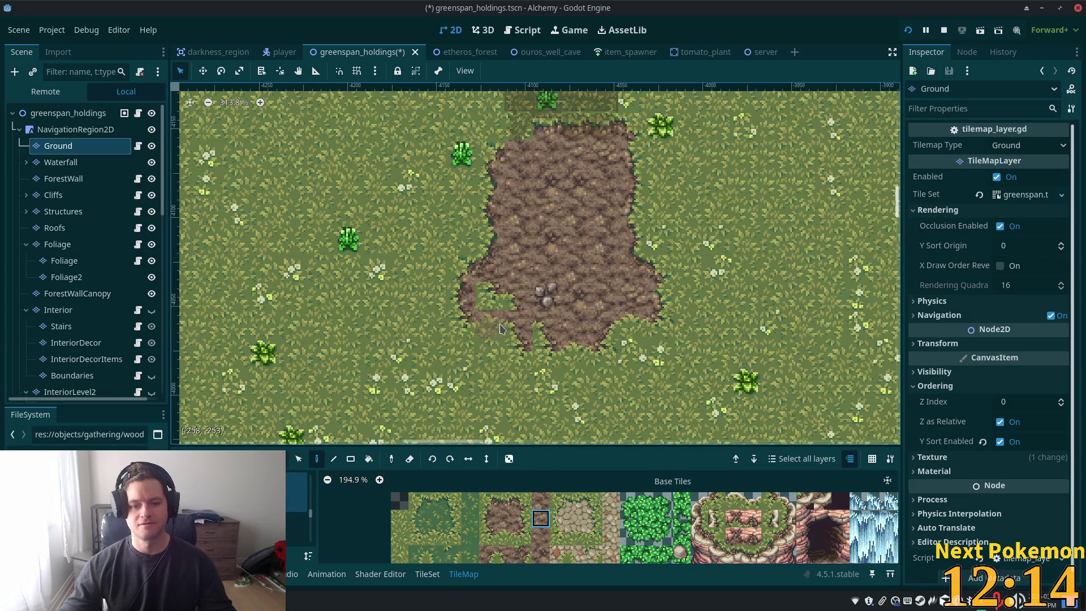
left_click(543, 520)
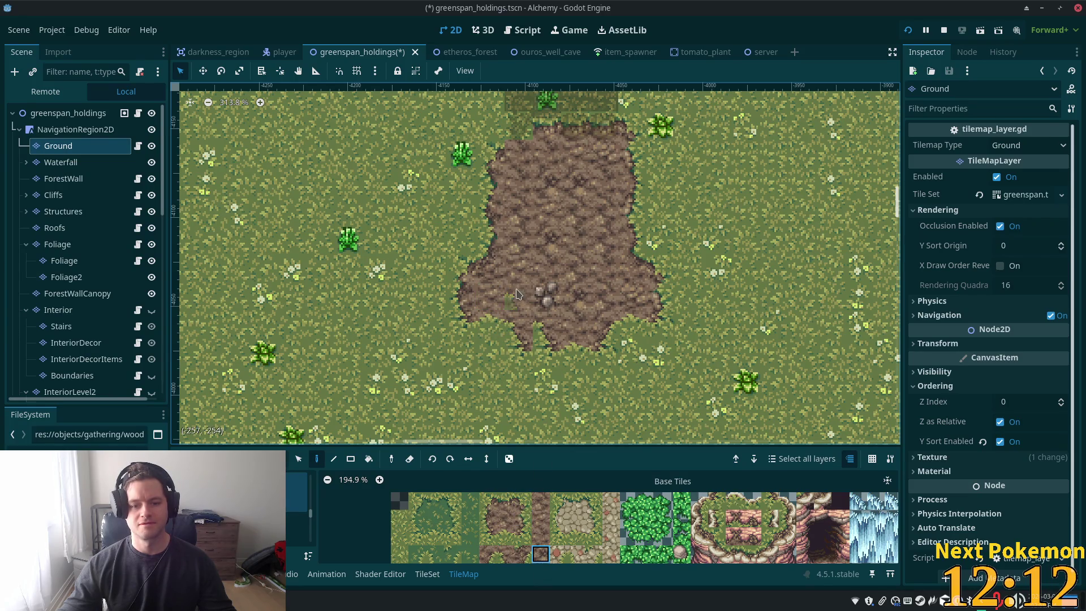
scroll(611, 419, "down", 3)
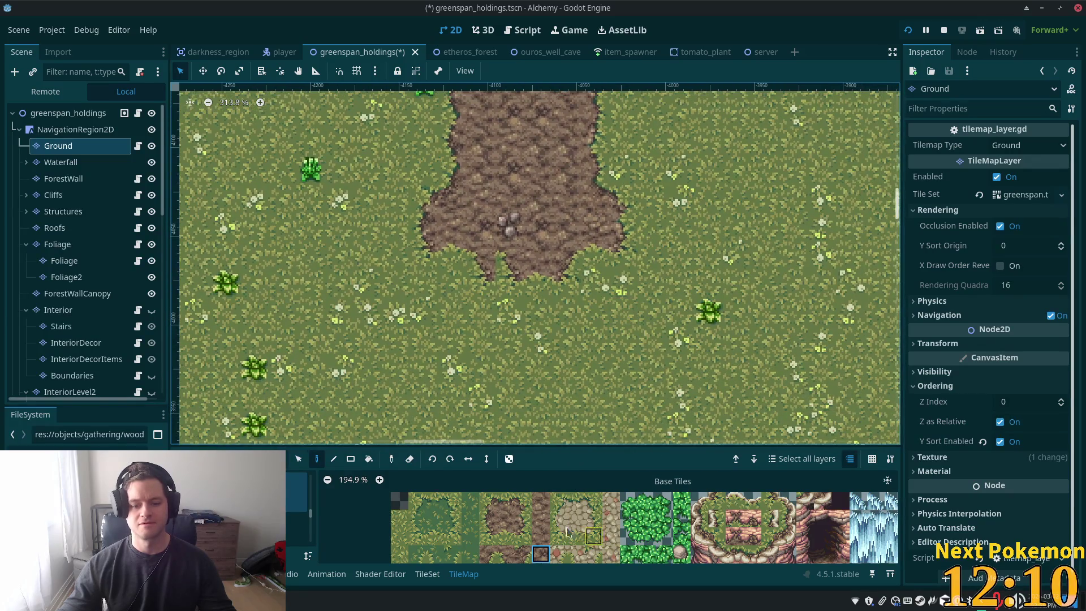
scroll(561, 505, "down", 3)
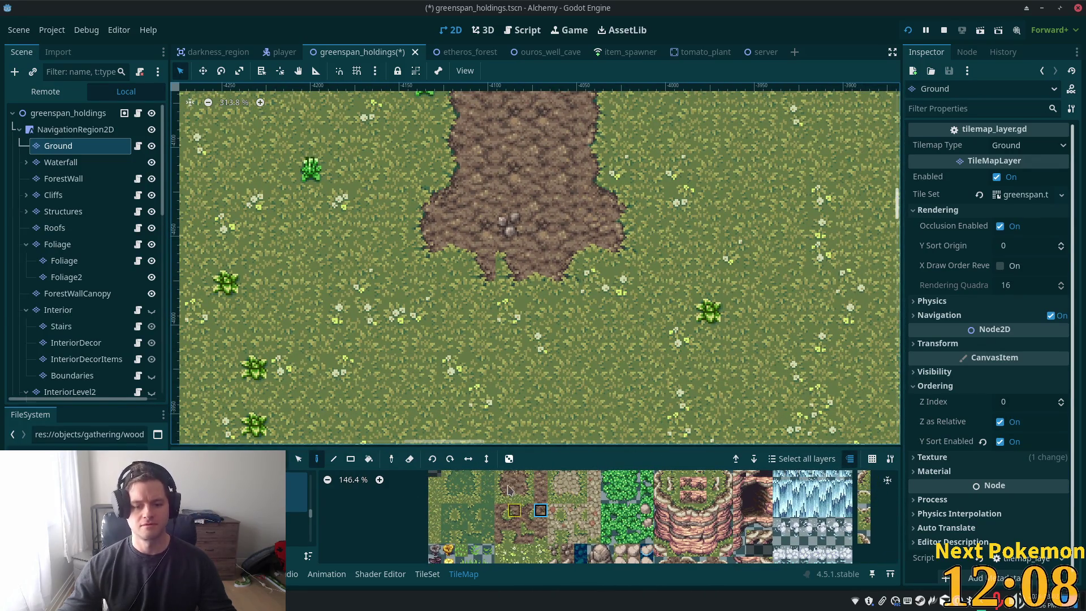
Choose a suitable edge tile from the atlas to finish the patch's bottom
left_click(501, 512)
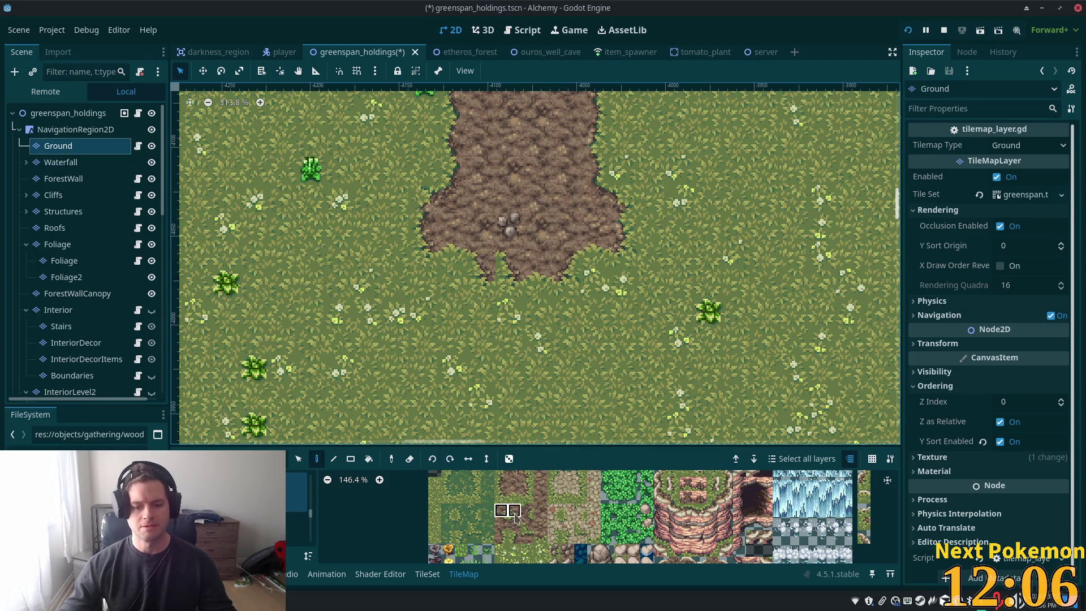
left_click_drag(516, 516, 517, 515)
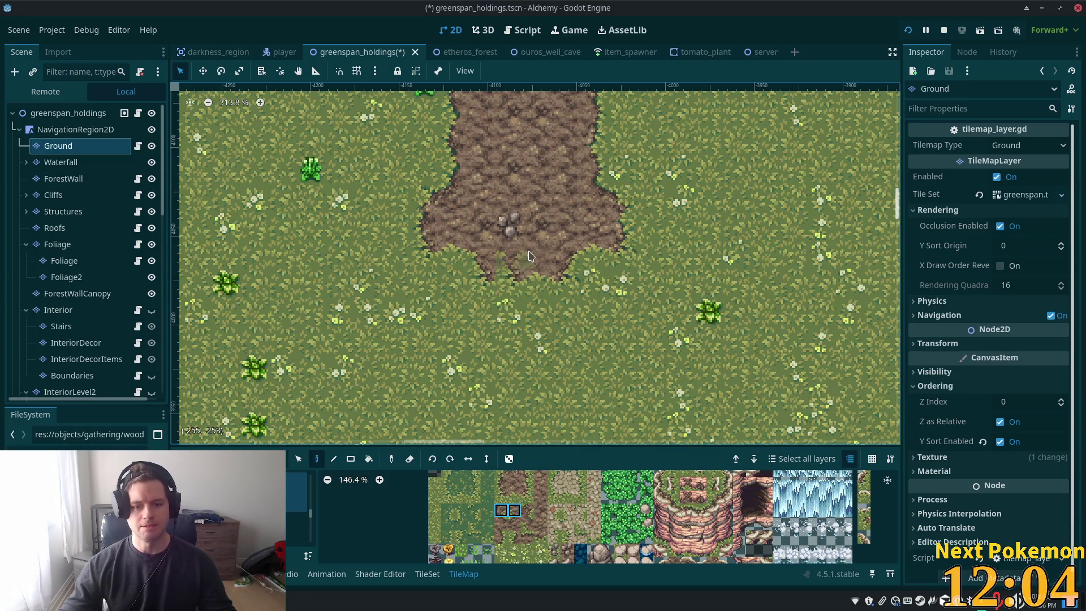
left_click(500, 499)
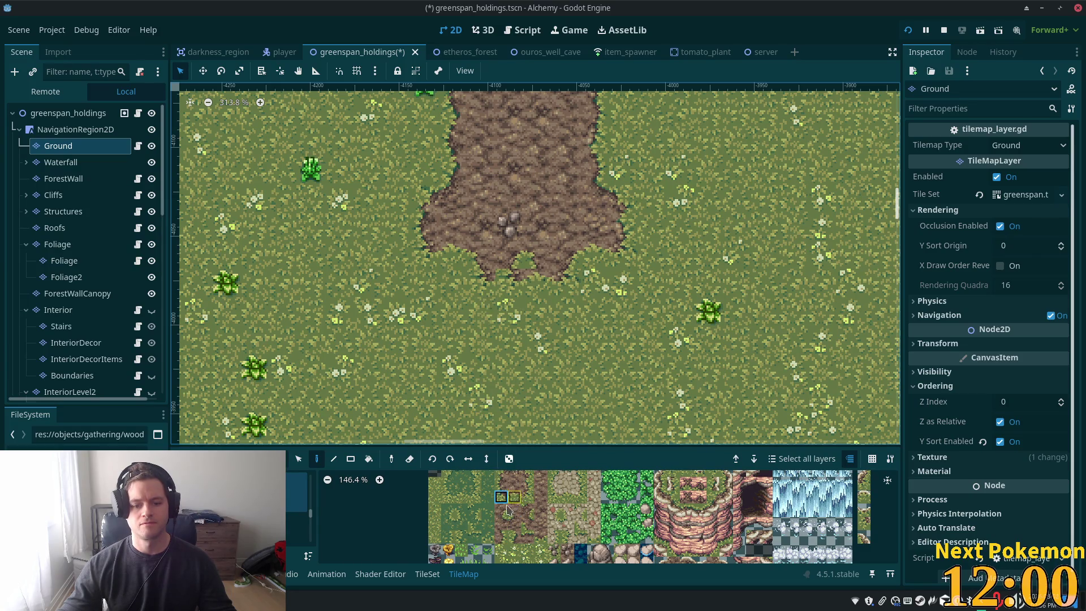
left_click(527, 500)
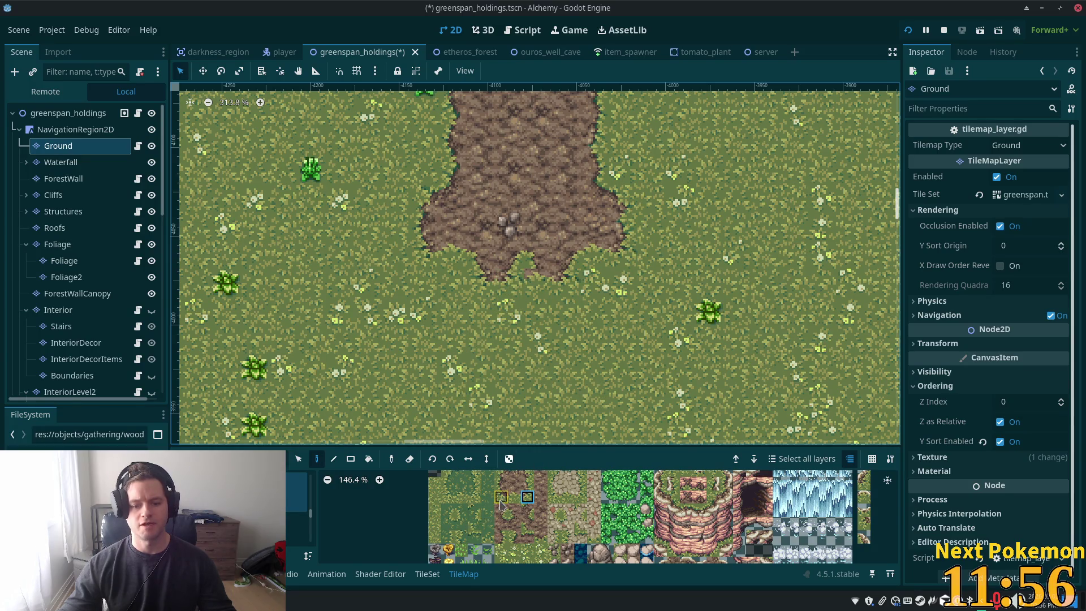
left_click(501, 503)
scroll(578, 367, "down", 4)
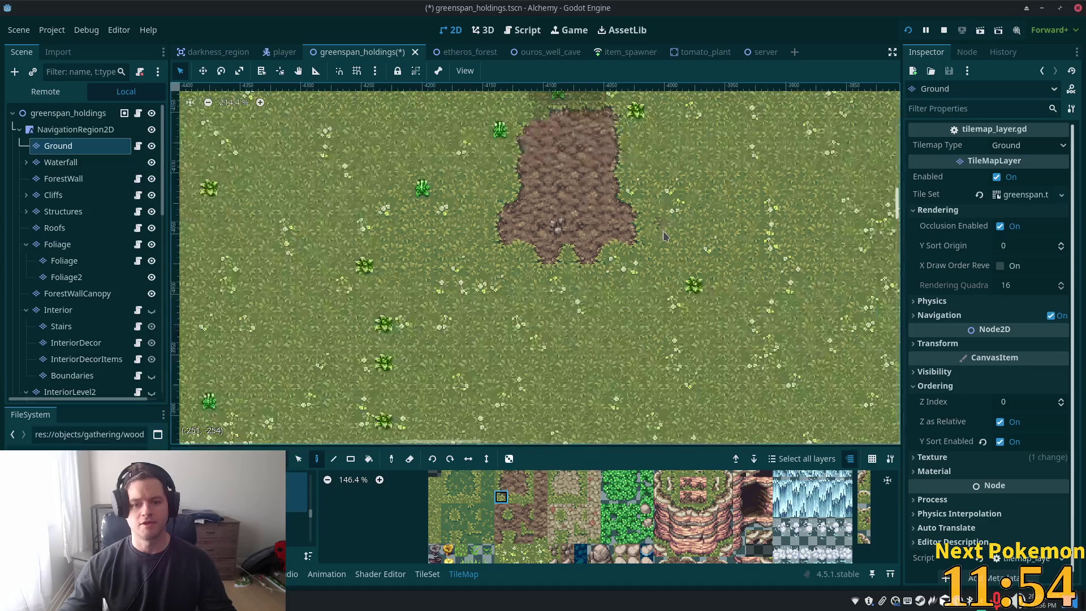
scroll(578, 366, "up", 2)
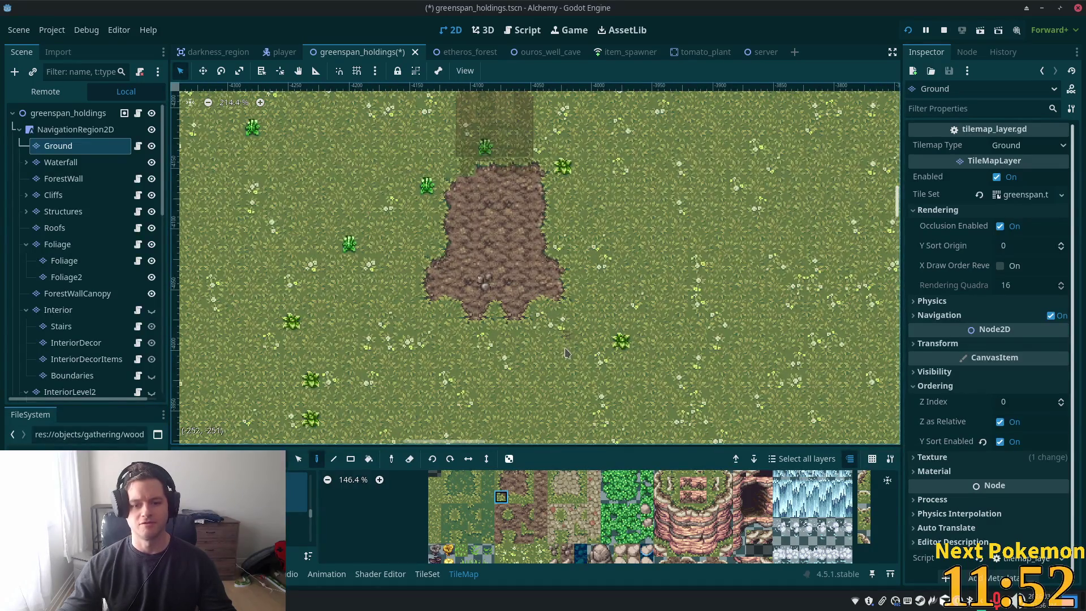
scroll(510, 250, "up", 1)
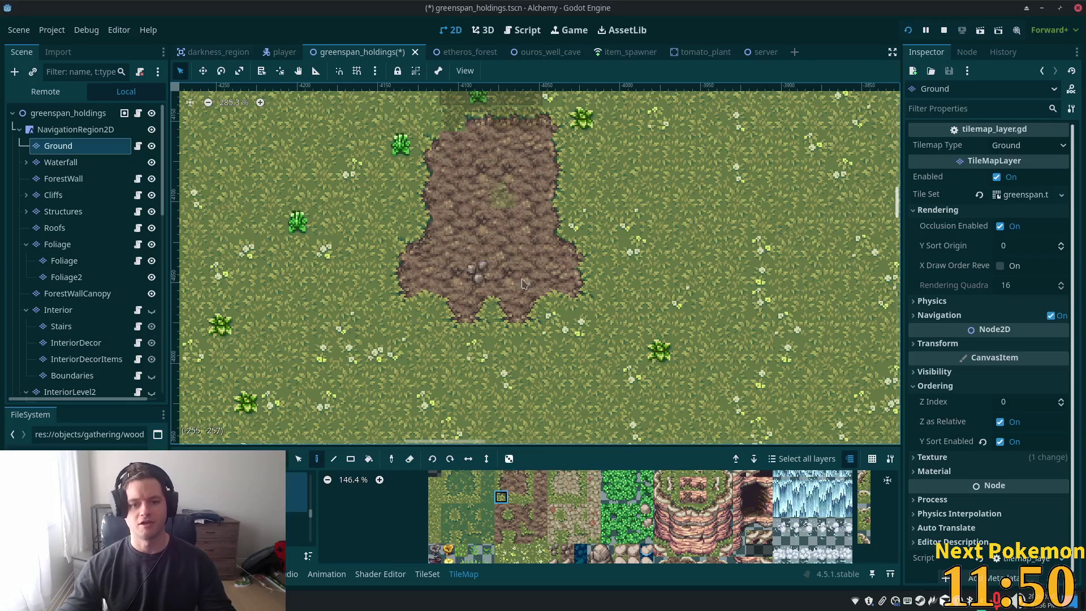
scroll(512, 345, "up", 6)
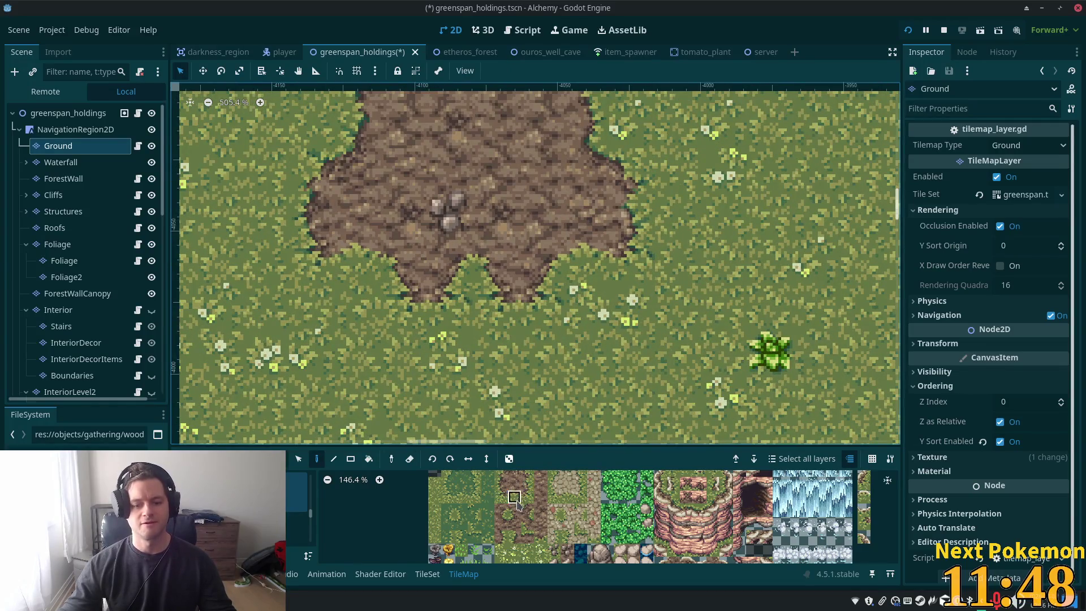
left_click(515, 499)
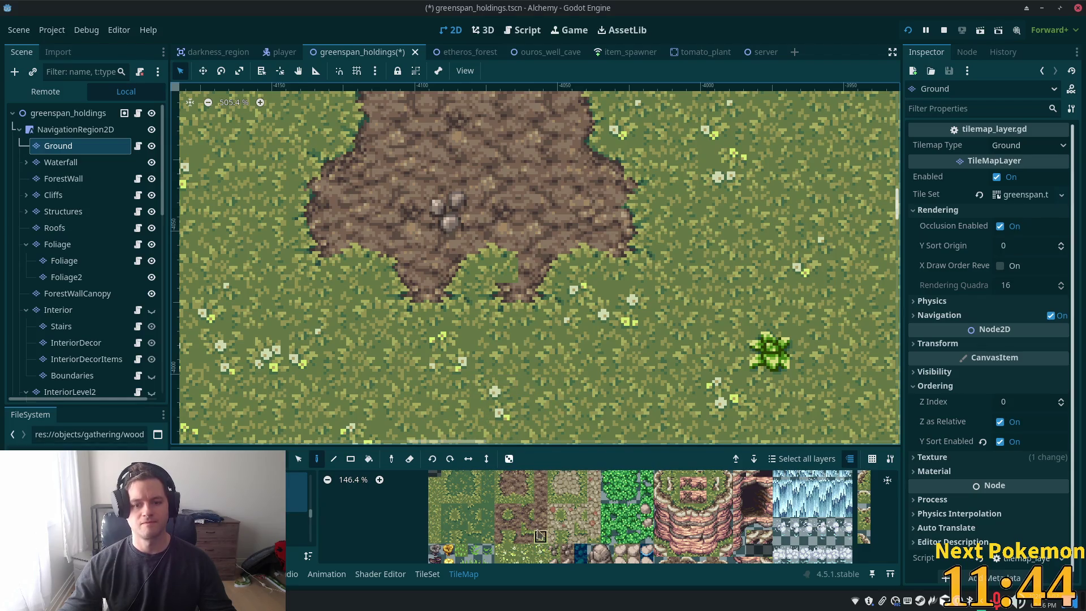
left_click(541, 537)
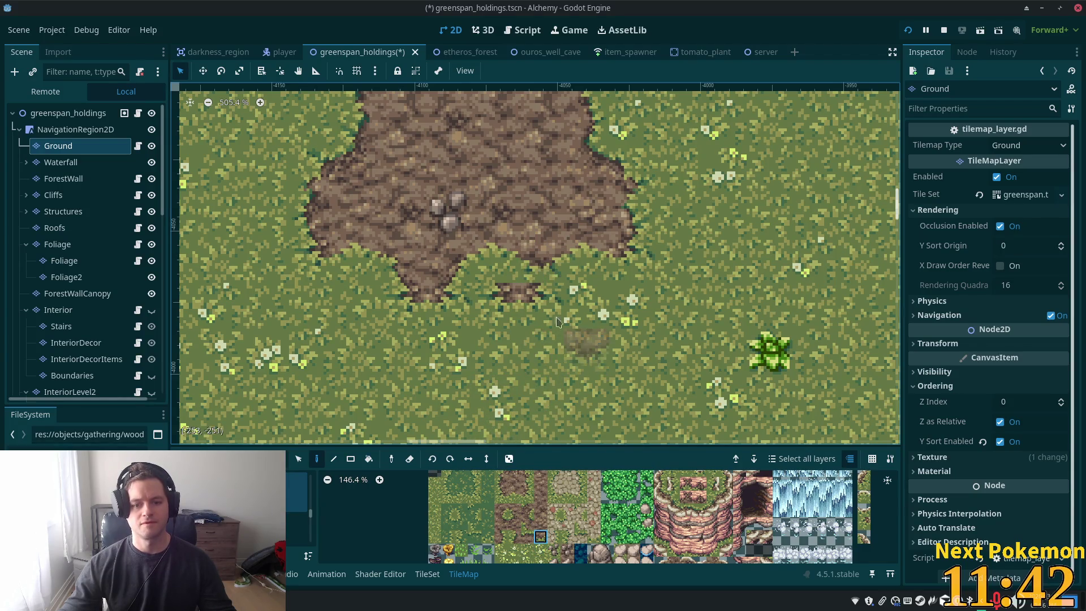
scroll(545, 481, "down", 5)
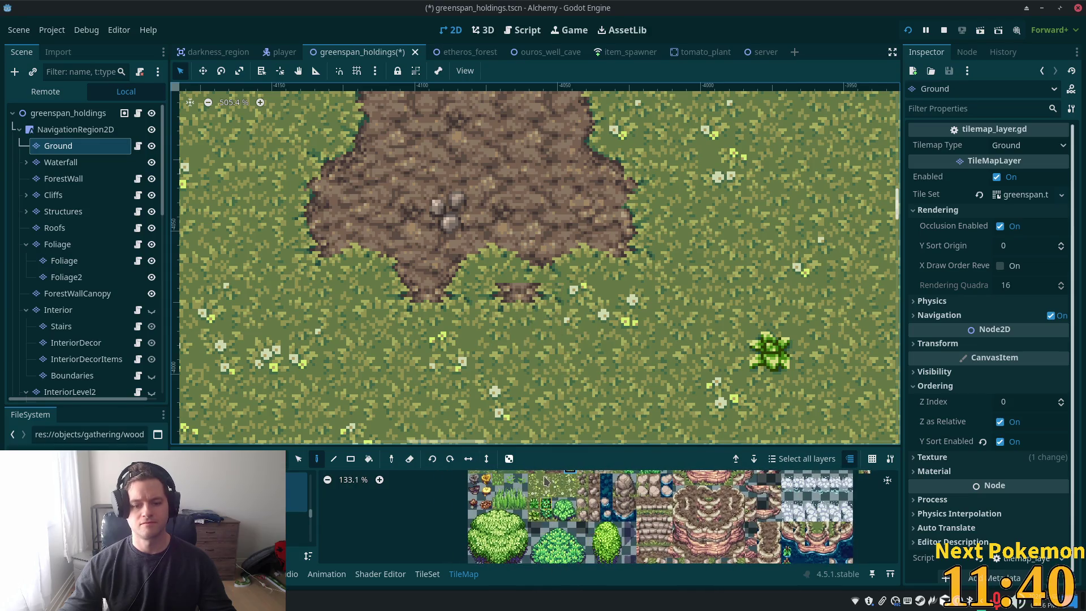
scroll(544, 481, "up", 4)
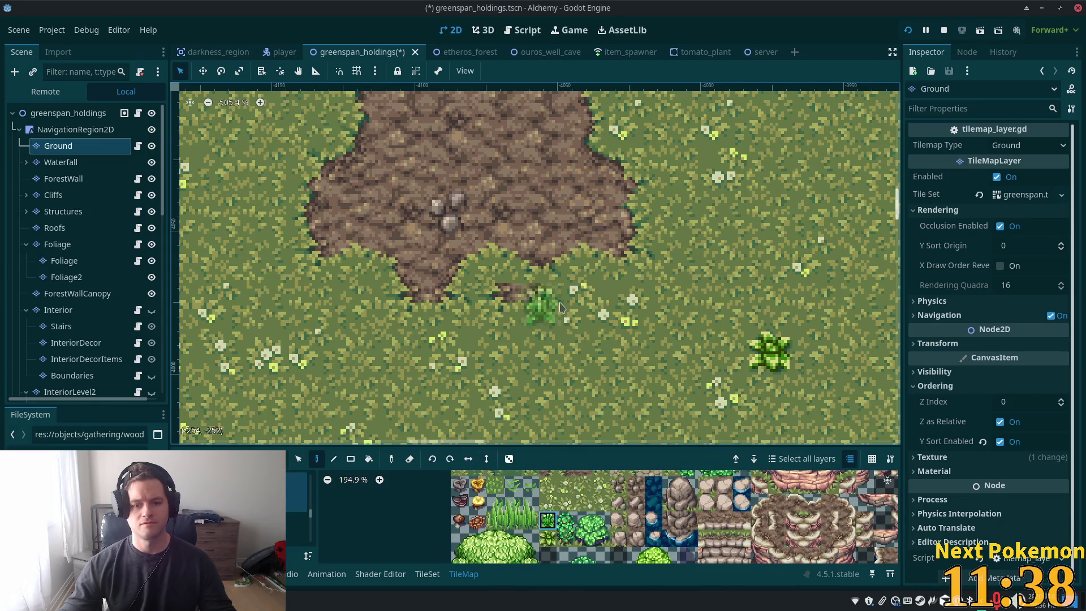
Place a leafy bush tile just below the dirt patch
left_click(526, 294)
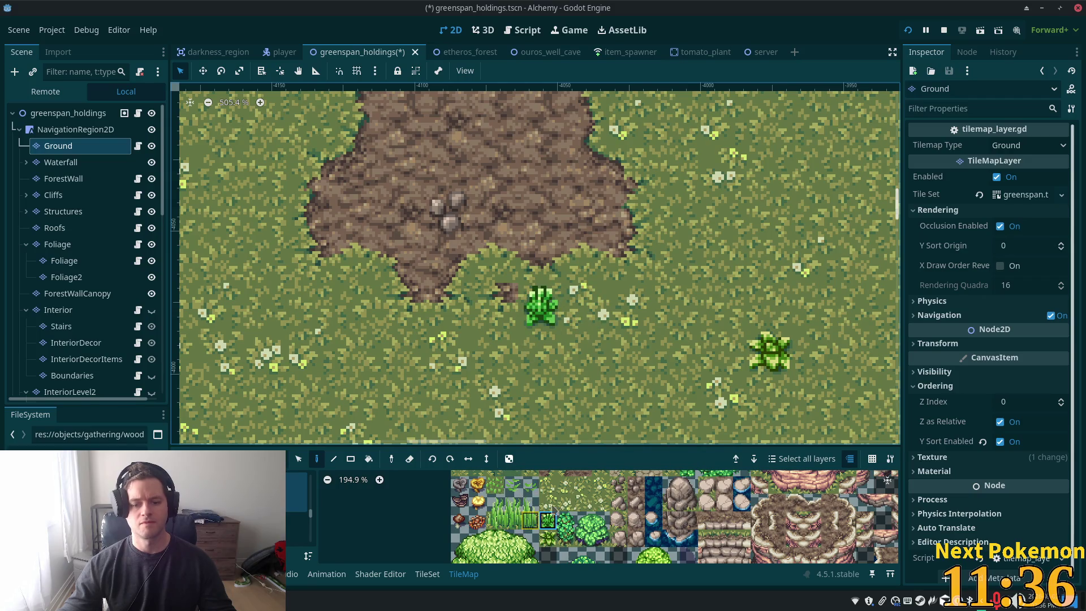
scroll(552, 505, "up", 2)
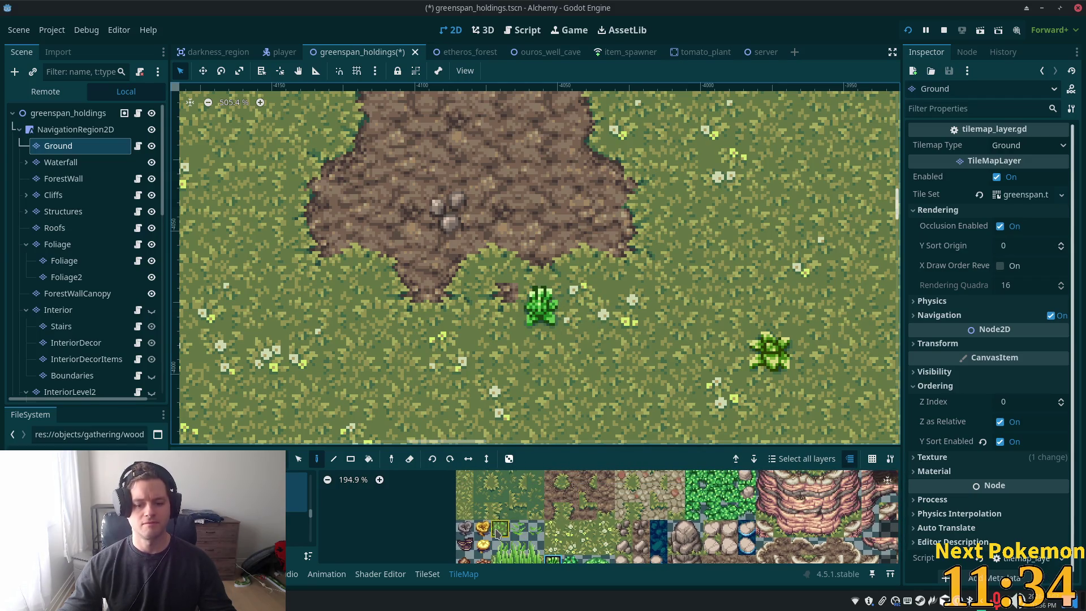
left_click(496, 533)
scroll(566, 328, "down", 3)
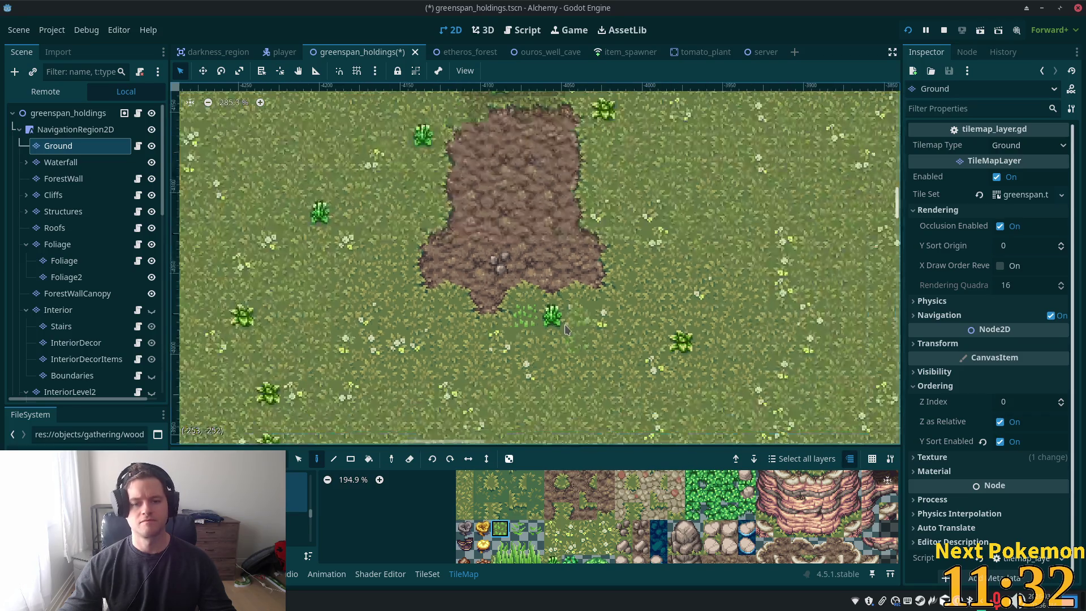
scroll(565, 328, "down", 3)
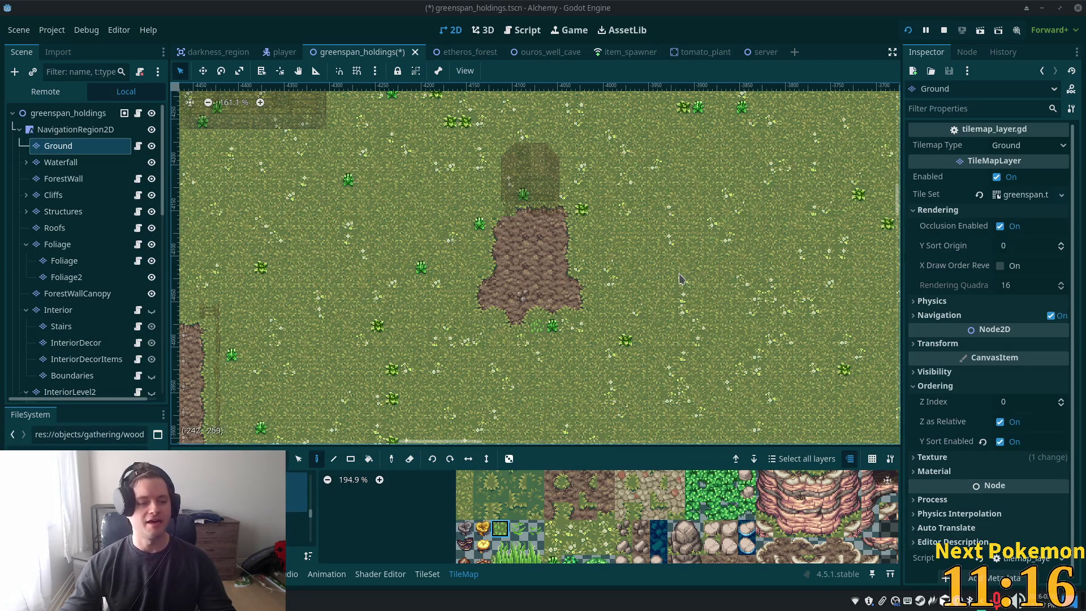
Save the greenspan_holdings scene and select its root node to view the whole map
scroll(679, 274, "up", 5)
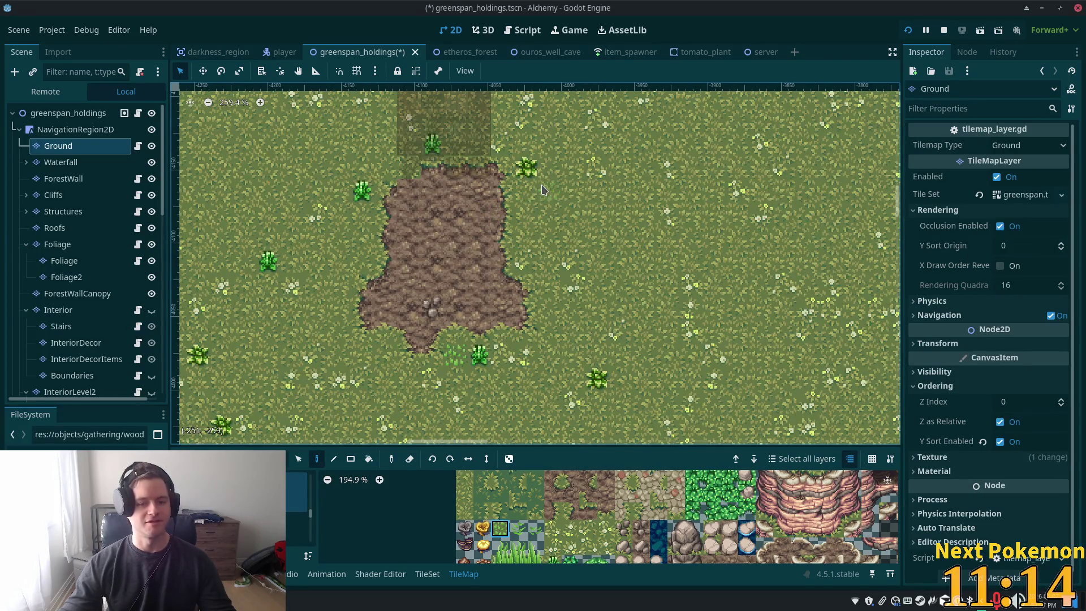
scroll(543, 192, "left", 5)
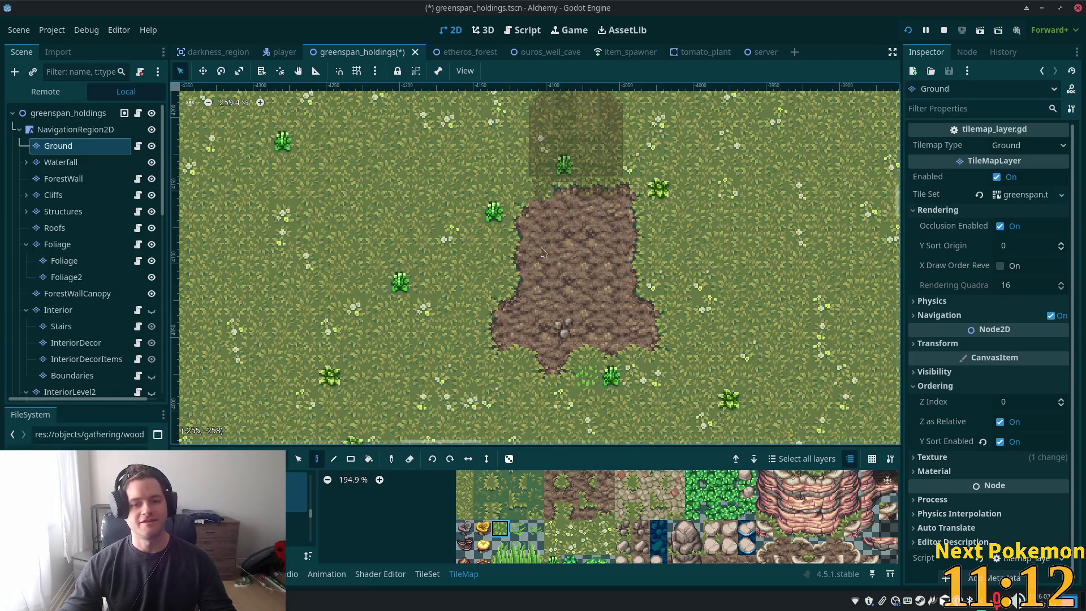
key("ctrl+s")
left_click(56, 113)
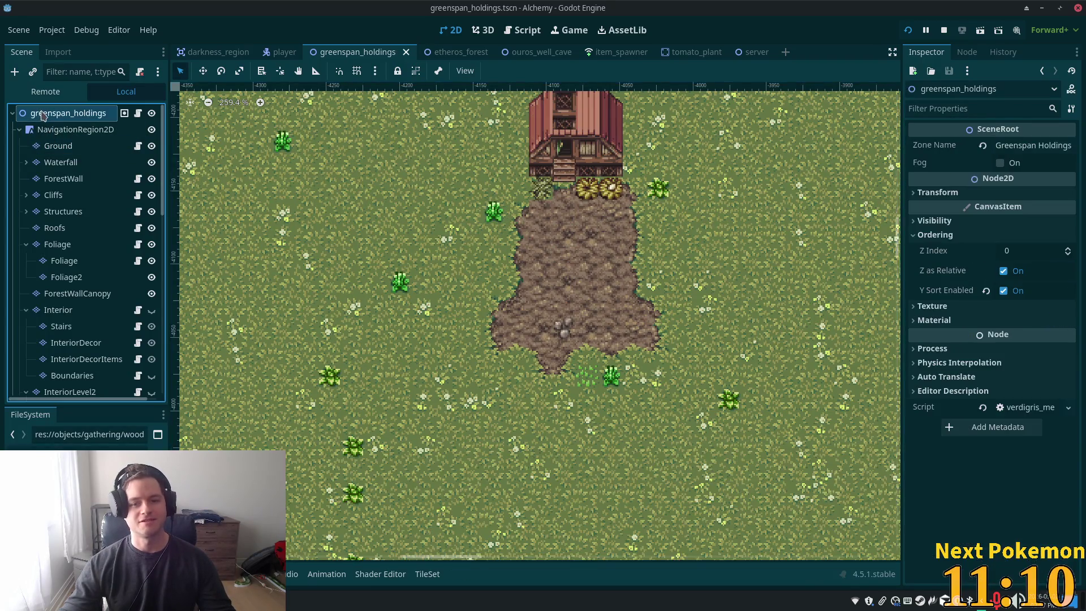
Review the Foliage, Foliage2, Cliffs, Ground and Interior layers, save, and select Structures
left_click(56, 244)
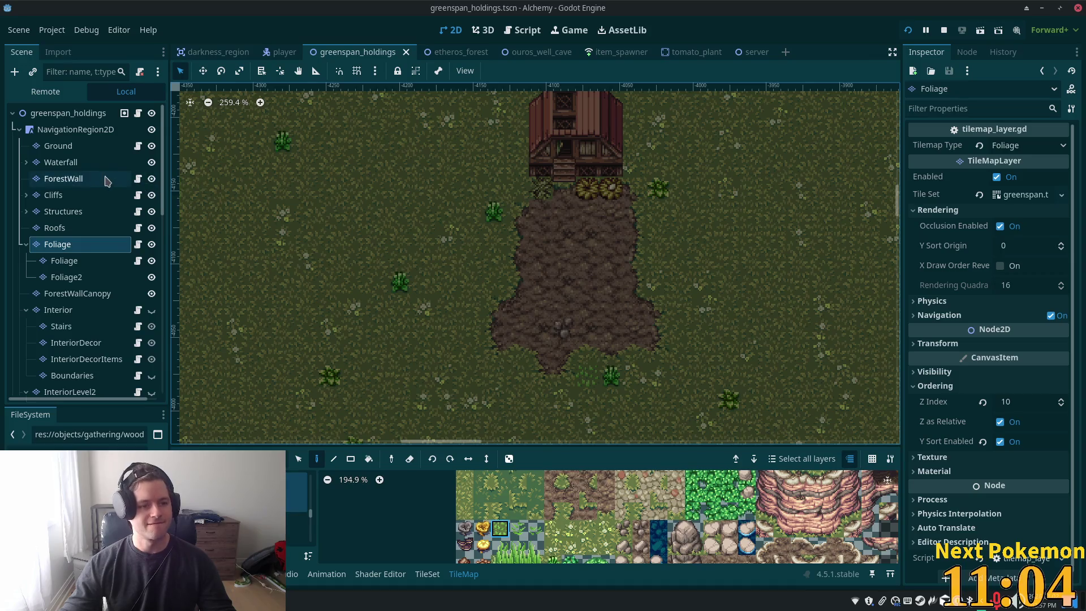
left_click(66, 277)
left_click(68, 250)
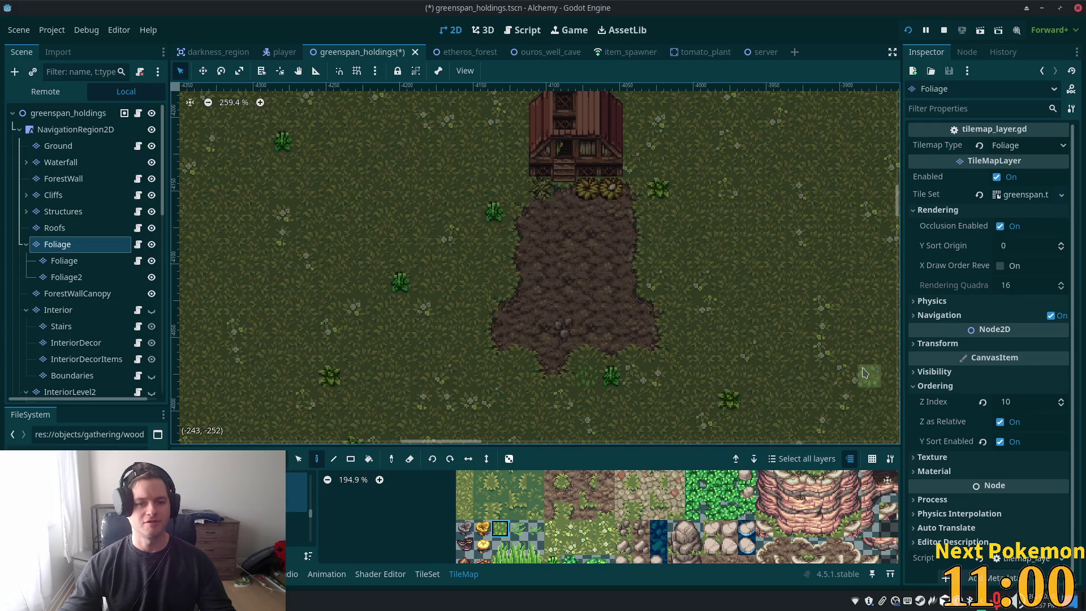
key("ctrl+s")
left_click(62, 194)
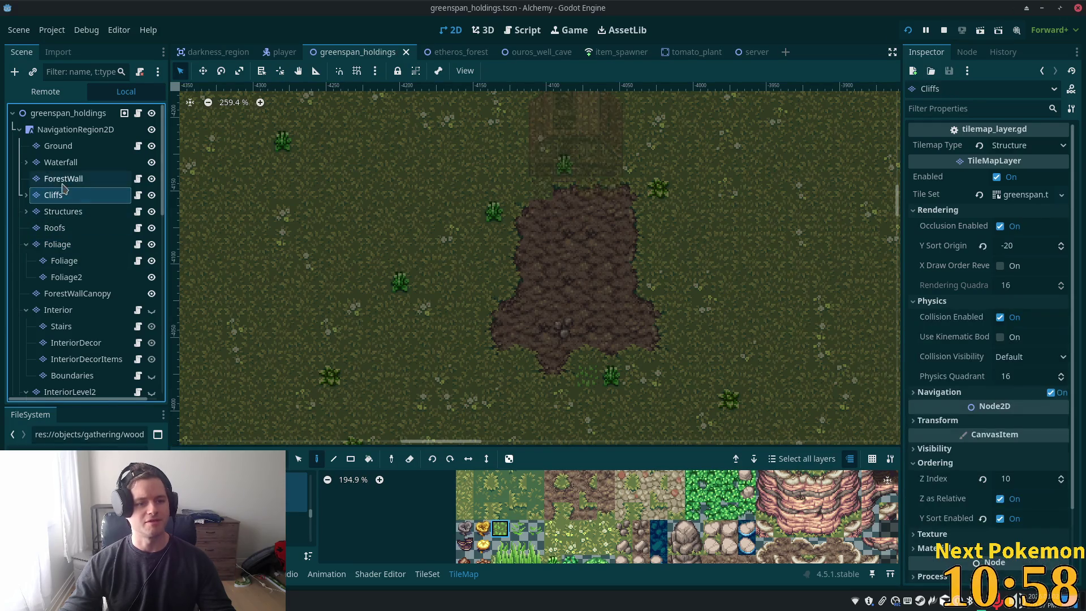
left_click(62, 149)
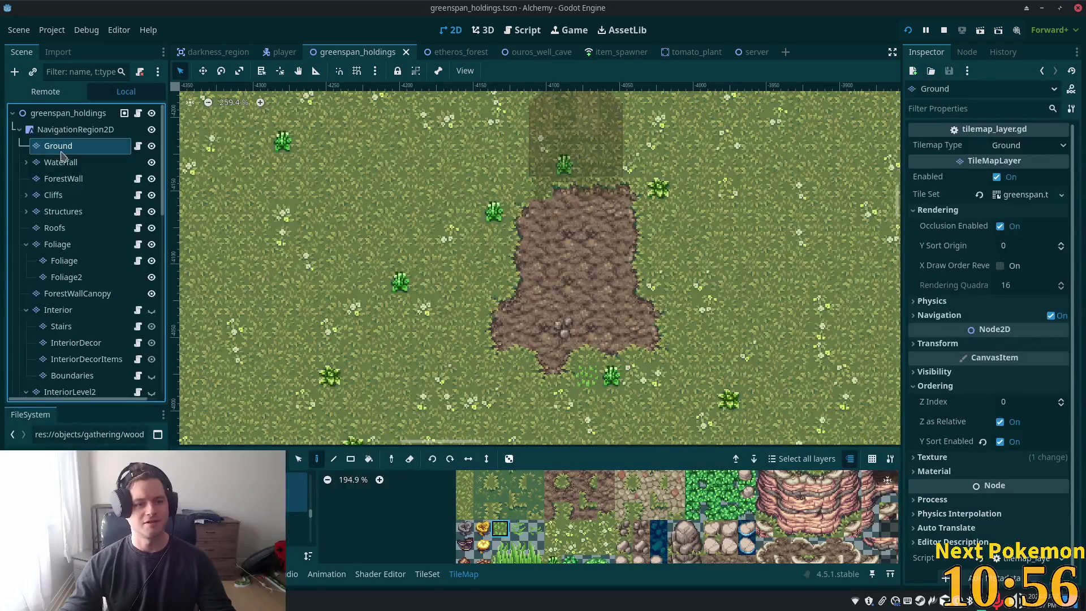
left_click(69, 311)
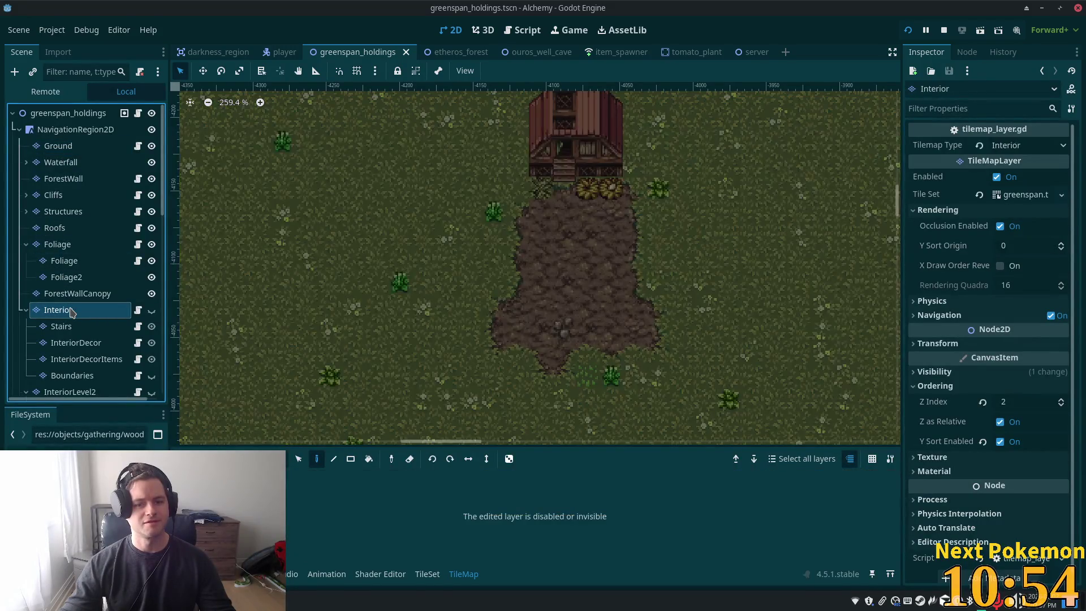
left_click(61, 215)
Erase the two yellow flower tiles in front of the shed steps
scroll(585, 343, "up", 4)
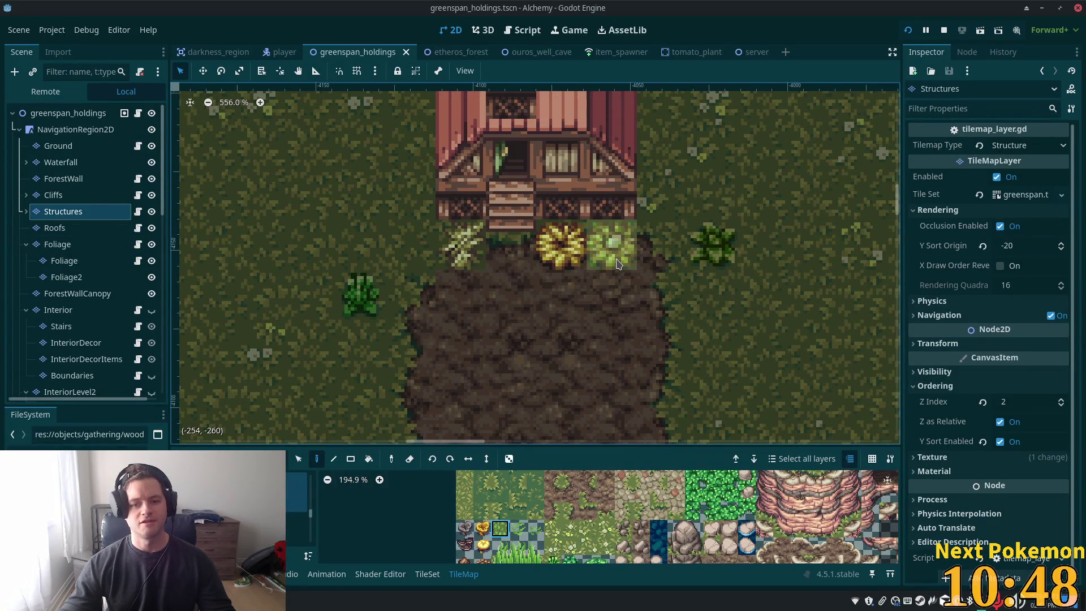
right_click(611, 249)
right_click(461, 249)
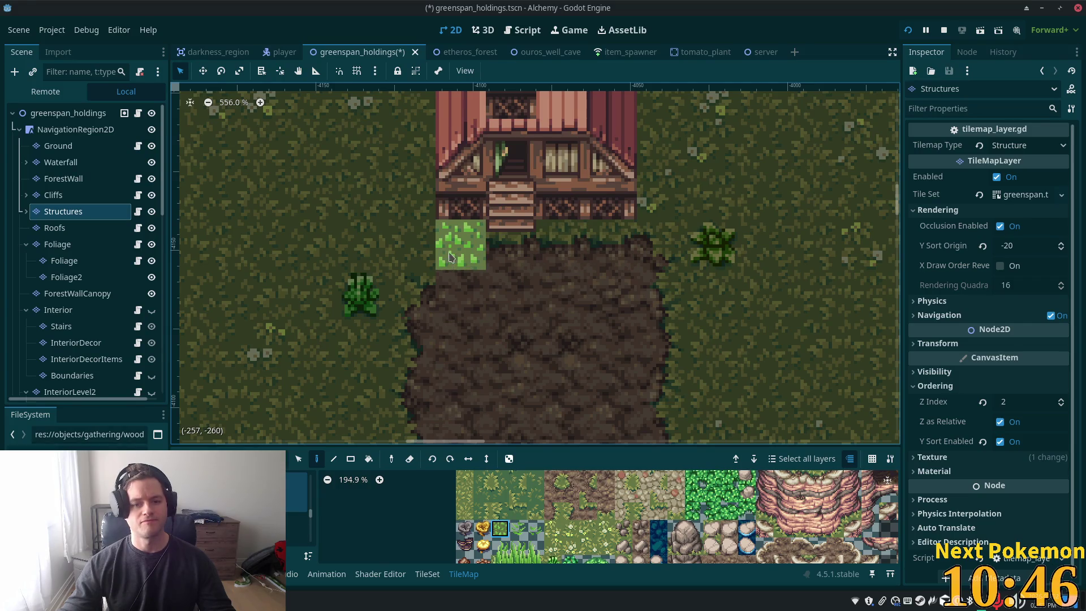
left_click(57, 244)
scroll(650, 543, "down", 2)
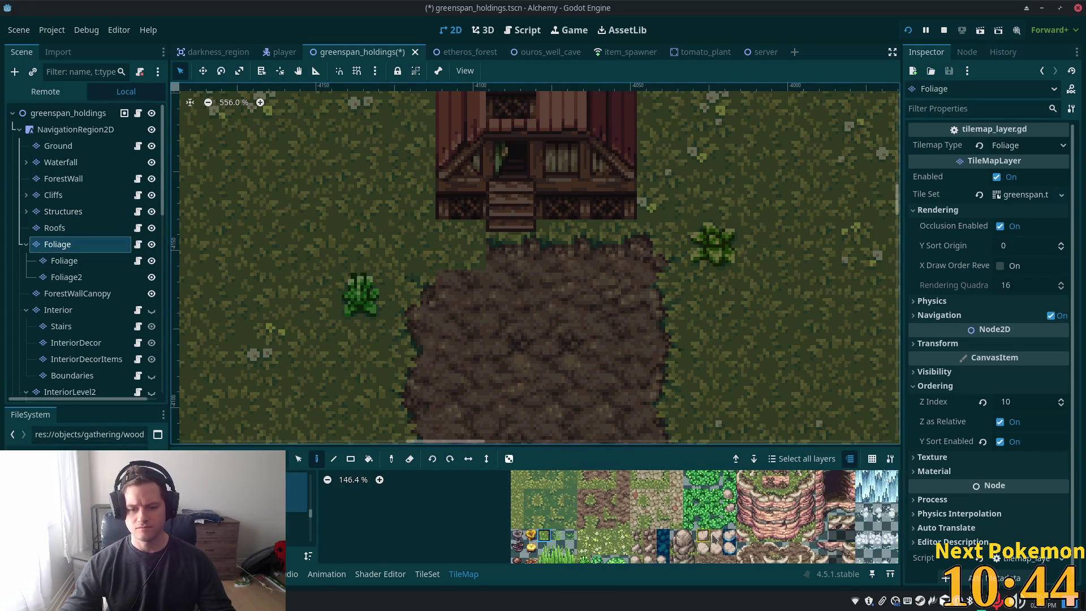
Enlarge the tile palette and browse the village accessories tilesets
left_click_drag(599, 514, 588, 482)
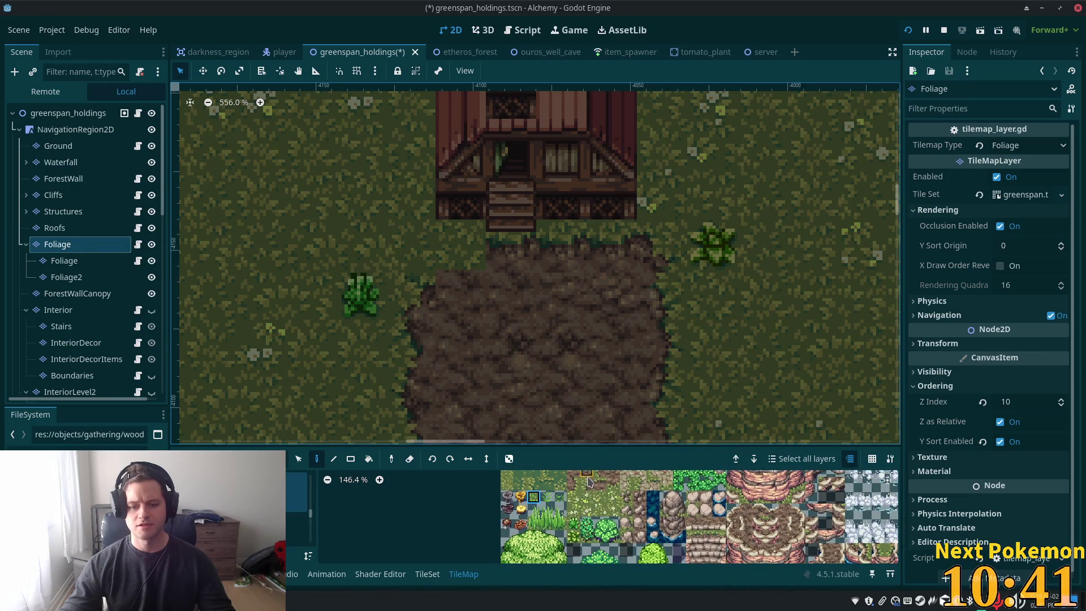
left_click(521, 509)
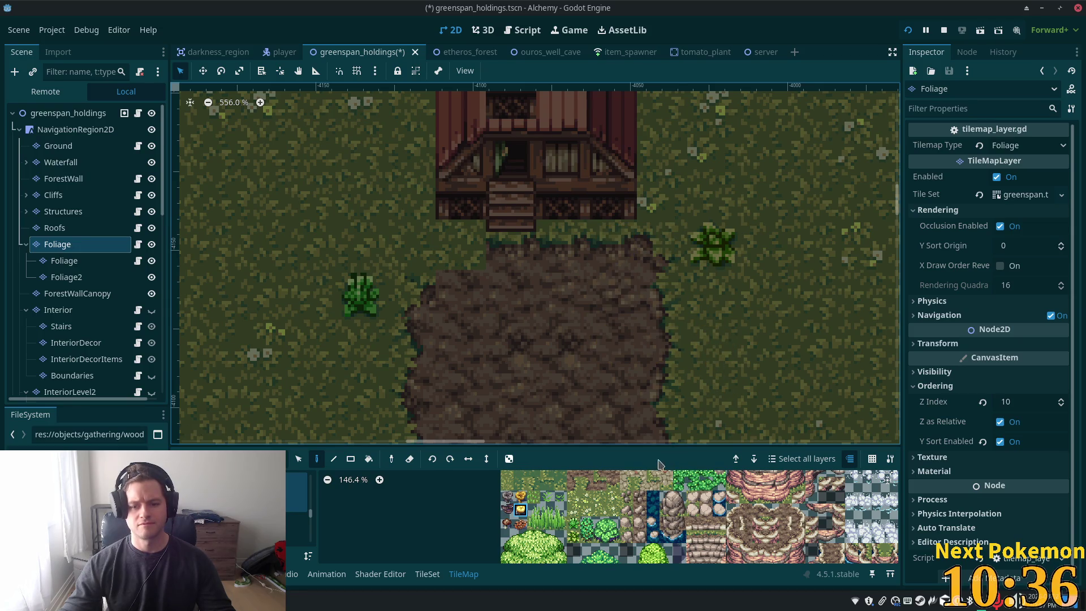
scroll(665, 524, "down", 4)
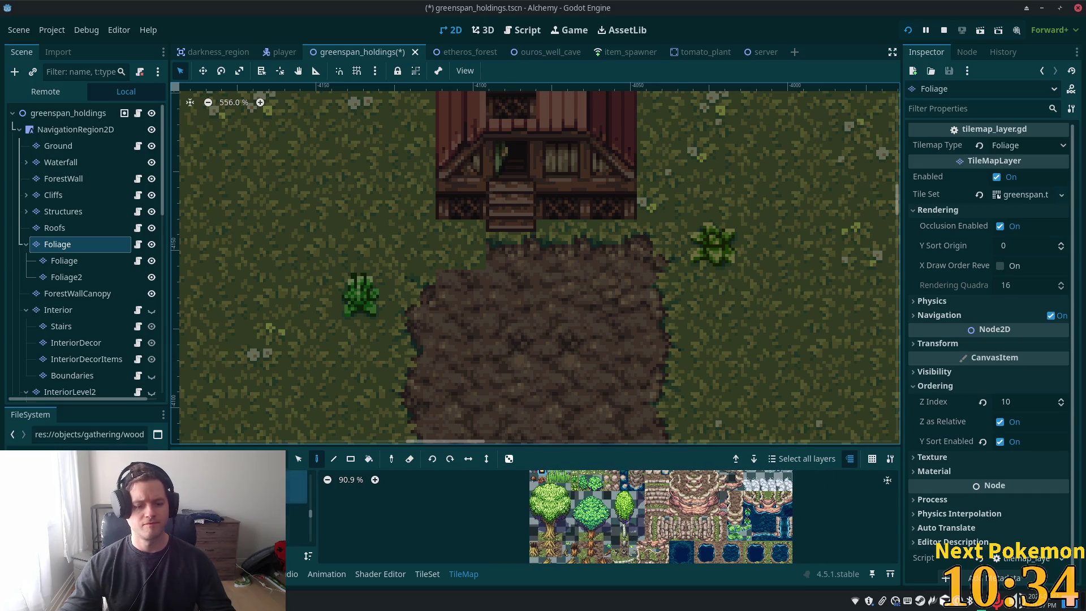
scroll(296, 509, "down", 1)
left_click_drag(269, 443, 269, 343)
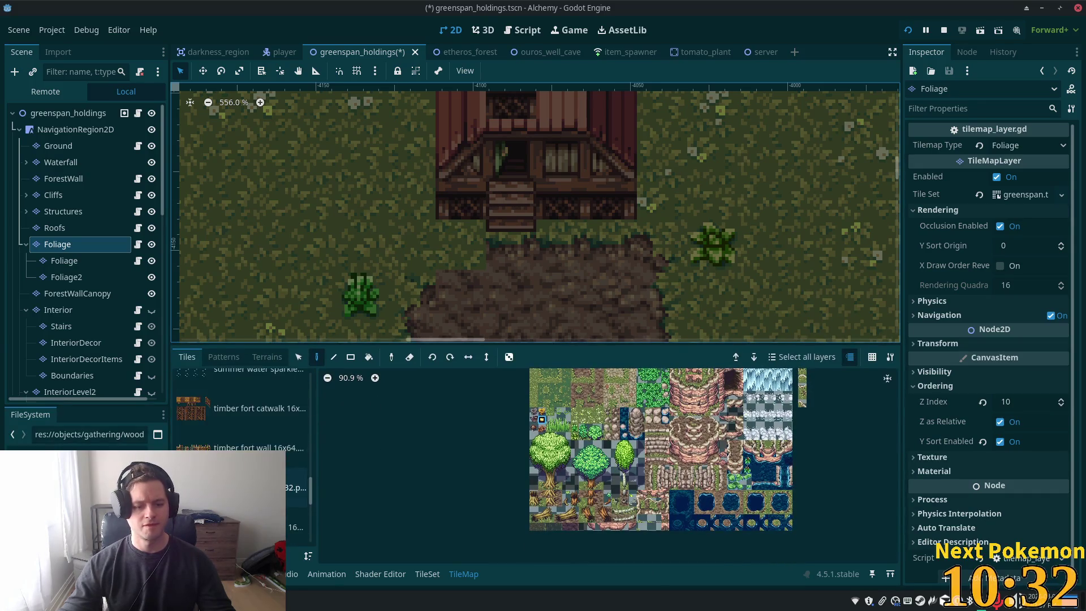
scroll(243, 430, "down", 3)
left_click(221, 450)
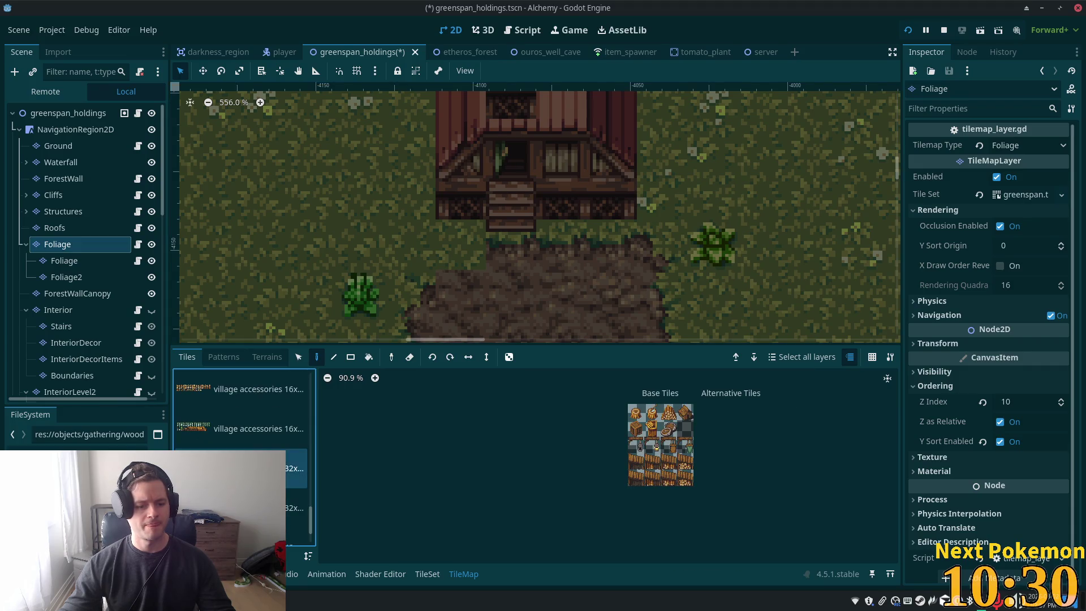
left_click(249, 509)
scroll(249, 481, "down", 2)
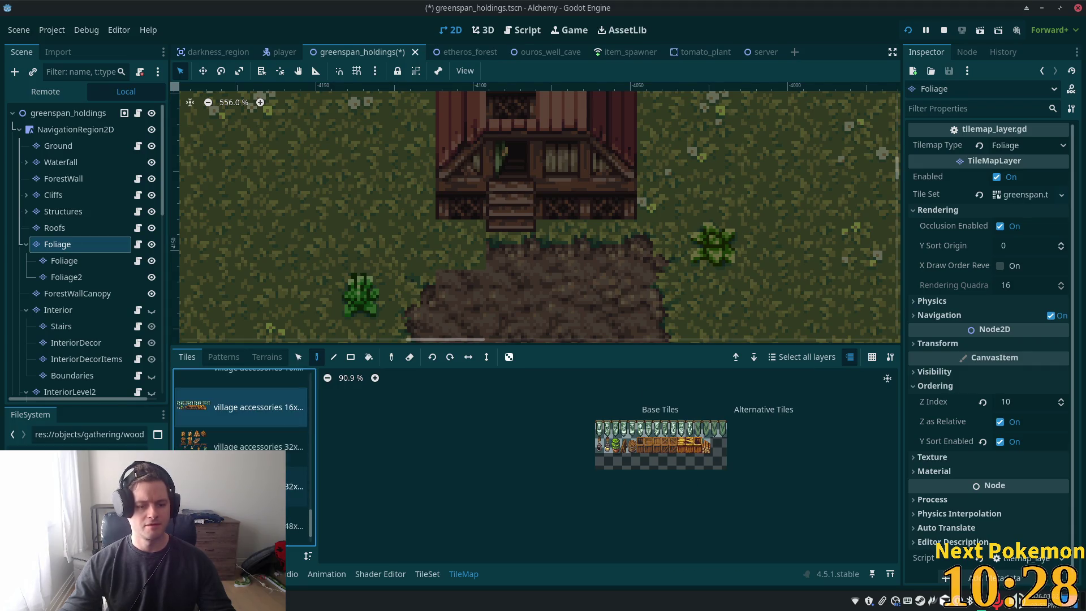
left_click(304, 513)
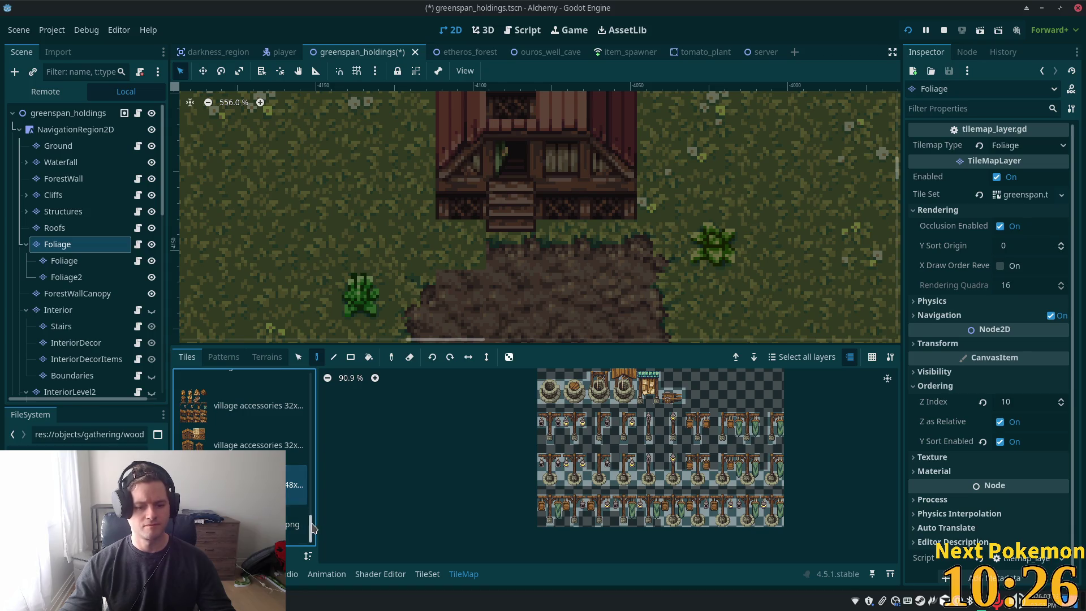
scroll(313, 528, "up", 10)
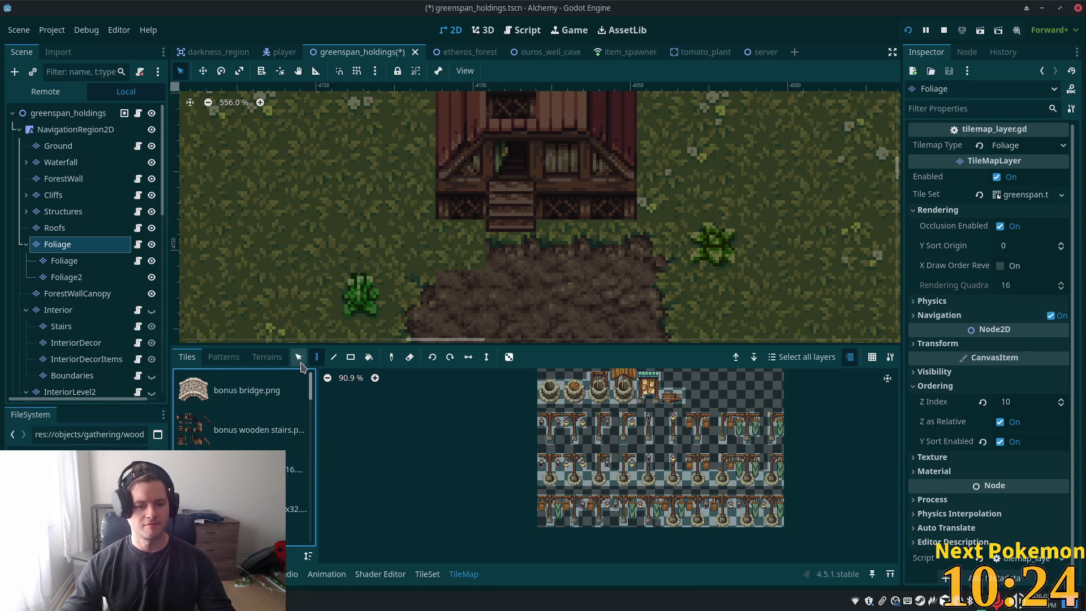
scroll(243, 407, "down", 3)
Browse past the farming crops and furniture tilesets to the hay and nests atlas
left_click(238, 402)
left_click(205, 447)
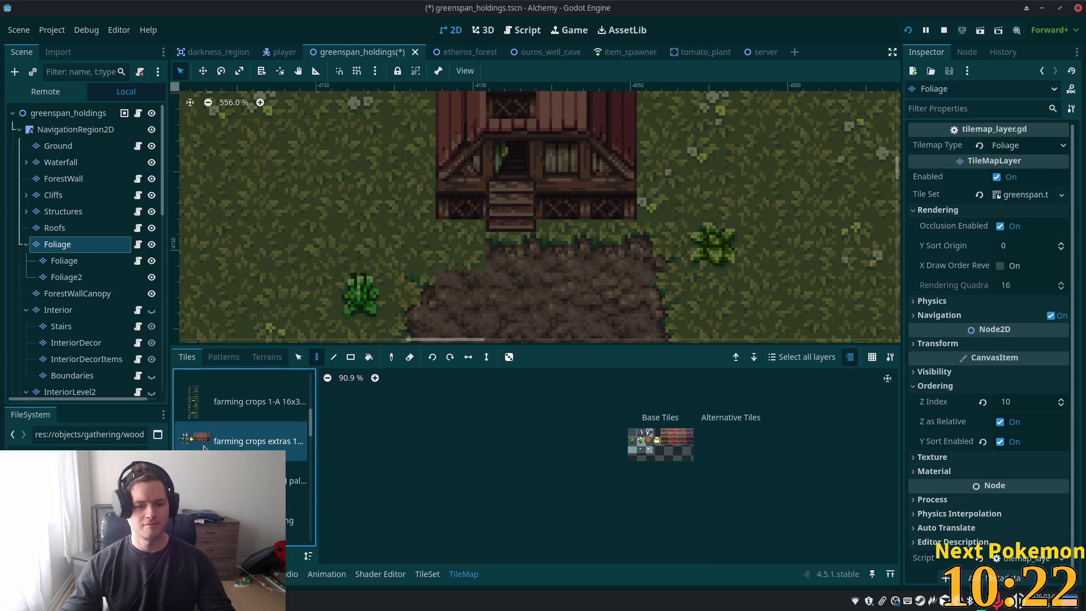
mouse_move(995, 485)
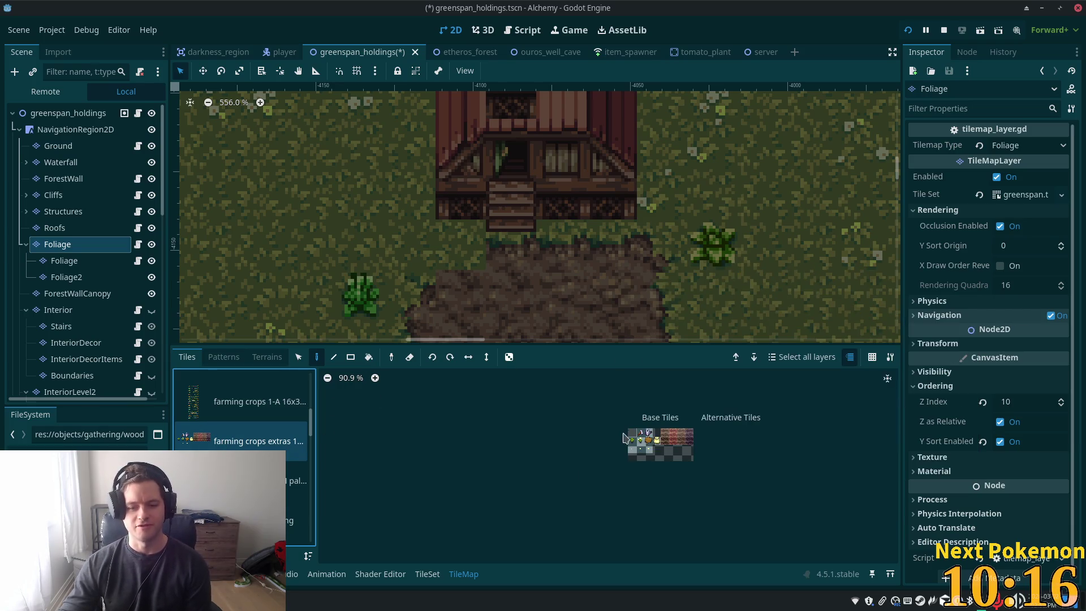
scroll(624, 437, "up", 5)
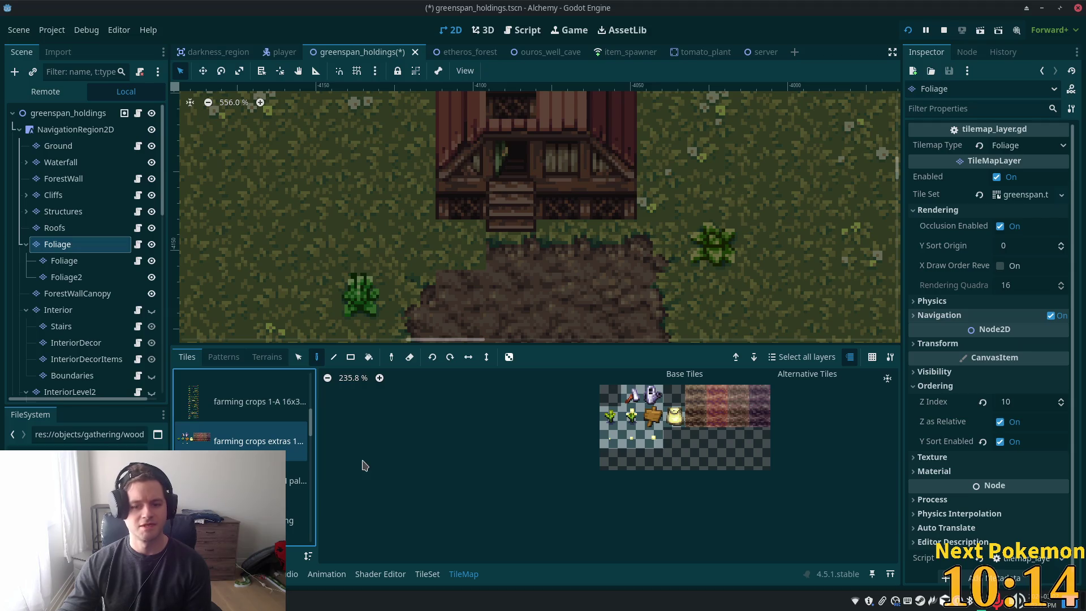
scroll(284, 433, "down", 3)
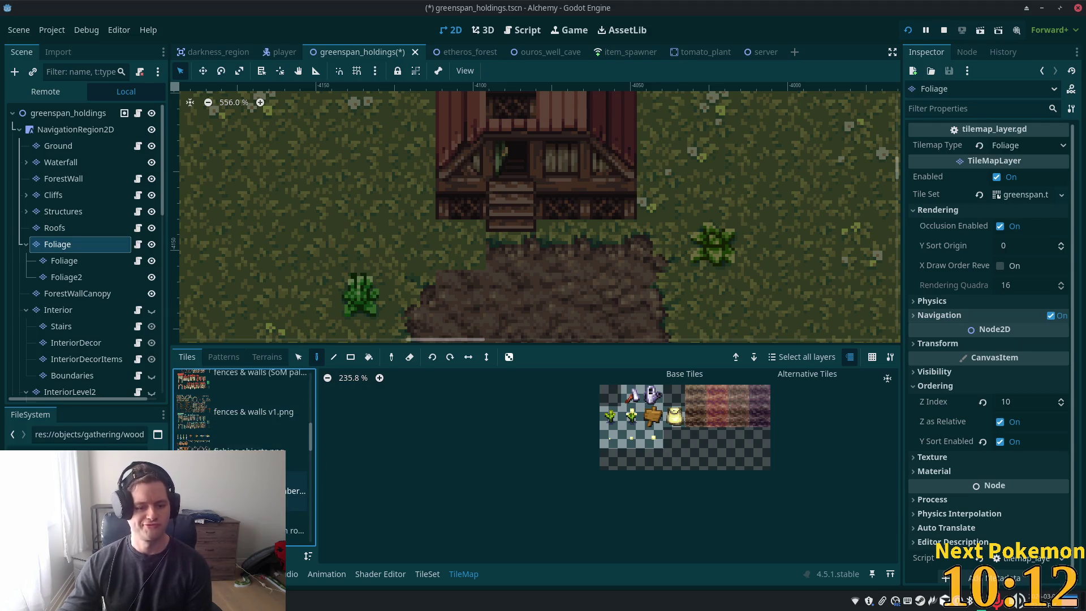
left_click(297, 529)
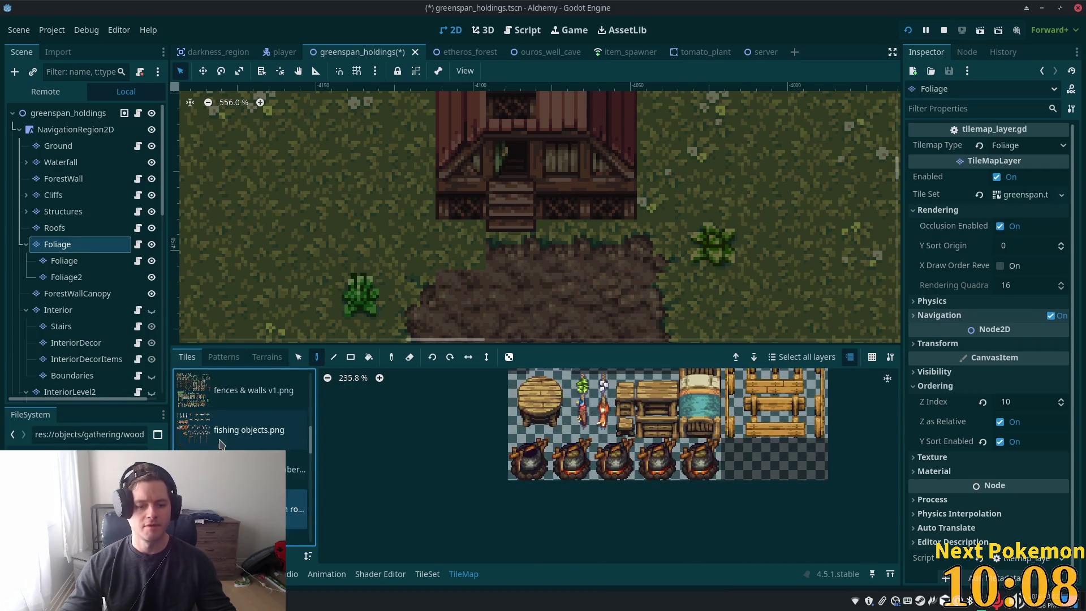
scroll(243, 430, "down", 2)
left_click(244, 480)
scroll(563, 518, "up", 2)
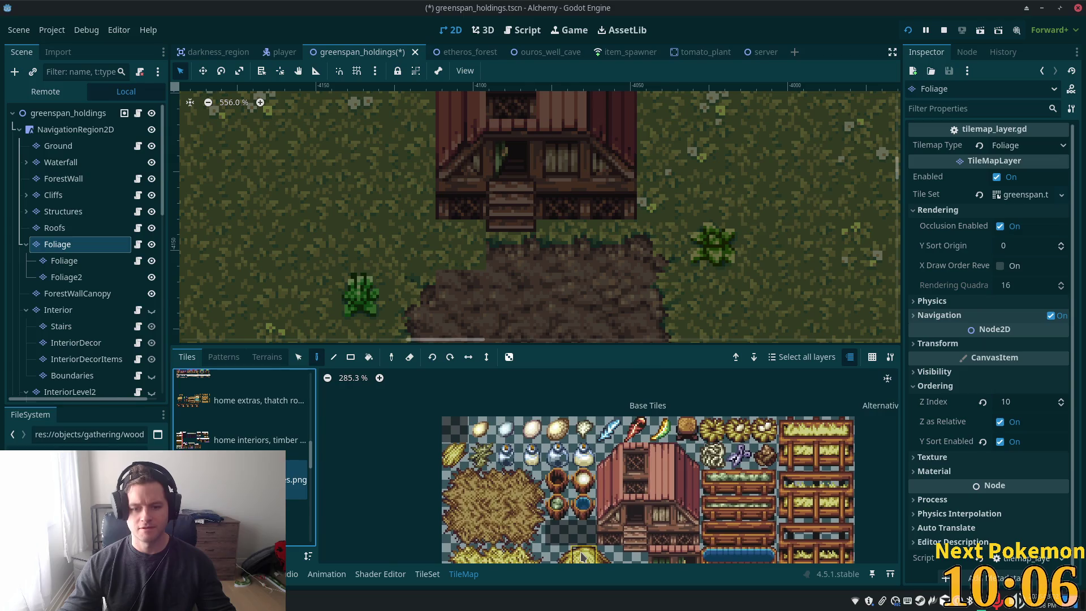
Paint a nest in front of the shed steps and a wheat bundle beside them
left_click(742, 418)
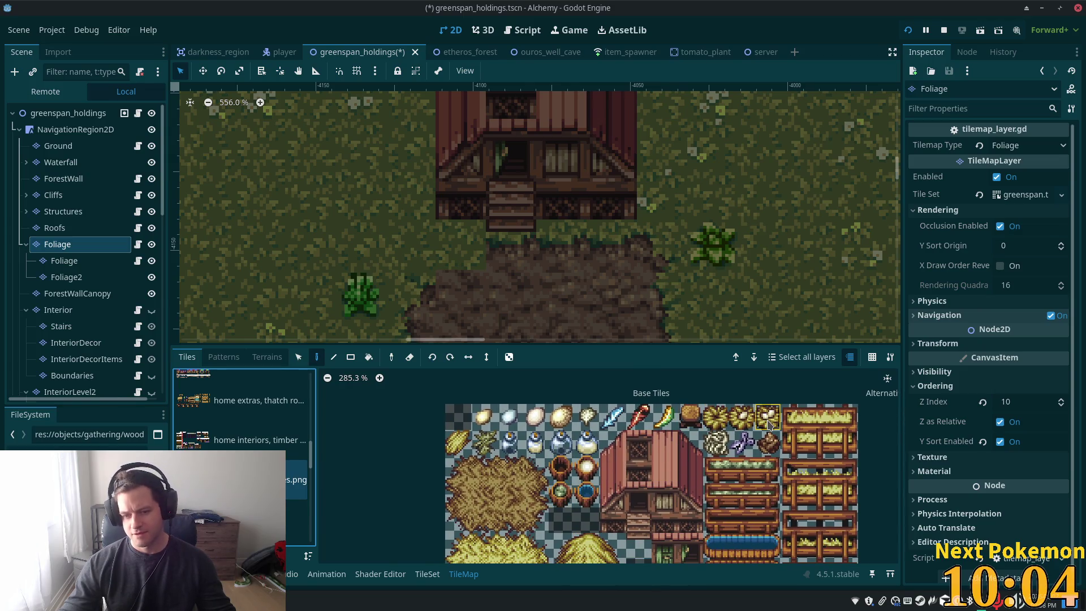
left_click(769, 425)
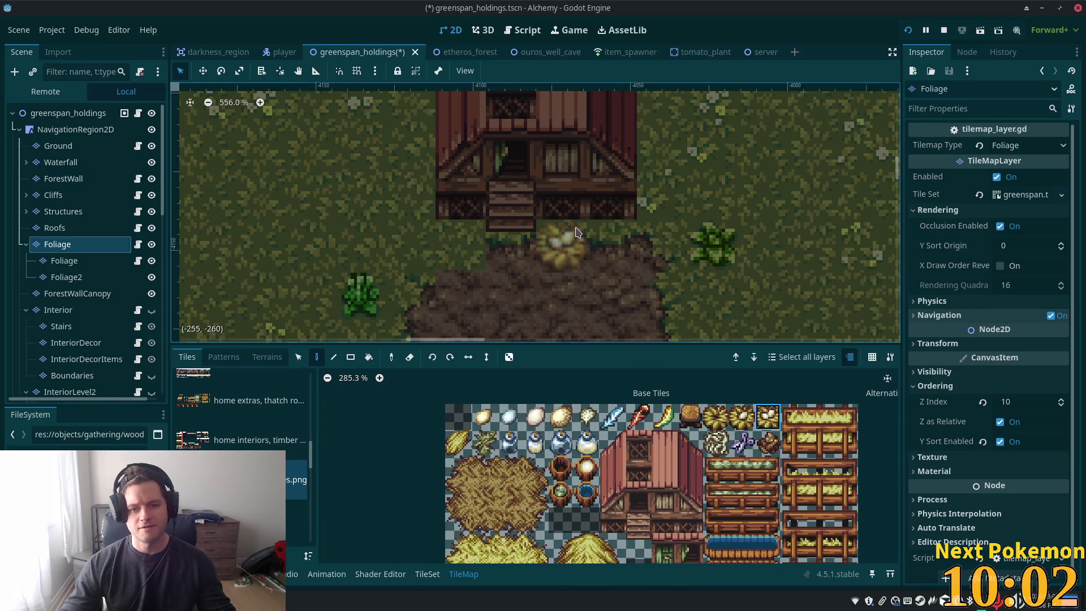
left_click(577, 232)
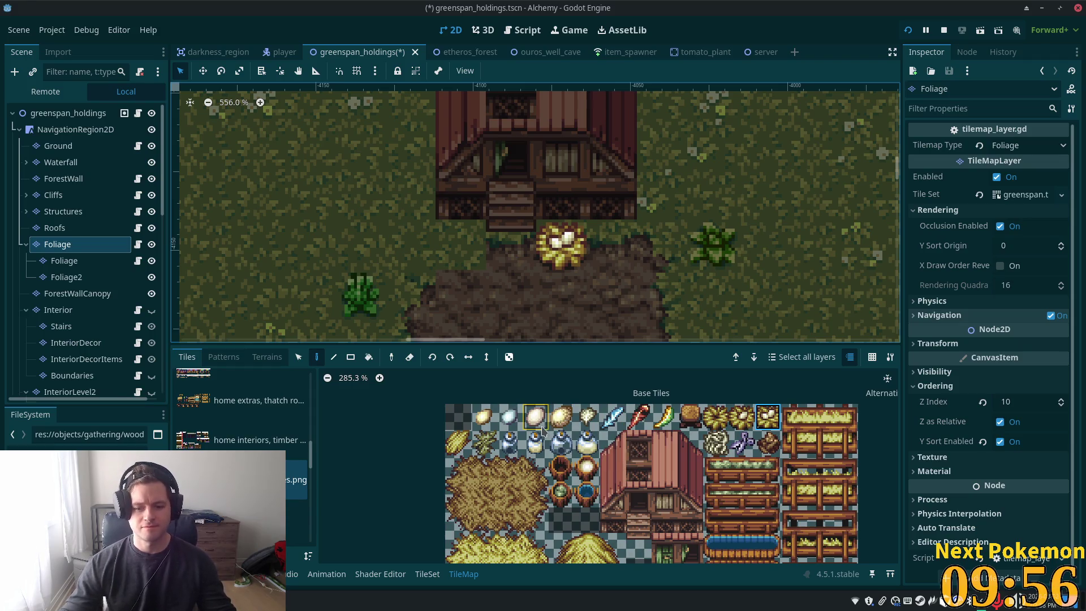
scroll(702, 456, "down", 2)
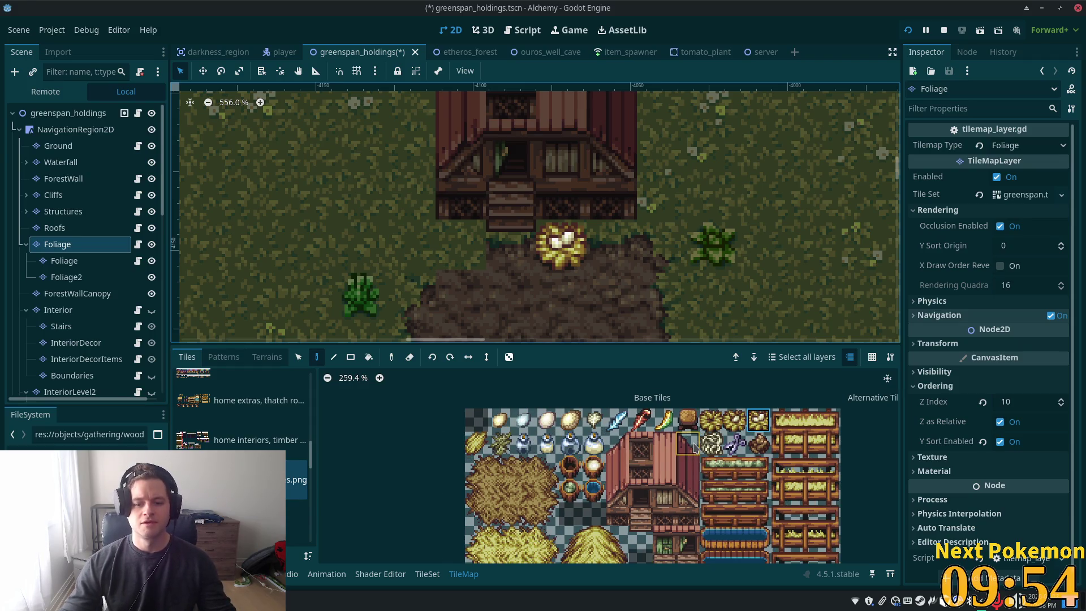
scroll(691, 459, "down", 1)
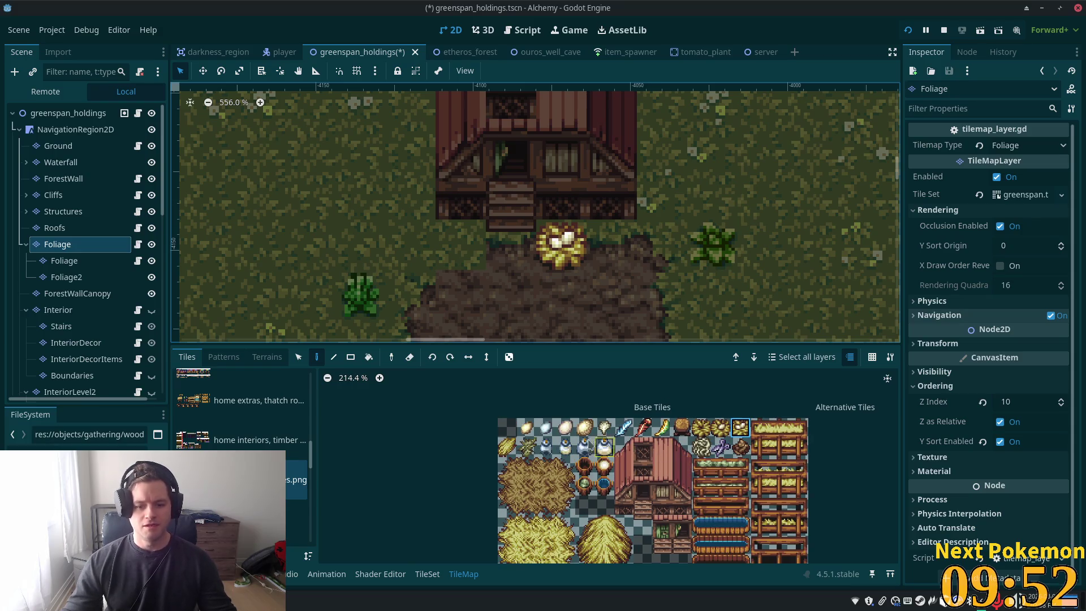
left_click(507, 447)
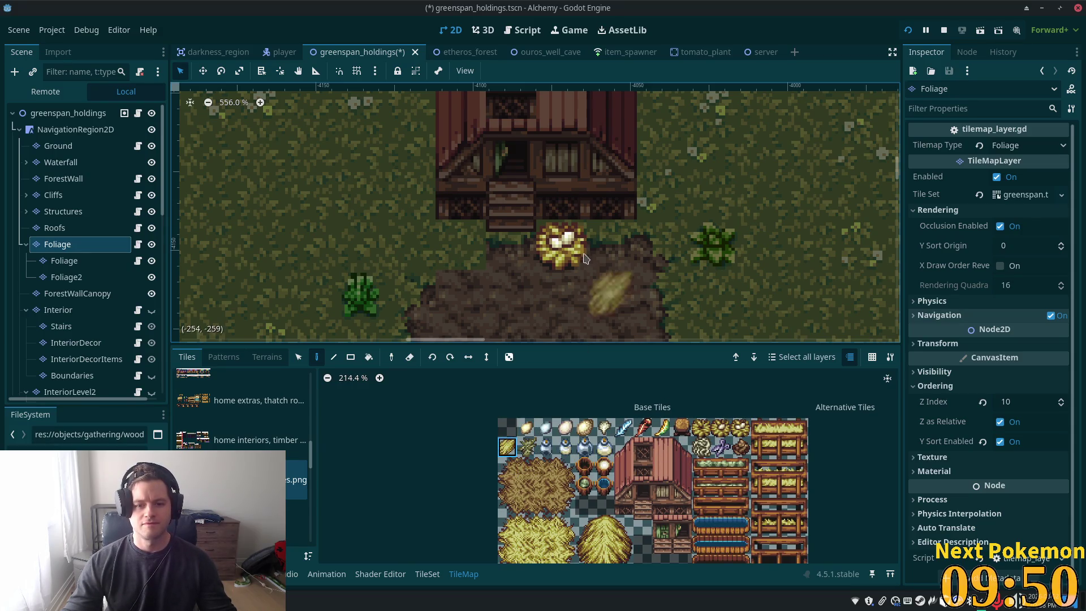
left_click(474, 236)
scroll(799, 277, "down", 6)
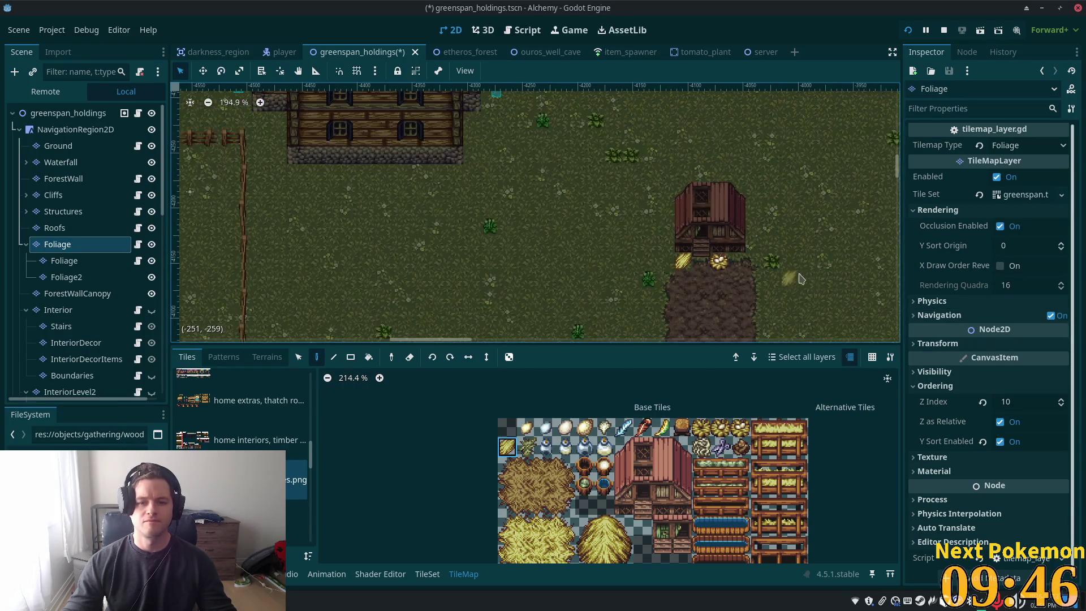
left_click_drag(800, 277, 659, 190)
scroll(310, 272, "down", 2)
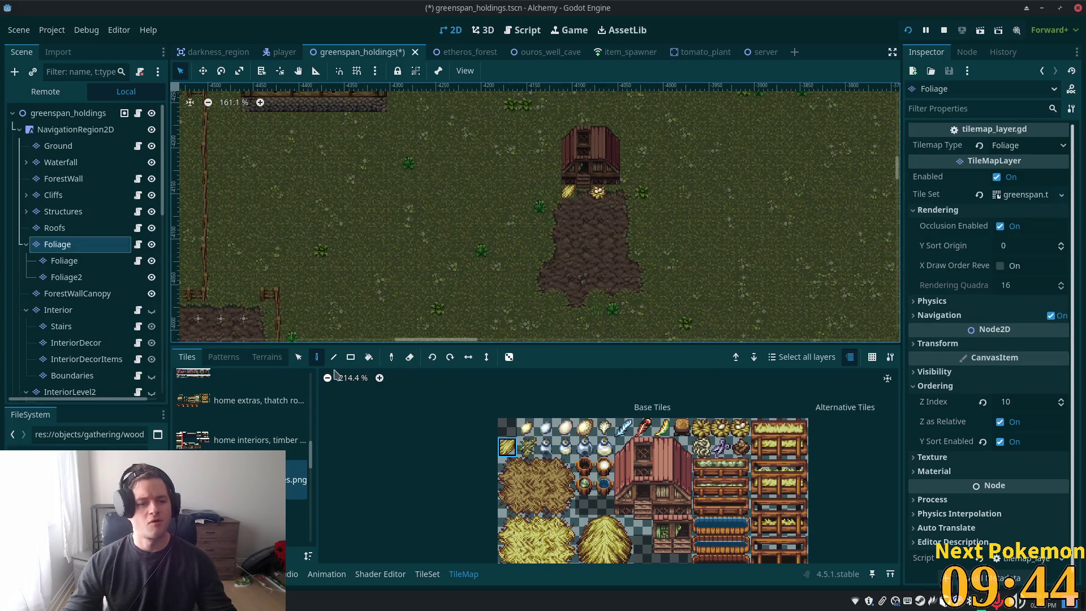
Collapse the Foliage and Interior layers in the Scene tree and select SouthEastFarm
left_click(26, 245)
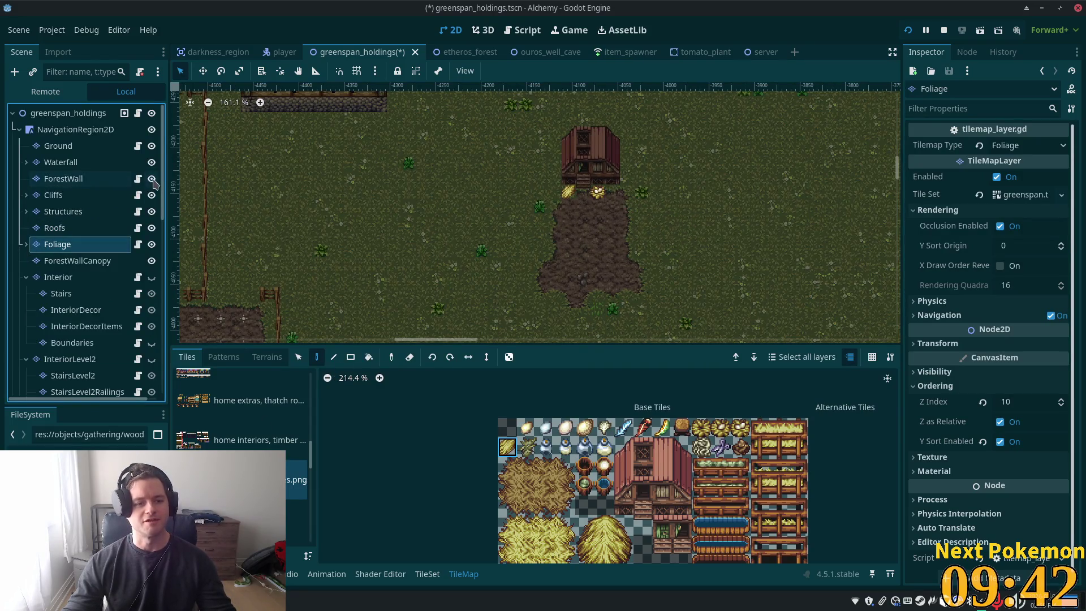
left_click(26, 278)
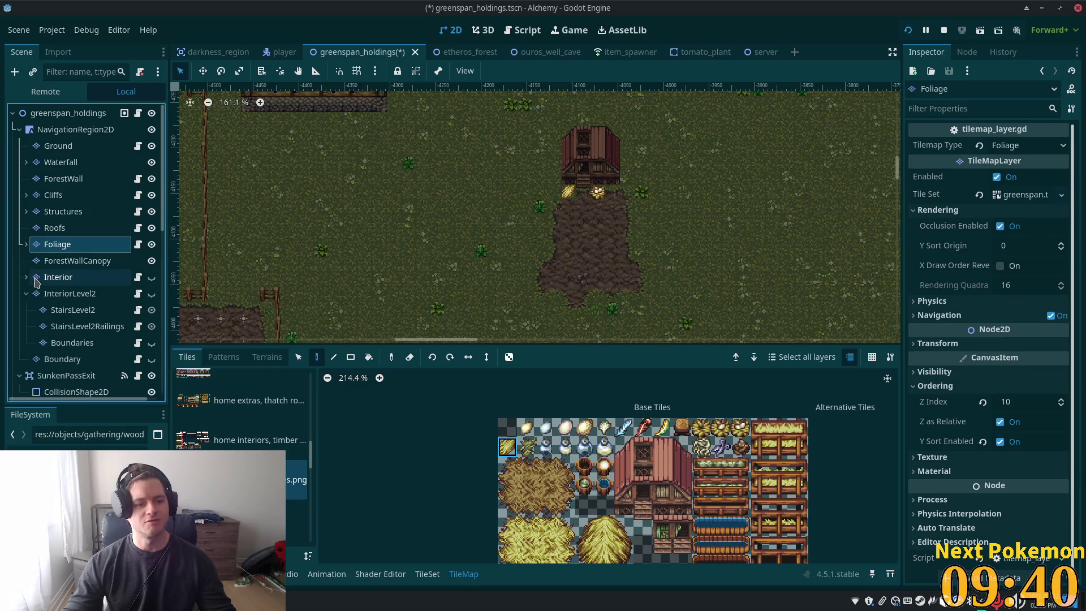
left_click(32, 295)
left_click_drag(162, 212, 164, 373)
left_click(26, 386)
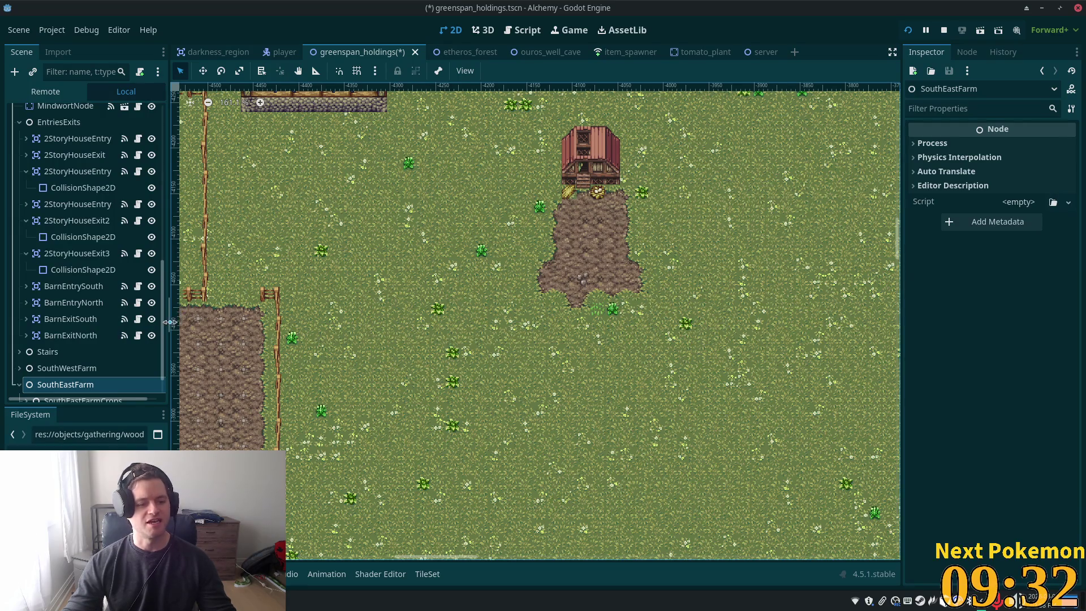
Expand SouthEastFarmLivestock and inspect NpcSpawnCow2's spawn settings in the Inspector
scroll(35, 382, "down", 2)
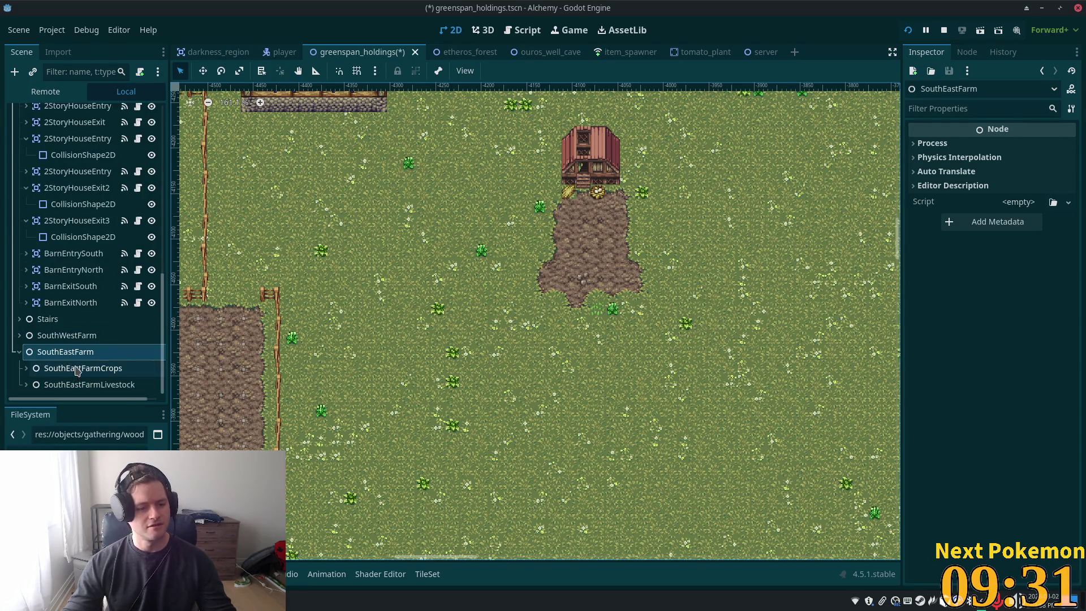
left_click(26, 385)
scroll(85, 339, "down", 3)
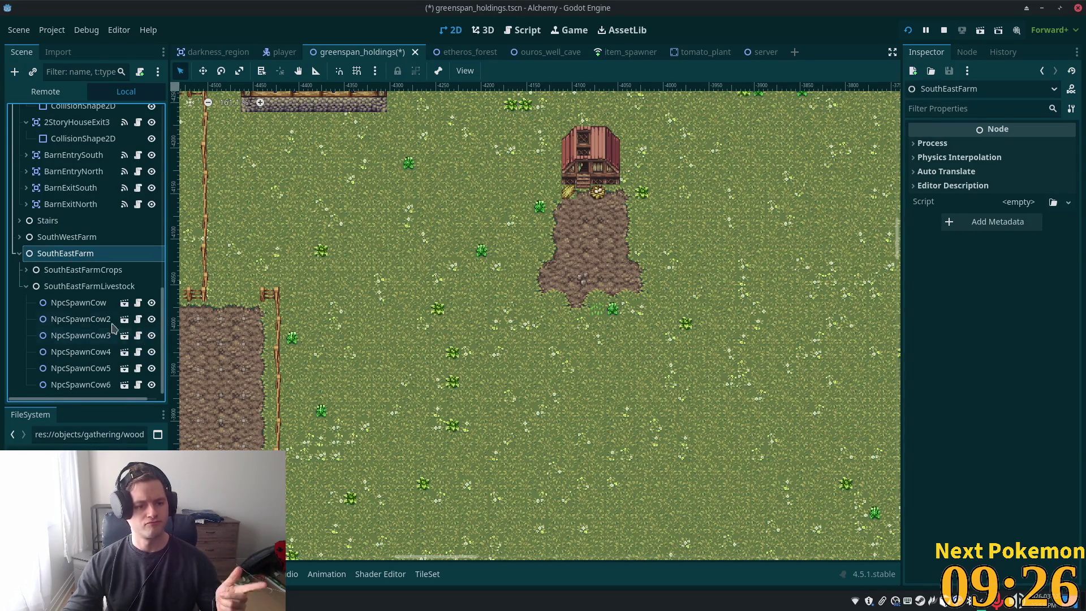
left_click(77, 321)
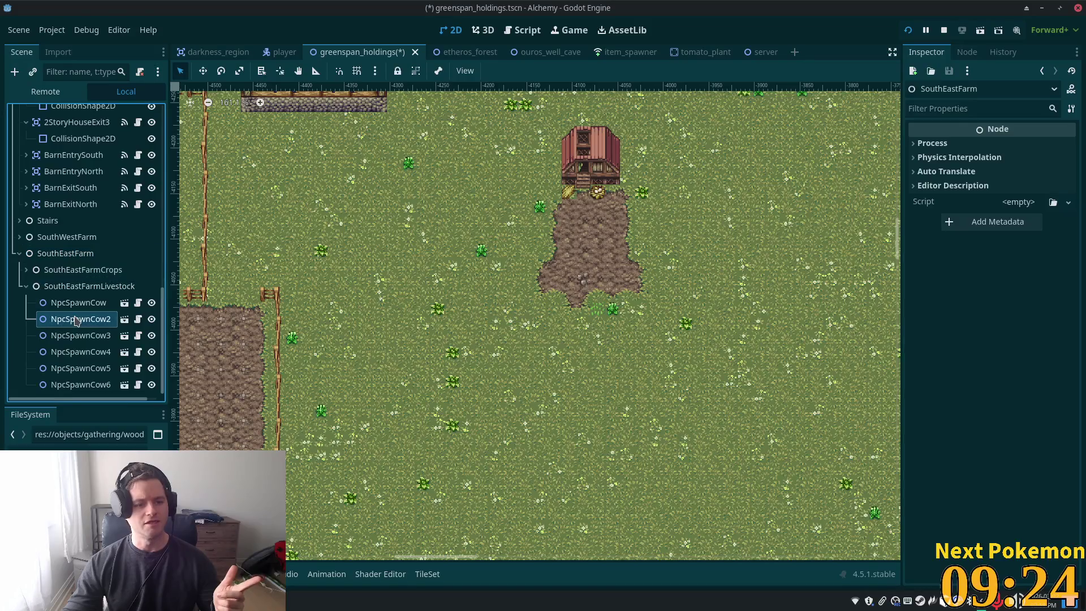
scroll(464, 361, "down", 7)
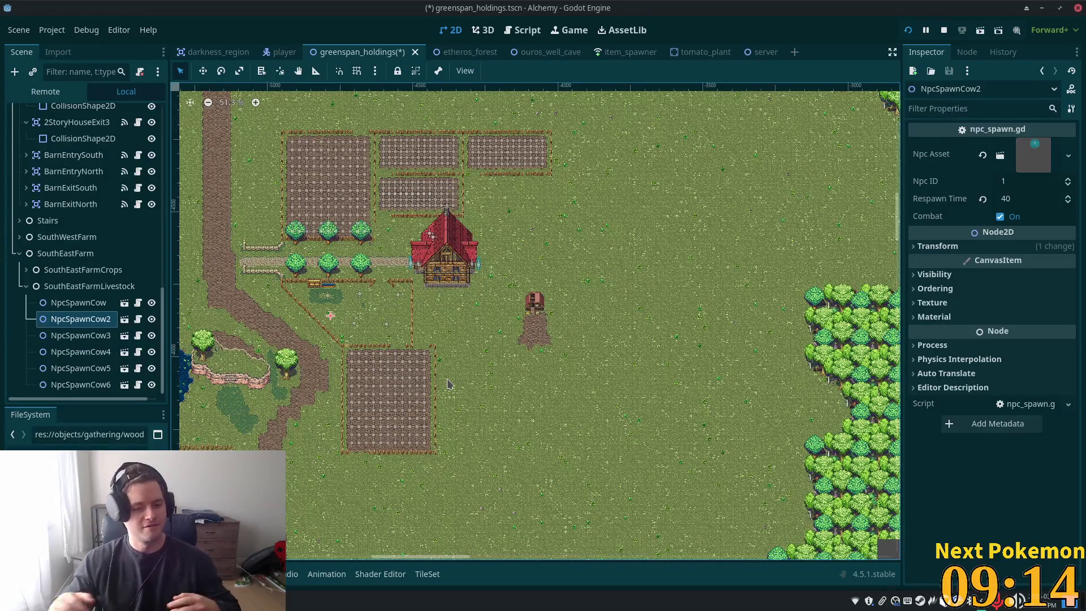
scroll(617, 414, "up", 4)
scroll(500, 205, "up", 2)
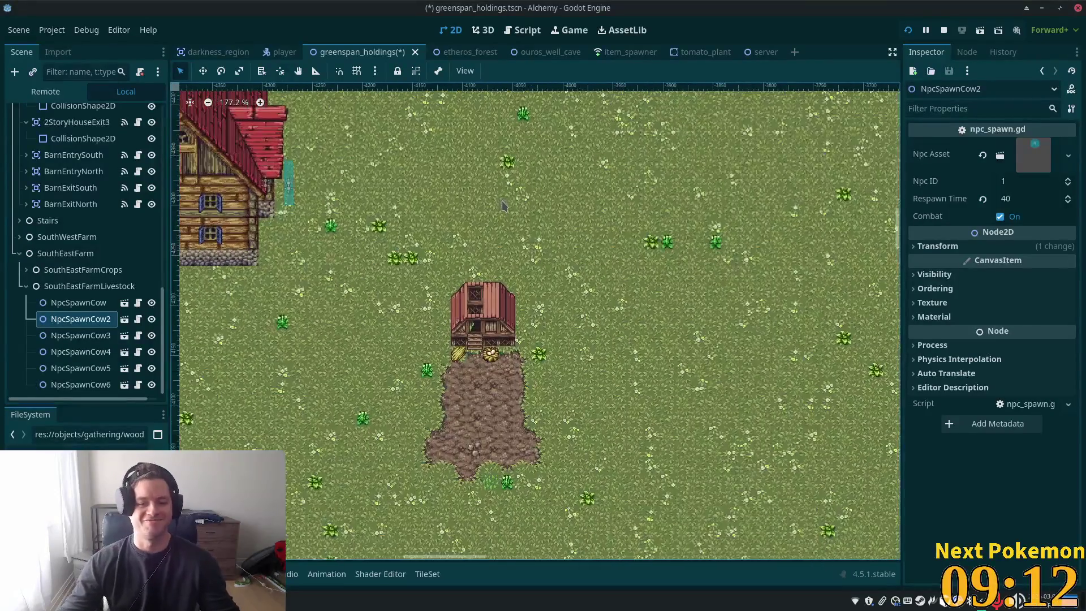
scroll(697, 435, "up", 4)
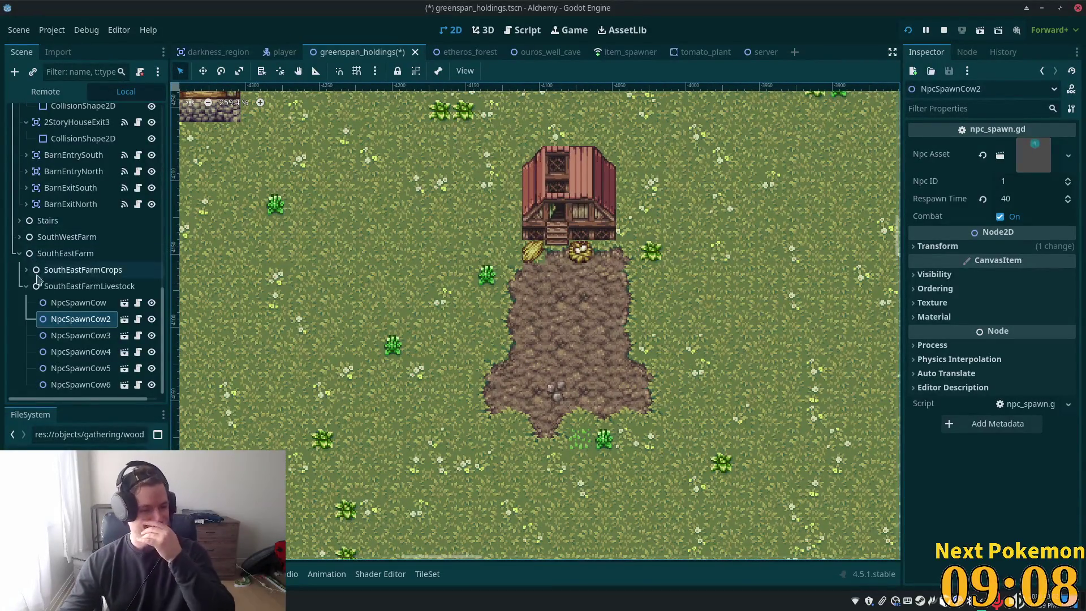
left_click(27, 287)
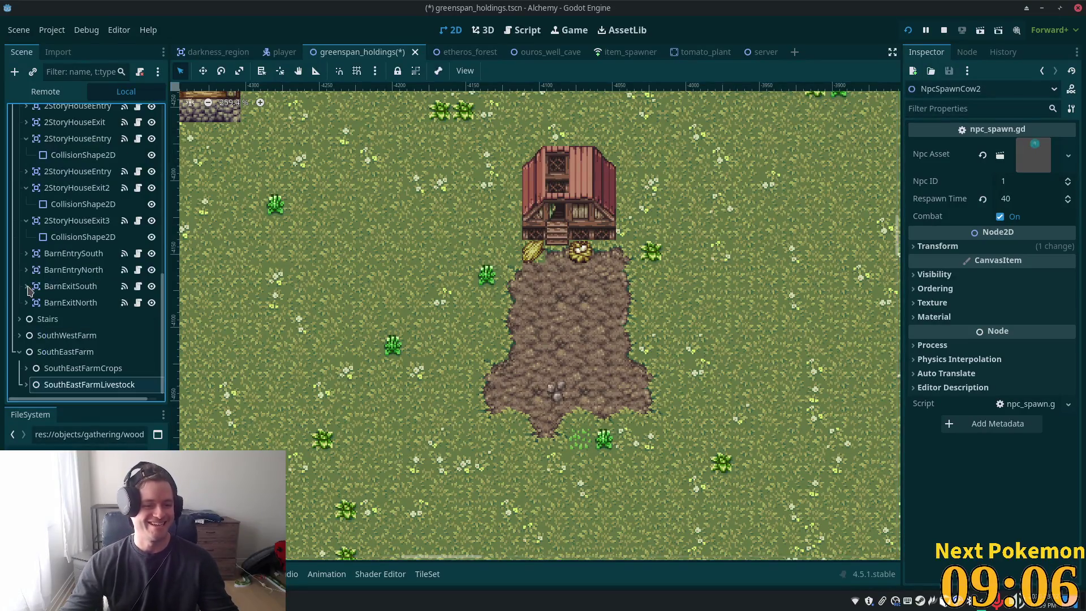
left_click(27, 385)
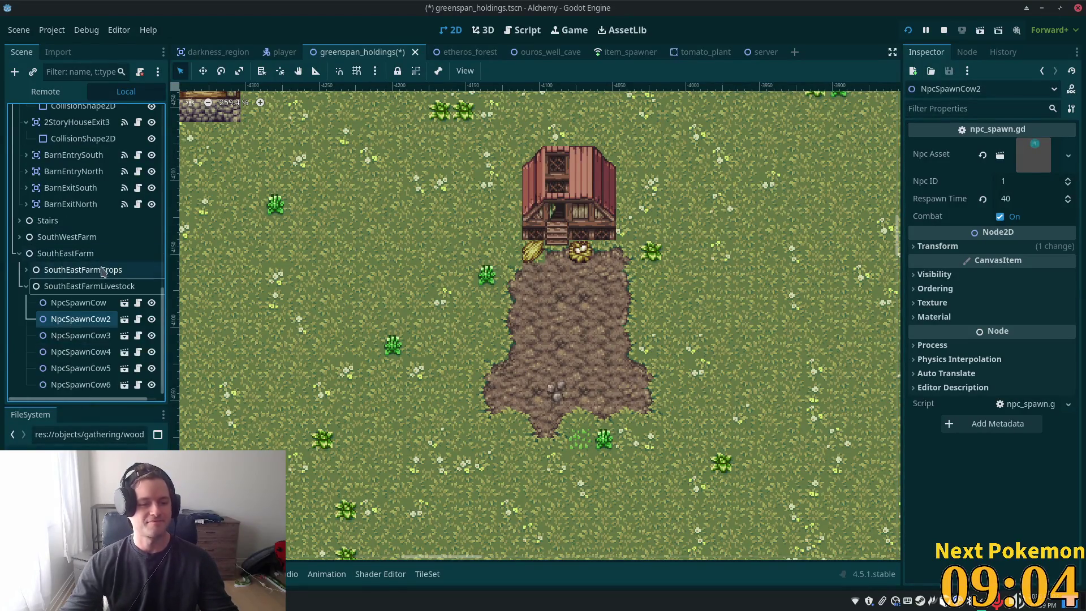
right_click(82, 287)
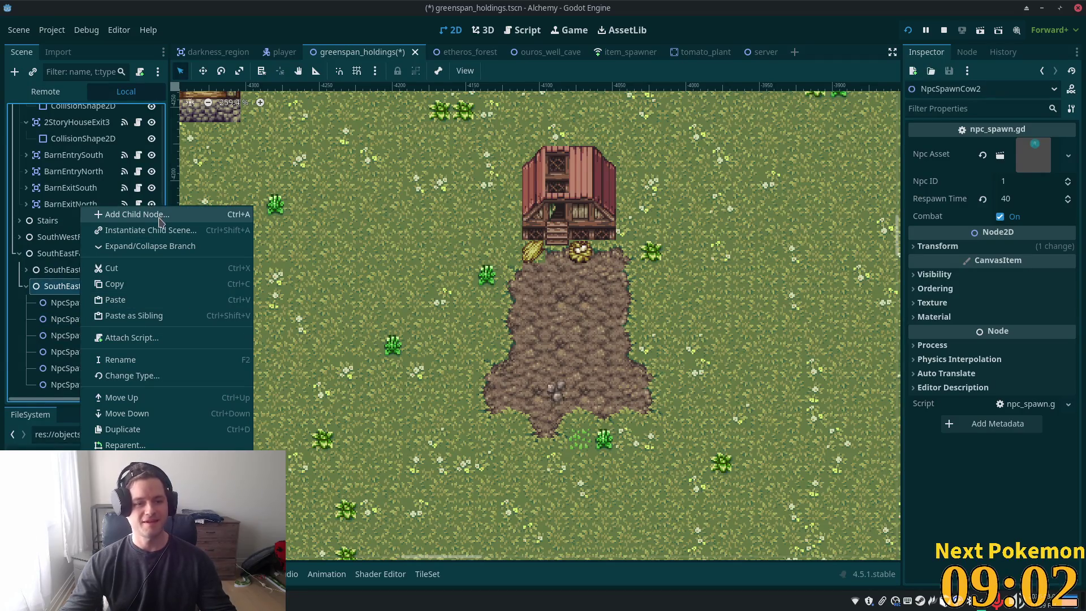
Group the six NpcSpawnCow nodes under a new child Node named Cow
left_click(159, 215)
type("node")
key("Return")
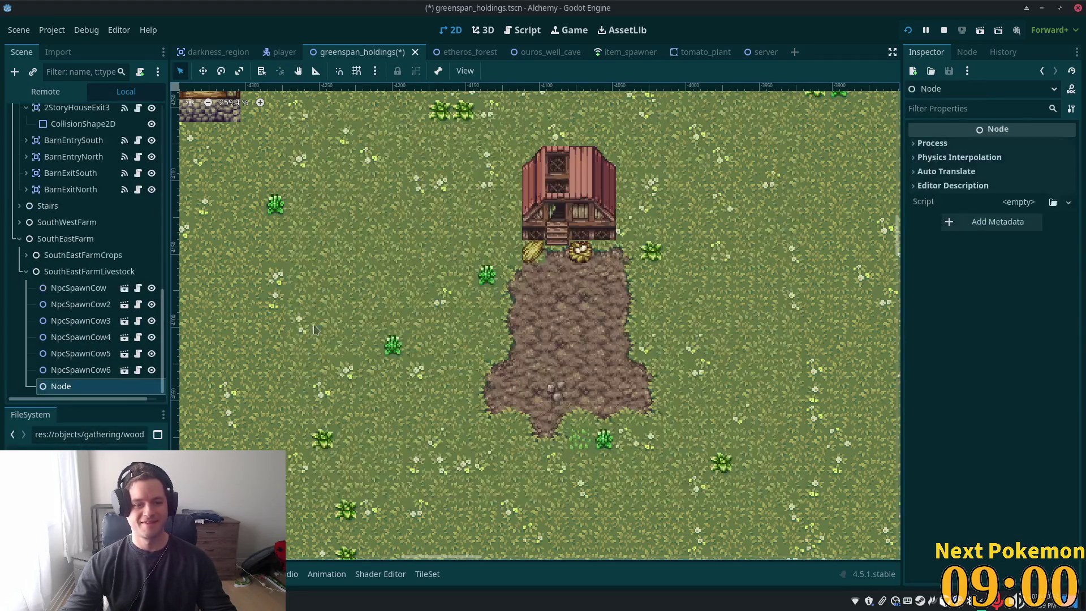
left_click(78, 288)
left_click(81, 370, "shift")
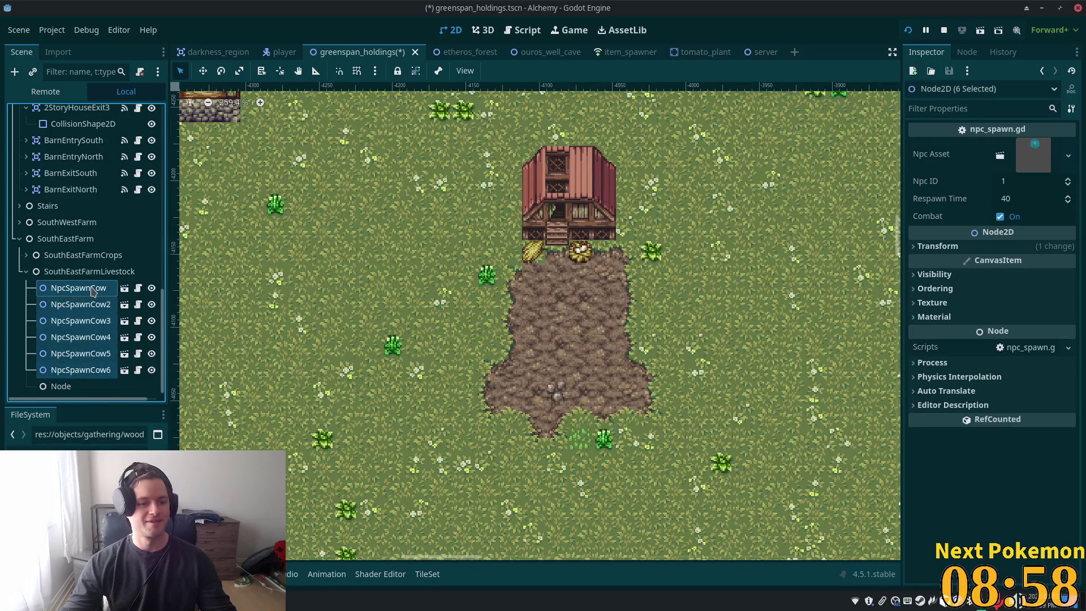
mouse_move(94, 289)
left_mouse_down()
mouse_move(73, 396)
mouse_move(61, 387)
left_mouse_up()
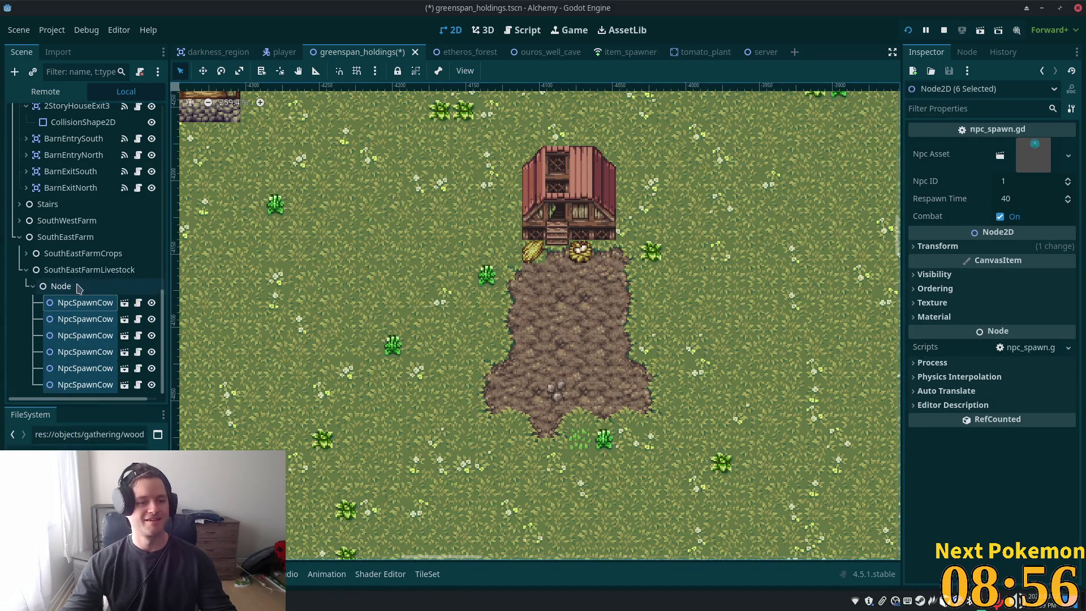
left_click(79, 288)
double_click(58, 286)
type("Cow")
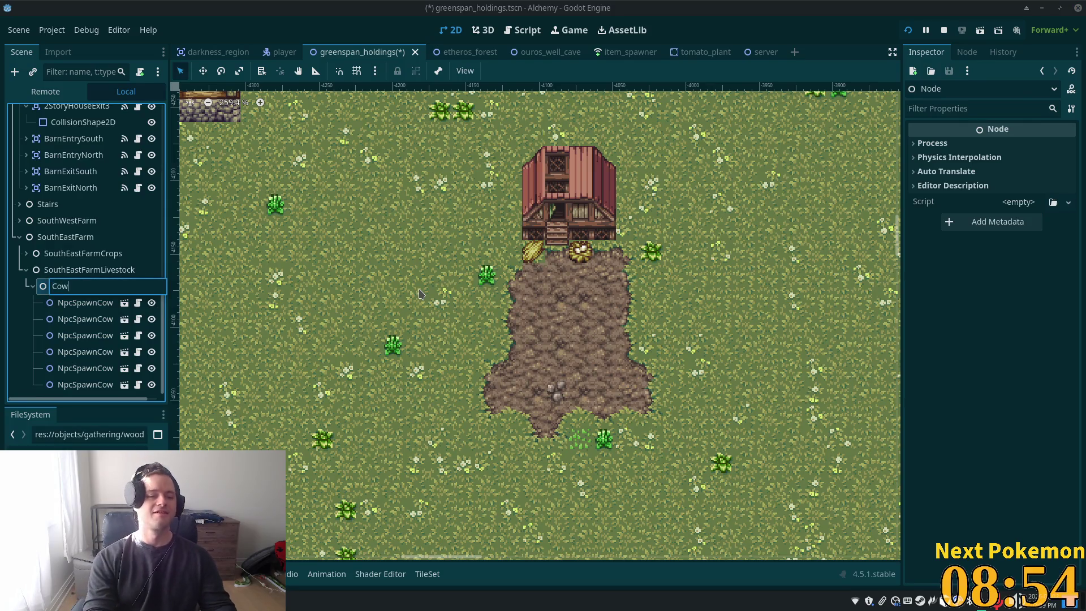
key("Return")
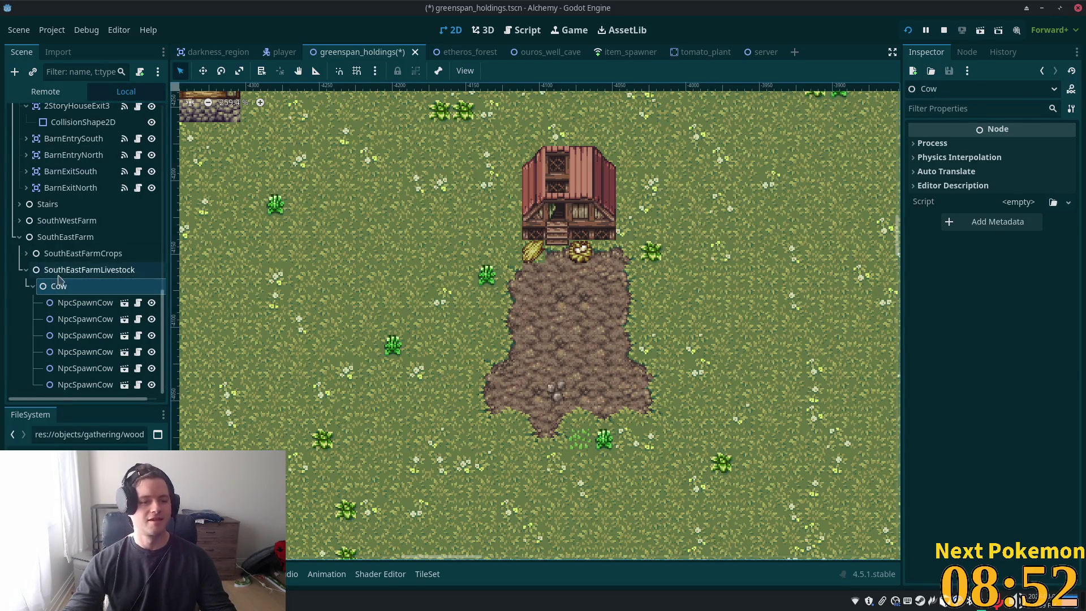
Add another plain Node as a child of SouthEastFarmLivestock
left_click(60, 271)
right_click(75, 271)
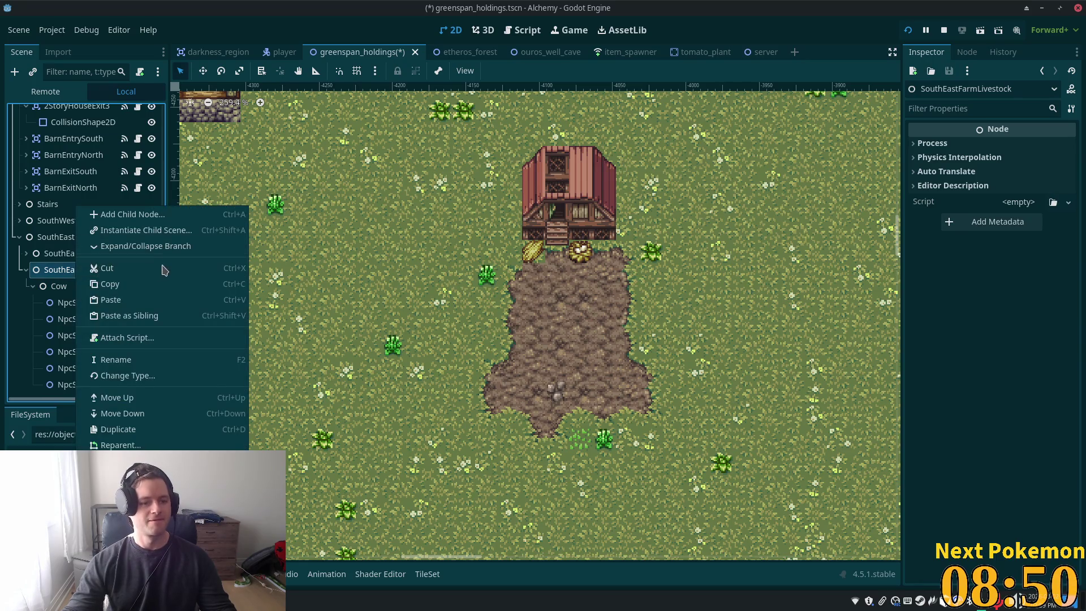
left_click(143, 215)
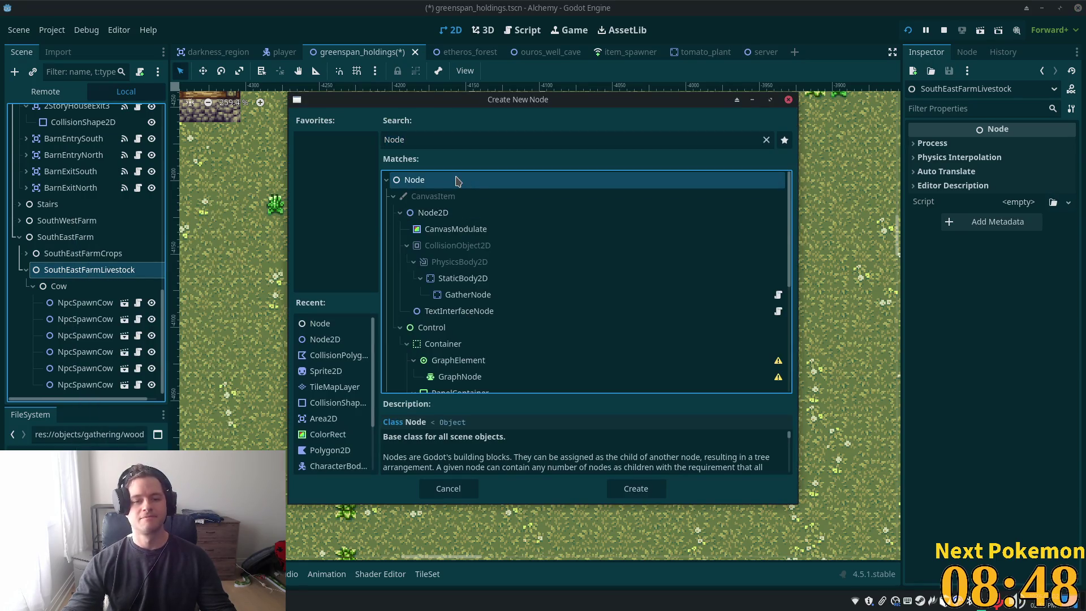
double_click(457, 181)
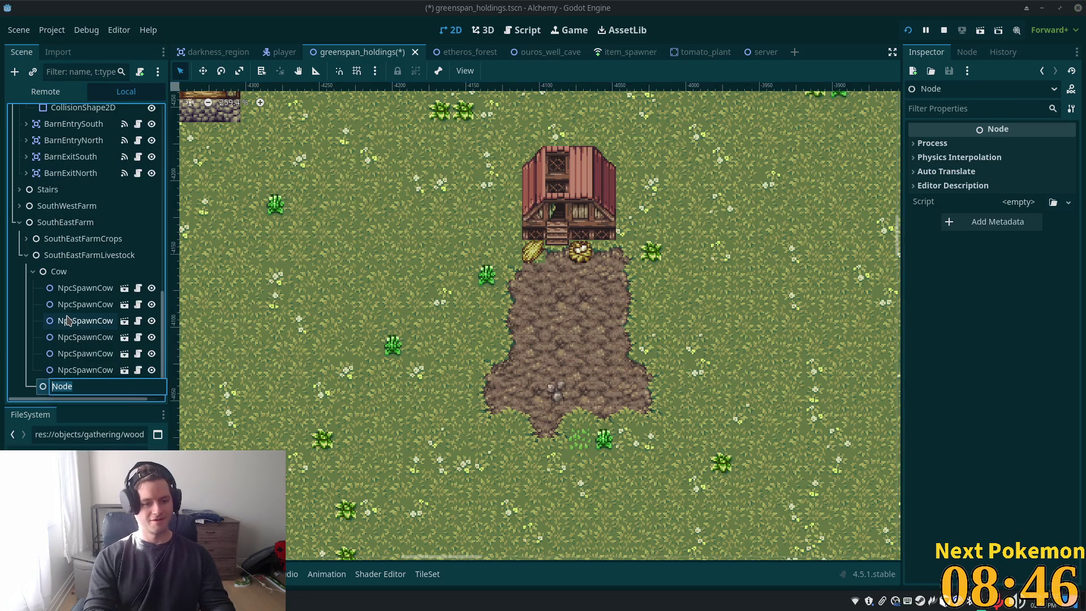
Name the second new group node 'Chihhens', correcting typos, then zoom the 2D view out
type("Chi")
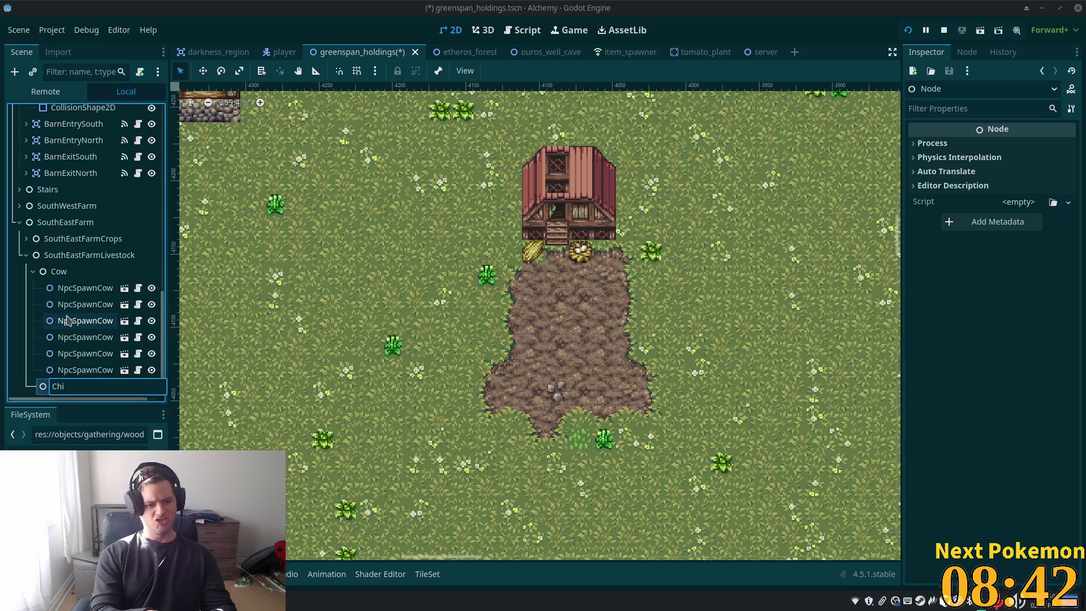
type("c")
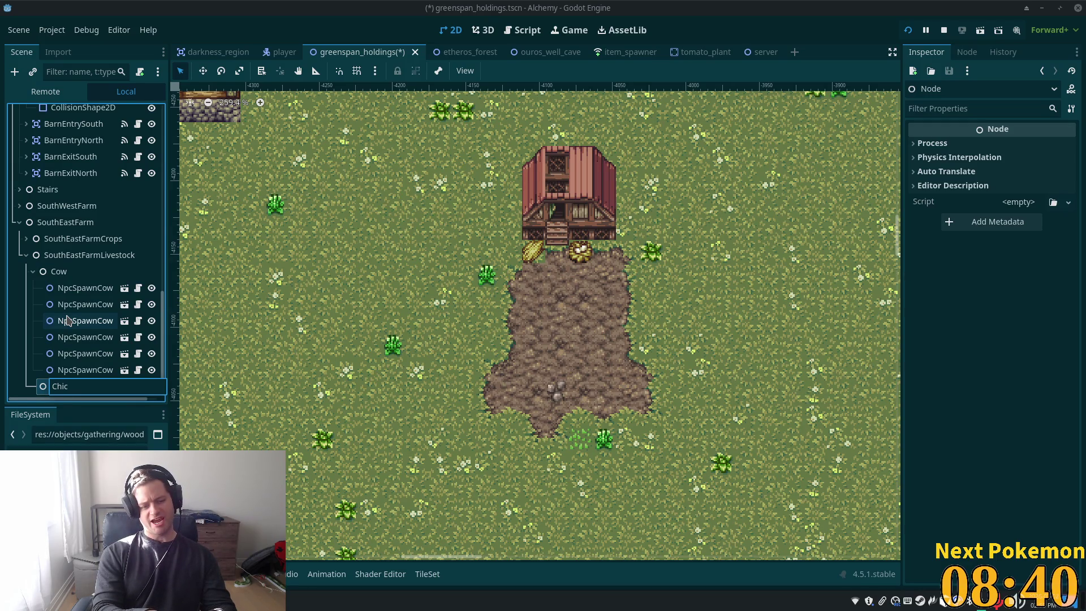
key("BackSpace")
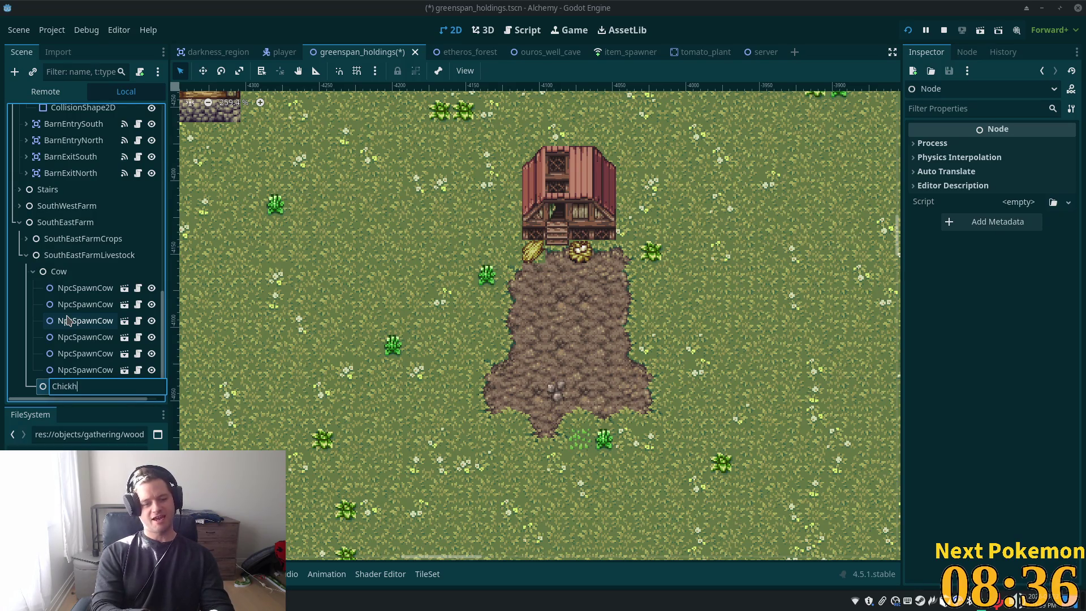
type("ens")
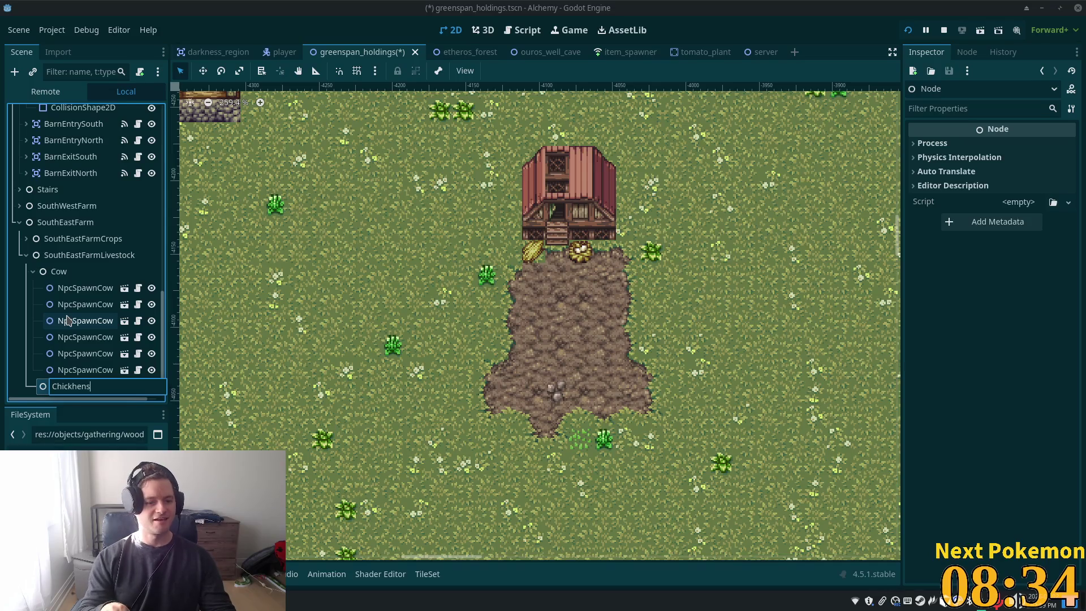
key("Left")
key("Left")
key("Left")
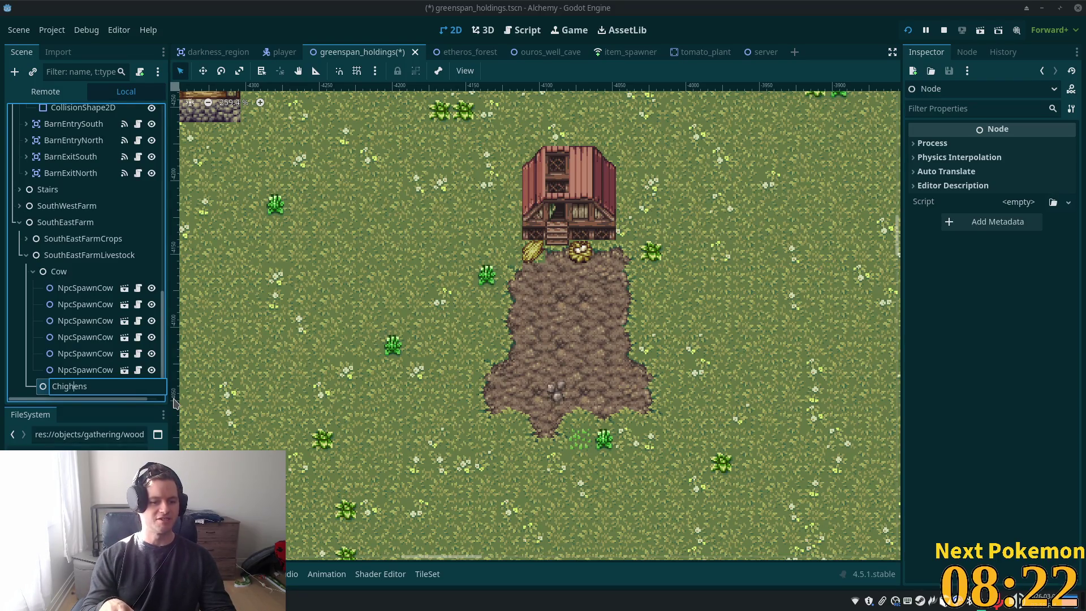
key("Left")
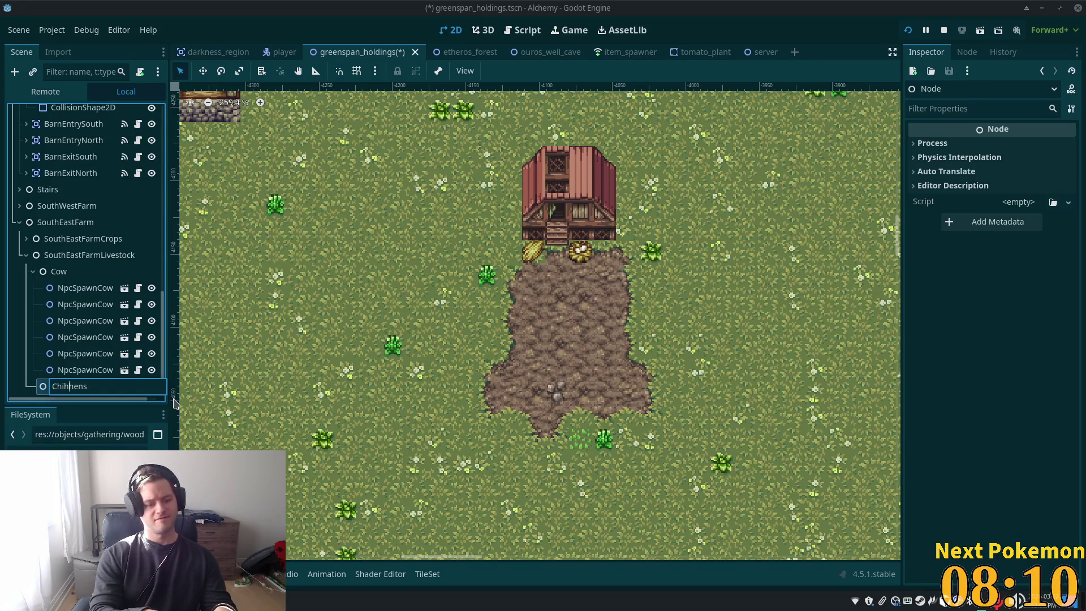
key("Return")
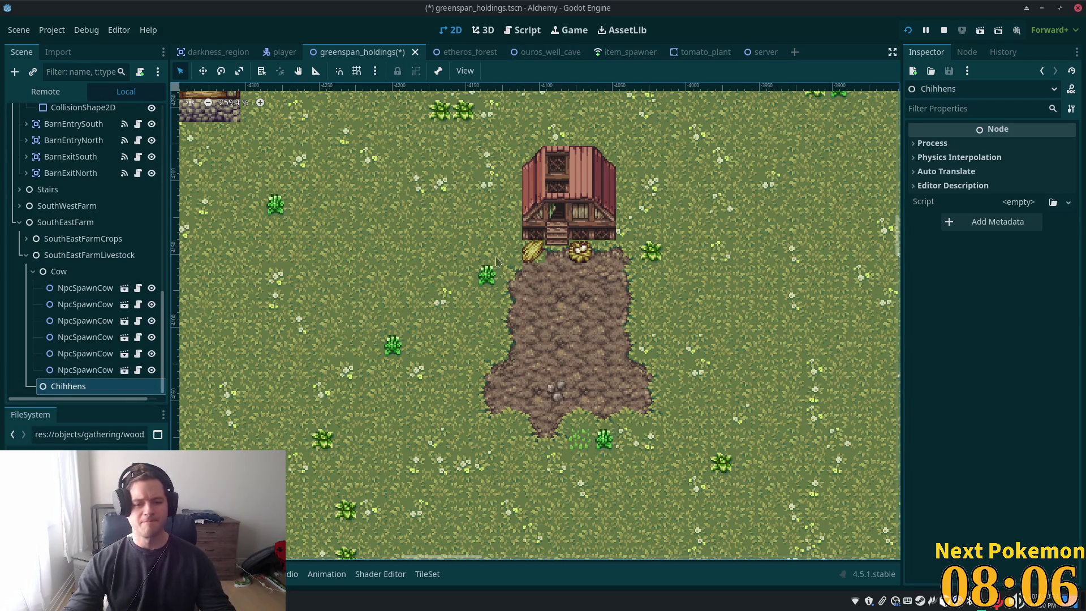
scroll(365, 420, "down", 1)
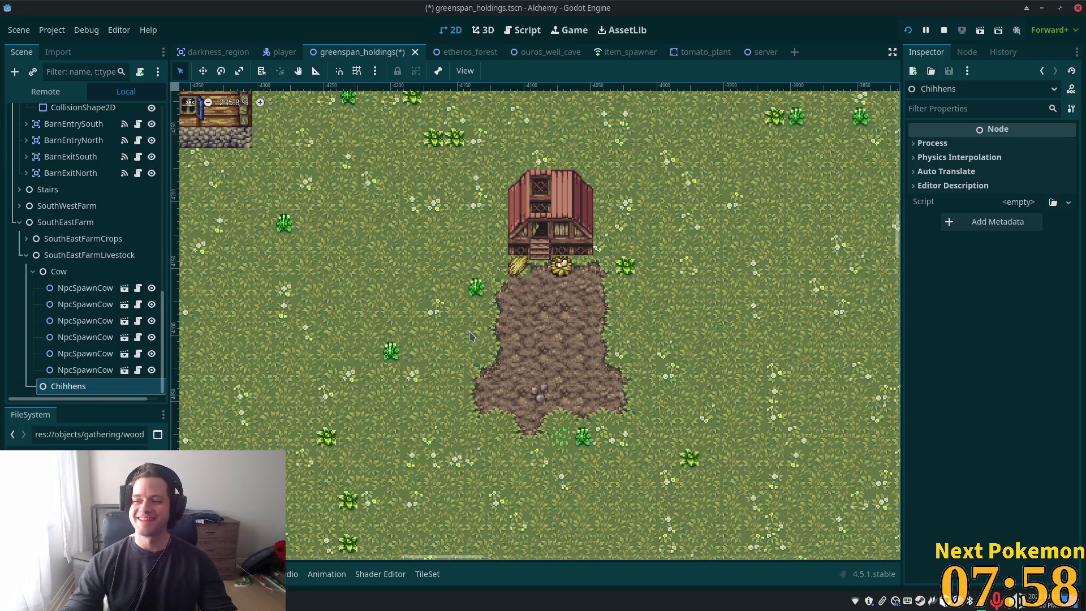
scroll(123, 338, "down", 1)
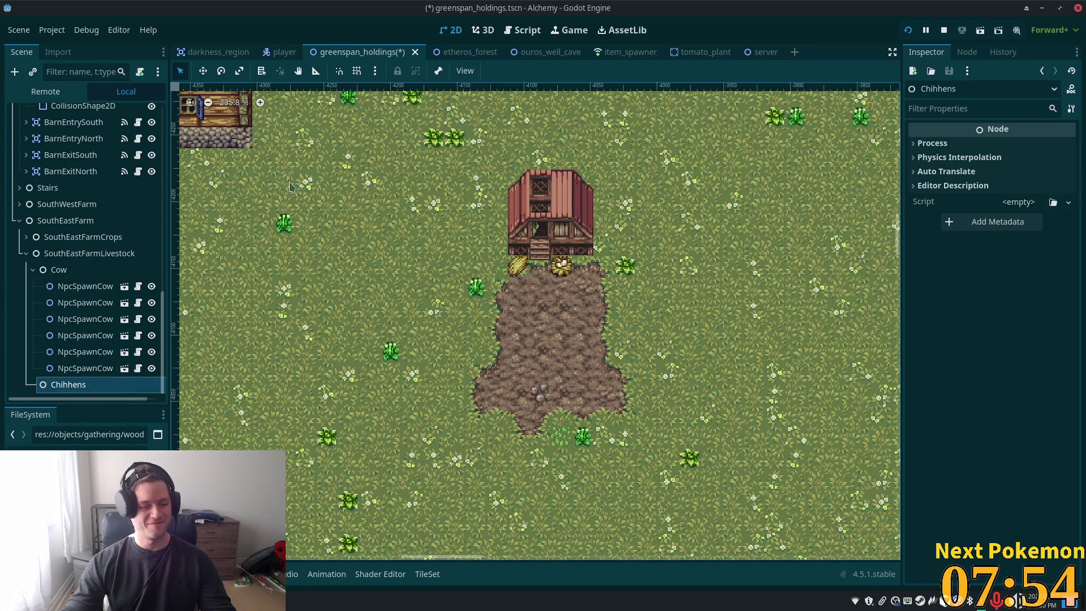
left_click_drag(165, 334, 88, 111)
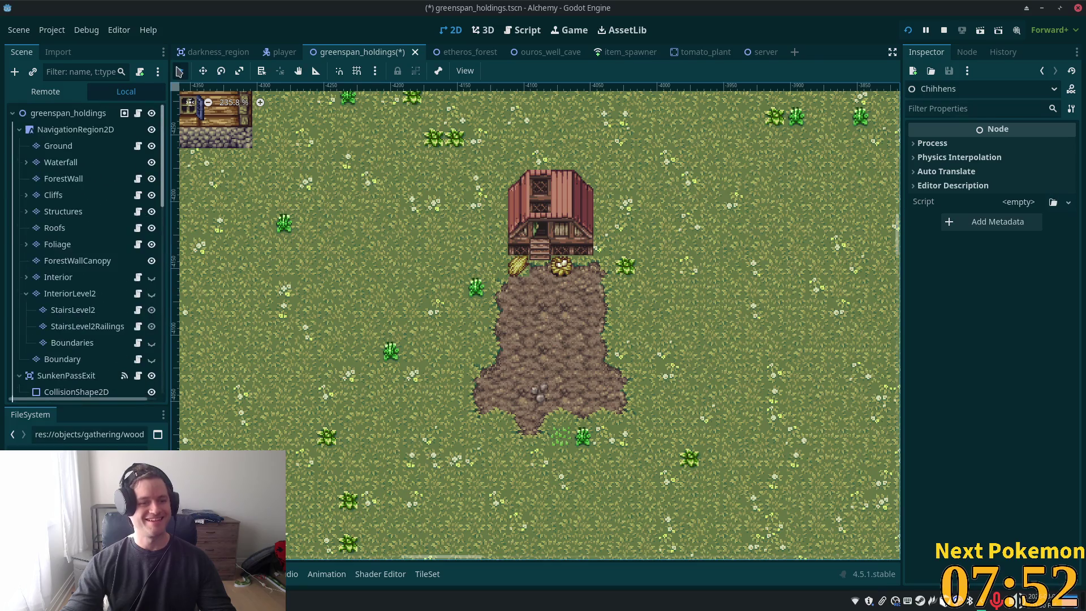
Instantiate npc_spawn.tscn on the dirt patch below the shed and assign chicken.tscn as its Npc Asset
left_click(88, 112)
right_click(78, 113)
mouse_move(226, 125)
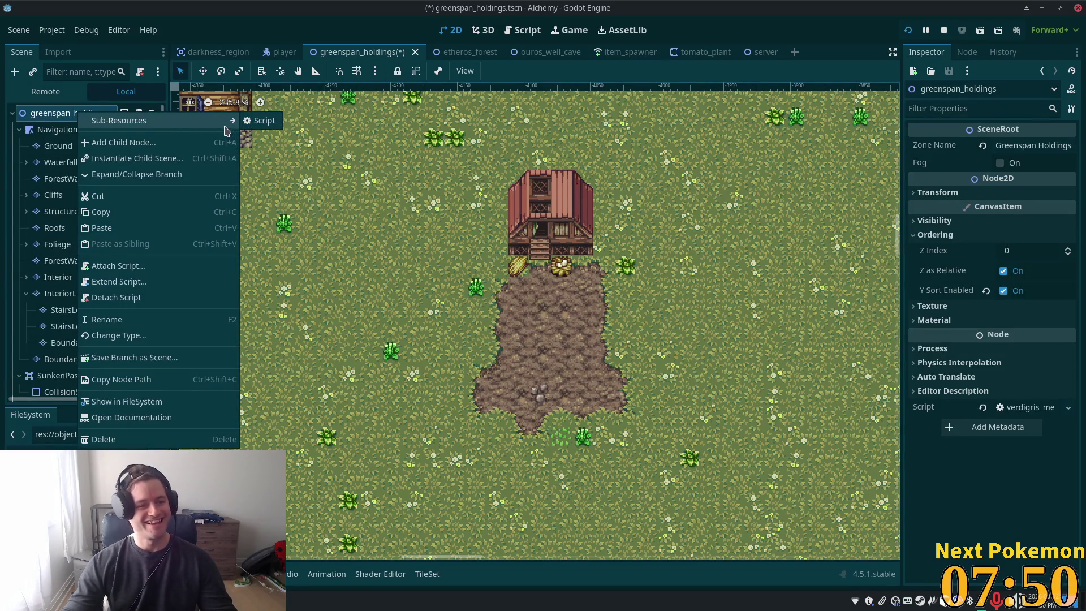
left_click(468, 305)
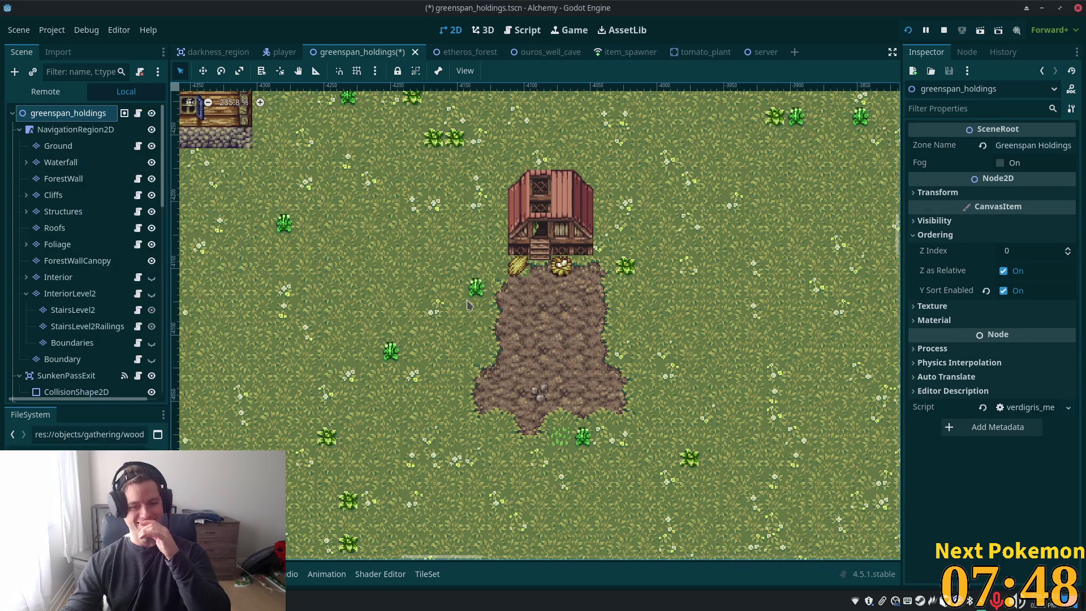
right_click(467, 306)
left_click(603, 317)
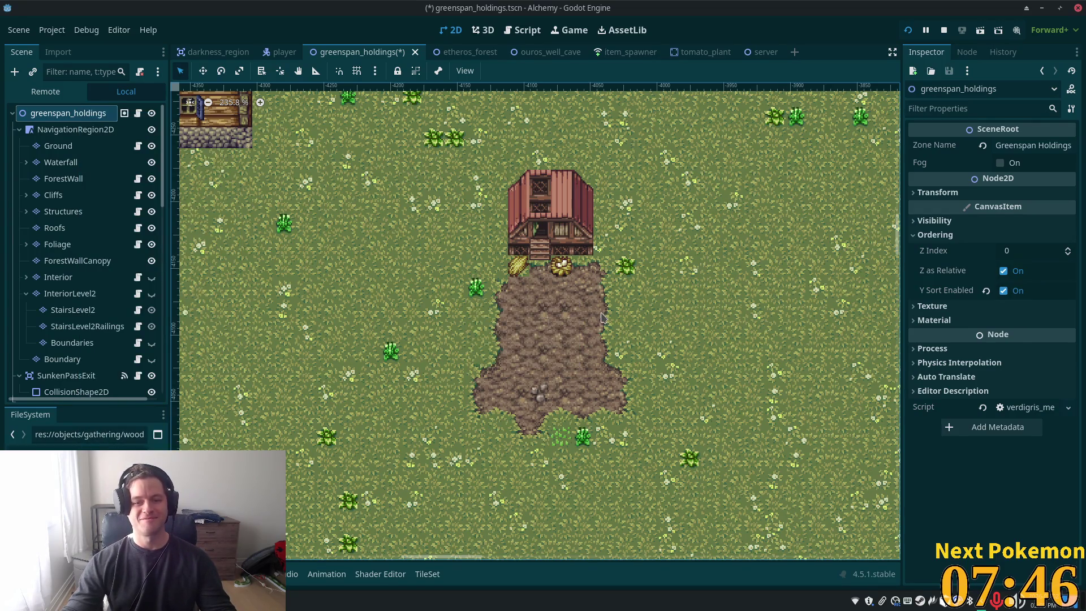
right_click(602, 317)
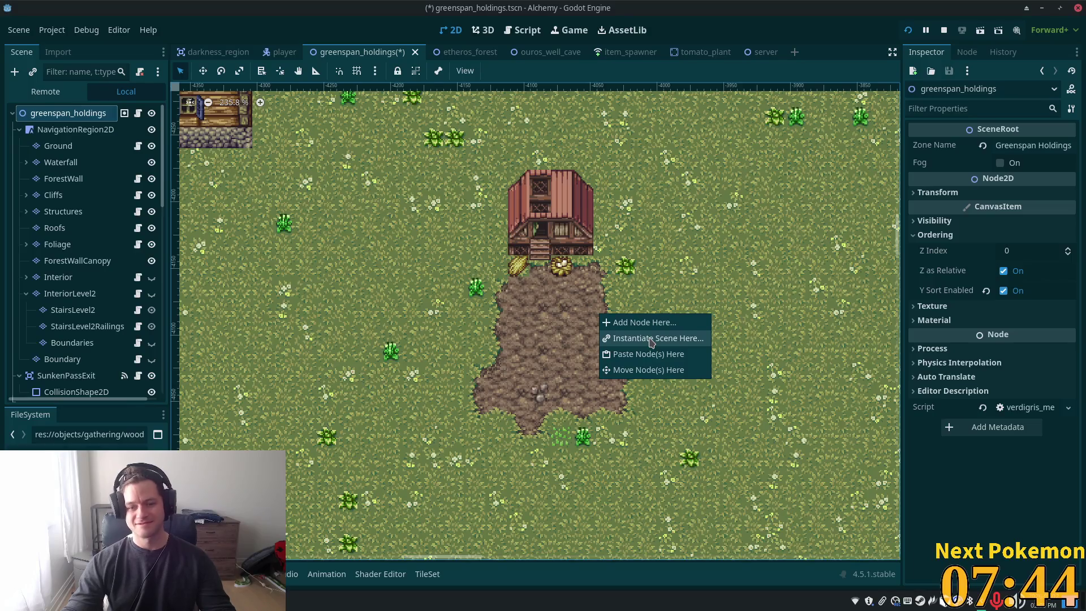
left_click(651, 340)
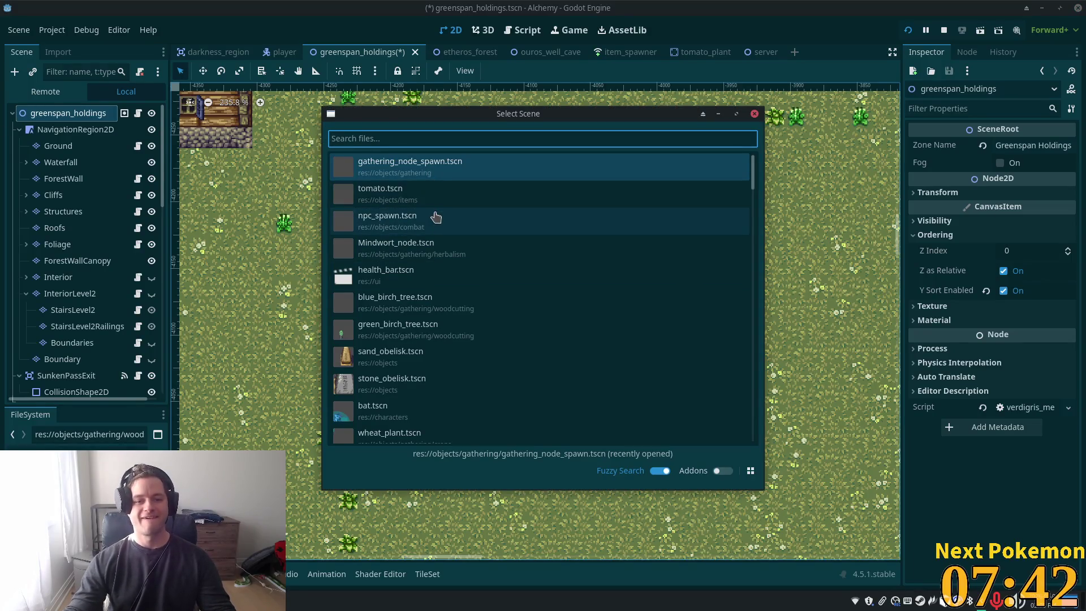
double_click(436, 218)
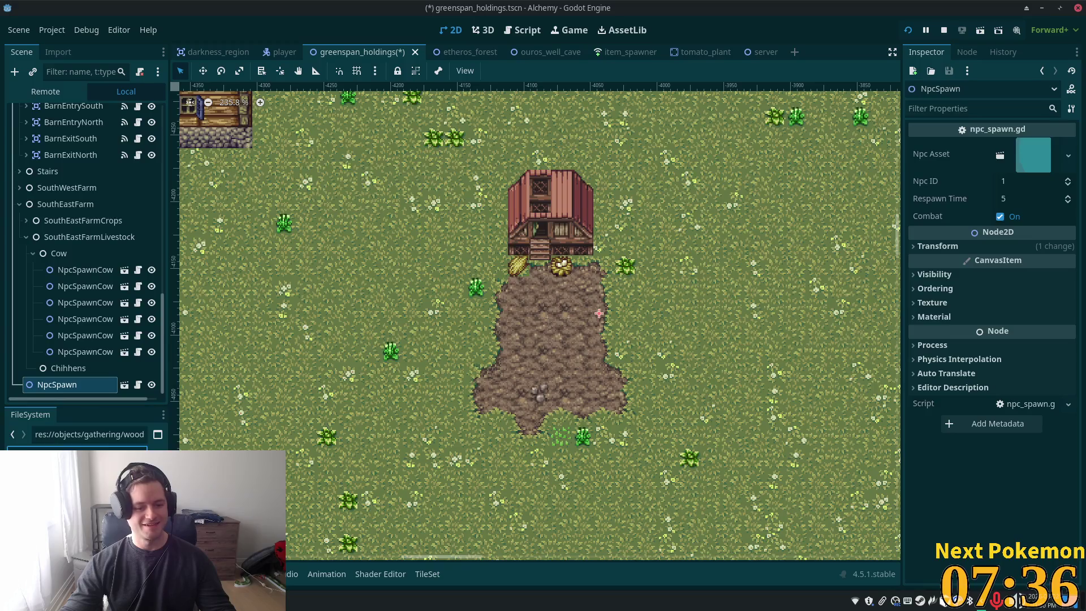
mouse_move(90, 464)
left_mouse_down()
mouse_move(187, 396)
mouse_move(996, 122)
mouse_move(1034, 159)
left_mouse_up()
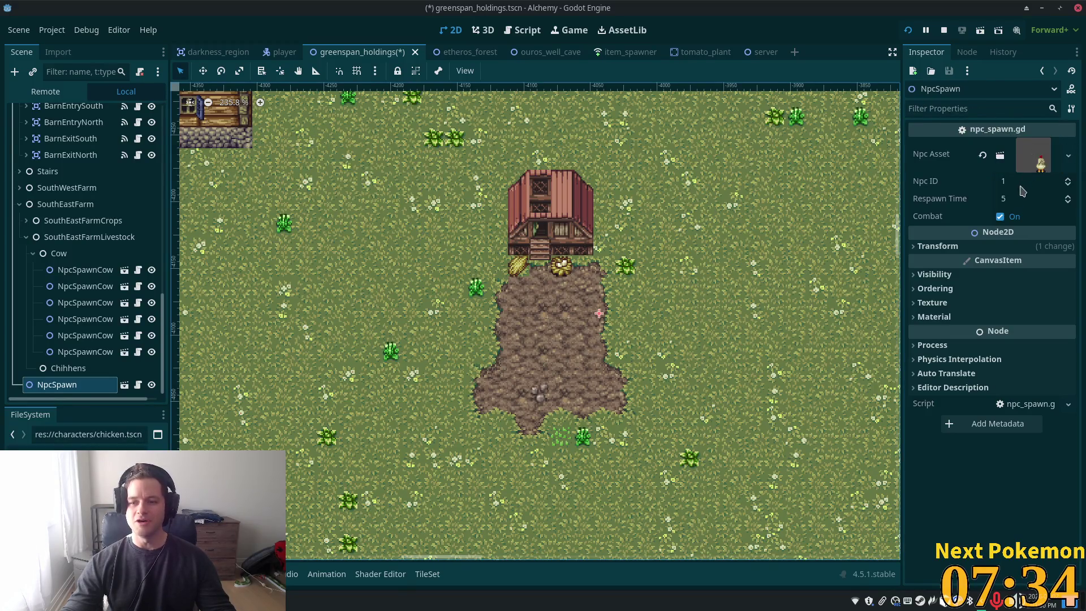
Set the chicken spawn's Respawn Time to 15 and save the scene
left_click(1022, 199)
type("15")
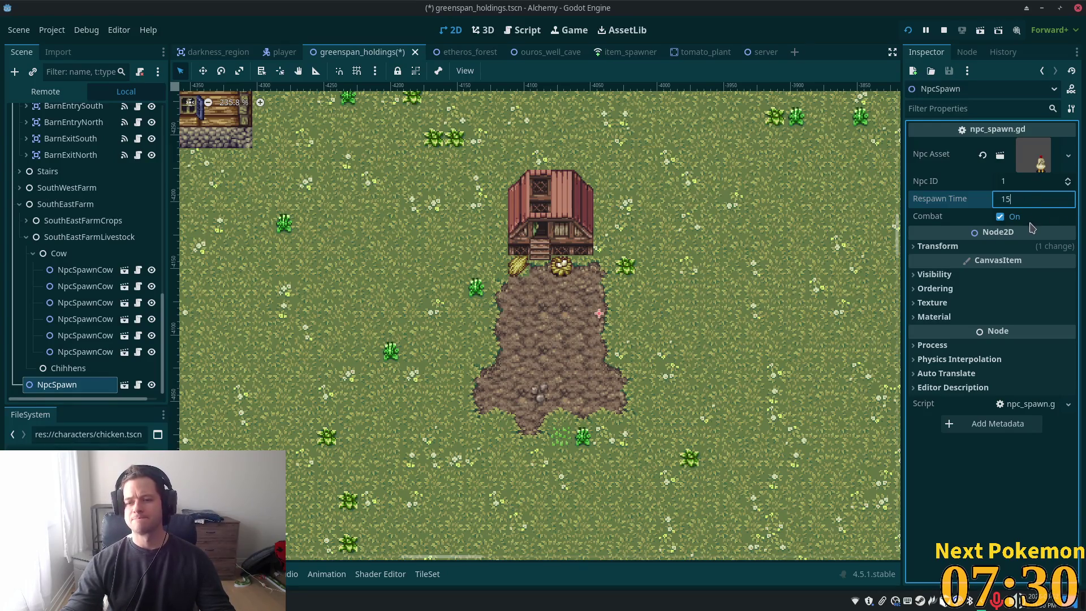
key("Tab")
key("ctrl+s")
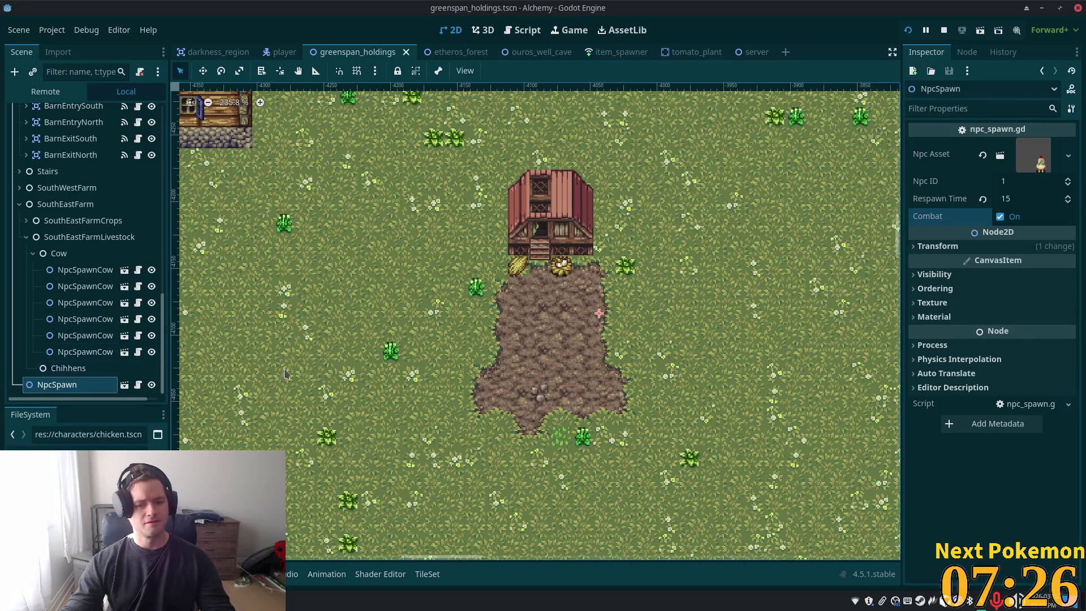
Duplicate the spawn into NpcSpawn2–NpcSpawn5, spread them around the farm, and save
left_click(209, 72)
key("ctrl+d")
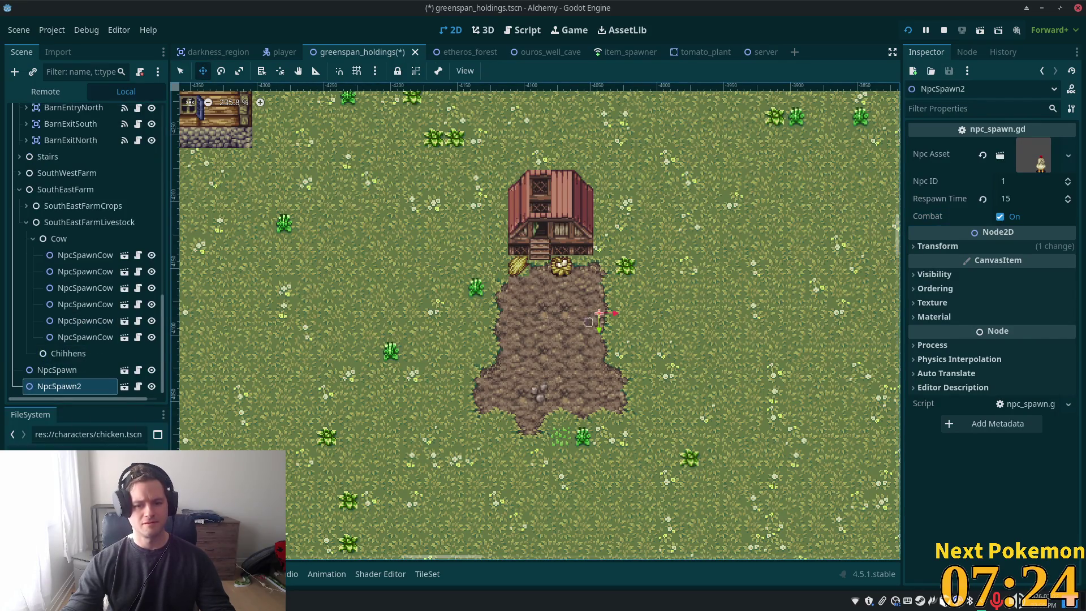
mouse_move(568, 306)
left_mouse_down()
mouse_move(529, 324)
mouse_move(455, 290)
mouse_move(528, 409)
left_mouse_up()
key("ctrl+d")
key("ctrl+d")
left_click_drag(684, 379, 873, 148)
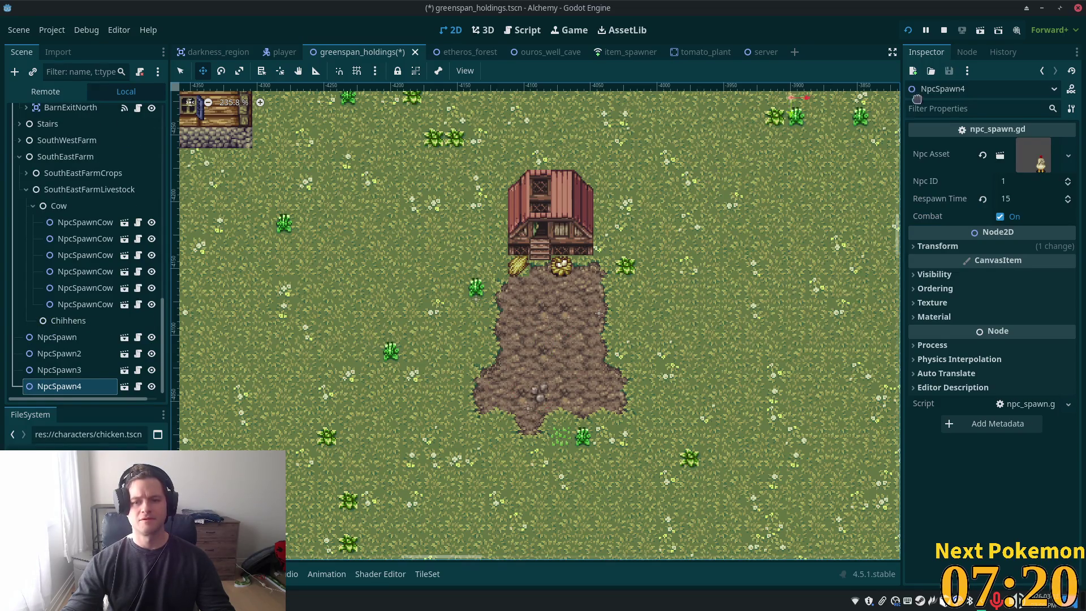
key("ctrl+d")
mouse_move(718, 177)
left_mouse_down()
mouse_move(367, 275)
mouse_move(293, 271)
left_mouse_up()
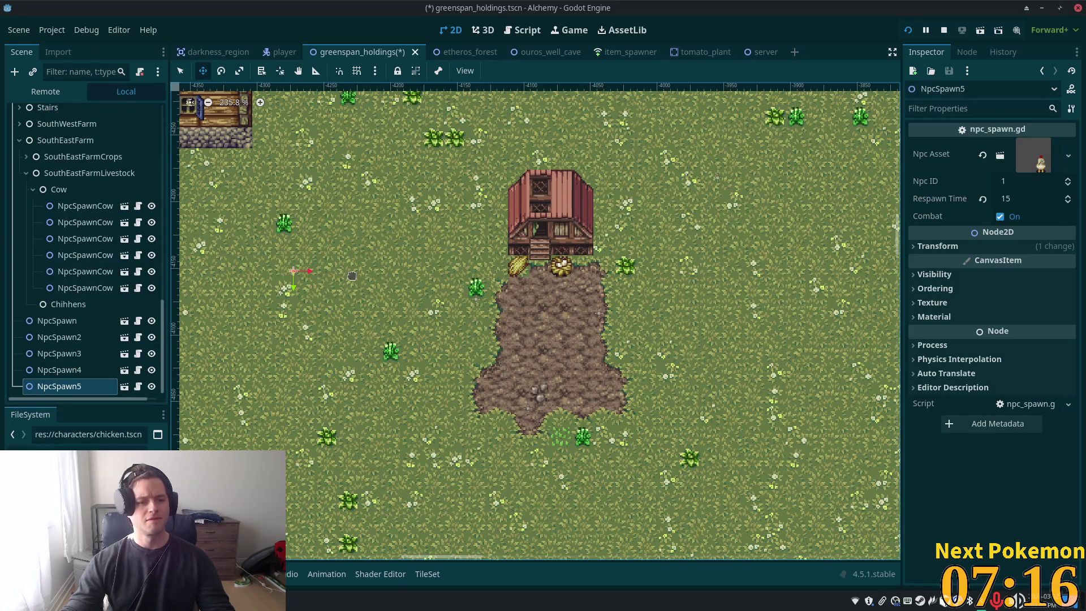
key("ctrl+s")
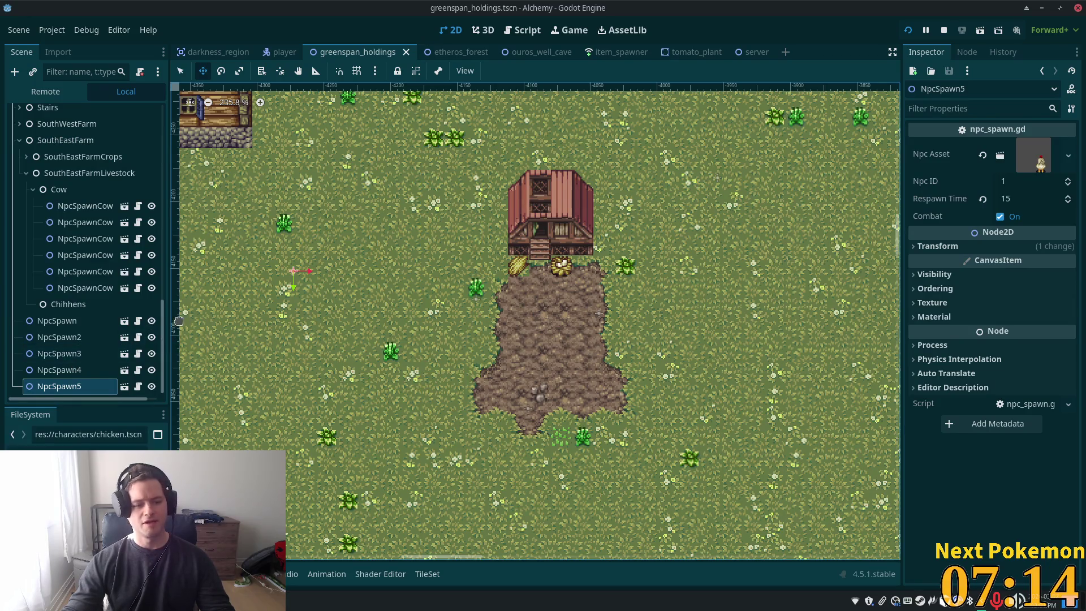
left_click(60, 321, "shift")
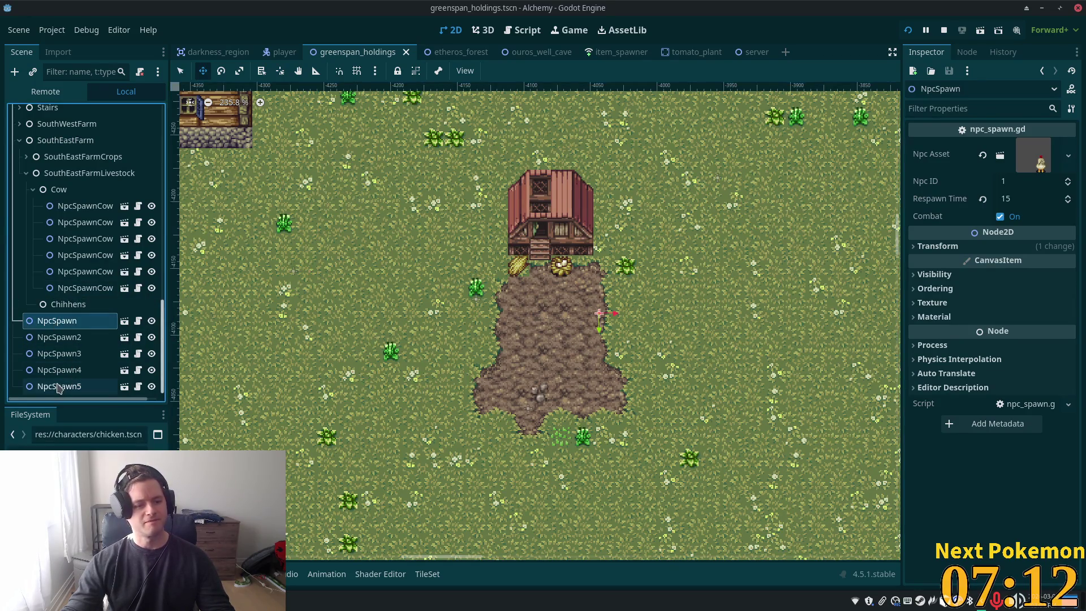
Move NpcSpawn–NpcSpawn5 under Chihhens, collapse Cow, SouthEastFarmLivestock and SouthEastFarm, and save
mouse_move(60, 365)
left_mouse_down()
mouse_move(66, 307)
mouse_move(44, 308)
left_mouse_up()
left_click(33, 270)
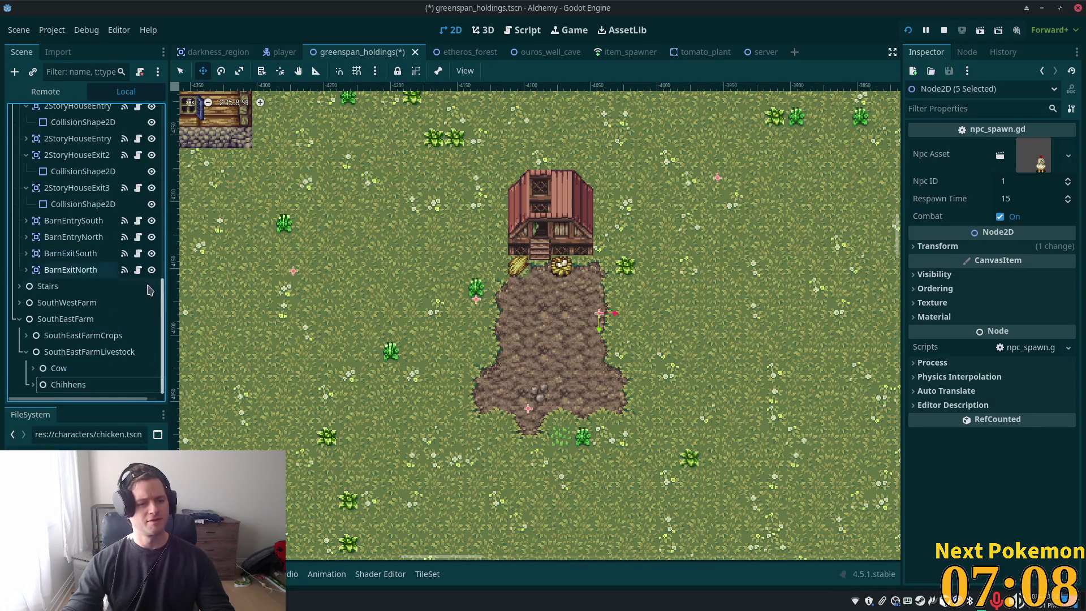
left_click(28, 352)
left_click(20, 319)
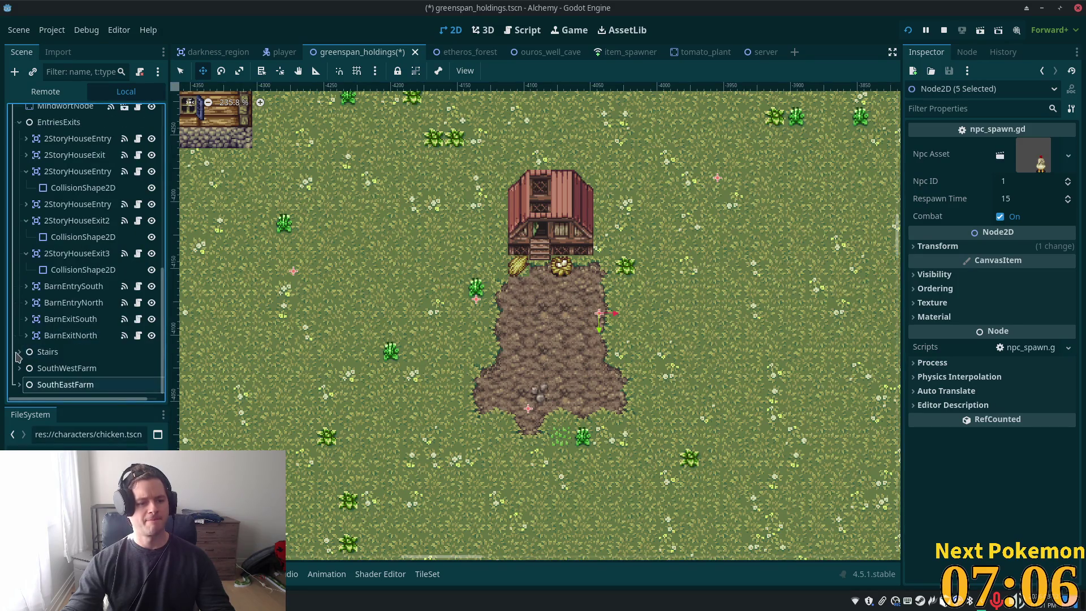
key("ctrl+s")
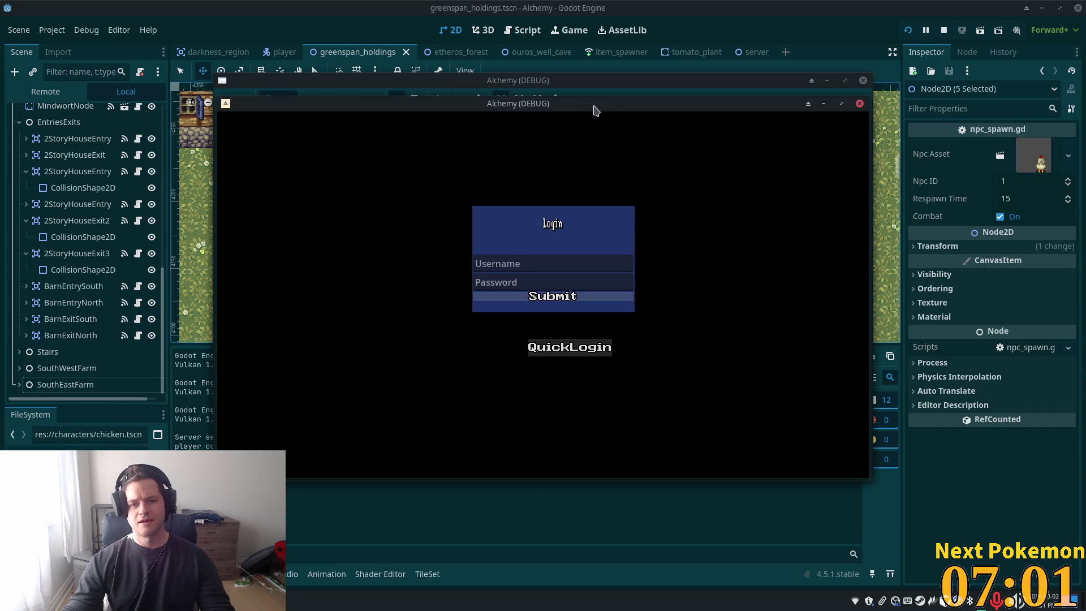
Arrange the two Alchemy debug game windows side by side, one left and one lower right
mouse_move(594, 109)
left_mouse_down()
mouse_move(563, 91)
mouse_move(400, 83)
left_mouse_up()
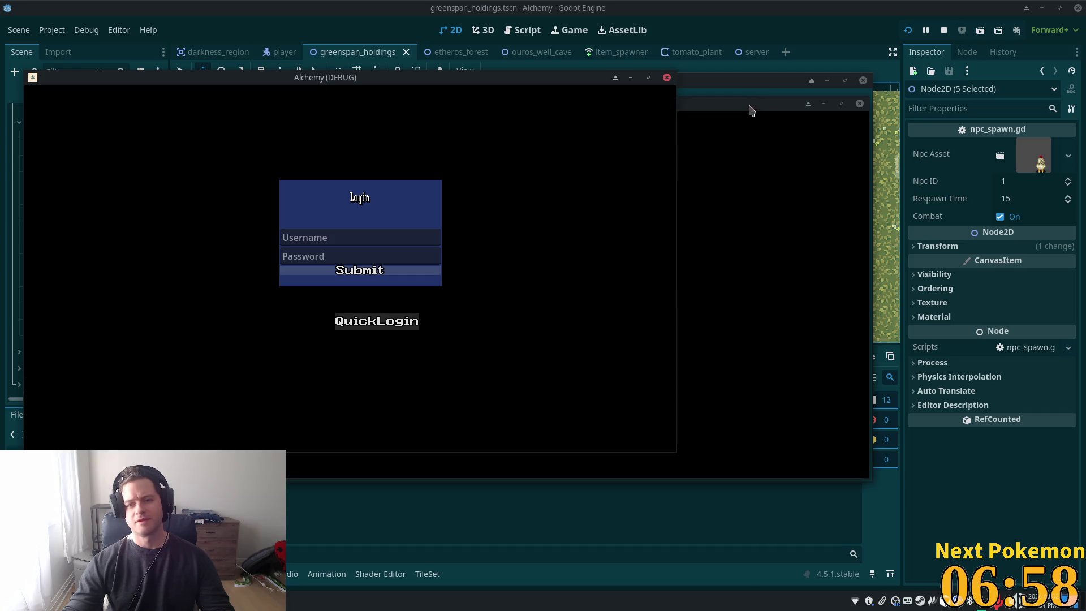
mouse_move(751, 110)
left_mouse_down()
mouse_move(894, 204)
mouse_move(933, 208)
left_mouse_up()
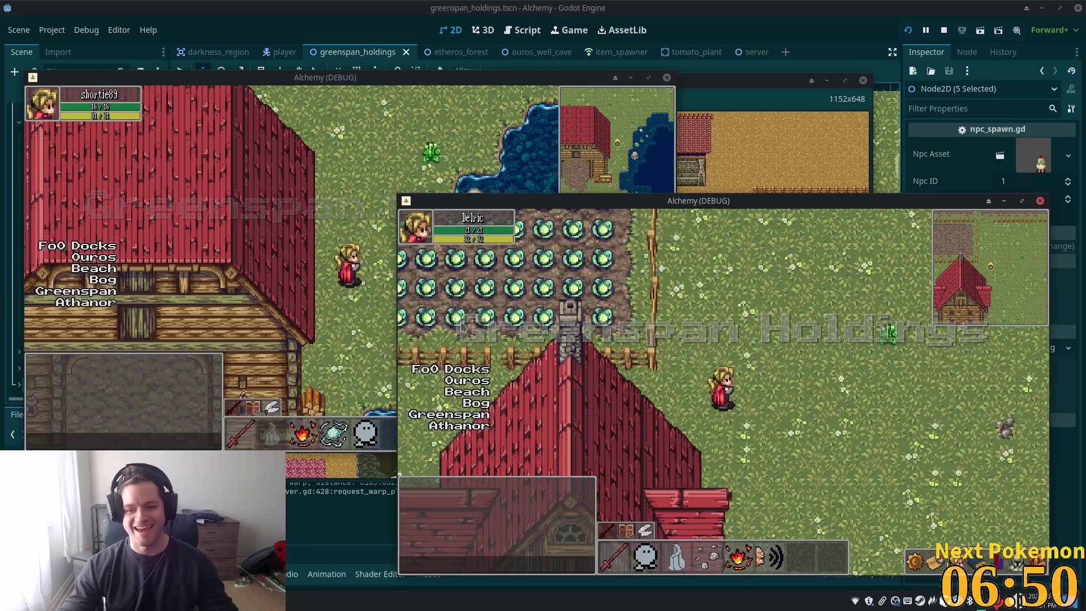
Walk the character around the shed and dirt patch to check the chicken spawns
key("d")
key("s")
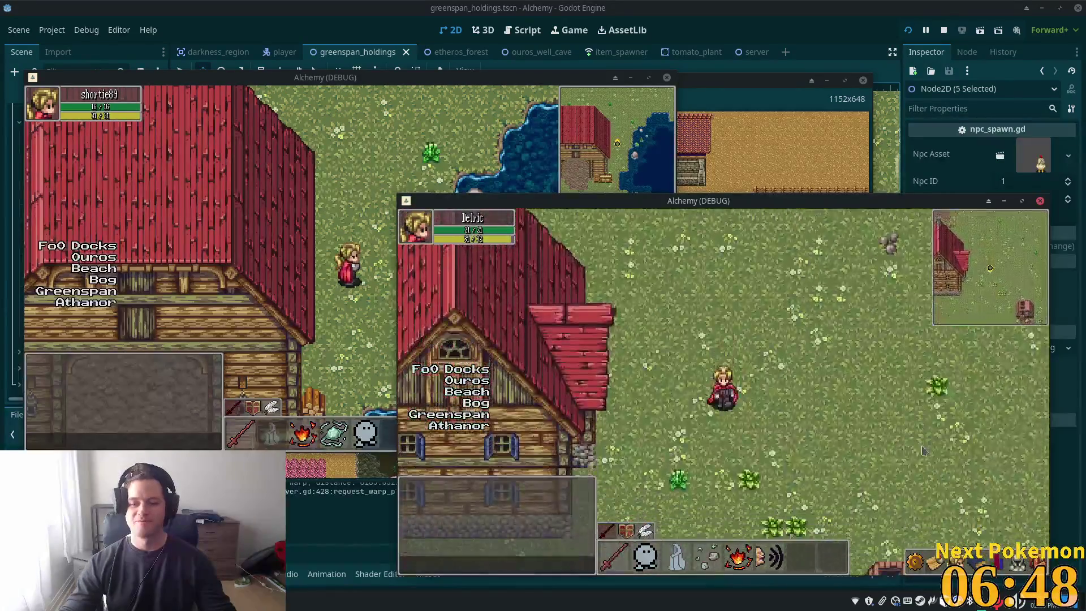
key("d")
key("s")
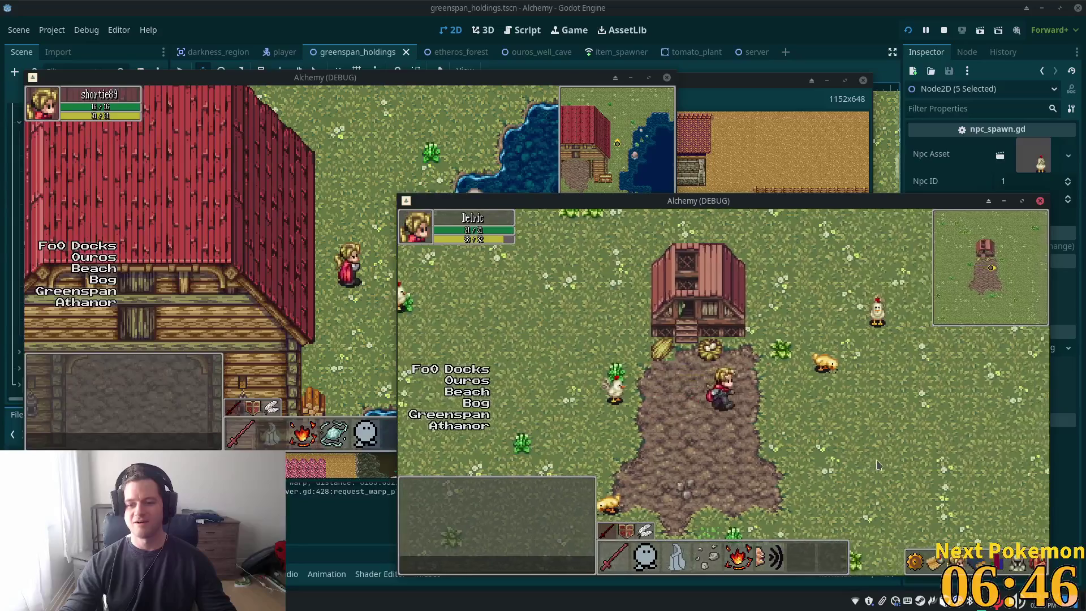
key("d")
key("a")
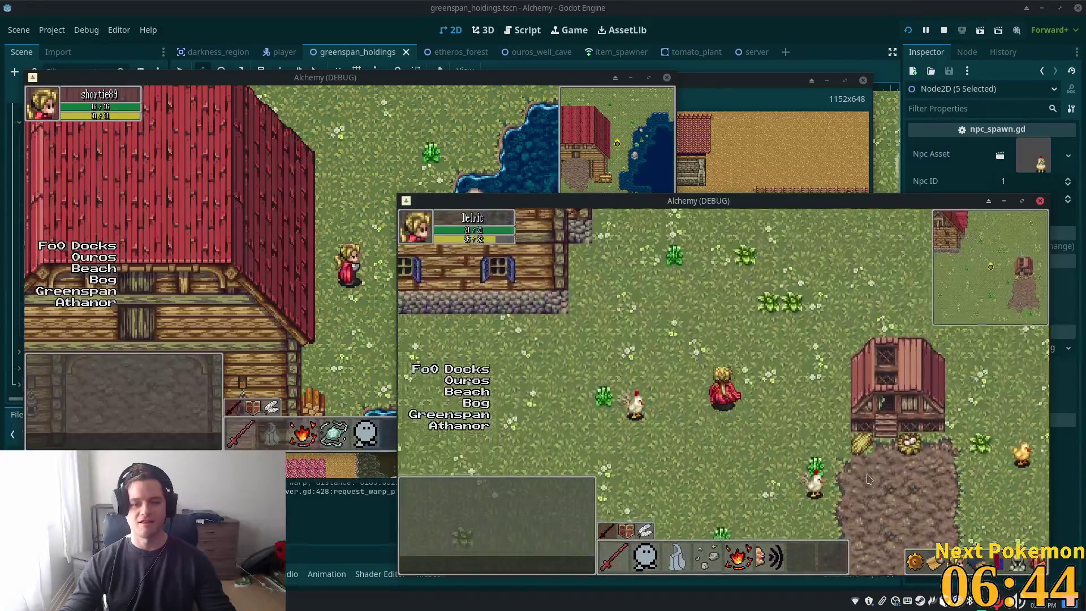
key("s")
key("a")
key("d")
key("s")
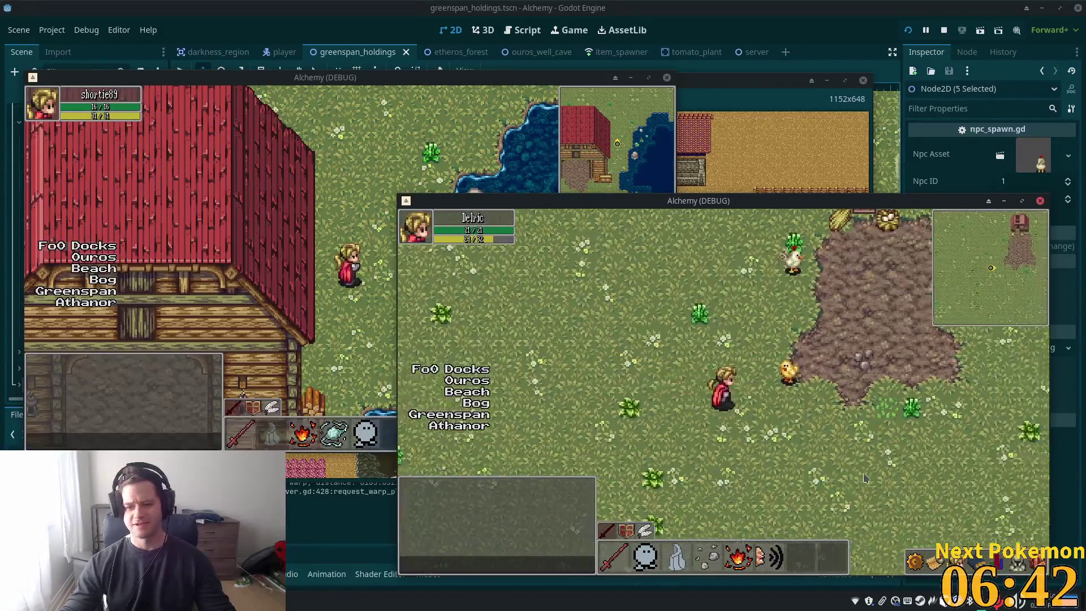
key("d")
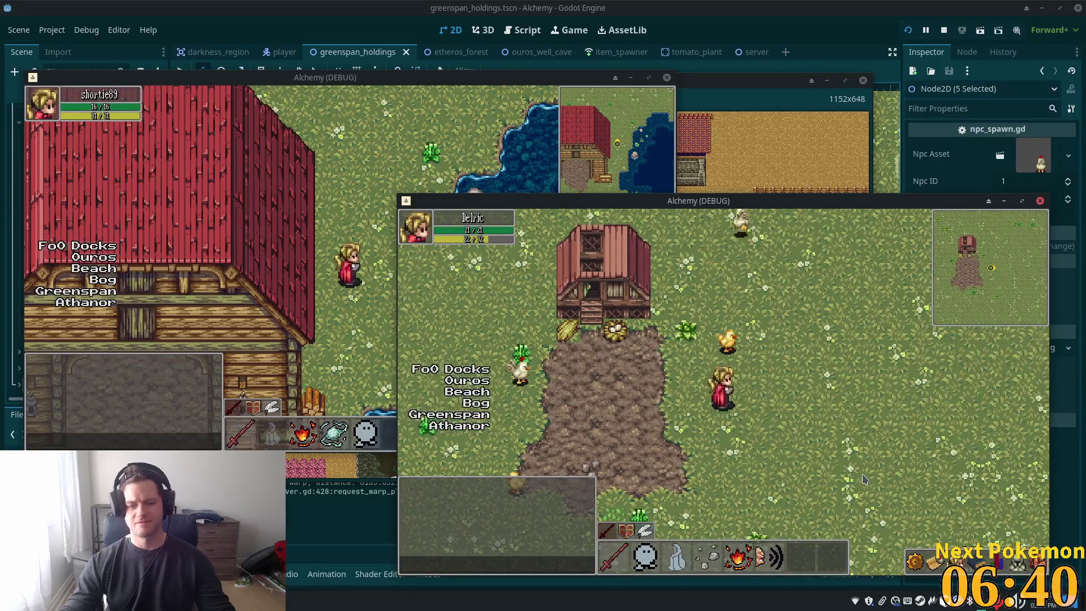
key("s")
key("a")
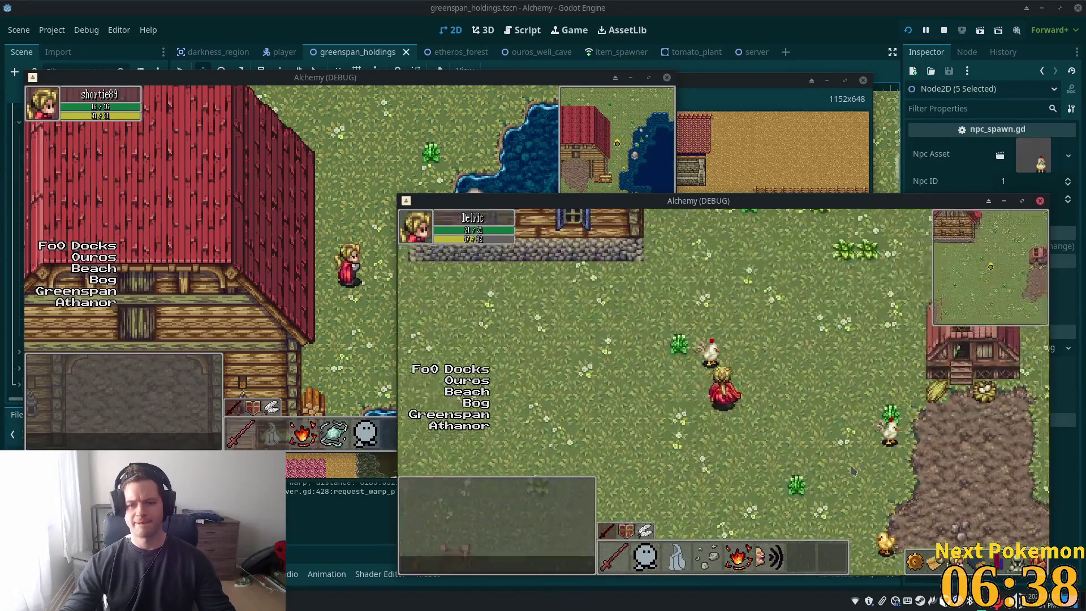
key("w")
key("a")
key("s")
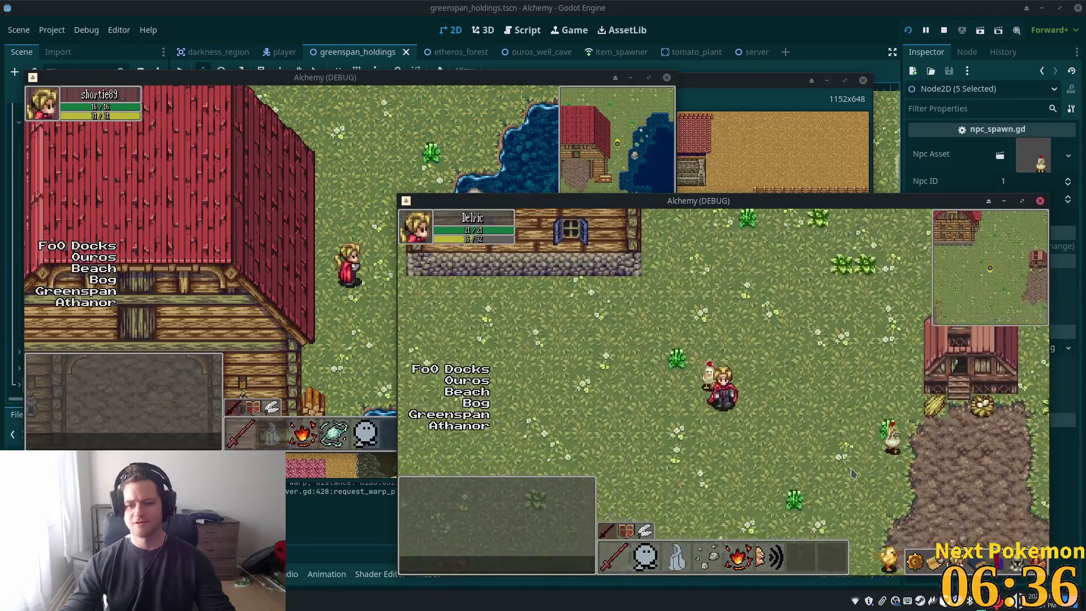
key("d")
key("s")
key("d")
key("w")
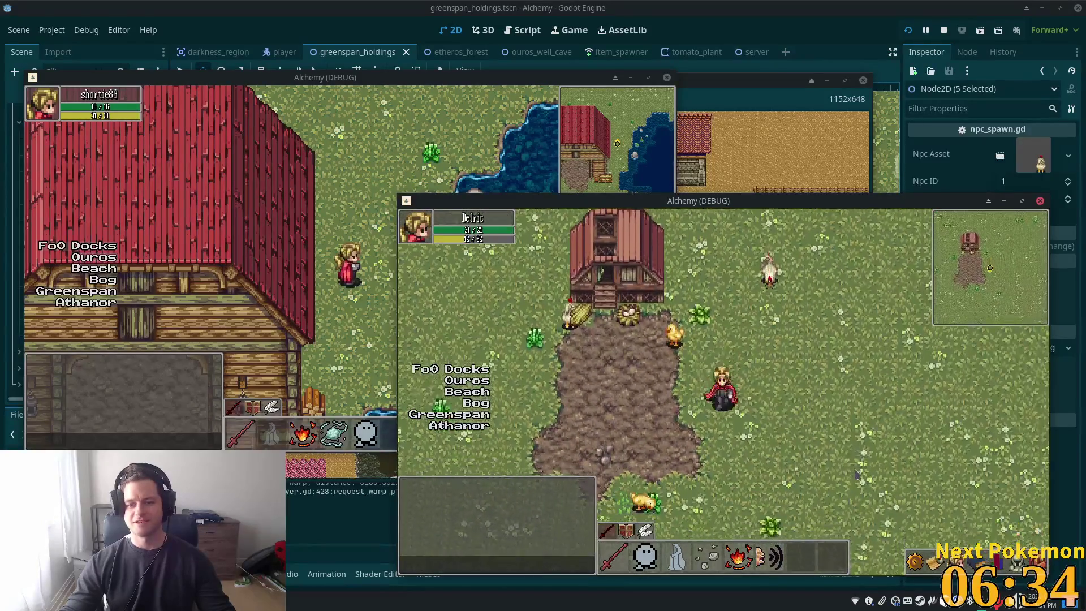
key("a")
key("s")
key("a")
key("w")
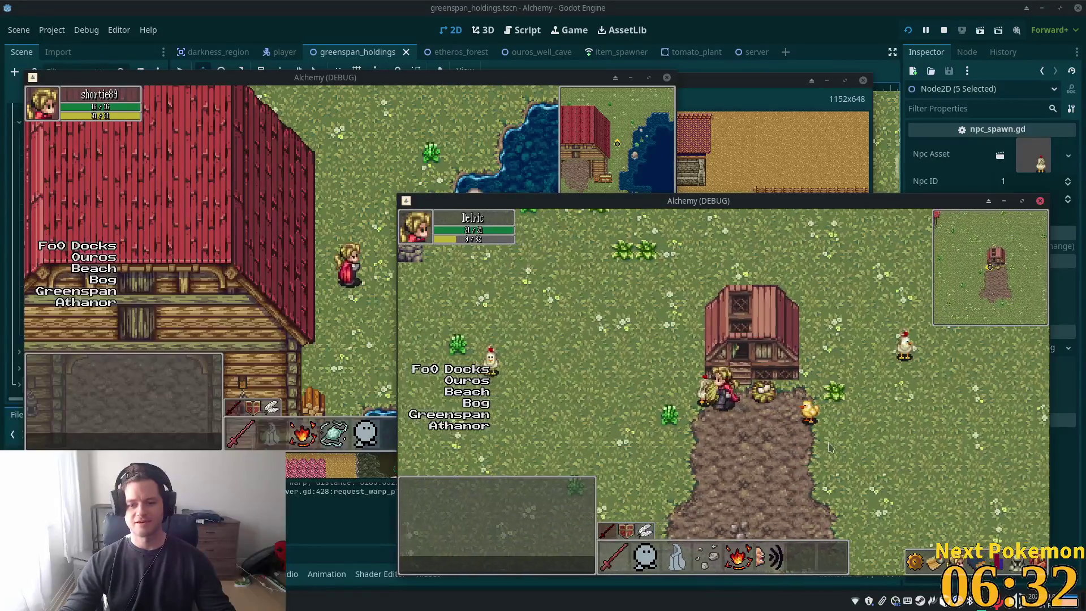
key("d")
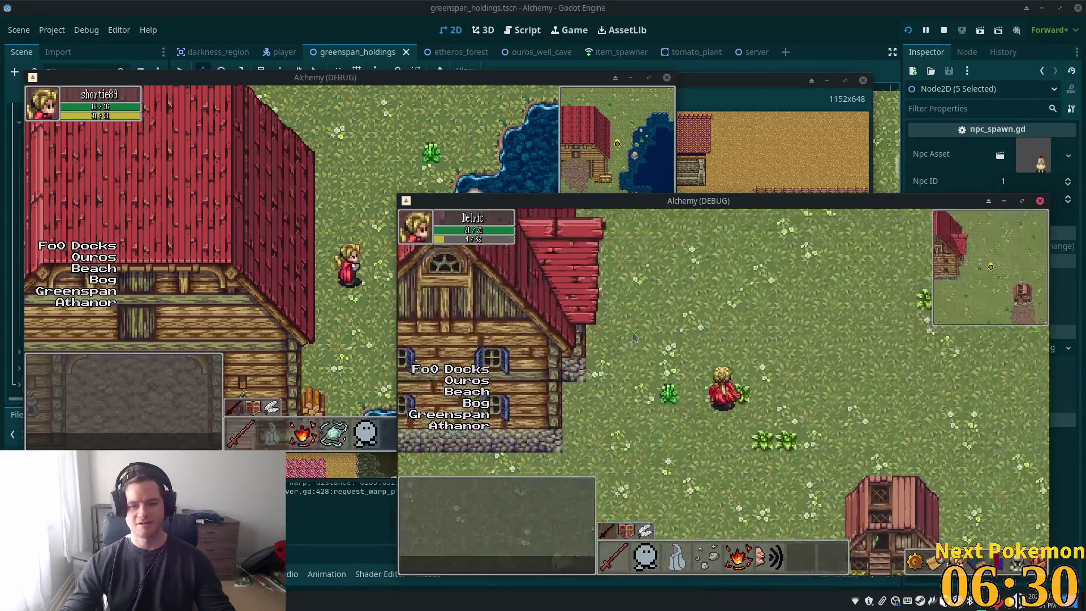
Walk past the barn through the crop fields toward the house, then return to the editor
key("d")
key("w")
key("a")
key("w")
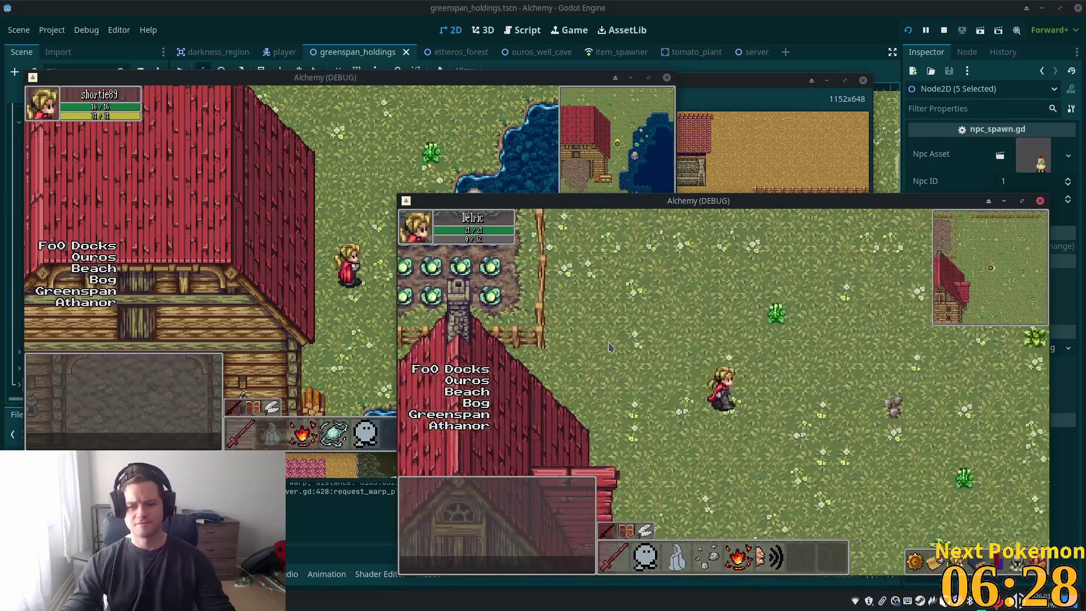
key("d")
key("a")
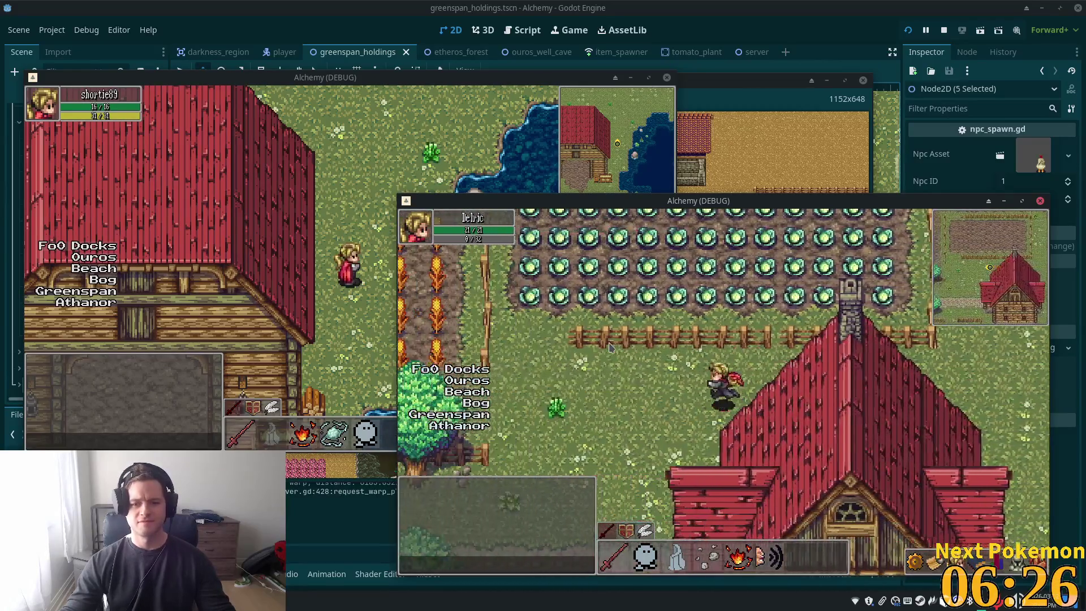
key("a")
key("w")
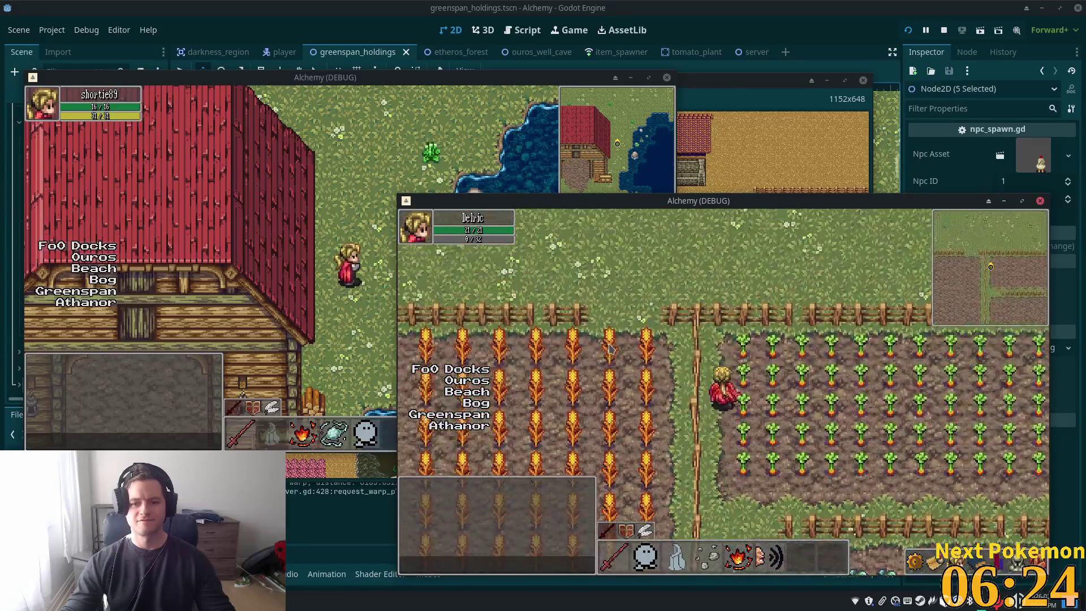
key("s")
key("s")
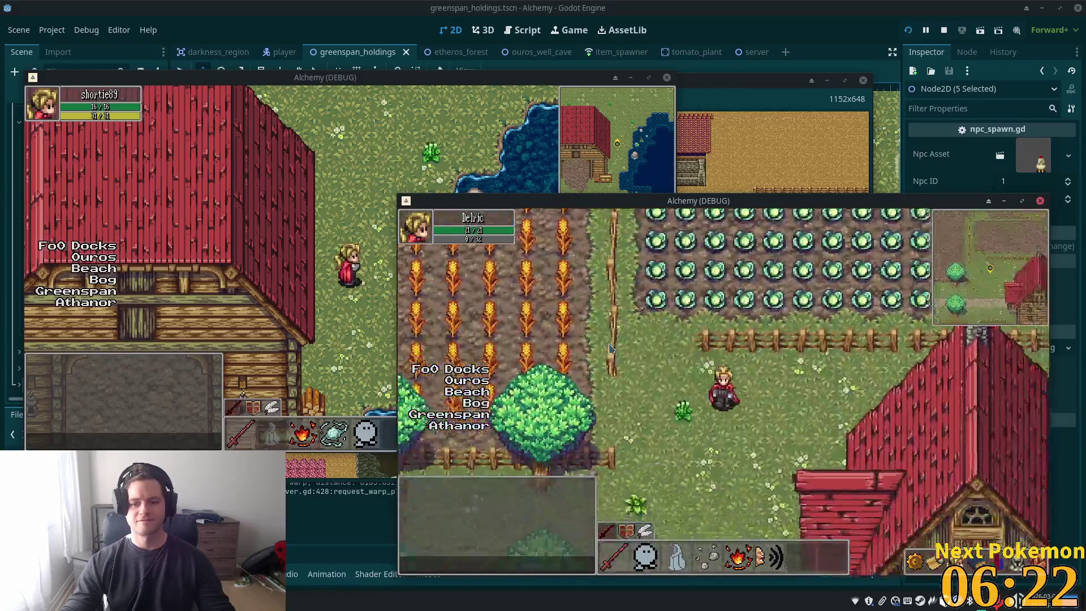
key("d")
key("d")
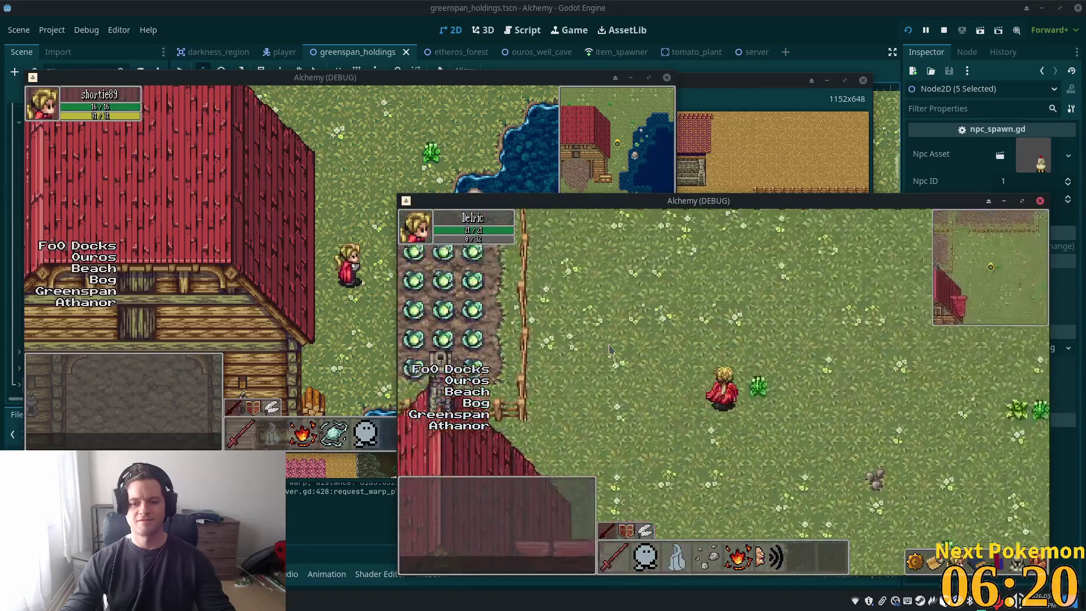
key("w")
key("s")
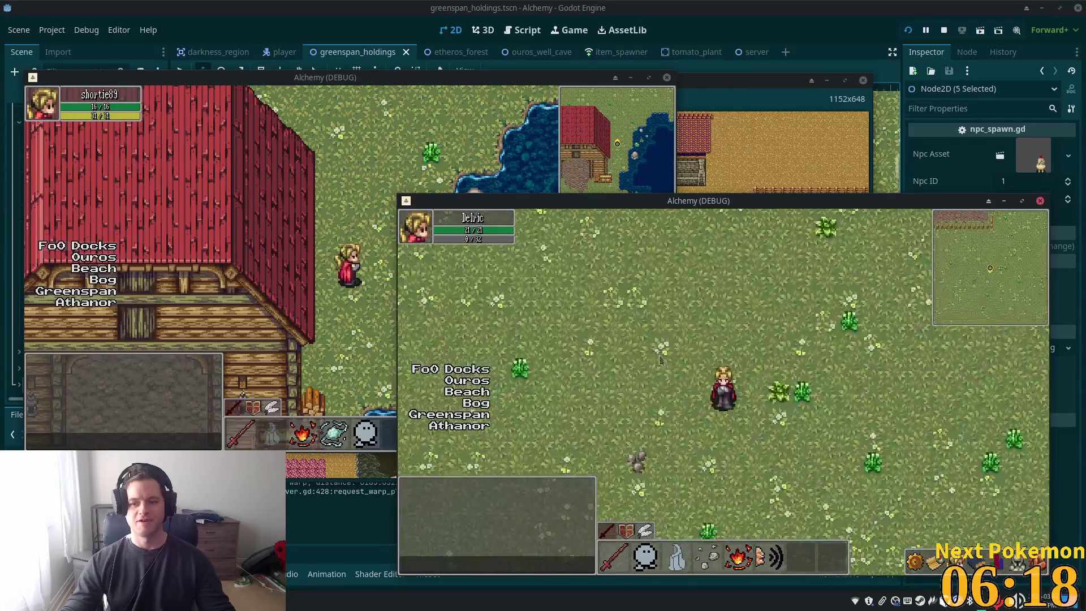
key("a")
key("a")
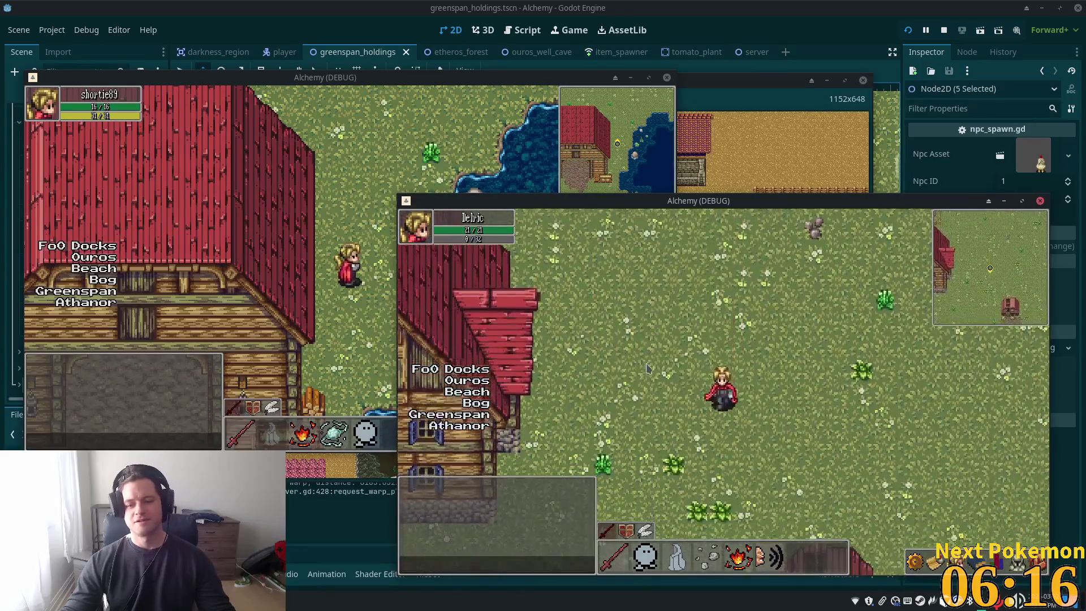
key("w")
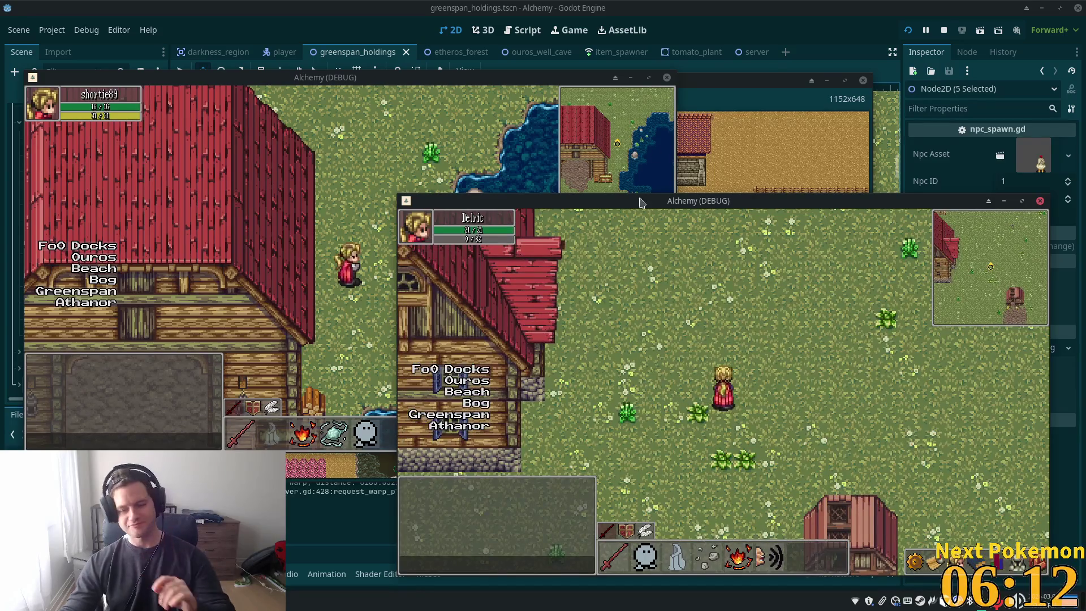
key("alt+Tab")
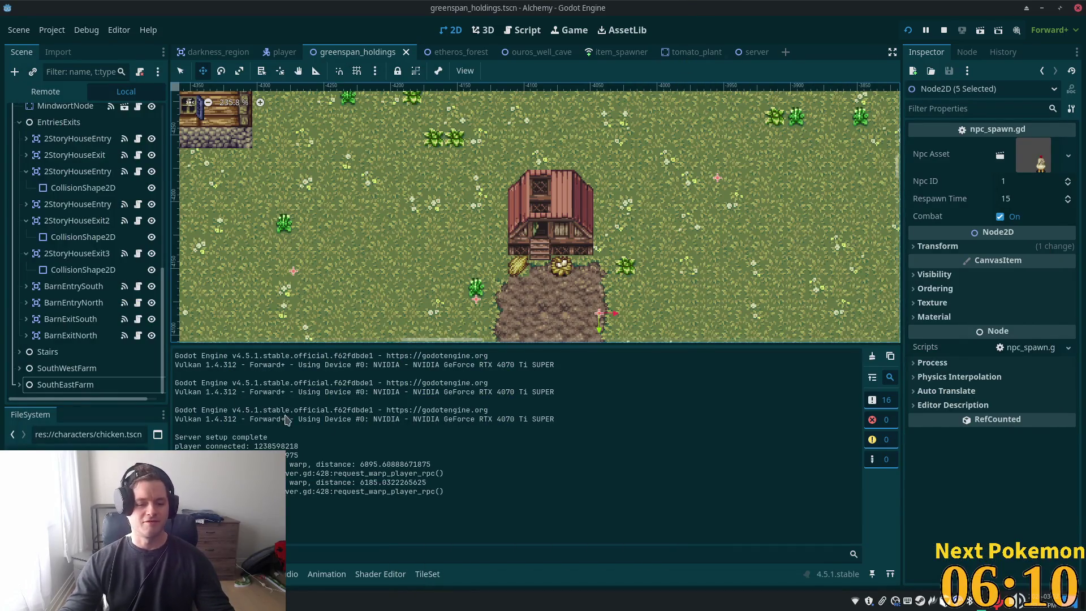
scroll(450, 252, "down", 5)
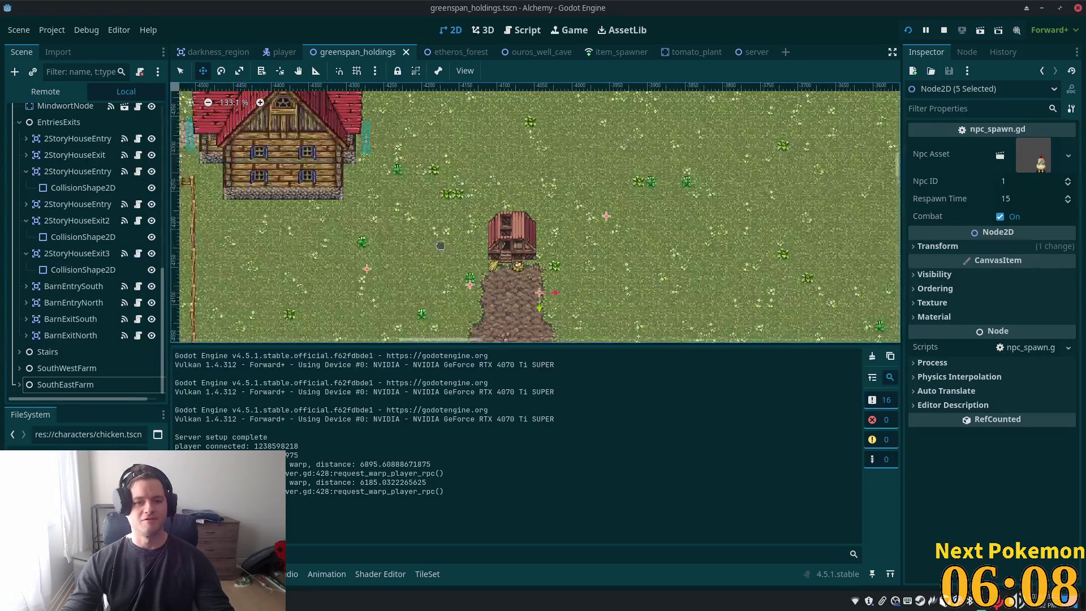
scroll(364, 264, "down", 4)
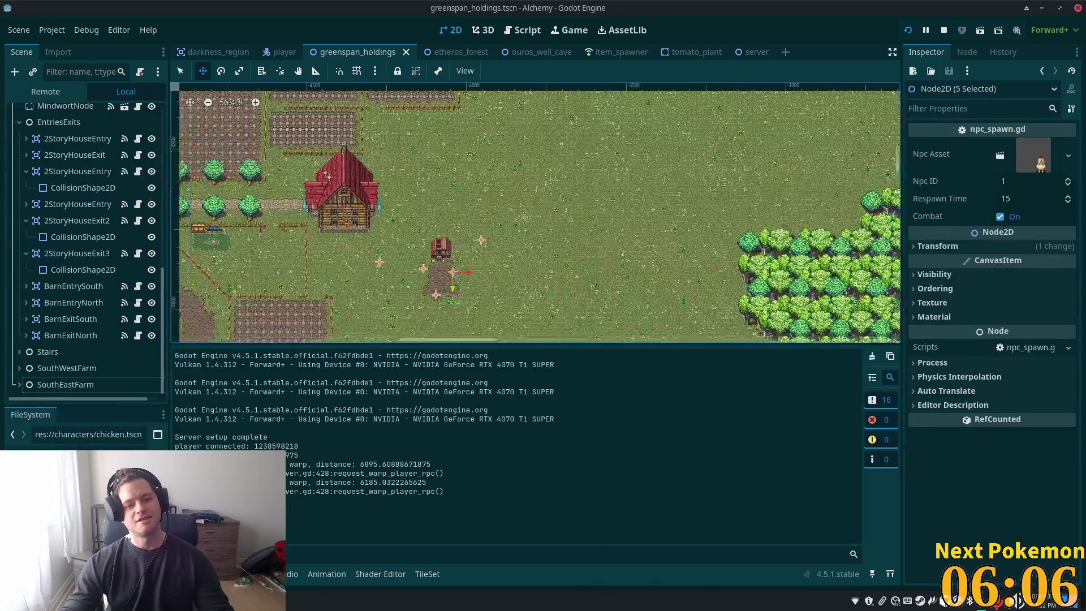
left_click_drag(384, 148, 396, 137)
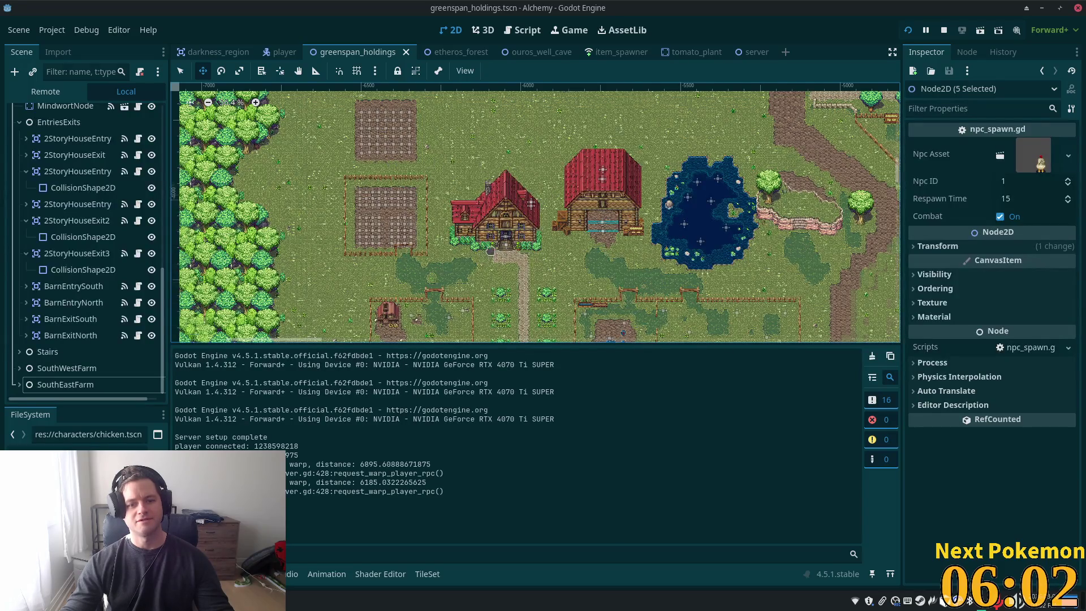
scroll(488, 254, "up", 4)
left_click_drag(555, 212, 570, 221)
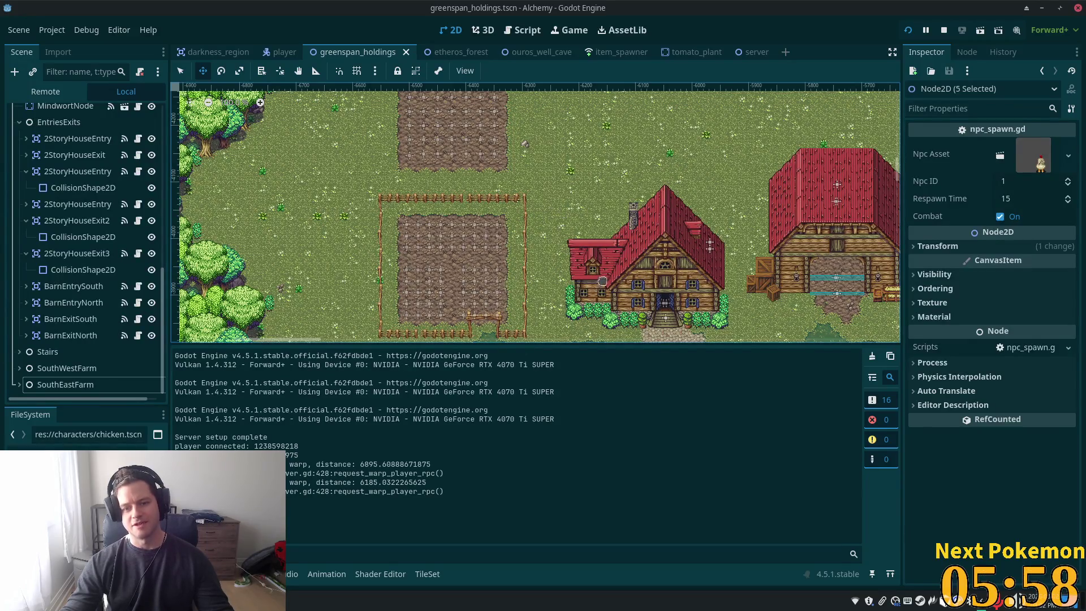
scroll(630, 294, "up", 5)
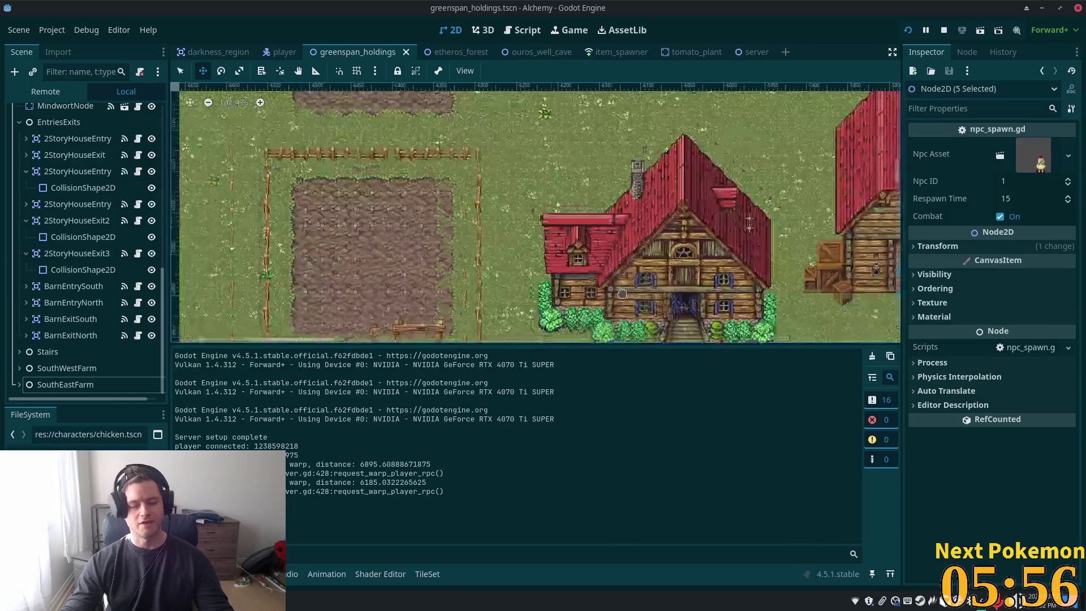
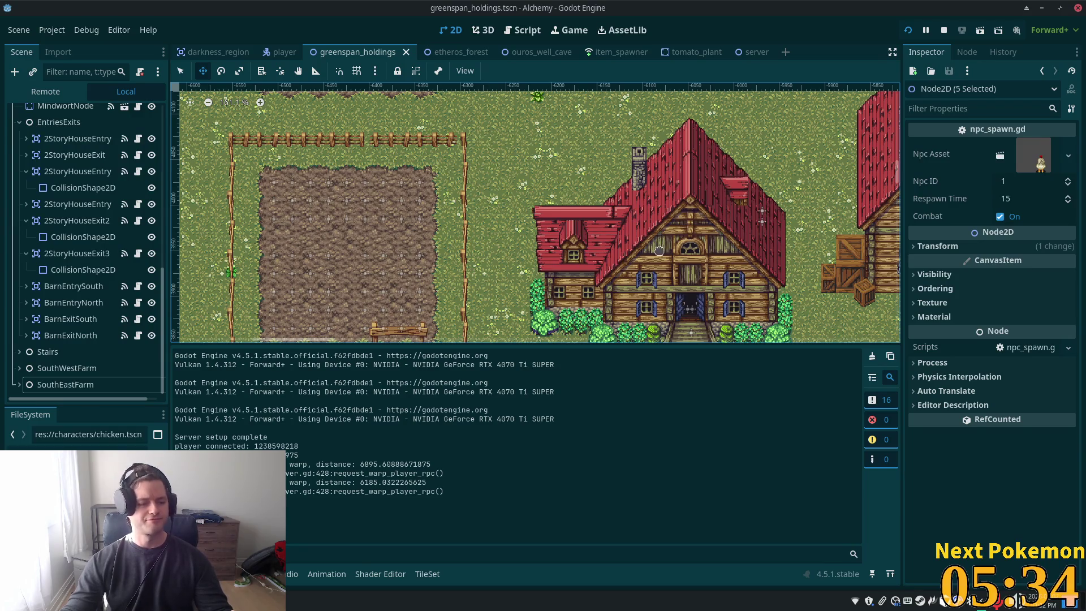
Select the Structures TileMapLayer node in the Scene dock to edit its tiles
scroll(557, 218, "up", 1)
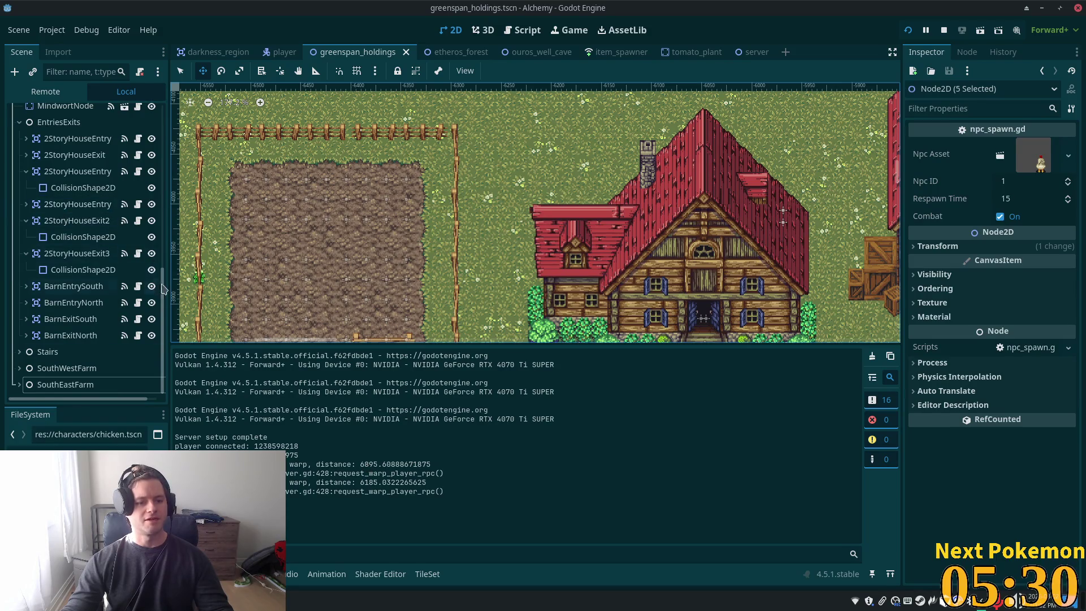
left_click_drag(163, 286, 161, 168)
scroll(84, 269, "up", 4)
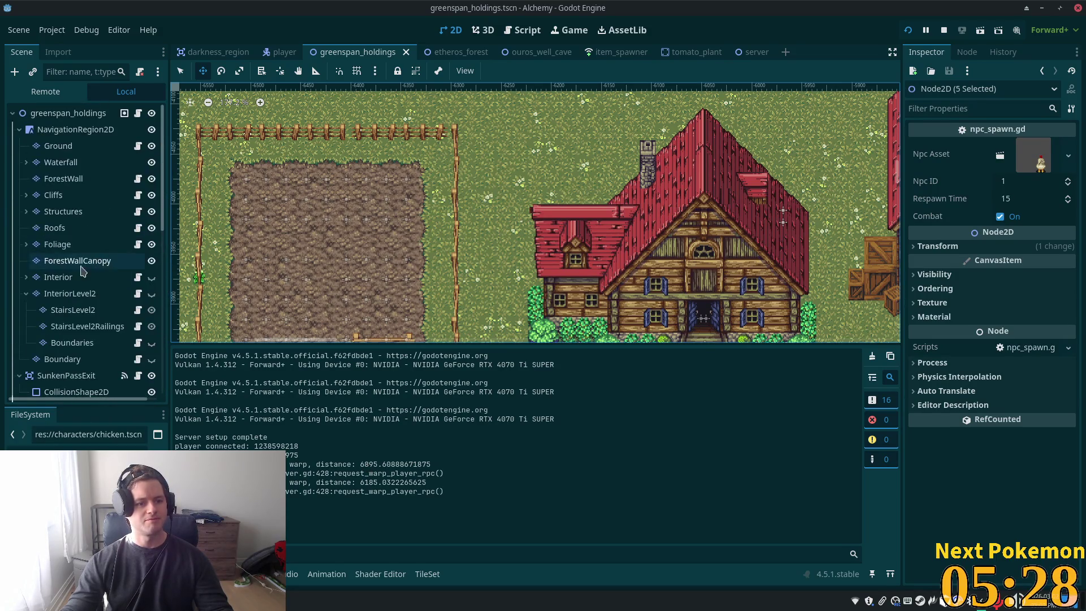
left_click(41, 217)
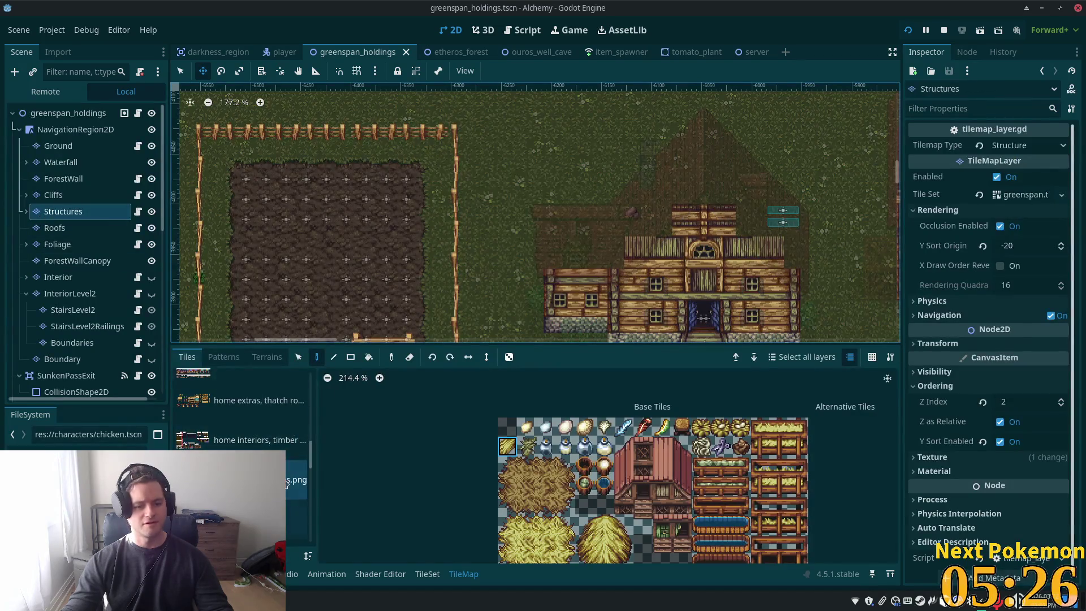
Choose the village accessories tile sheet that holds the wooden door tiles
scroll(213, 436, "down", 6)
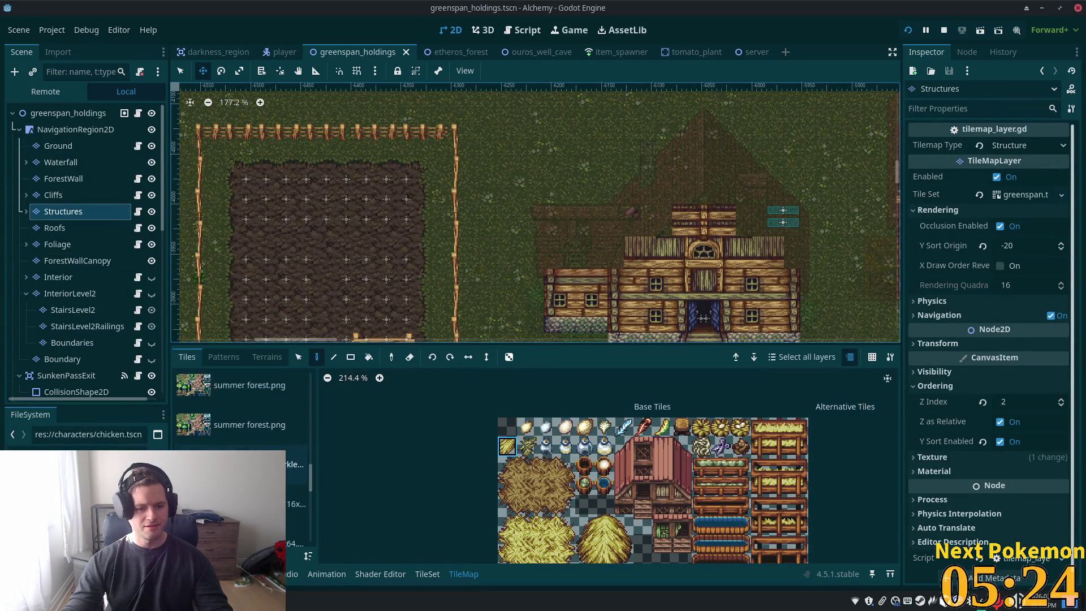
scroll(213, 436, "down", 3)
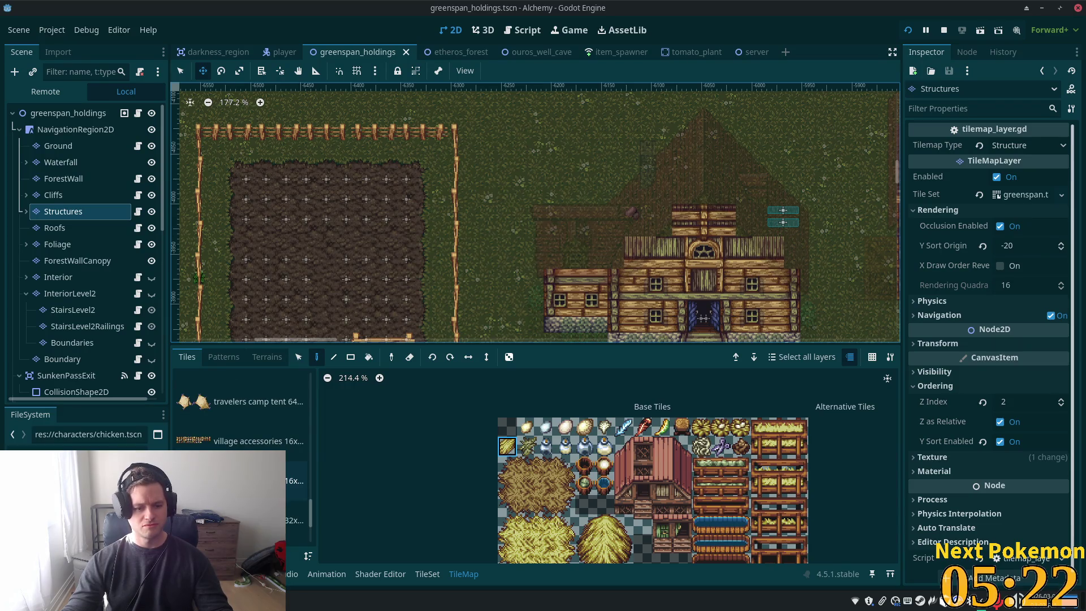
scroll(243, 453, "down", 2)
left_click(244, 495)
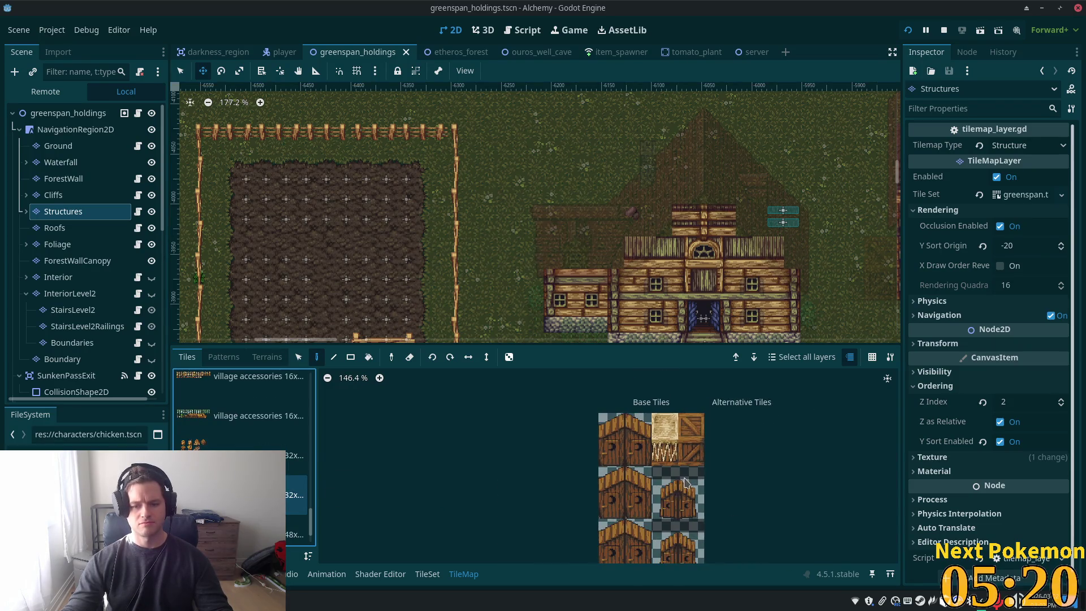
scroll(696, 486, "down", 2)
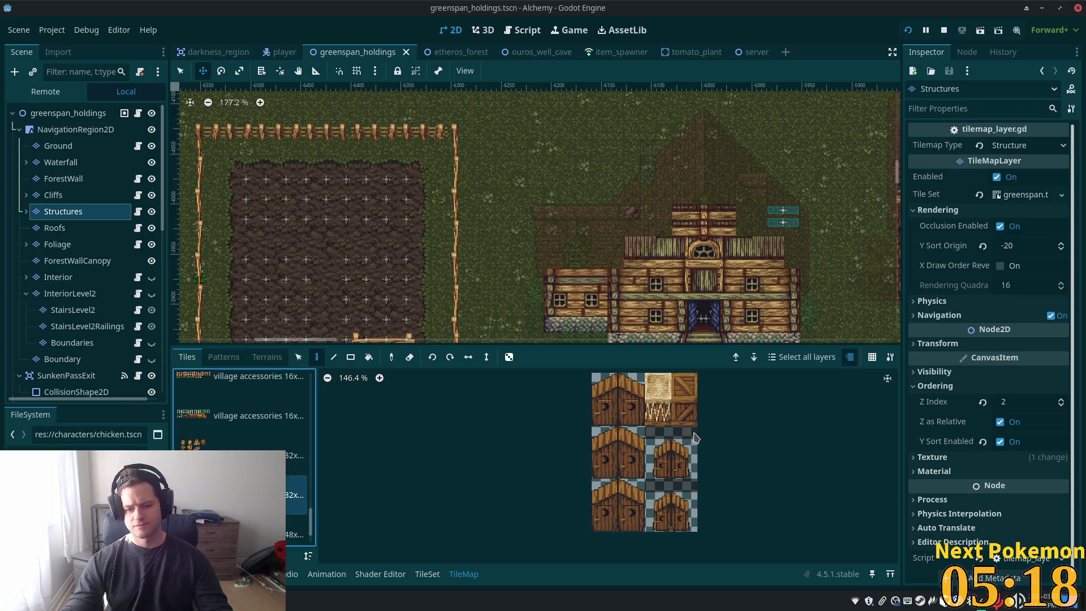
scroll(641, 407, "up", 3)
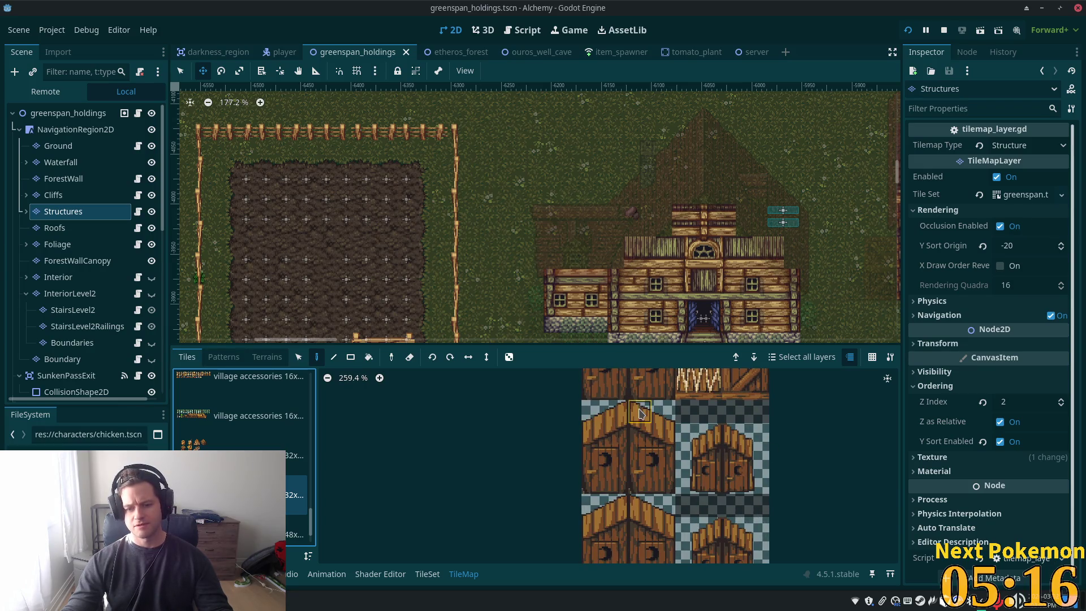
Select a 2x3 block of wooden door tiles in the atlas
left_click_drag(639, 413, 677, 486)
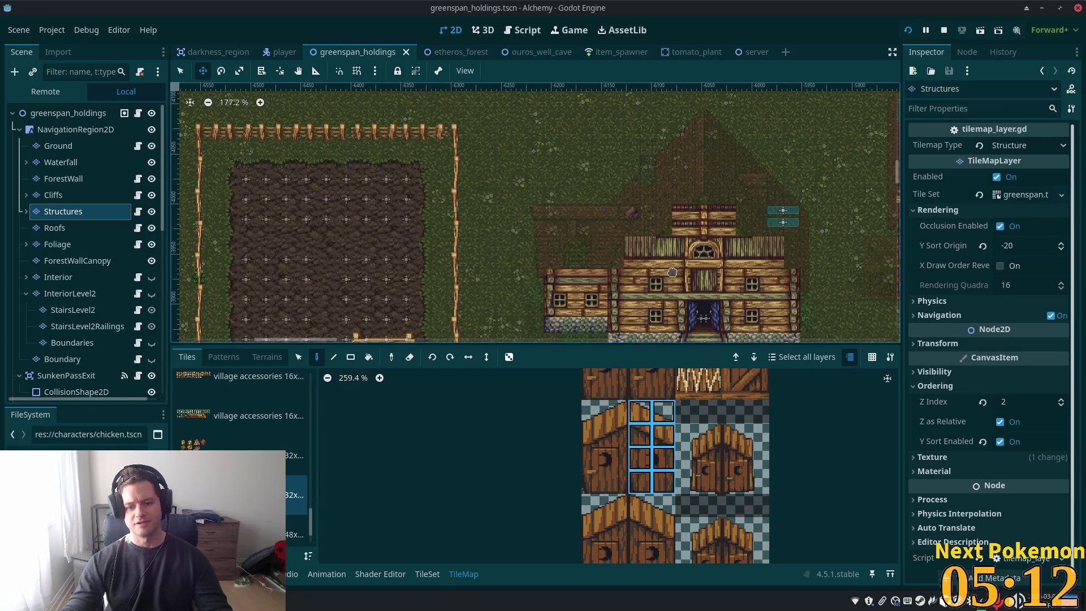
scroll(679, 469, "down", 3)
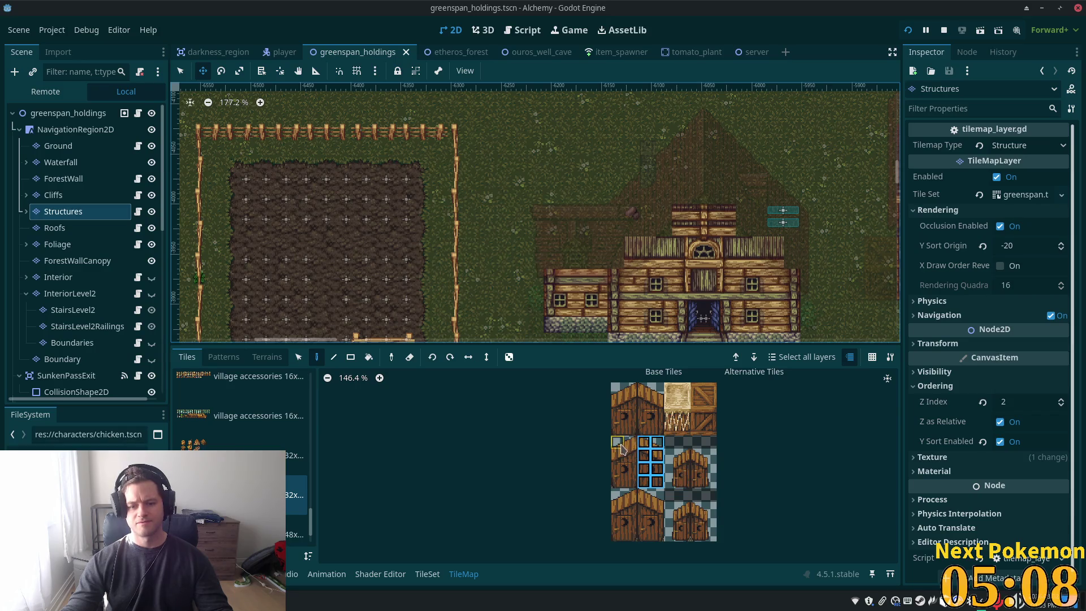
left_click_drag(622, 448, 634, 475)
scroll(504, 226, "right", 5)
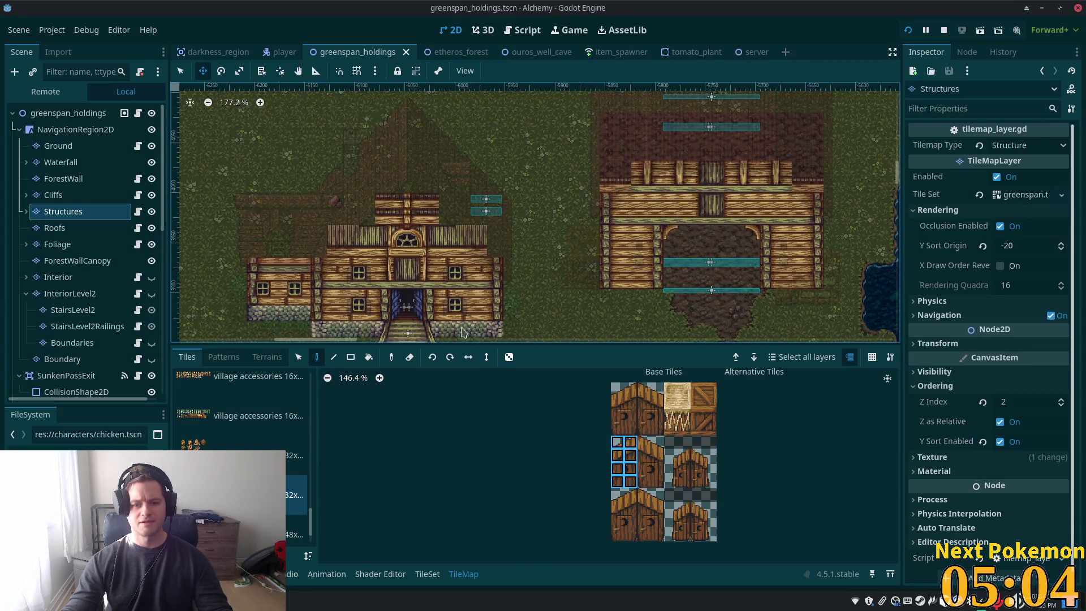
key("q")
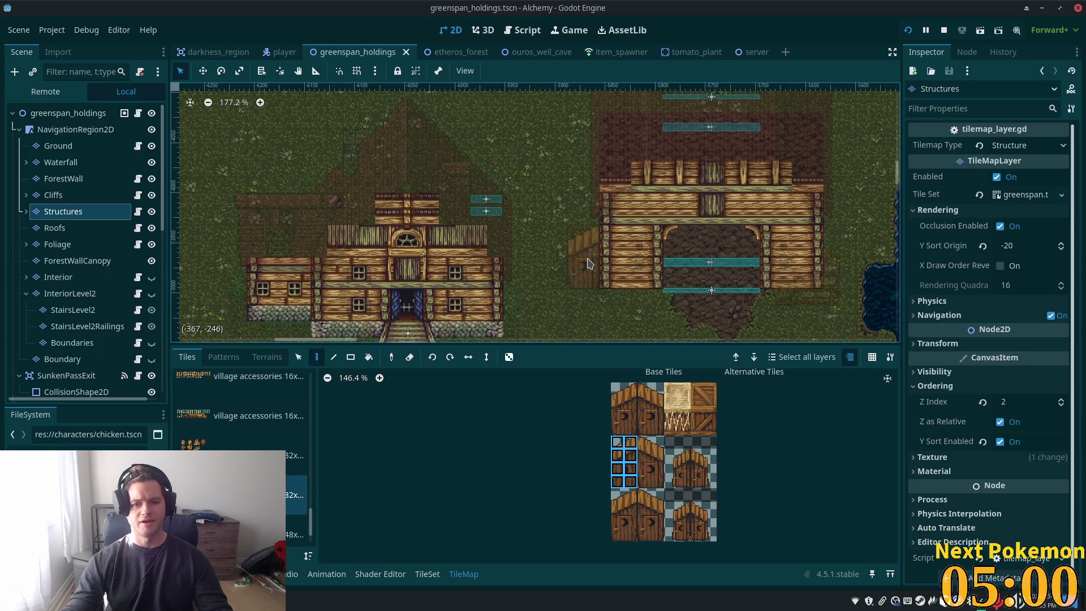
scroll(589, 263, "left", 4)
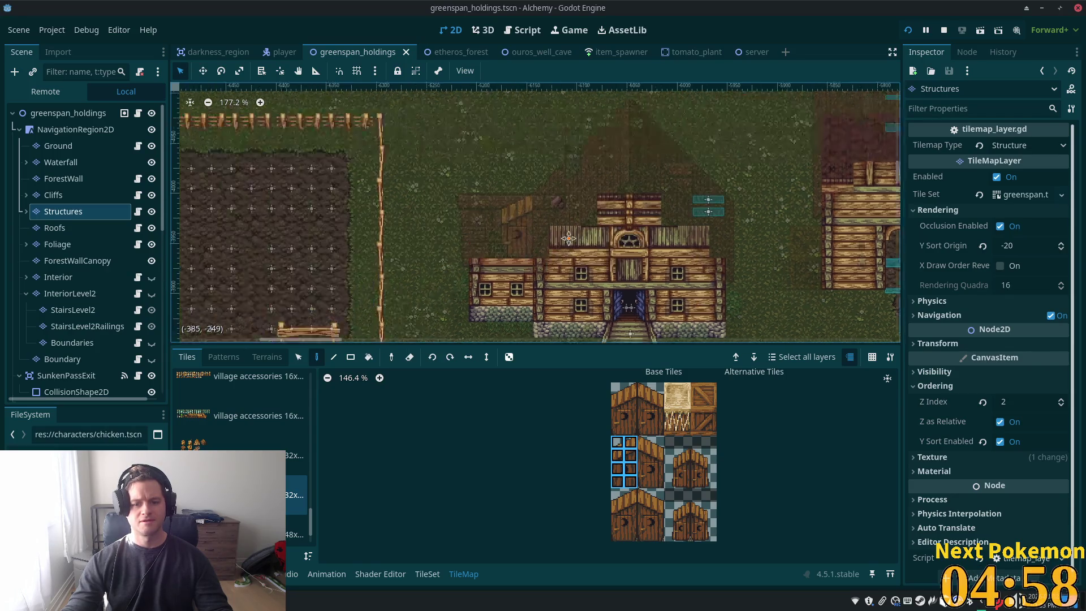
scroll(589, 263, "up", 2)
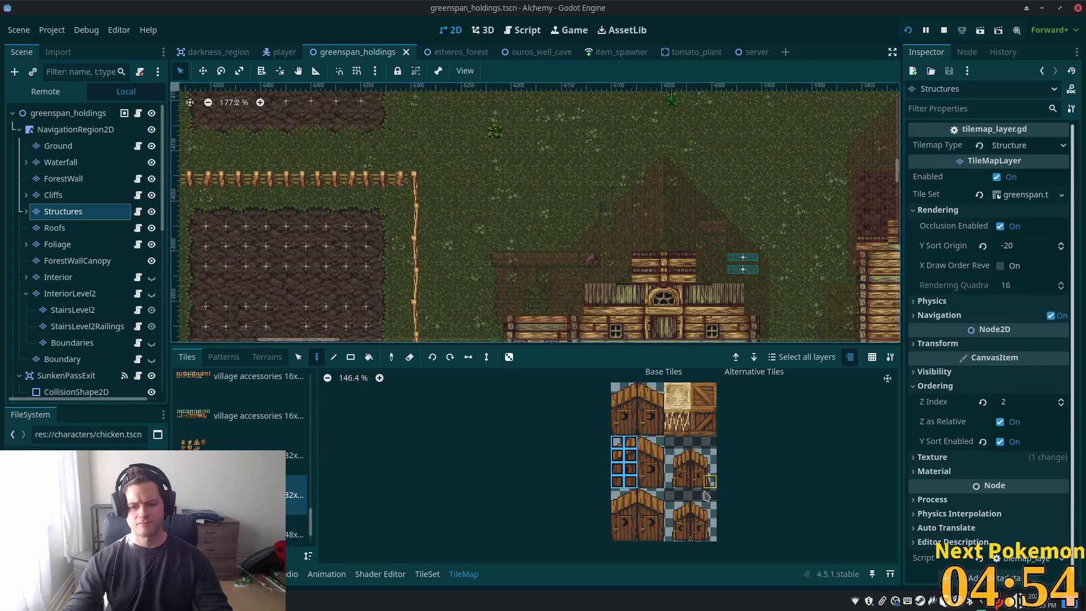
scroll(705, 496, "up", 10)
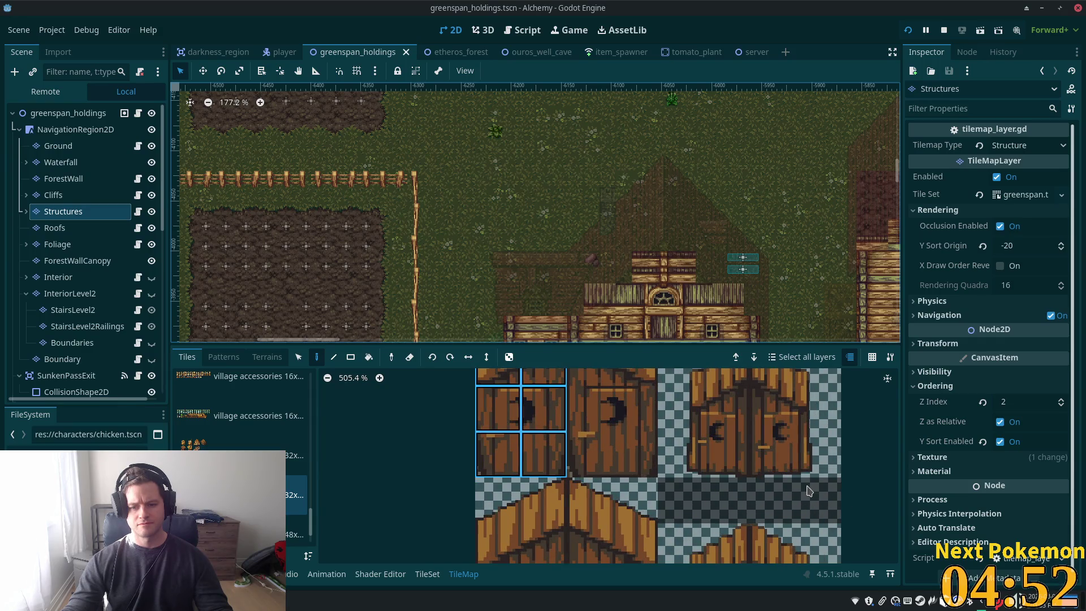
scroll(808, 491, "down", 8)
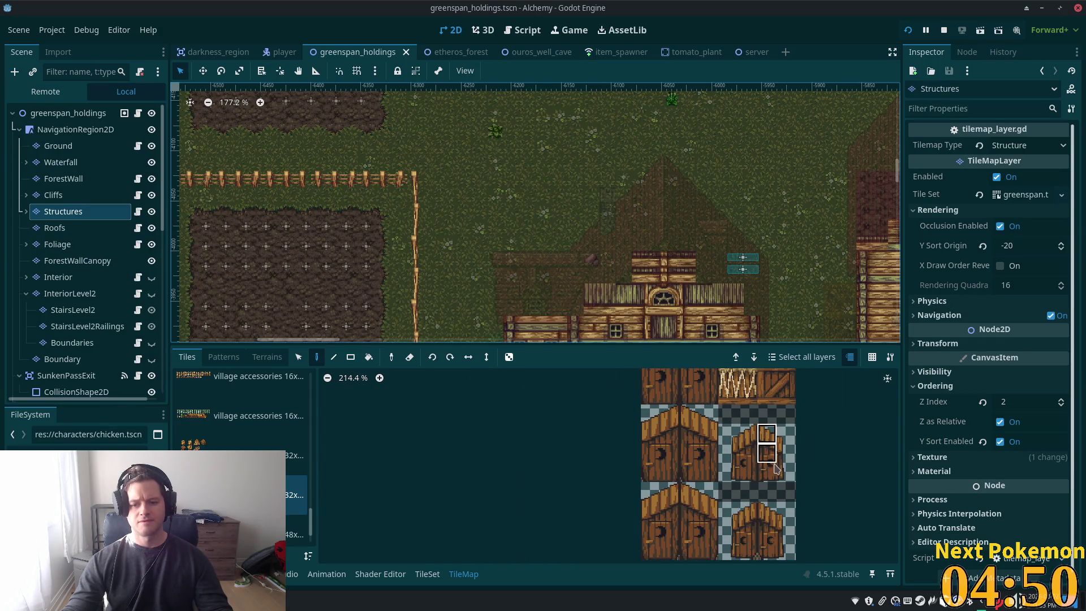
left_click_drag(775, 469, 786, 433)
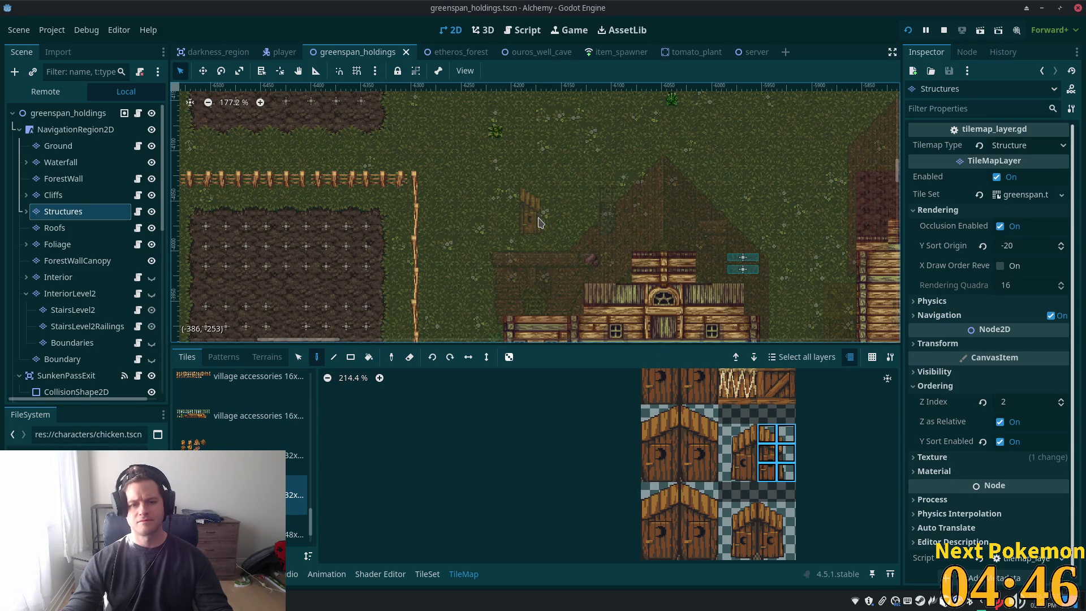
Paint the door tiles beside the farmhouse, then reselect a narrow column of door tiles
left_click(570, 254)
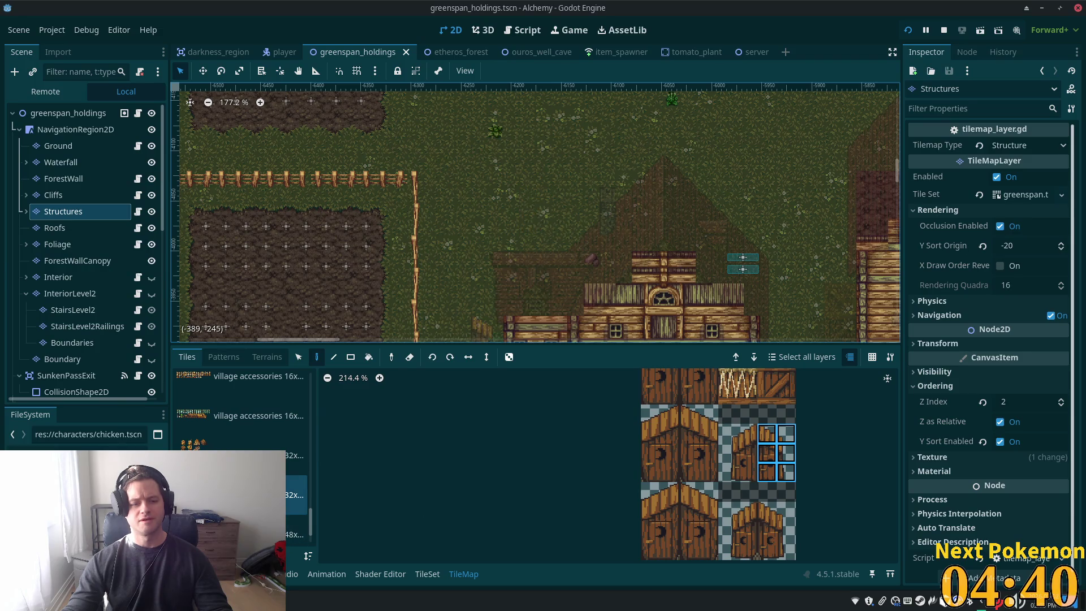
scroll(241, 452, "down", 2)
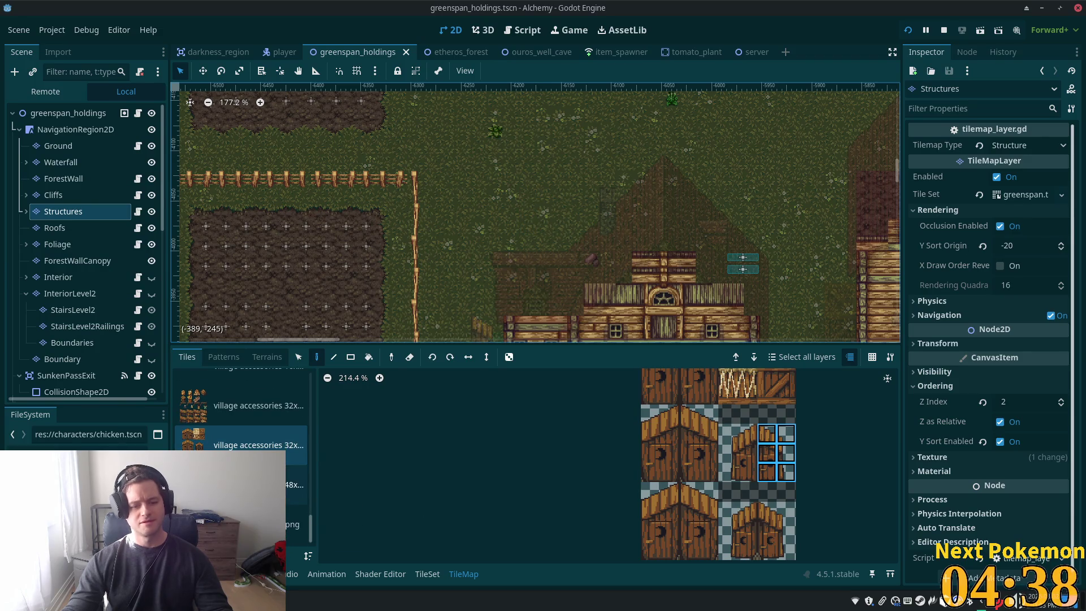
left_click(255, 405)
left_click(254, 445)
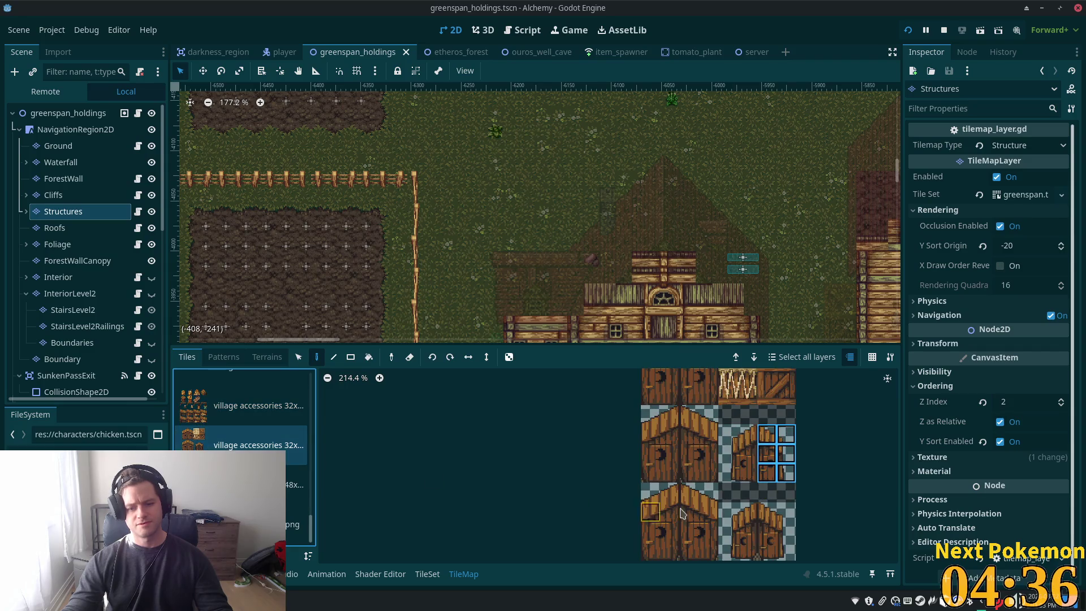
scroll(682, 514, "down", 3)
left_click_drag(703, 489, 714, 516)
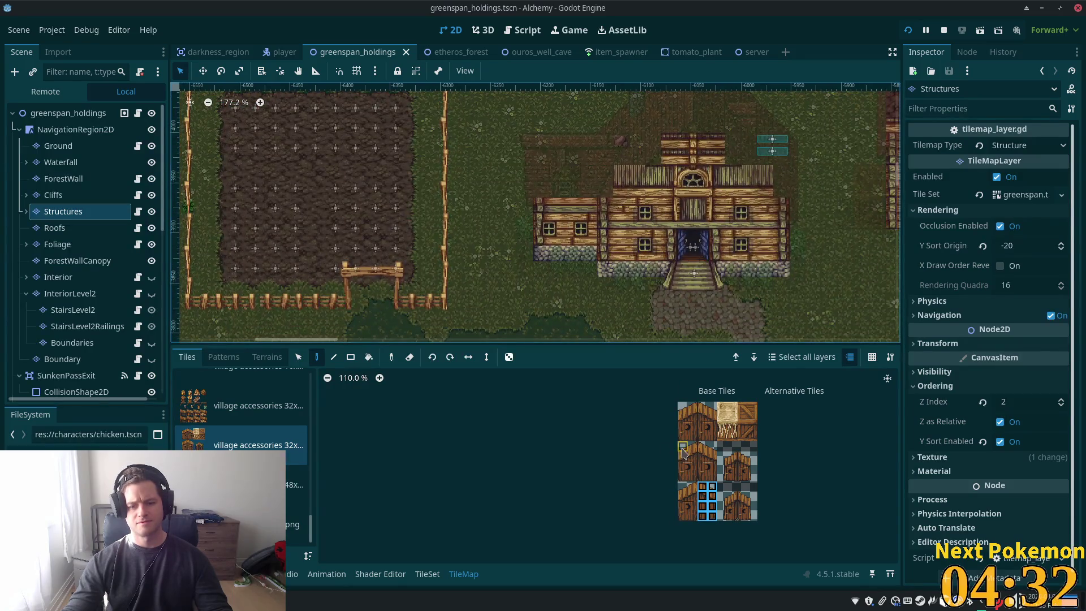
left_click_drag(683, 451, 695, 481)
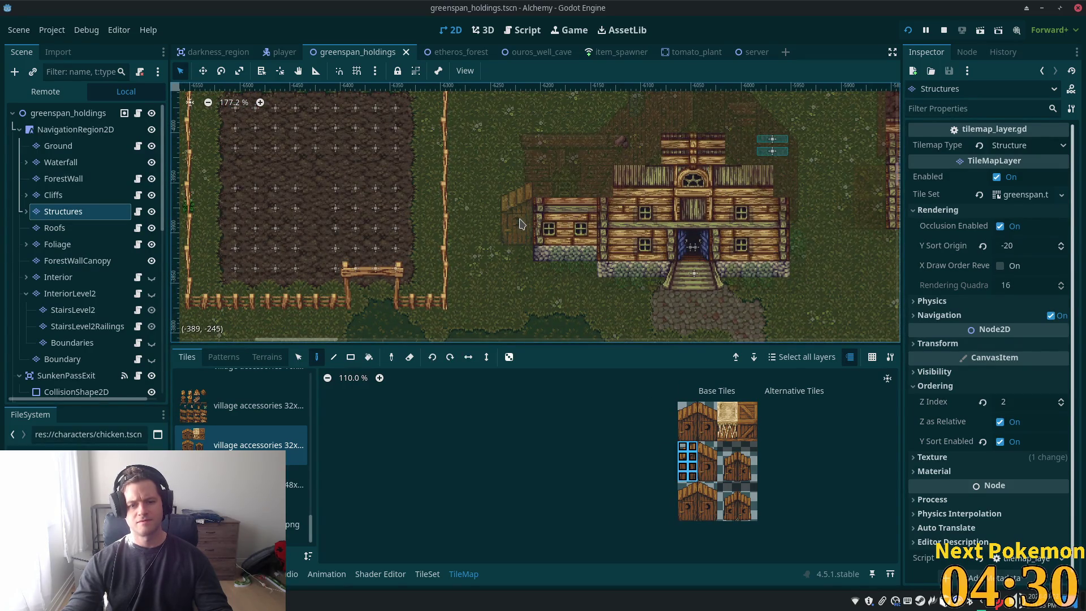
Switch to the first village accessories sheet and select a 2x2 block of shelf tiles
scroll(534, 277, "up", 5)
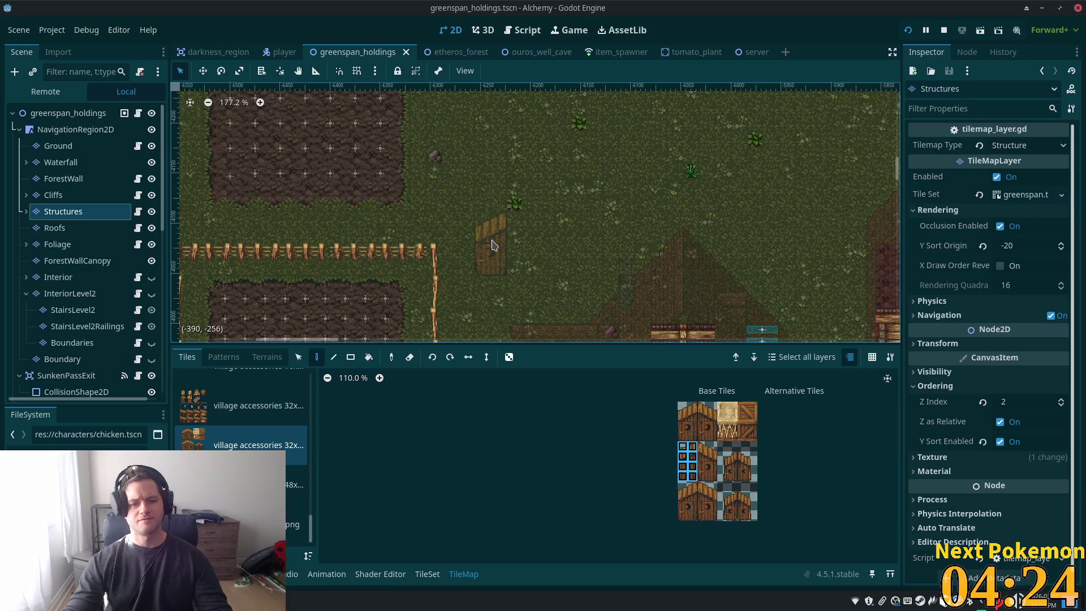
left_click(264, 417)
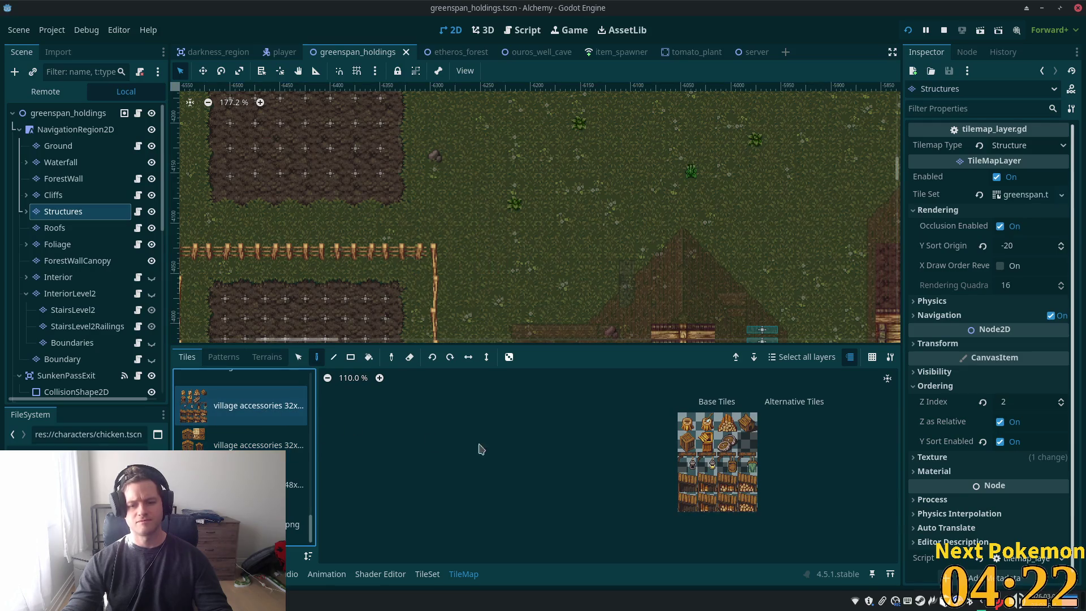
scroll(702, 455, "up", 9)
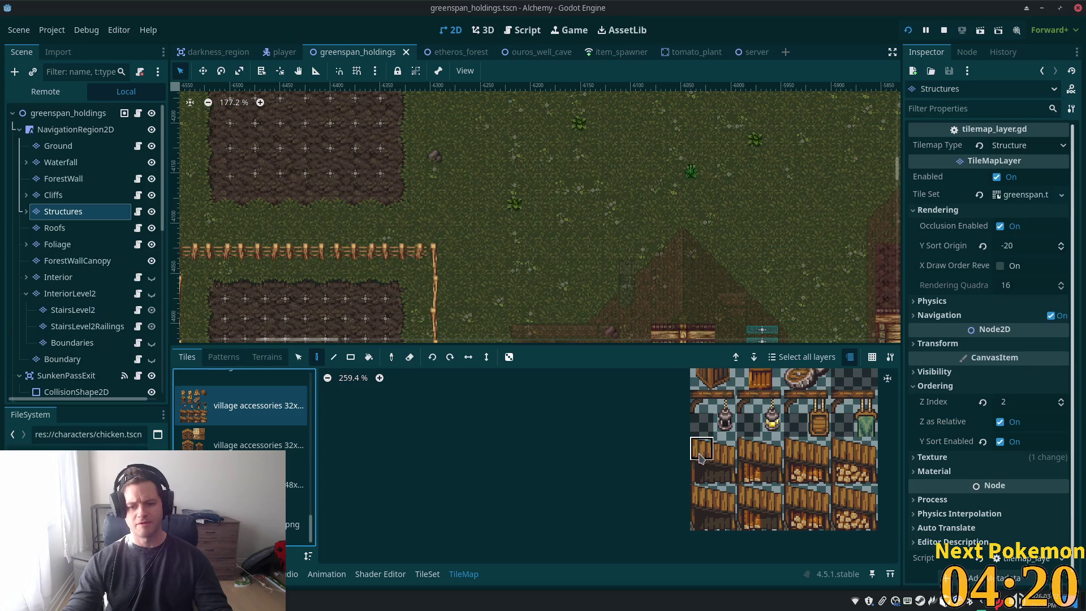
left_click_drag(700, 456, 730, 490)
left_click_drag(842, 448, 866, 473)
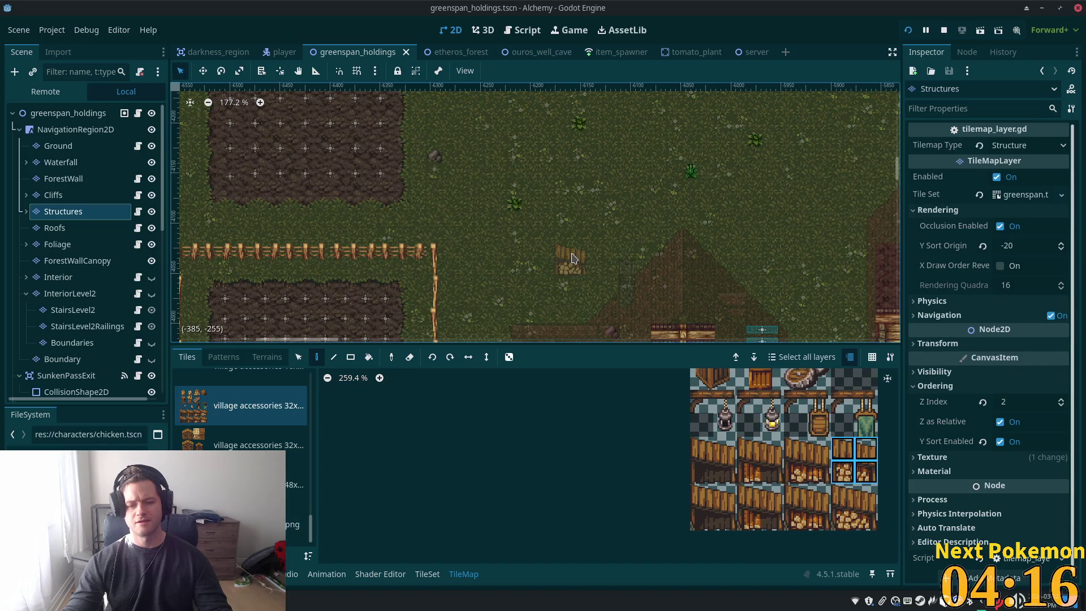
left_click(541, 258)
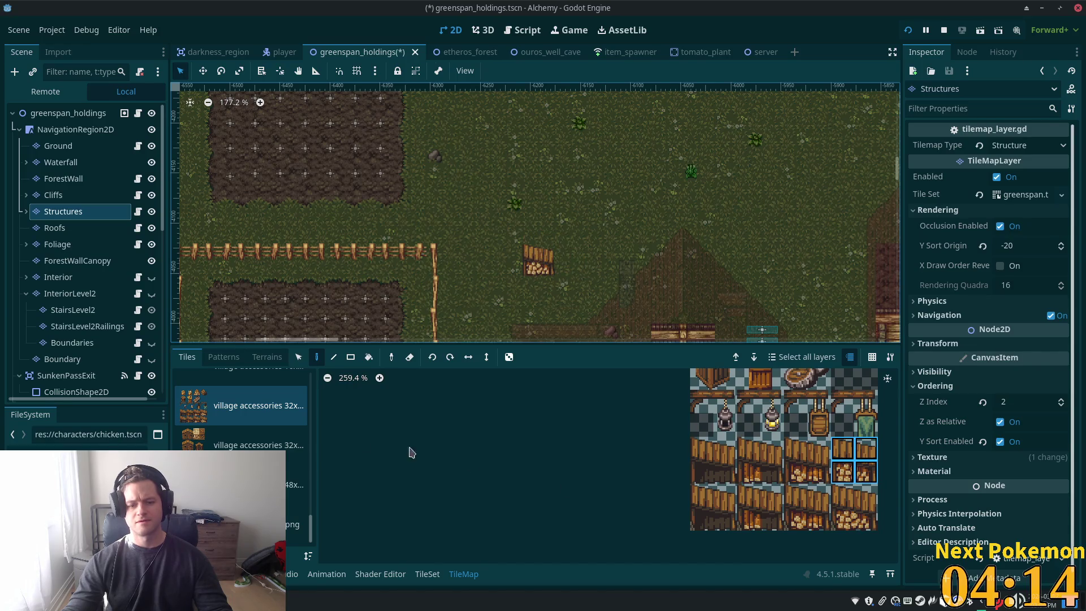
left_click(218, 436)
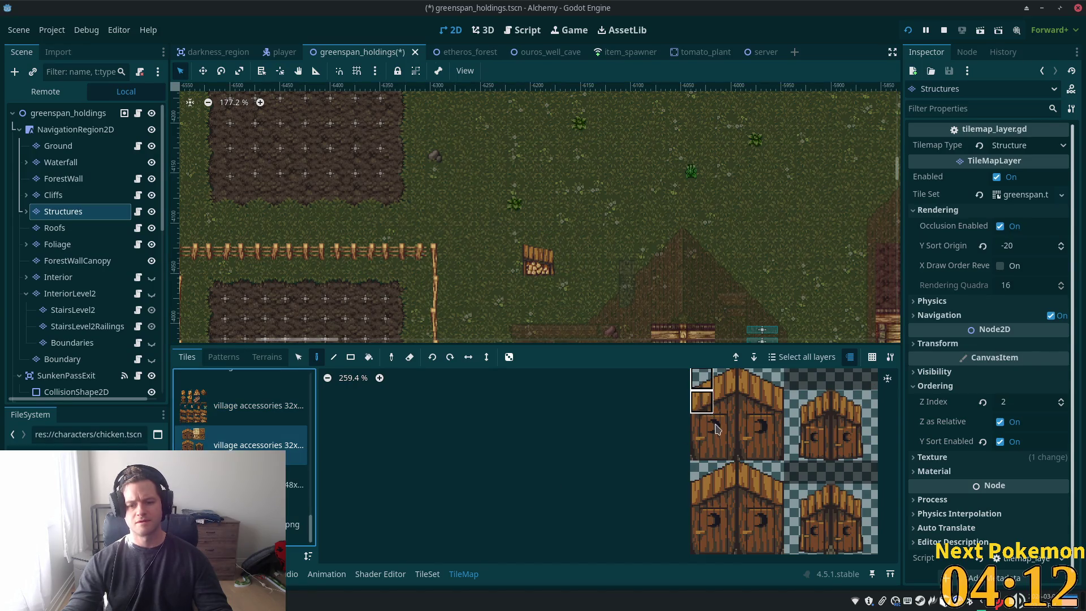
left_click_drag(701, 378, 730, 456)
scroll(730, 464, "up", 3)
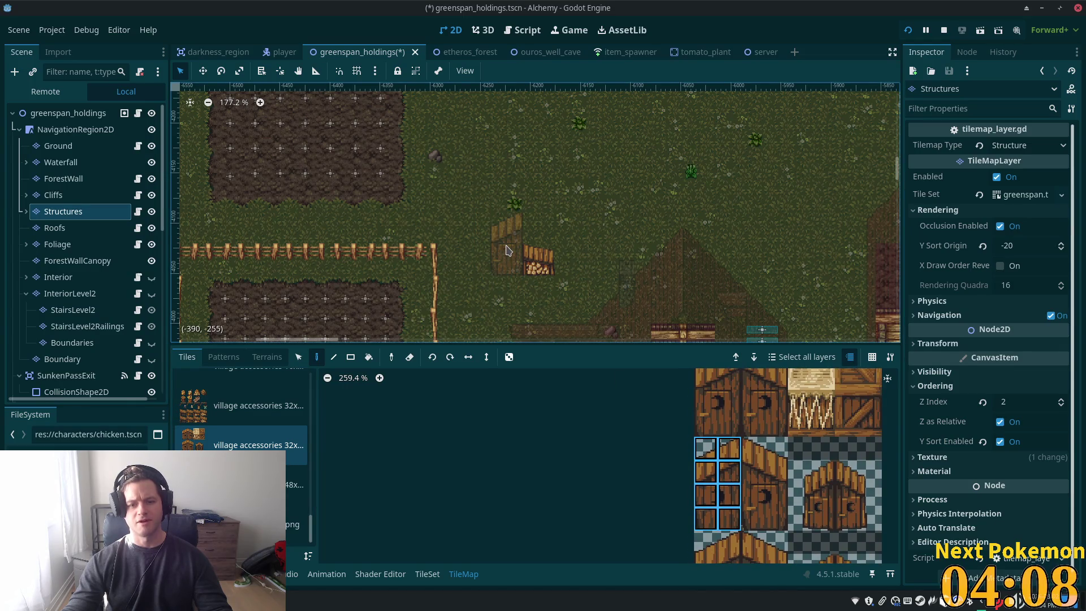
scroll(758, 142, "down", 5)
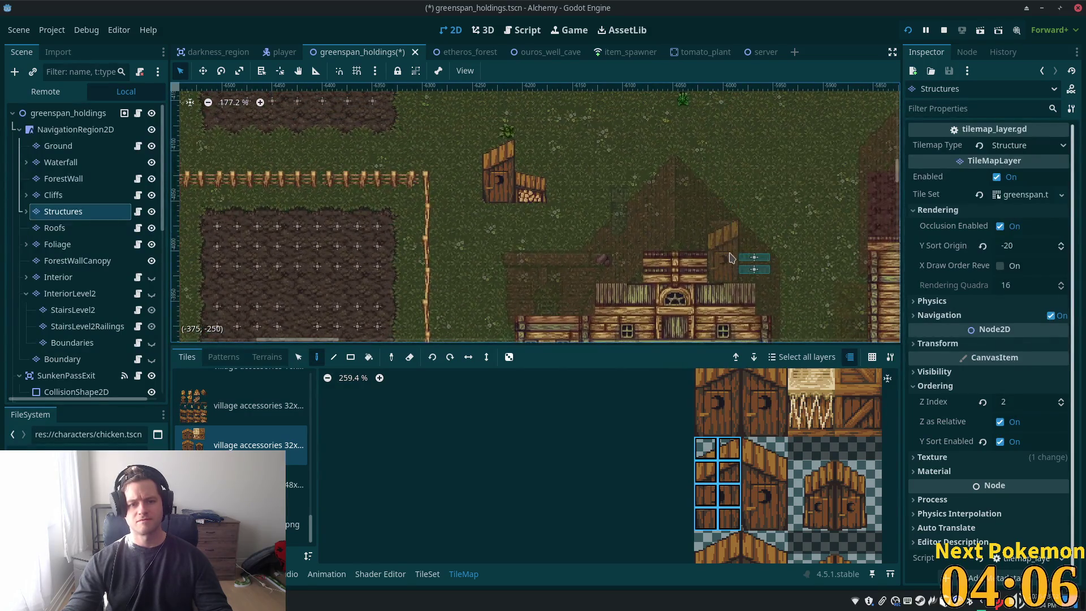
scroll(585, 245, "up", 3)
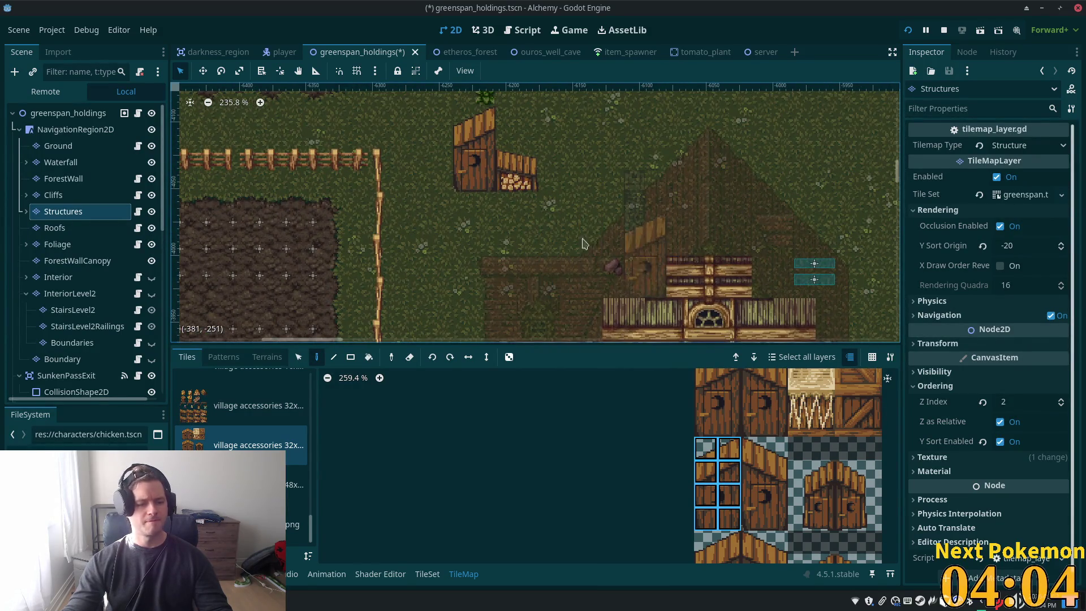
scroll(651, 299, "down", 3)
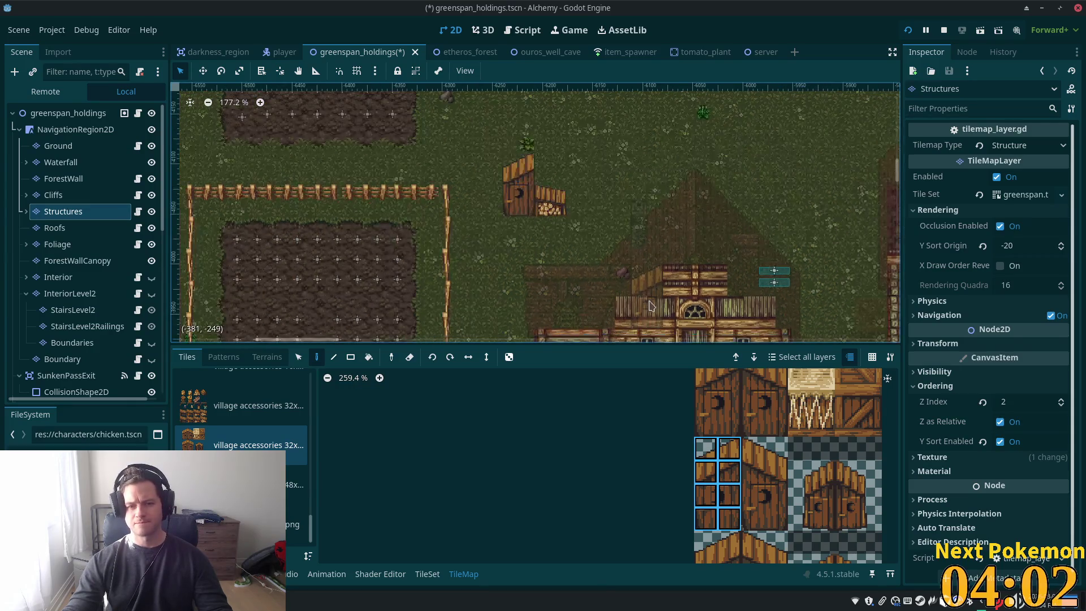
scroll(650, 306, "down", 3)
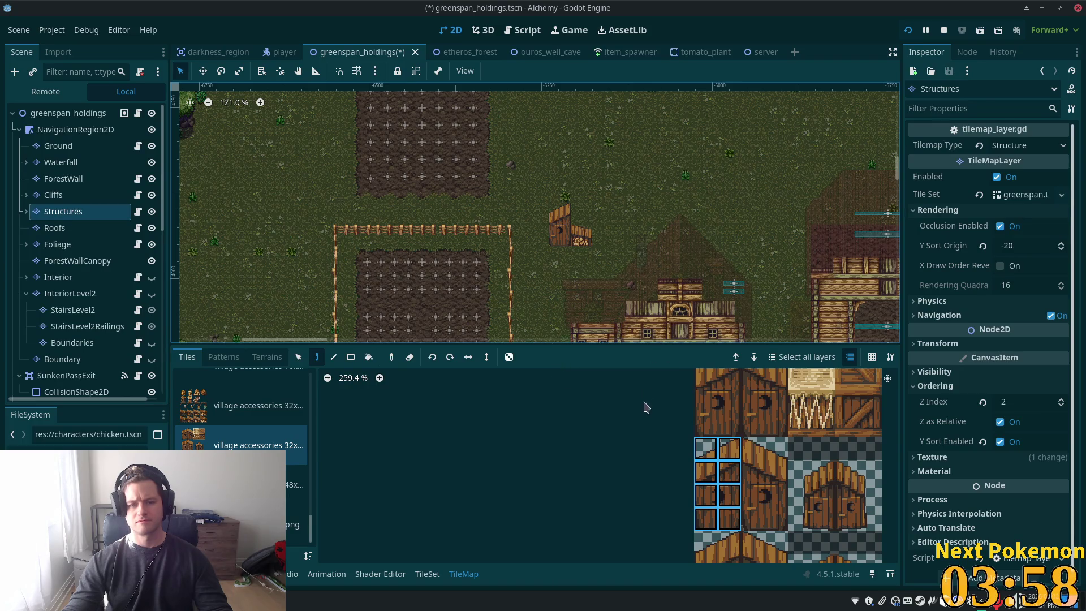
scroll(638, 237, "up", 2)
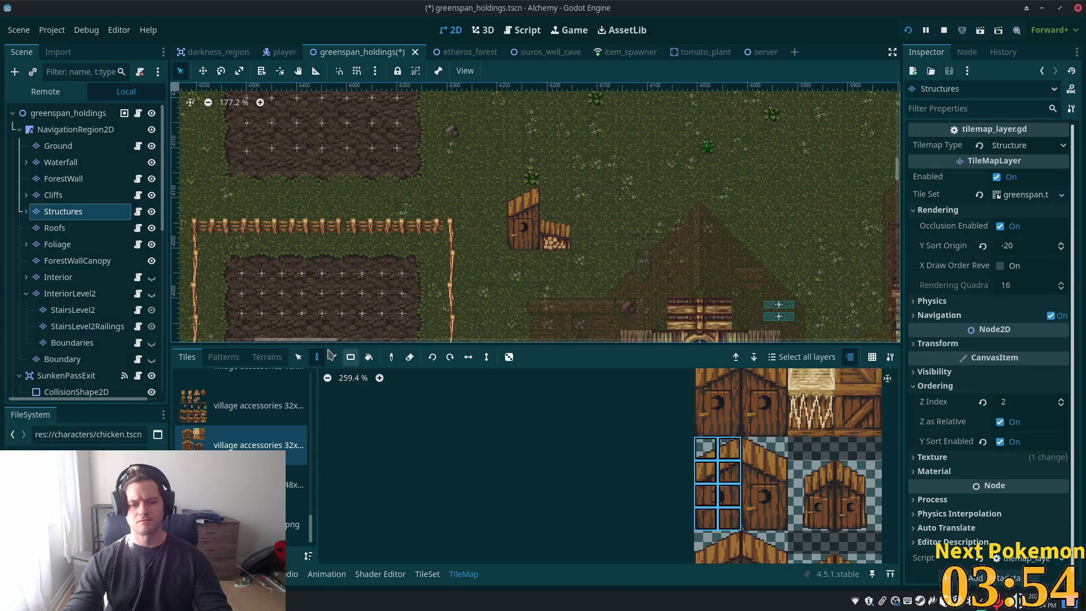
left_click(299, 357)
Select the shed's tiles and move them three tiles left against the fence corner
left_click_drag(478, 172, 619, 281)
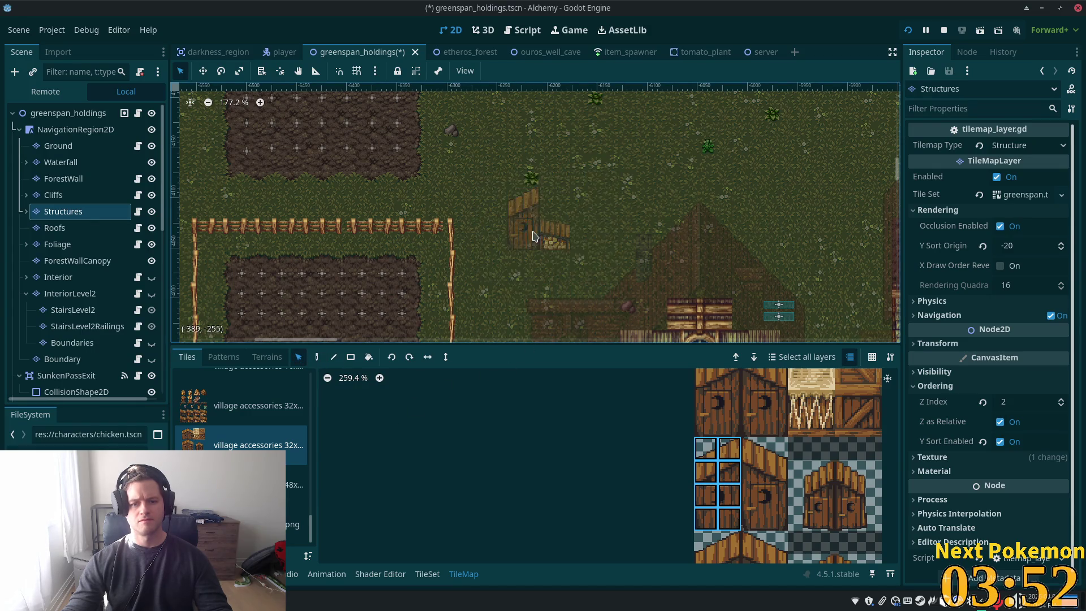
mouse_move(533, 236)
left_mouse_down()
mouse_move(469, 237)
mouse_move(486, 236)
left_mouse_up()
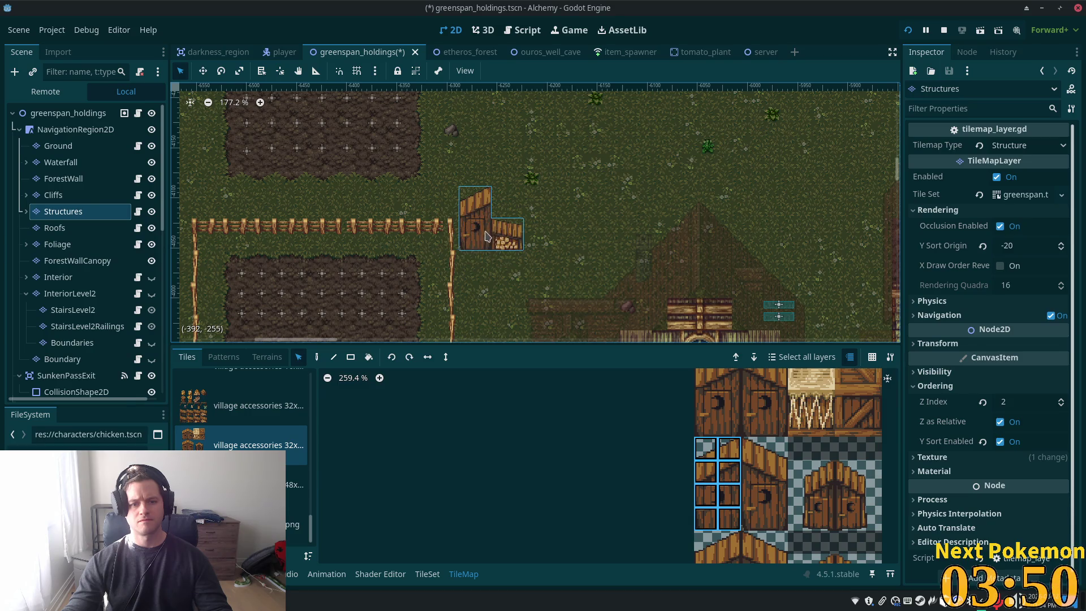
scroll(580, 257, "down", 3)
scroll(510, 315, "up", 4)
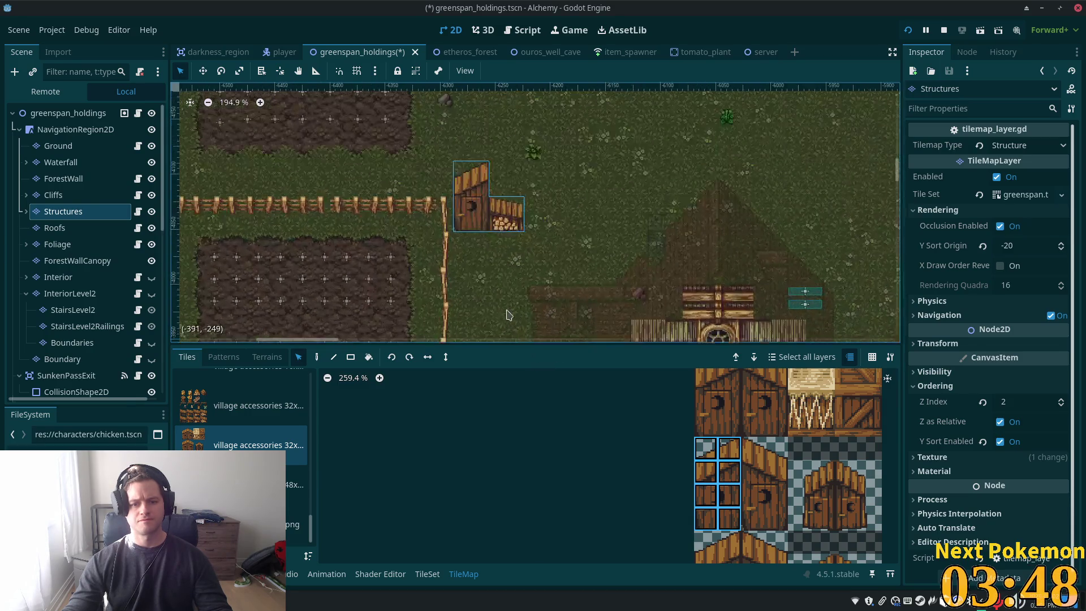
scroll(509, 315, "up", 2)
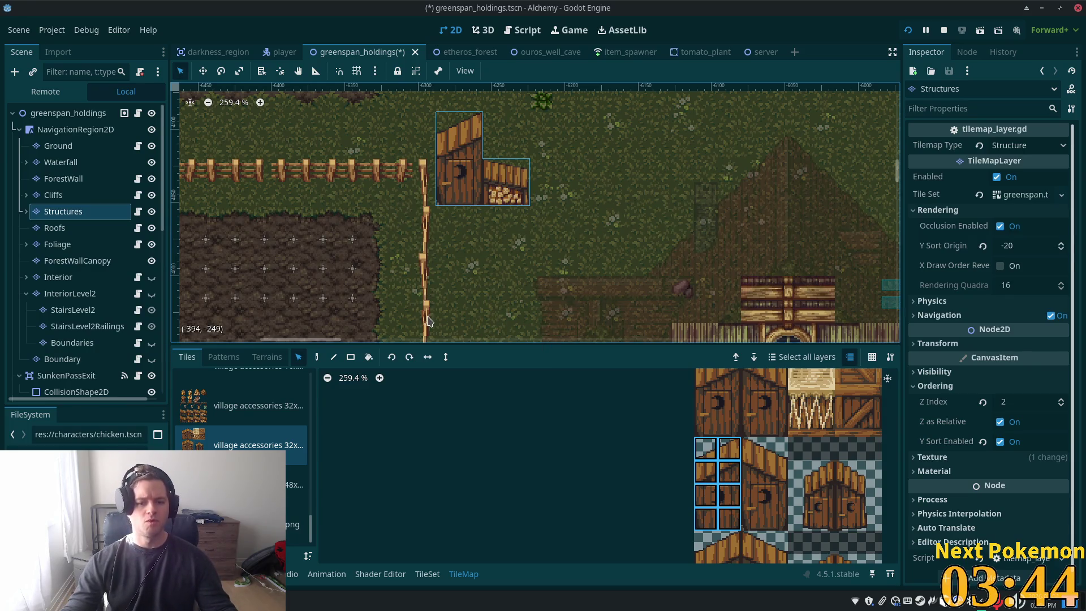
Switch to the Ground layer and choose the grass terrain tile source
left_click(74, 149)
scroll(304, 507, "up", 3)
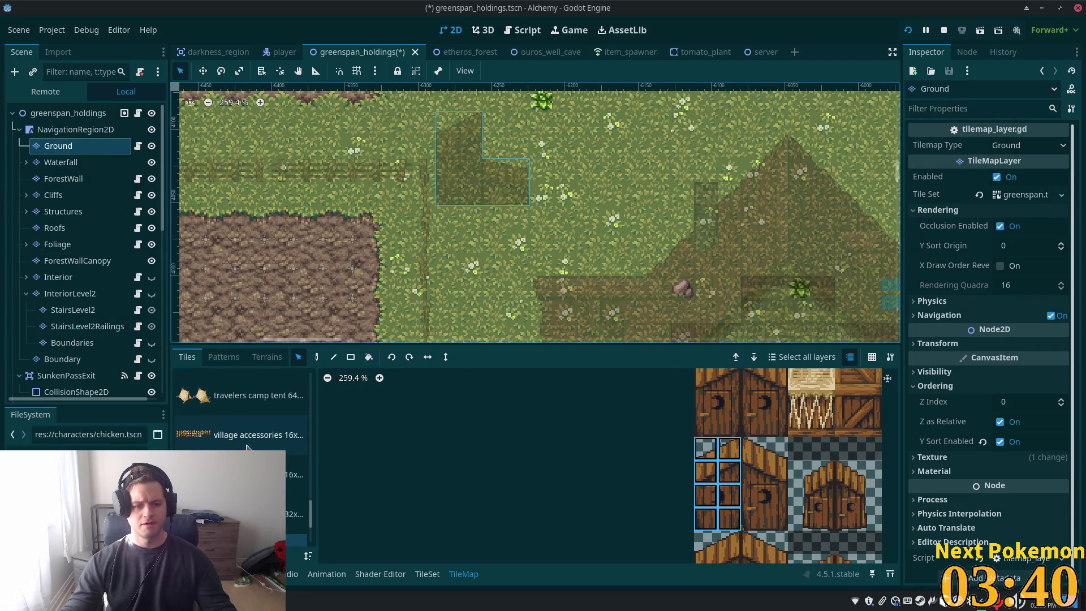
left_click_drag(315, 498, 306, 428)
scroll(306, 429, "down", 2)
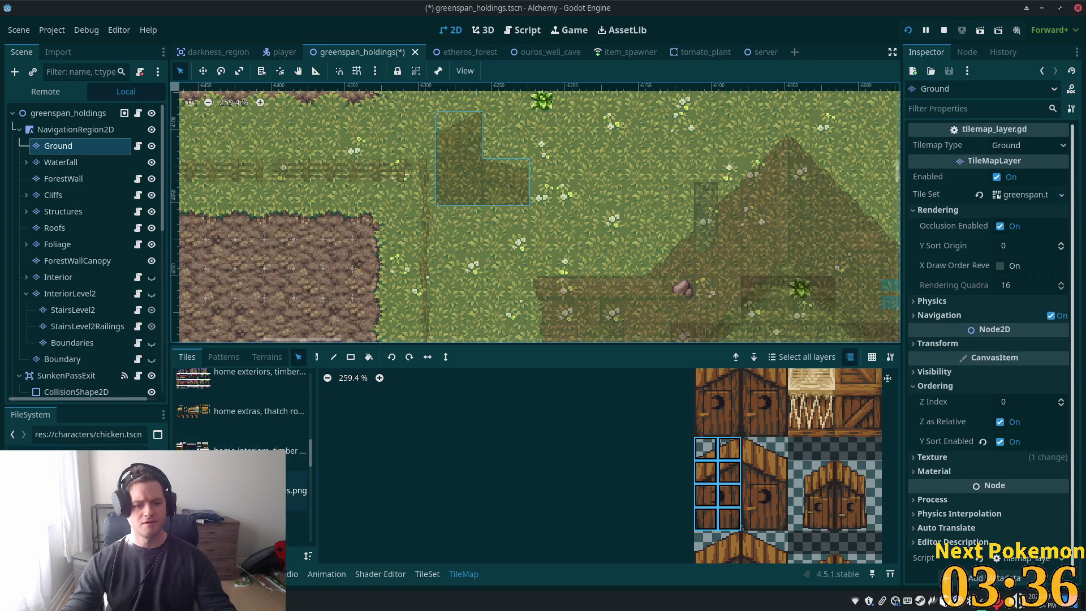
left_click(297, 465)
left_click(272, 504)
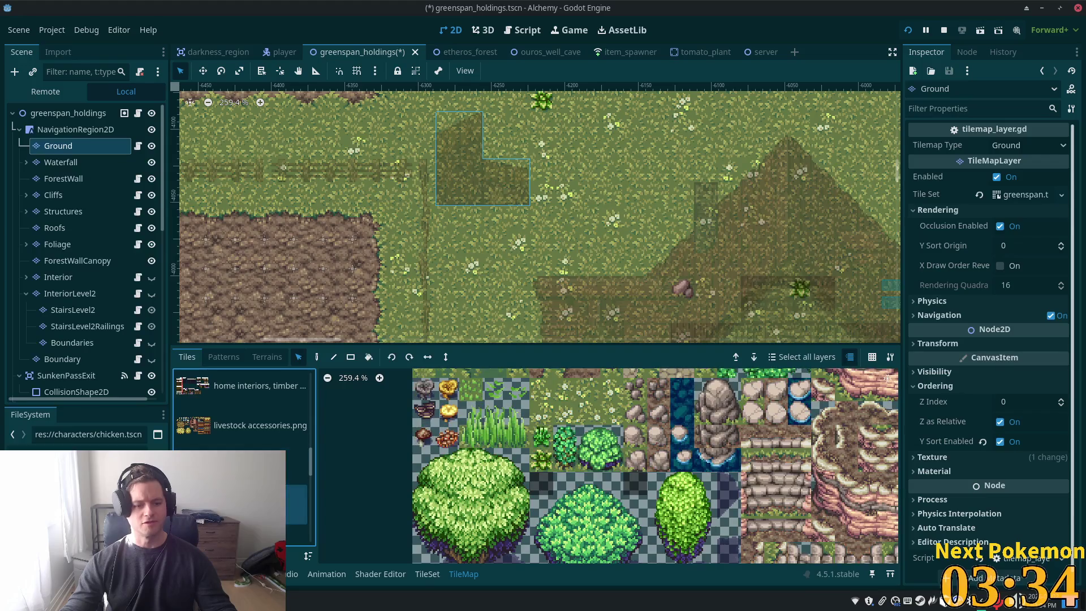
scroll(632, 482, "down", 1)
scroll(632, 481, "up", 6)
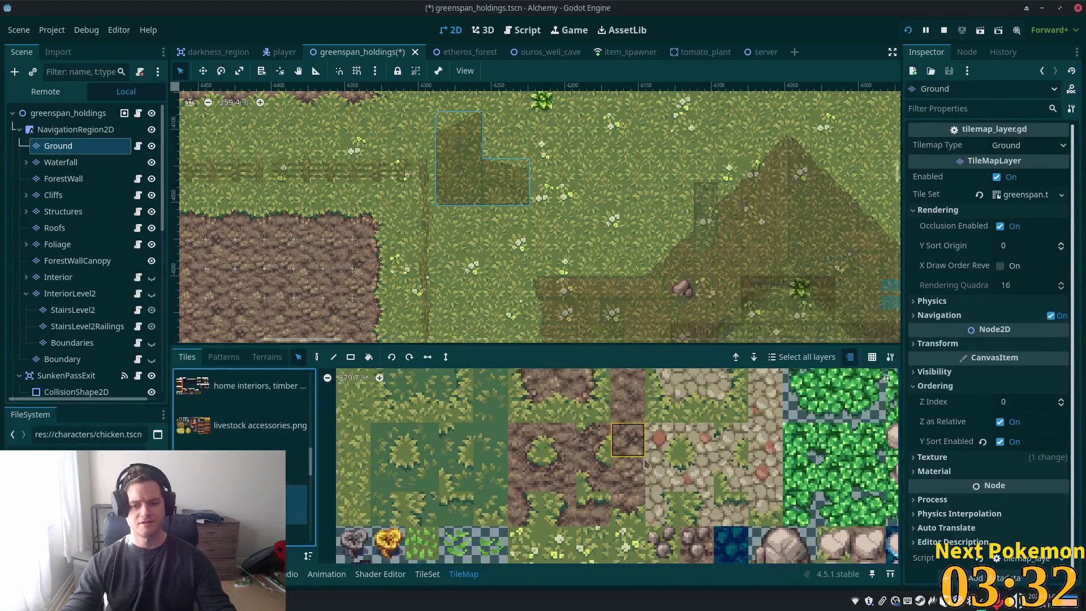
Try several grass-to-dirt edge and dirt tiles from the atlas
left_click_drag(548, 392, 585, 392)
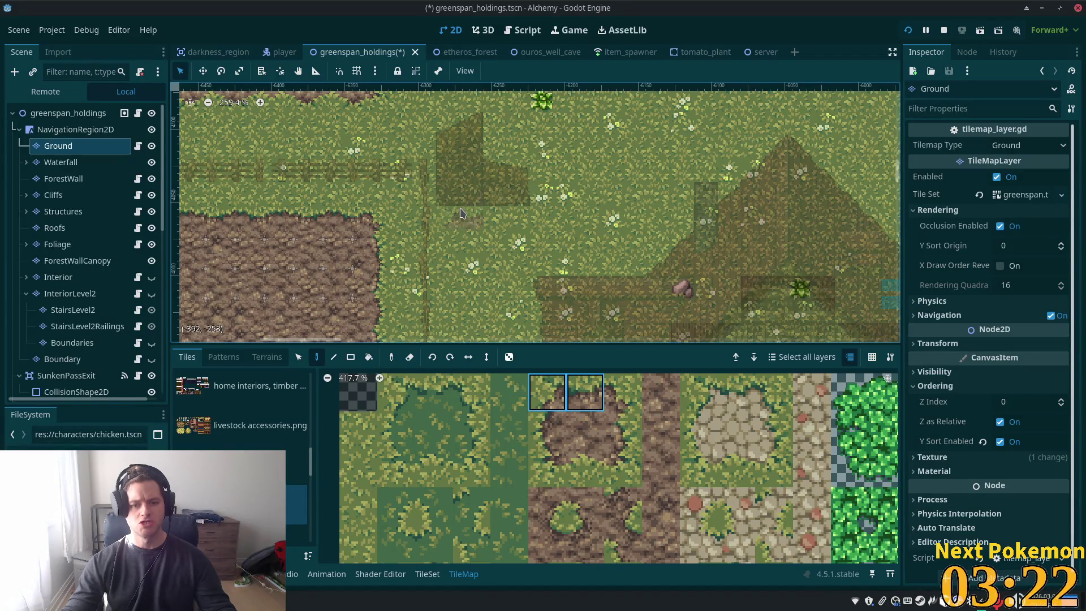
left_click(538, 443)
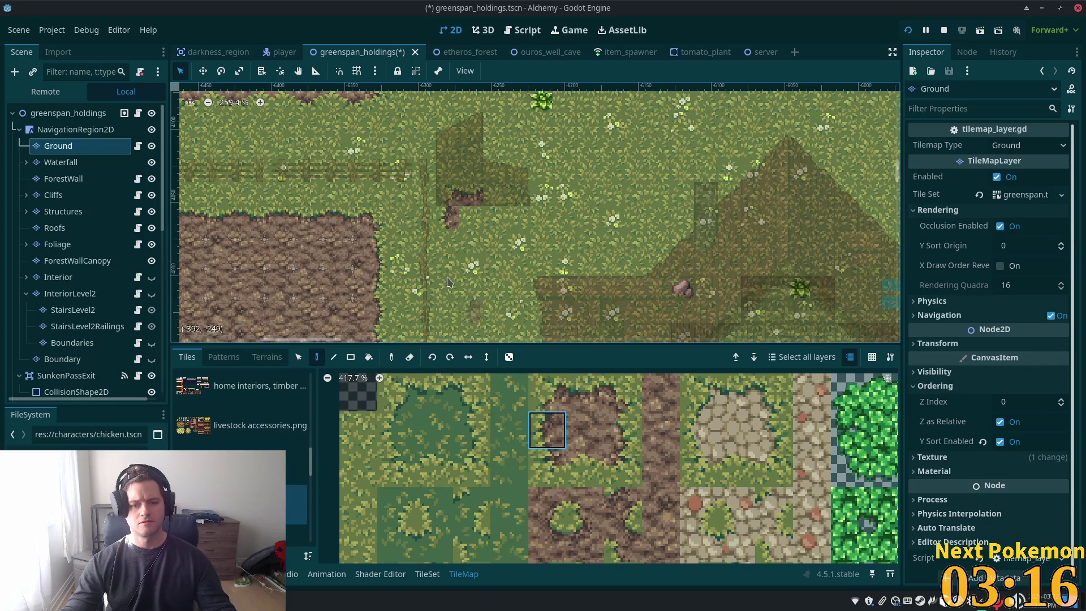
scroll(614, 462, "down", 3)
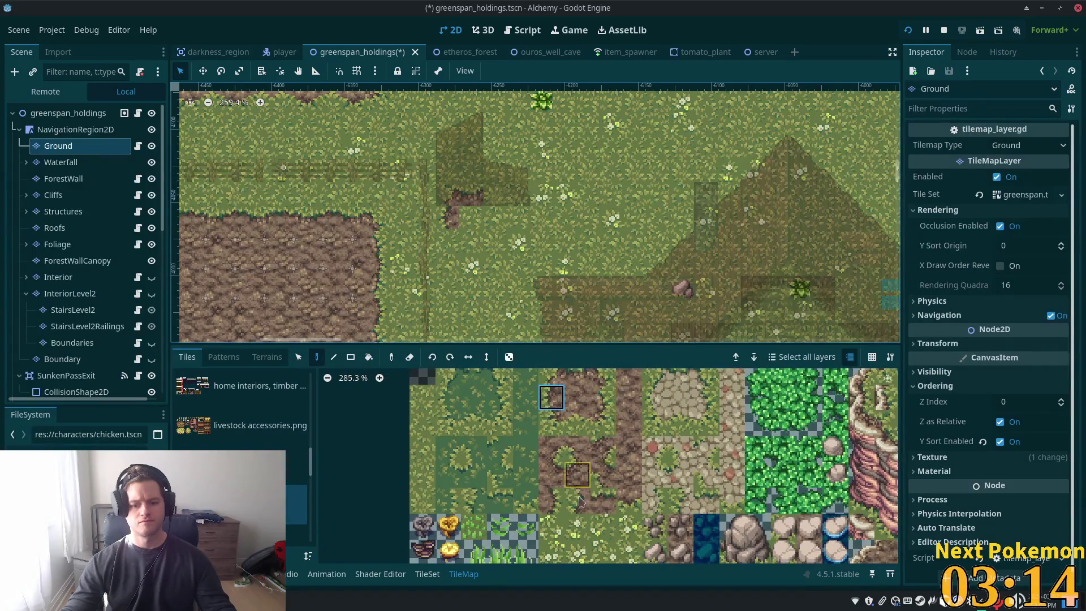
left_click(578, 501)
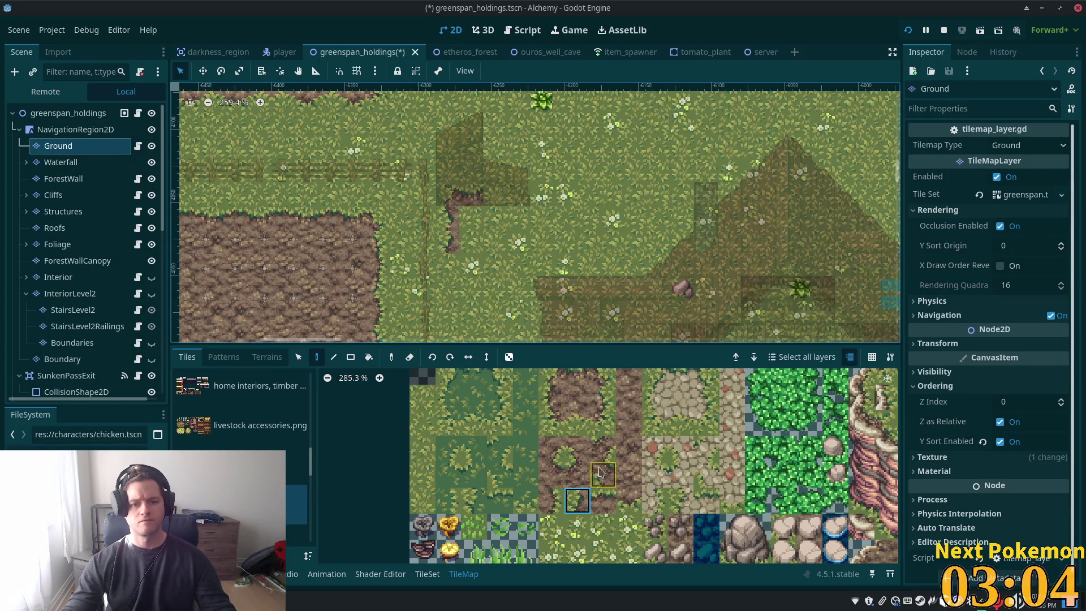
left_click(548, 403)
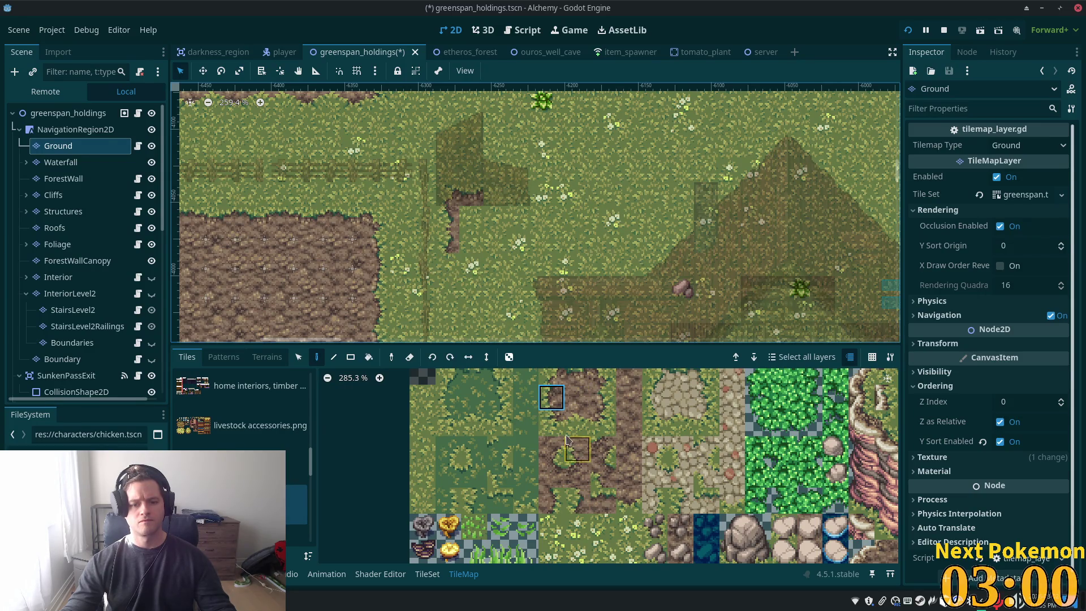
left_click(551, 422)
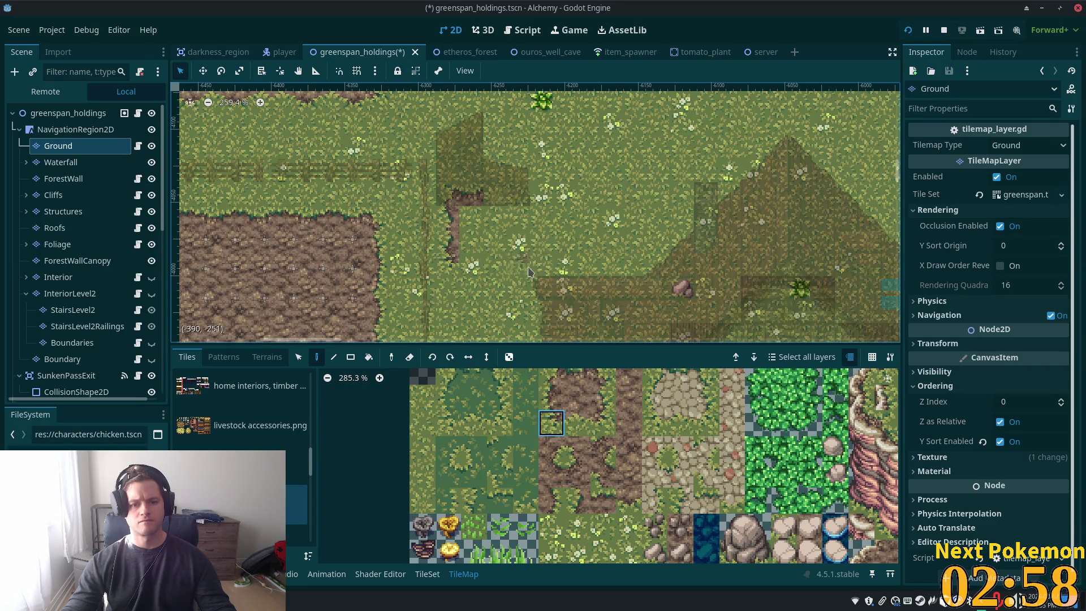
left_click(568, 423)
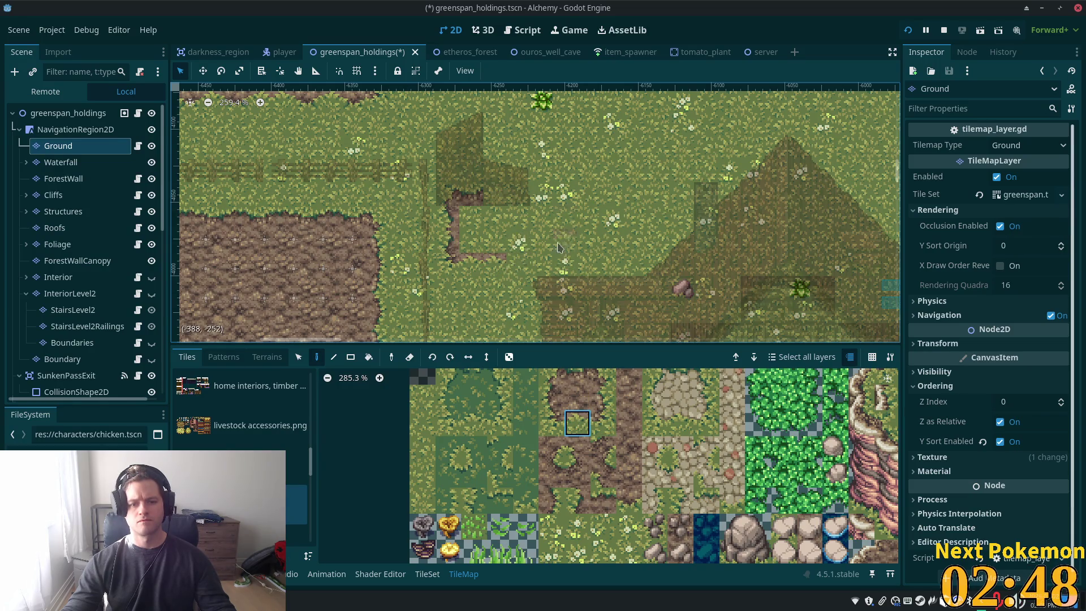
left_click(608, 422)
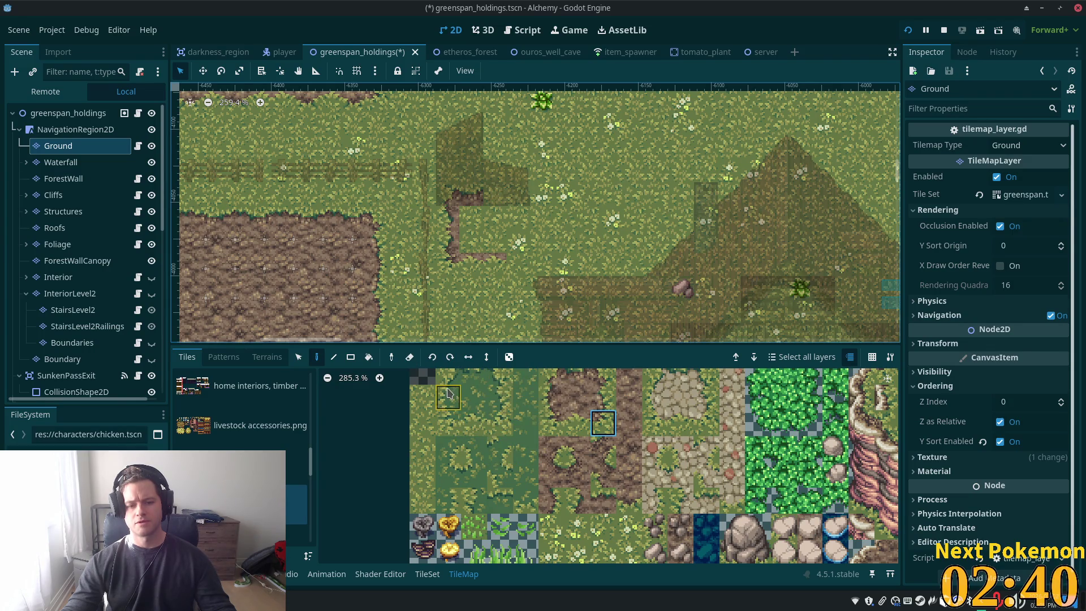
Compare the grass tiles and settle on a darker grass tile
left_click(448, 394)
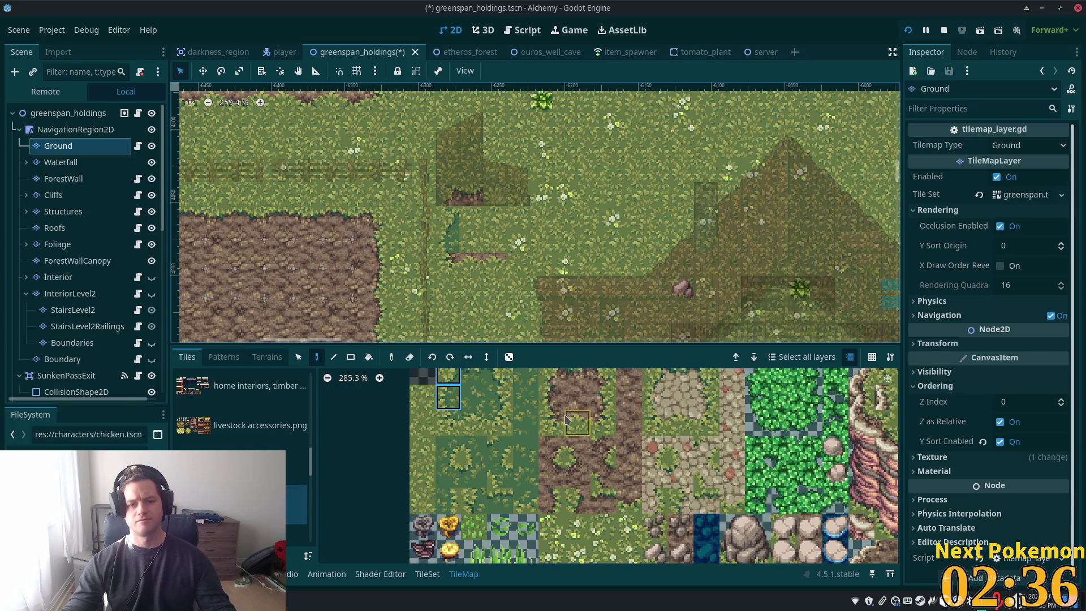
left_click(451, 399)
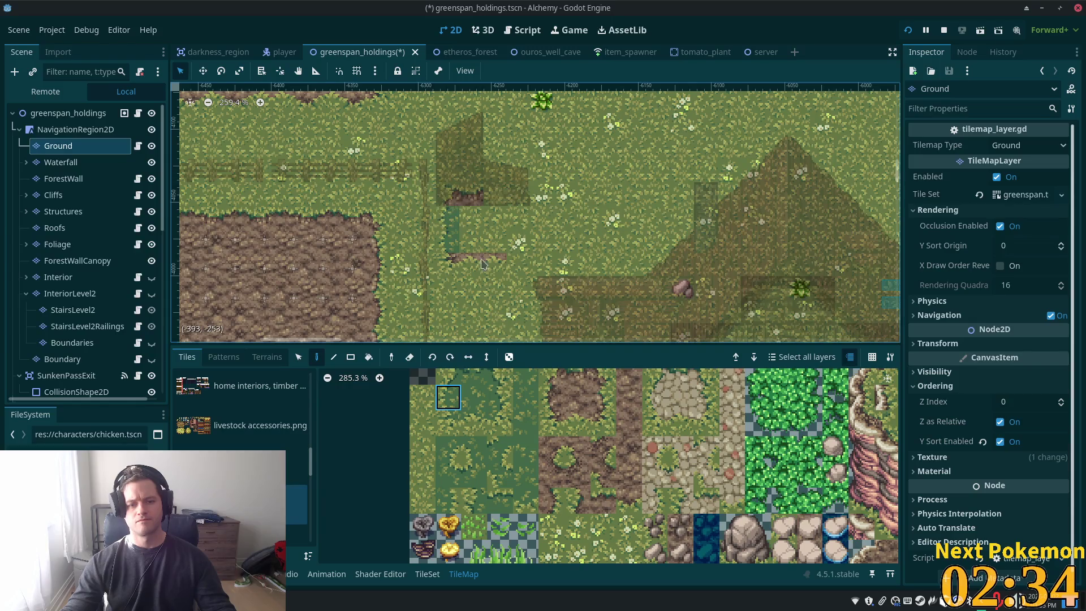
left_click(474, 500)
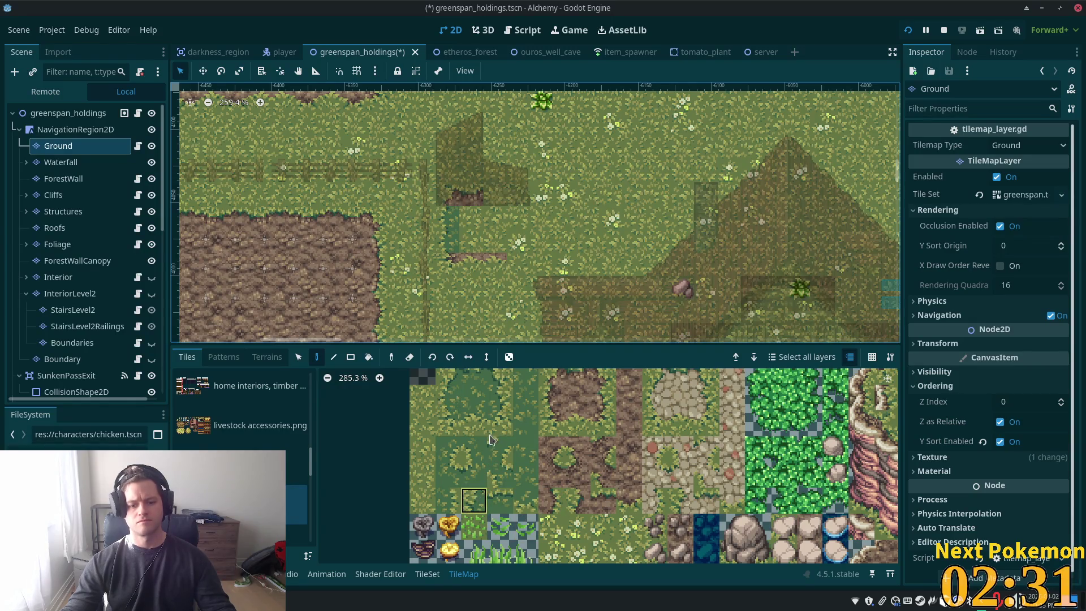
left_click(453, 423)
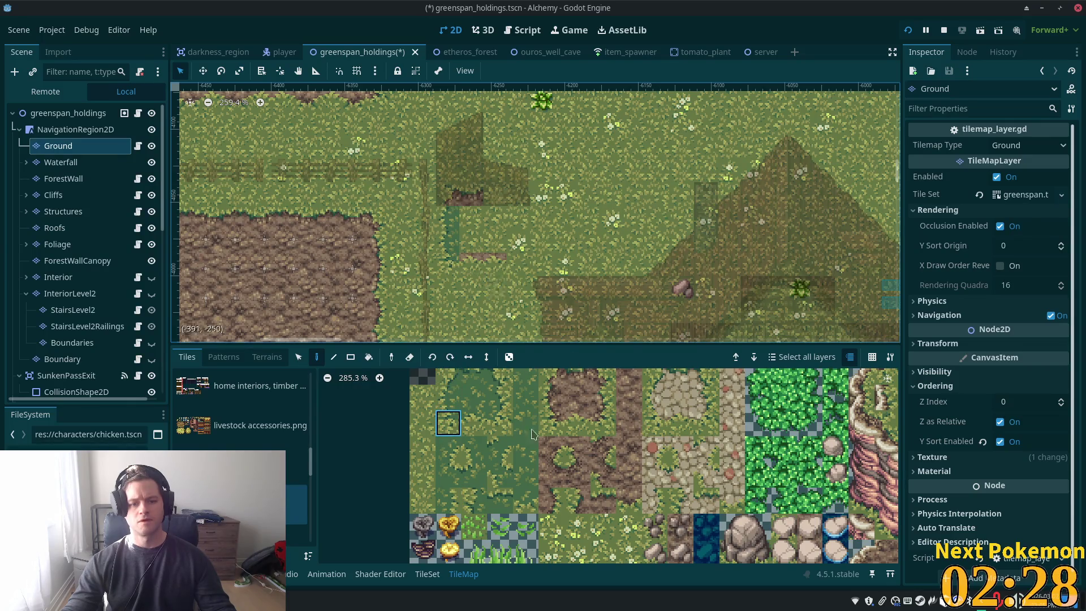
left_click(475, 423)
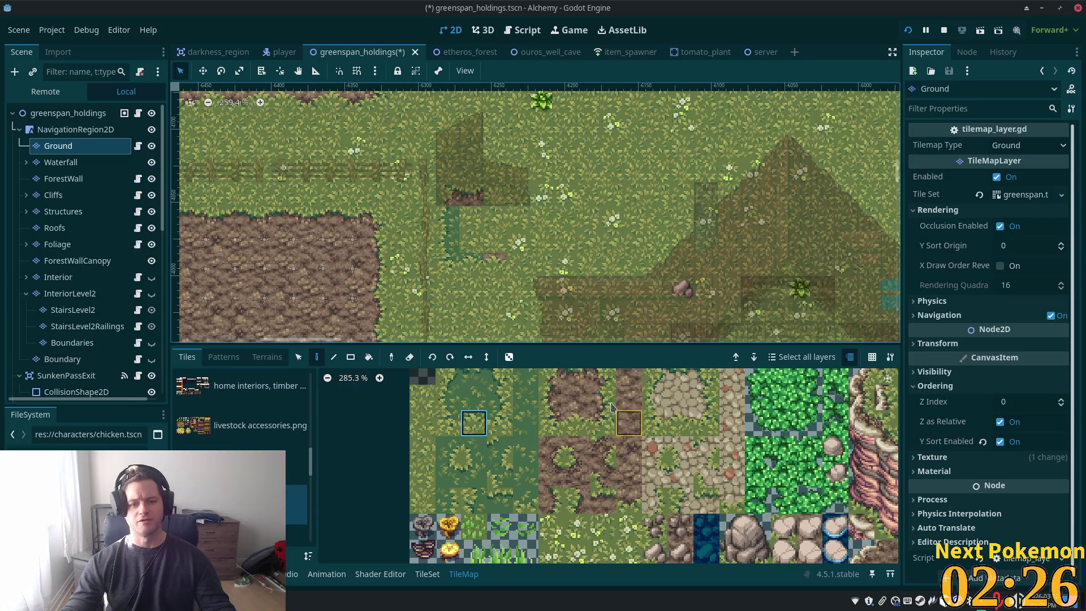
left_click(525, 500)
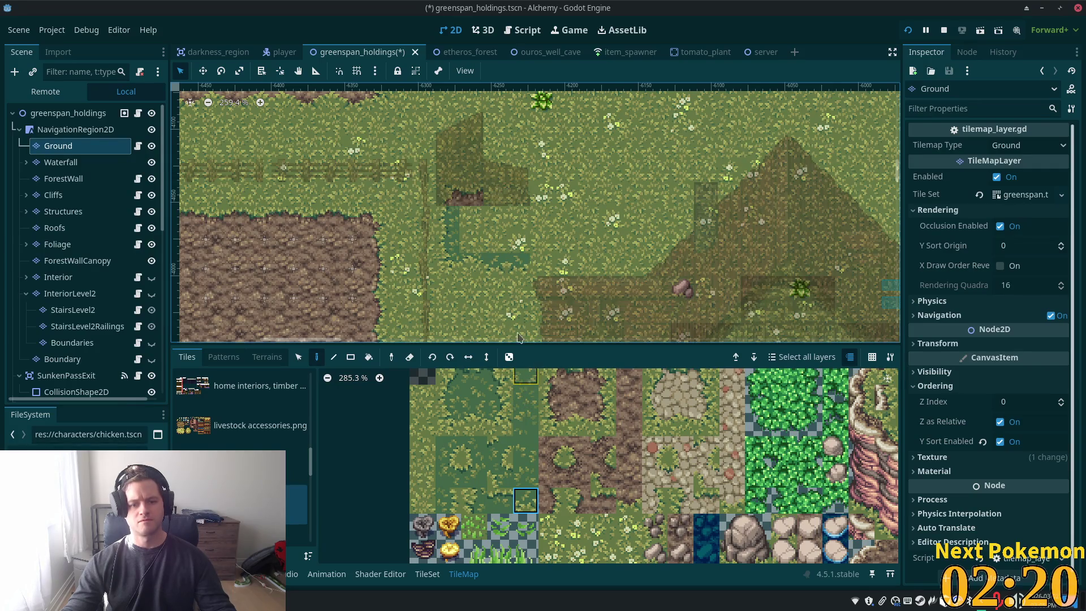
Paint darker grass tiles into cells along the farm path beside the fence
left_click(538, 269)
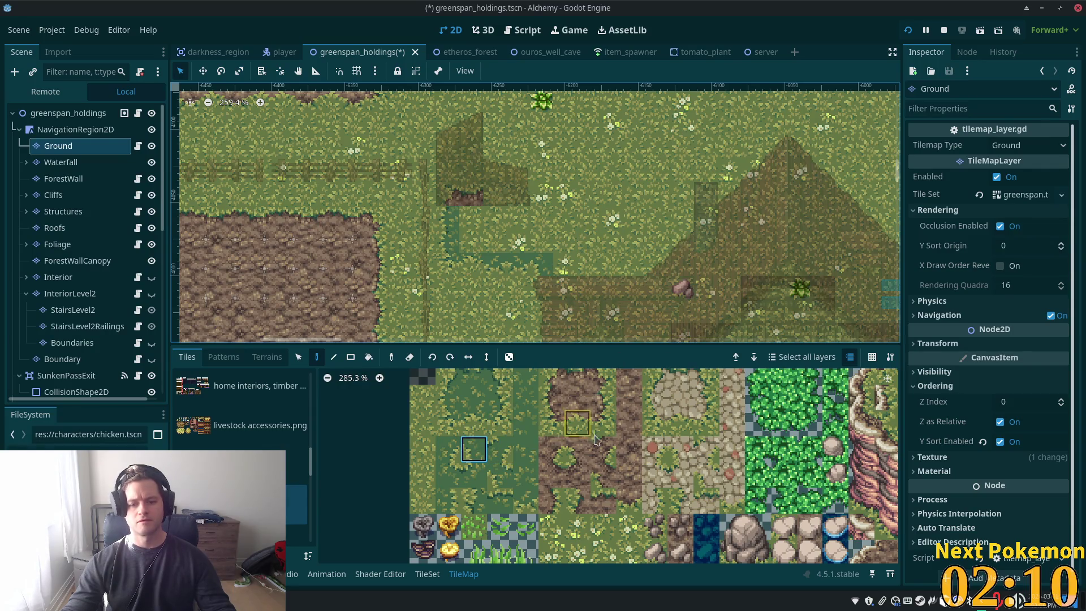
left_click(500, 398)
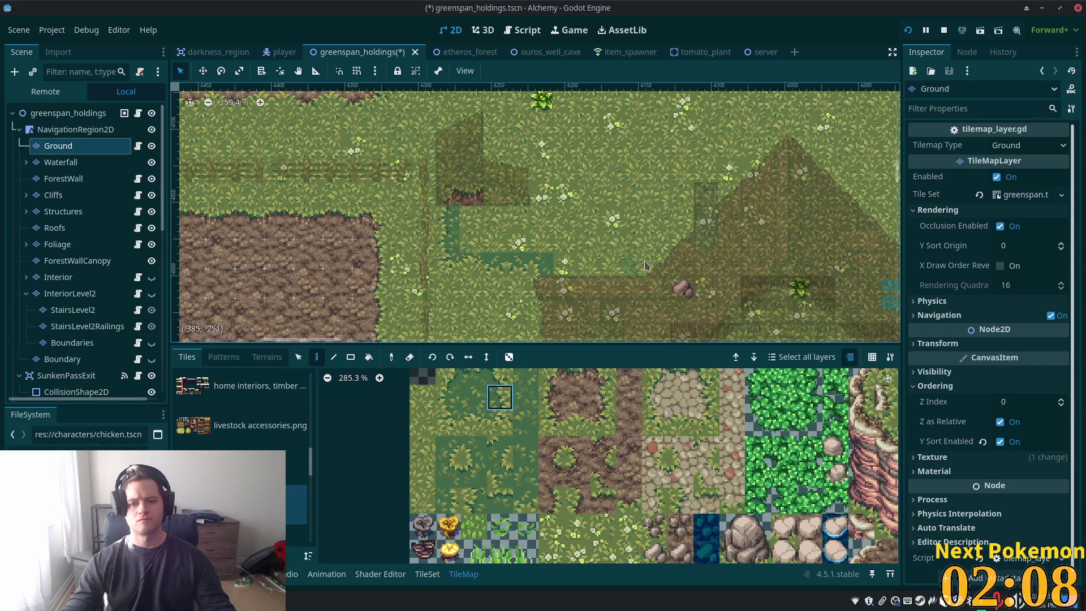
left_click(658, 267)
left_click(500, 377)
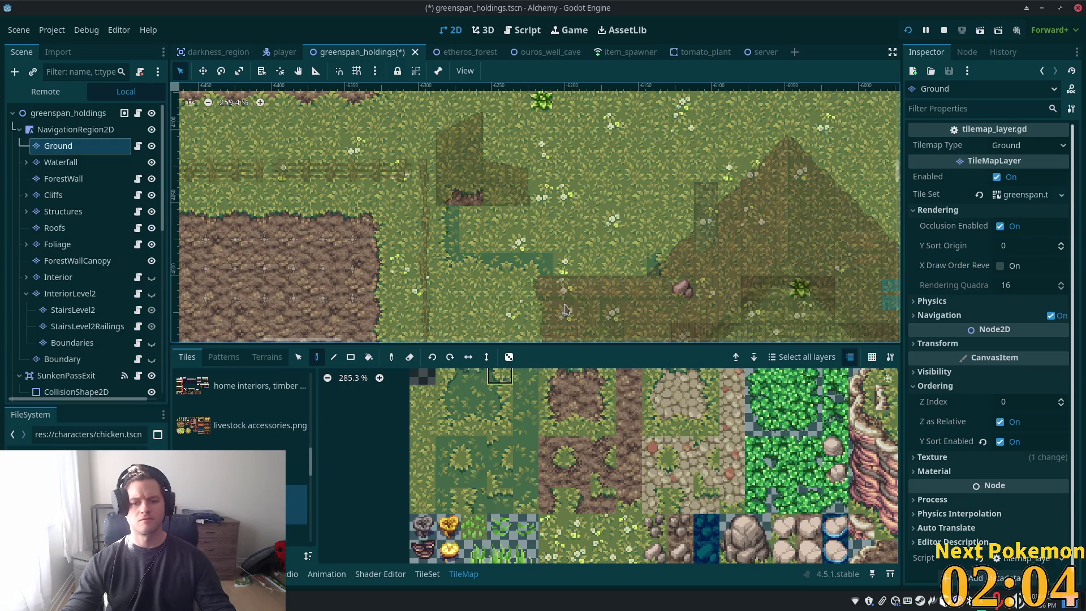
left_click(651, 249)
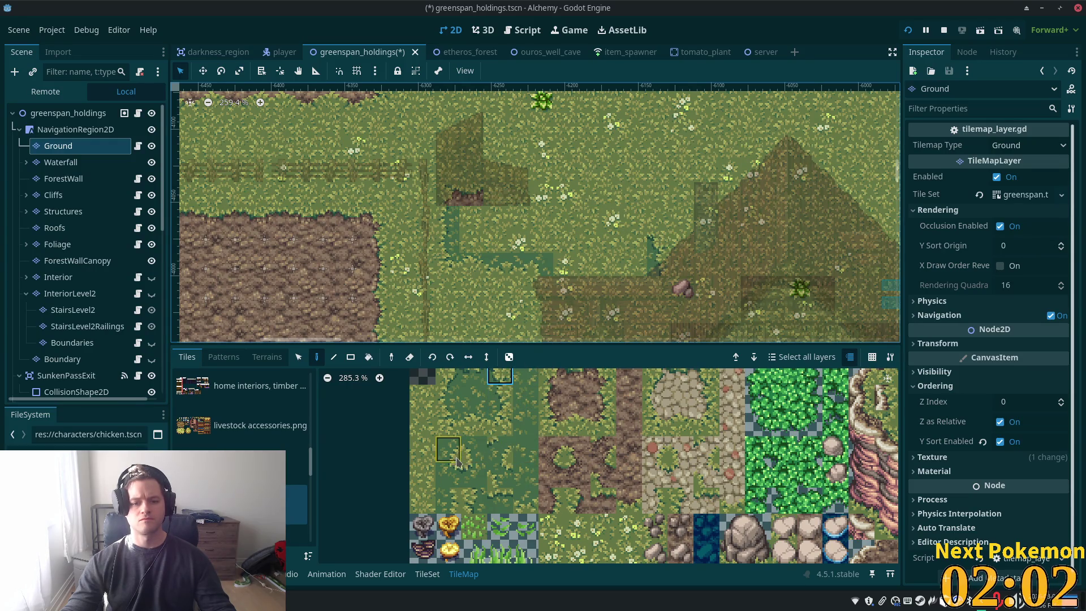
left_click(450, 474)
left_click(636, 242)
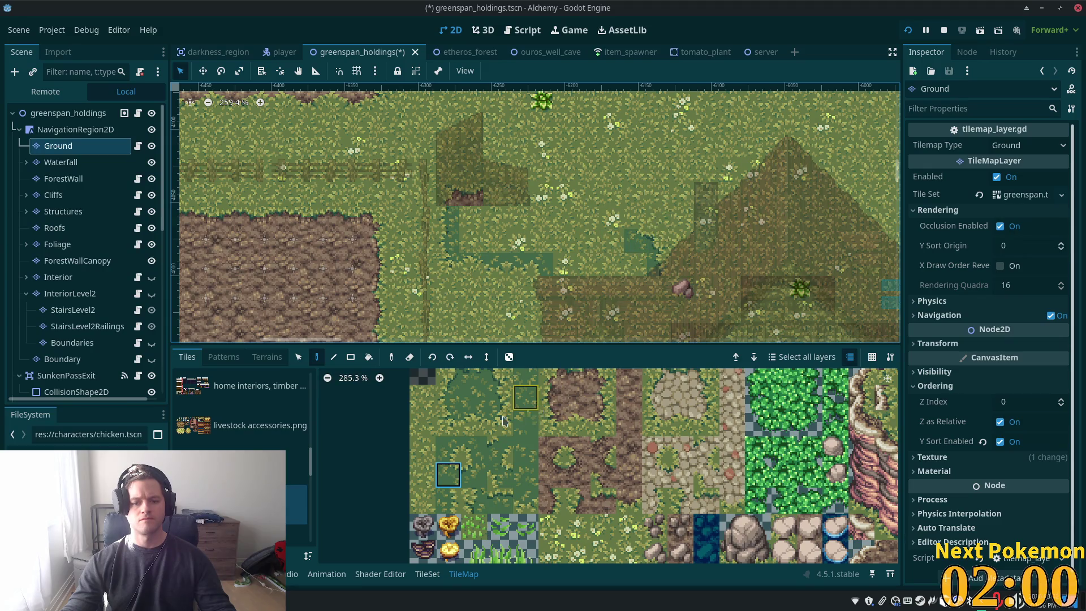
left_click(453, 503)
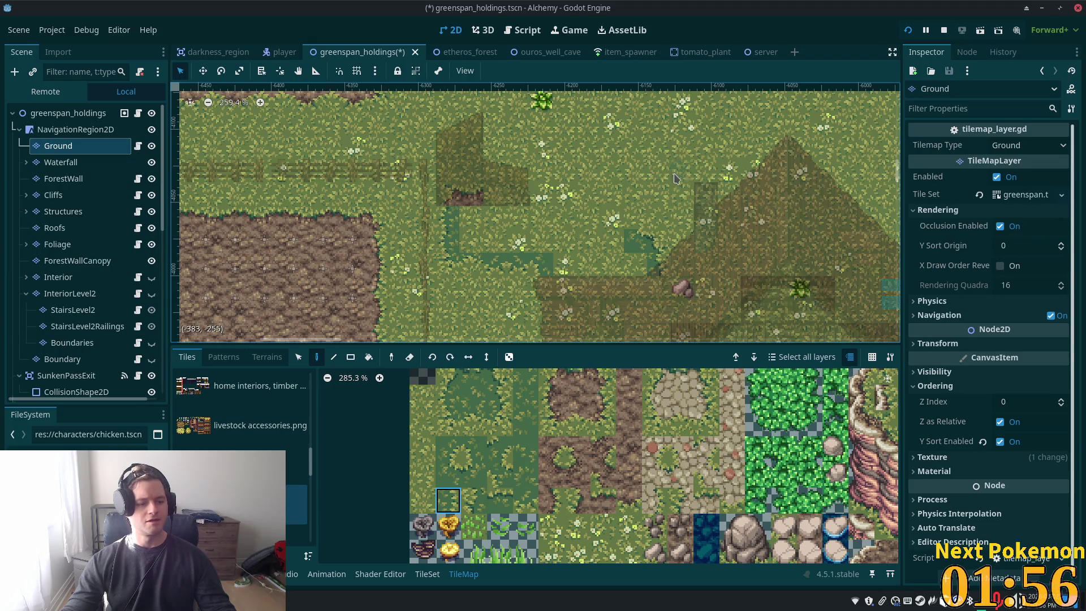
left_click(628, 211, "ctrl")
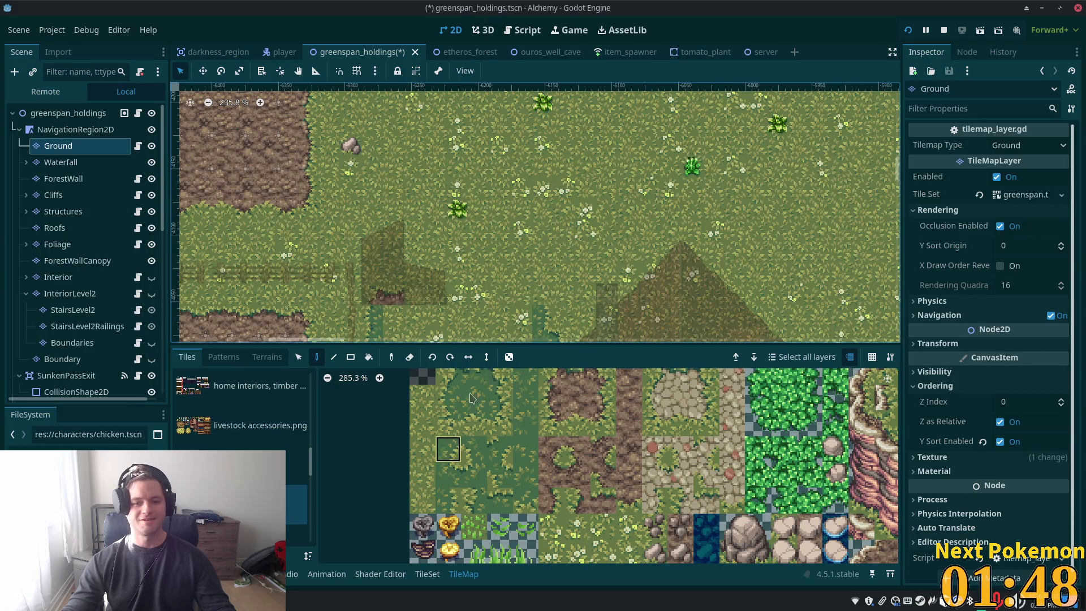
Enable random tile placement and paint the first dark-green tiles onto the meadow
left_click(502, 420)
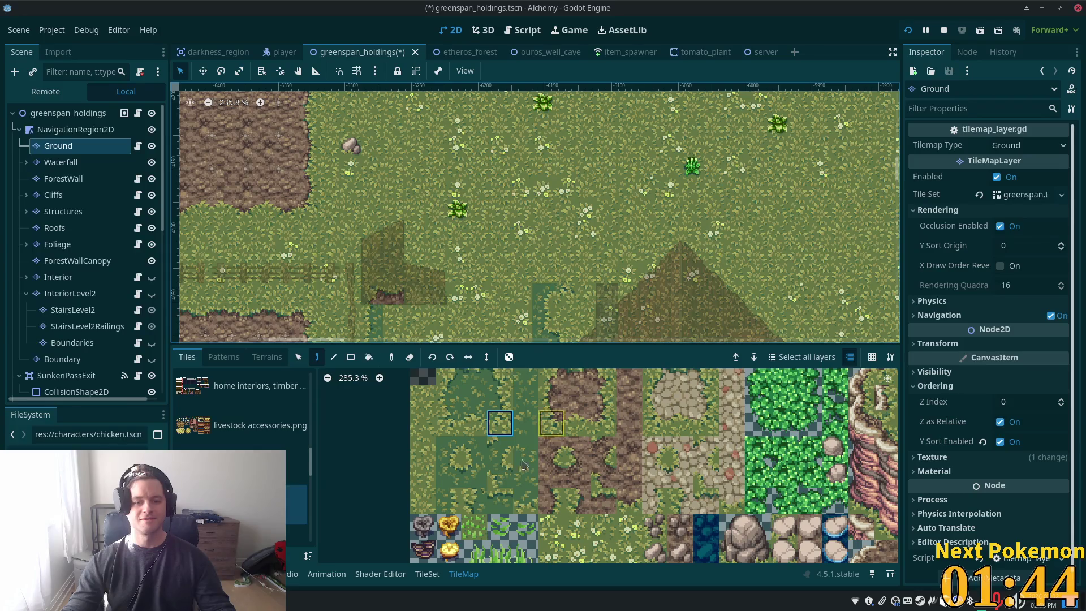
left_click(567, 274)
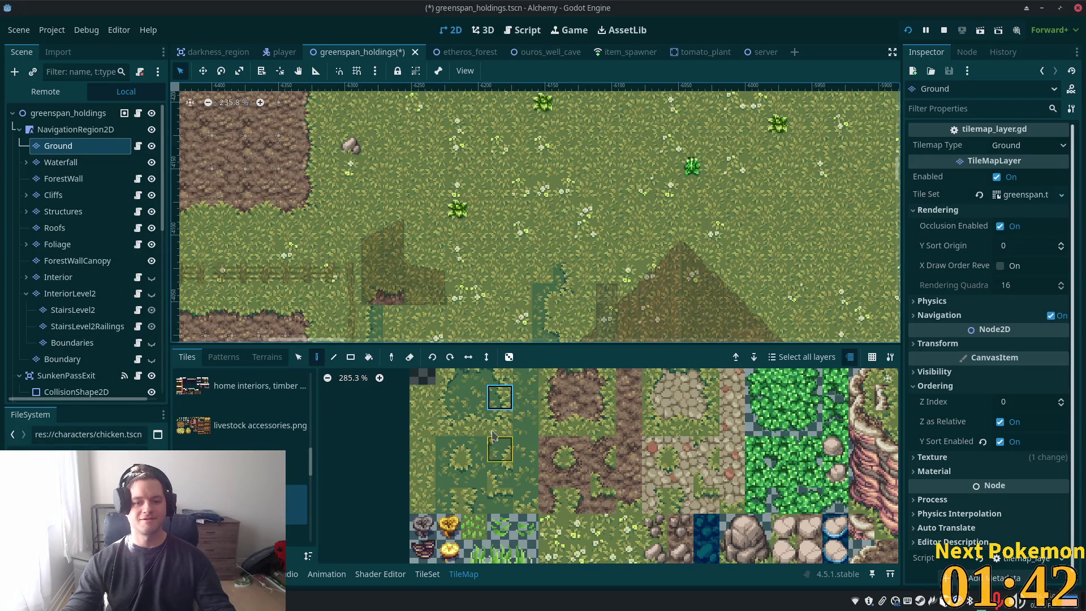
left_click(509, 357)
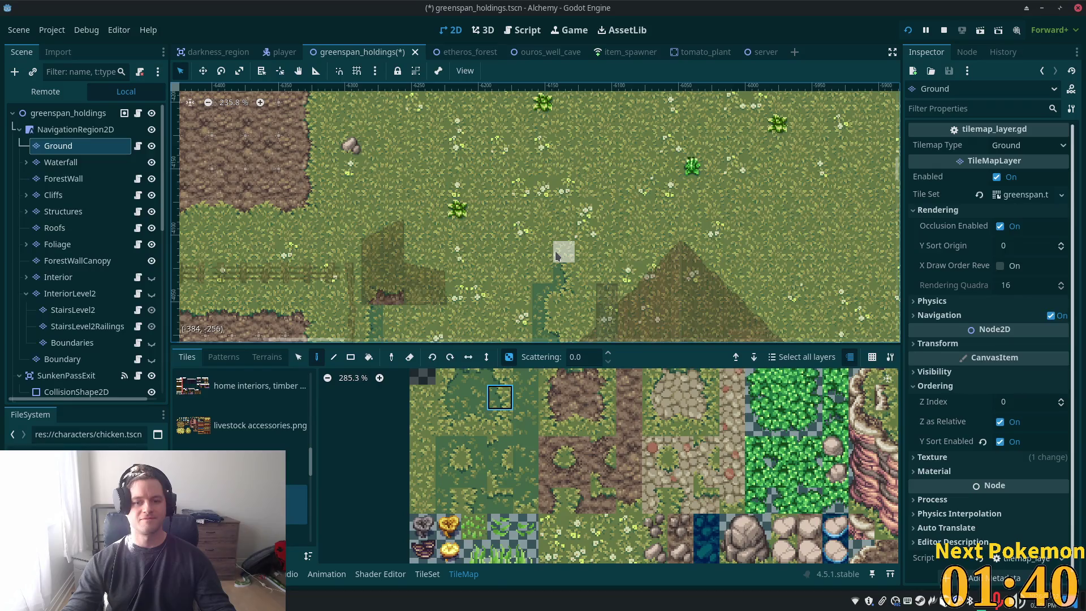
left_click(501, 377)
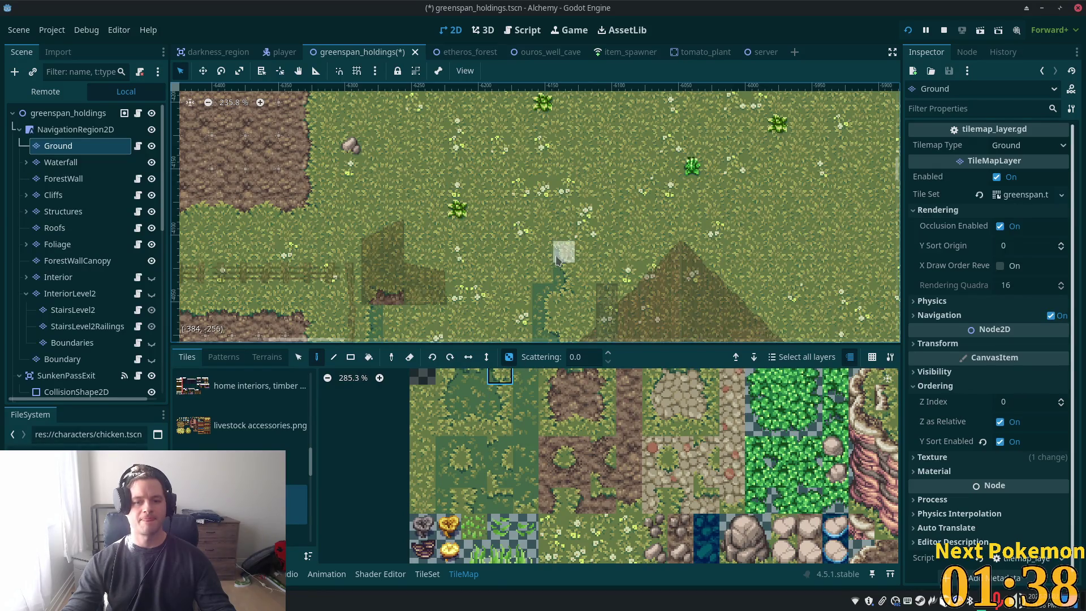
left_click(475, 374)
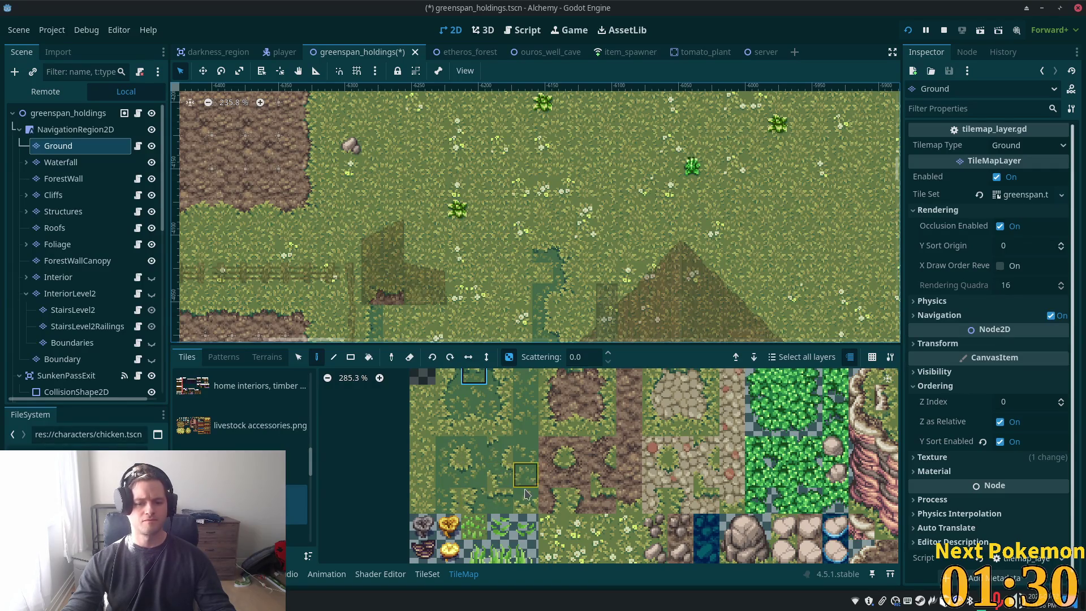
left_click(493, 496)
left_click_drag(522, 253, 498, 250)
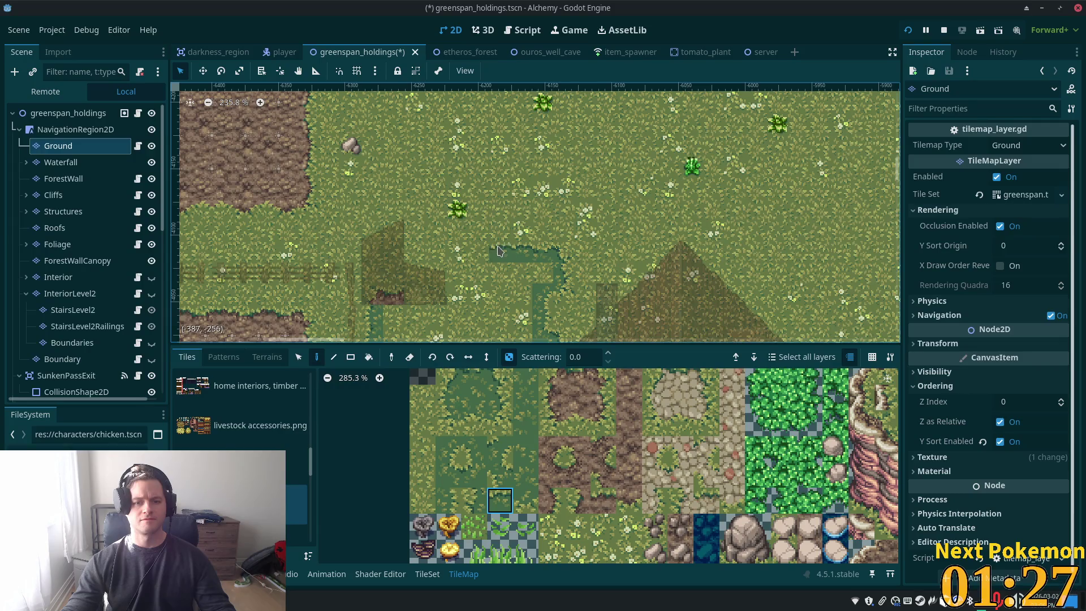
Extend the stepped outline with more dark-green grass tiles
left_click(453, 385)
left_click(477, 250)
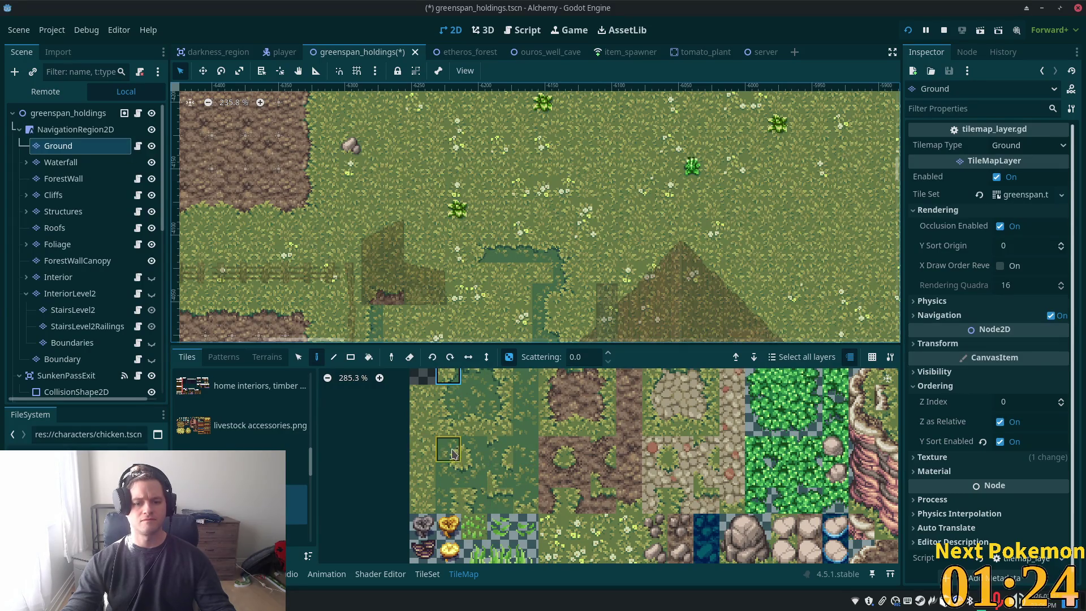
left_click(474, 475)
left_click(479, 274)
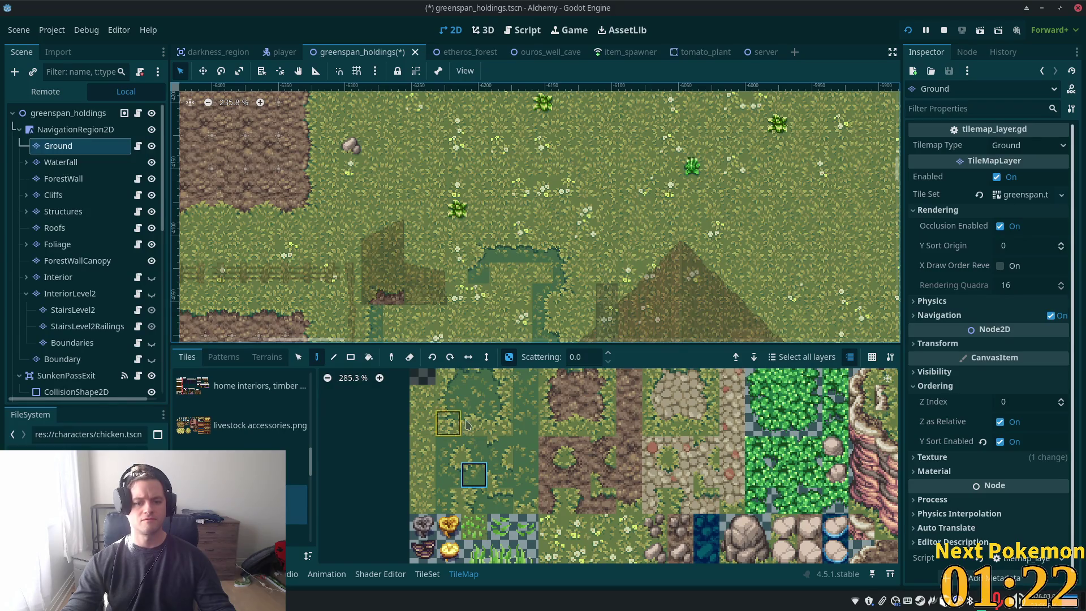
left_click(448, 376)
left_click(458, 273)
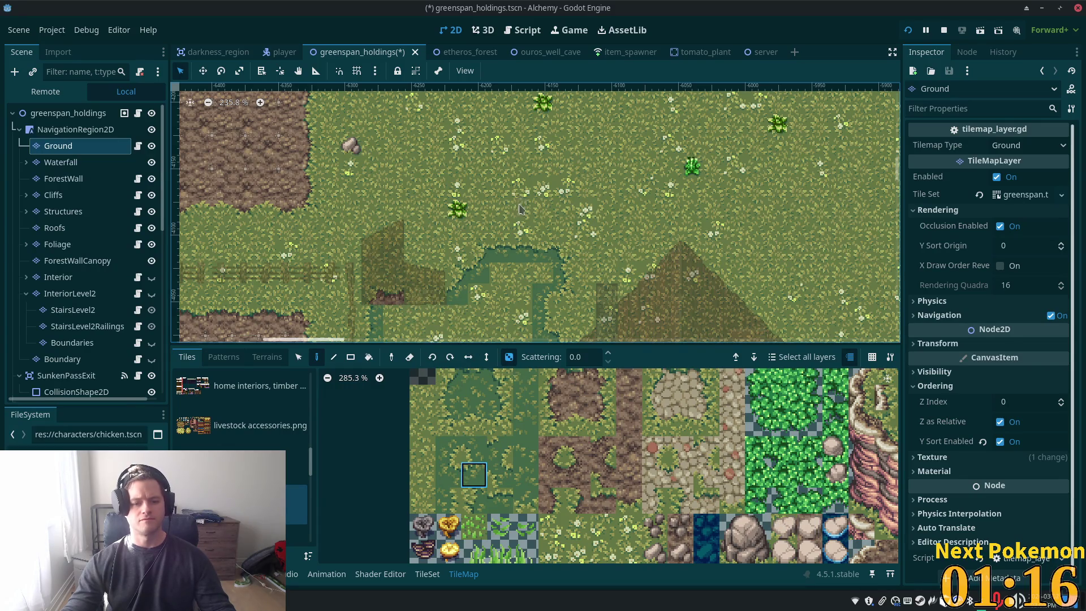
Open the Terrains list and choose a terrain for the Ground layer
left_click(236, 362)
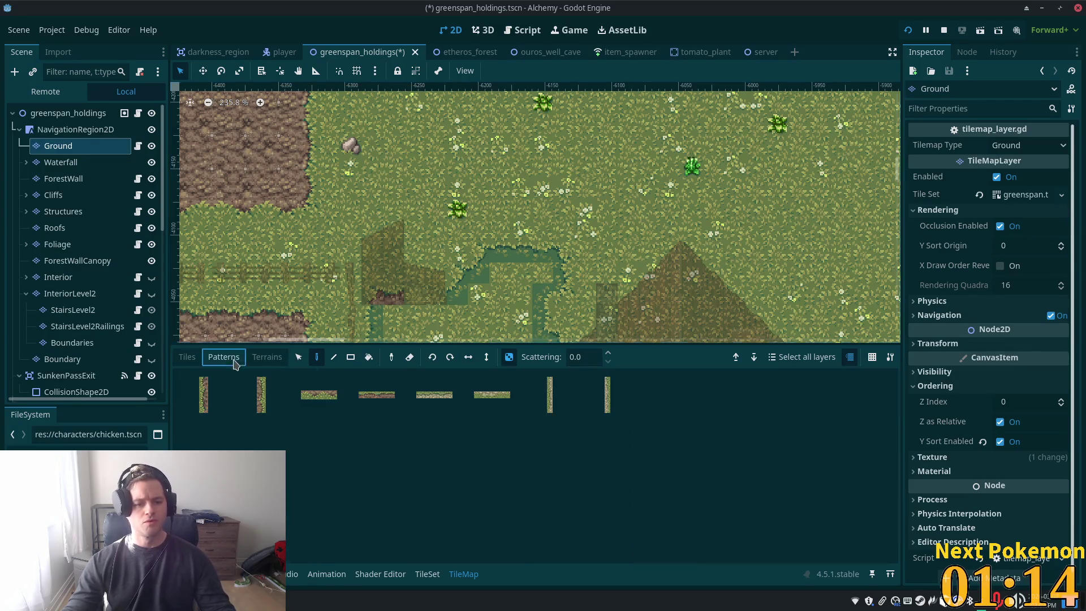
left_click(267, 357)
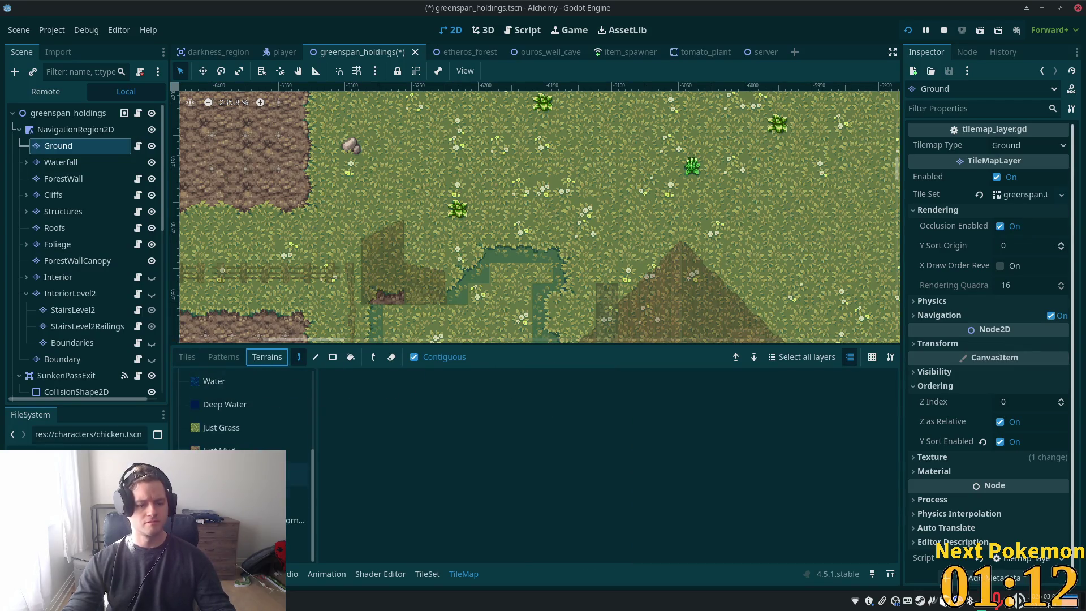
scroll(244, 408, "down", 1)
left_click(255, 475)
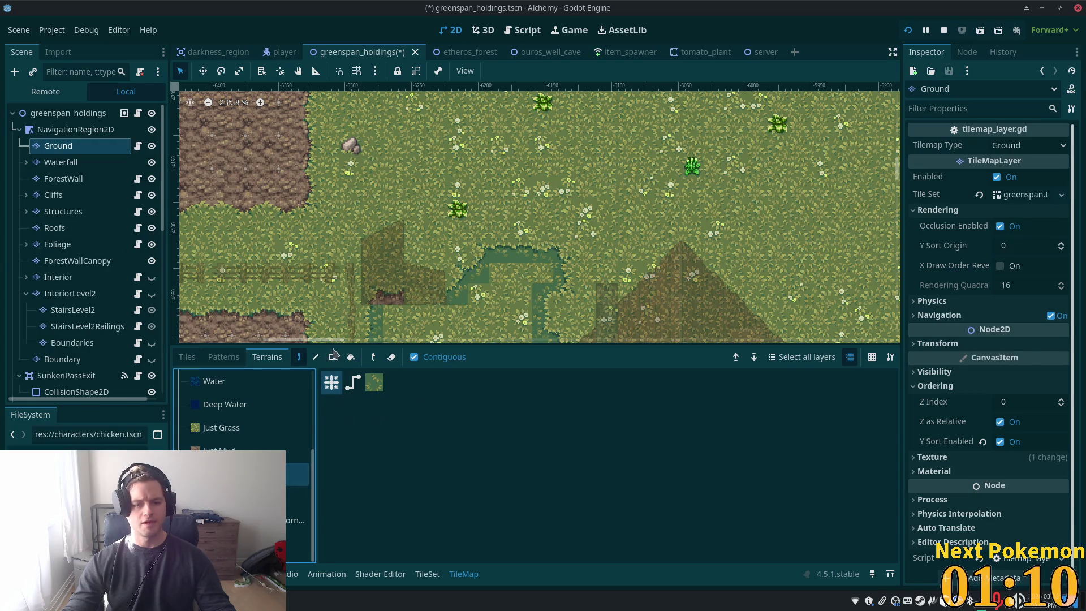
scroll(430, 294, "down", 3)
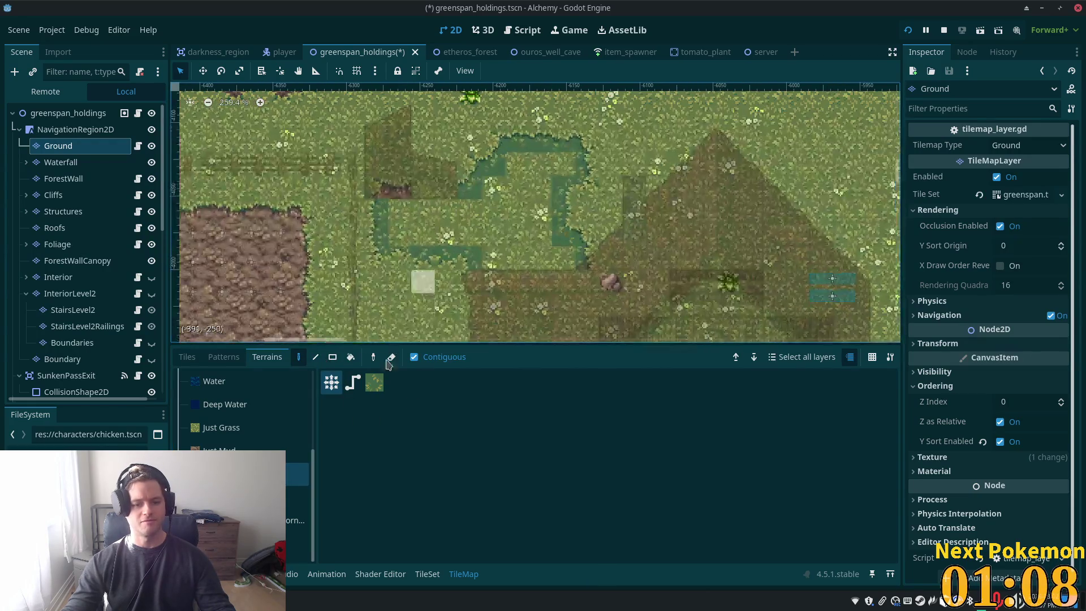
Paint a grass-patch terrain rectangle across the patch, undoing a stone-bordered first attempt
left_click(333, 357)
left_click_drag(573, 170, 509, 155)
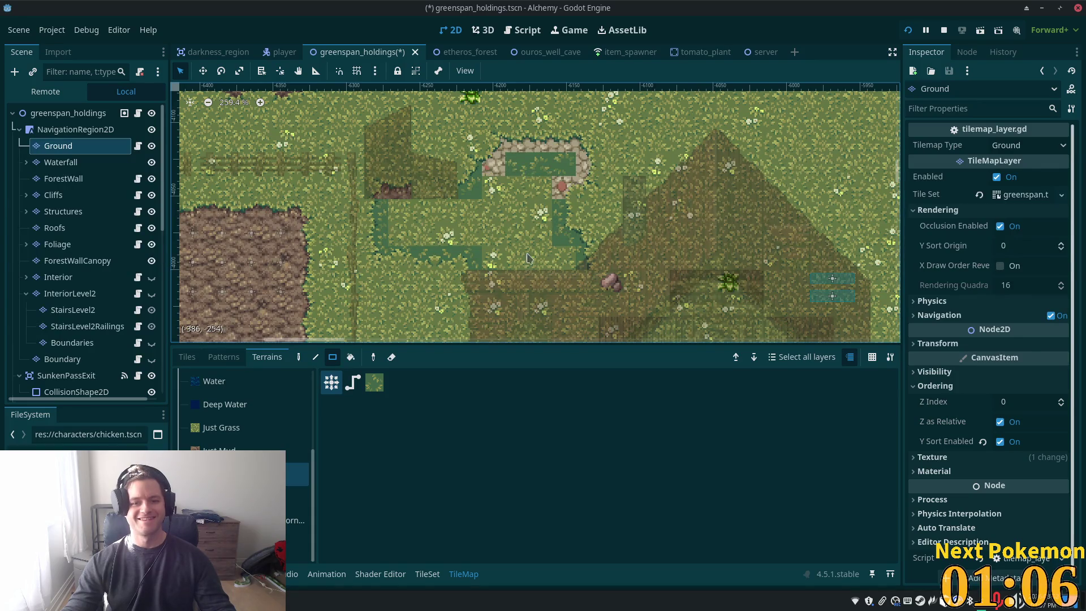
key("ctrl+z")
left_click(372, 386)
left_click_drag(558, 165, 472, 157)
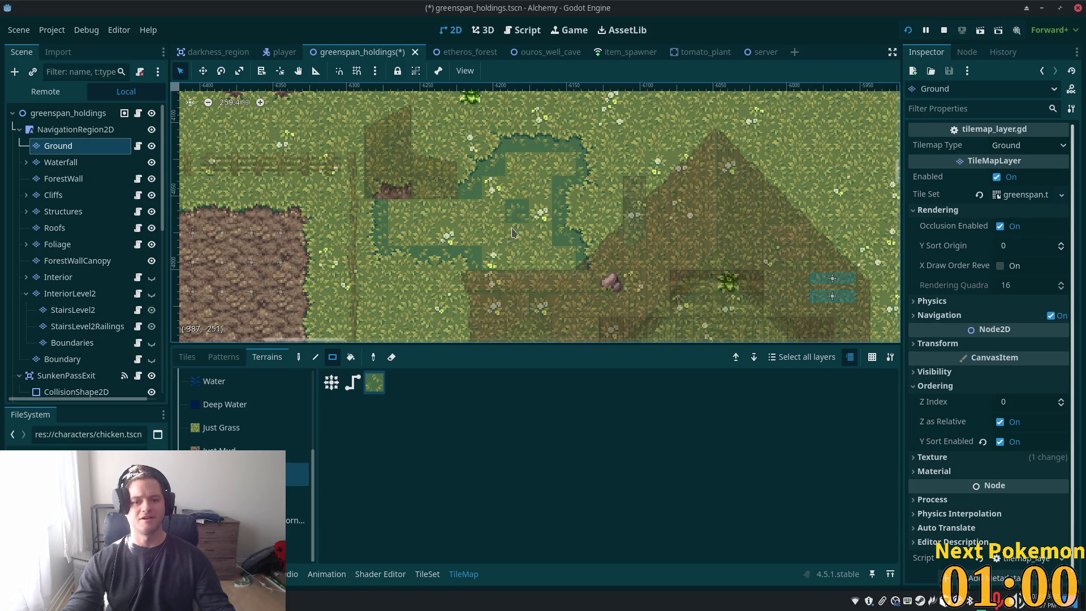
left_click(189, 357)
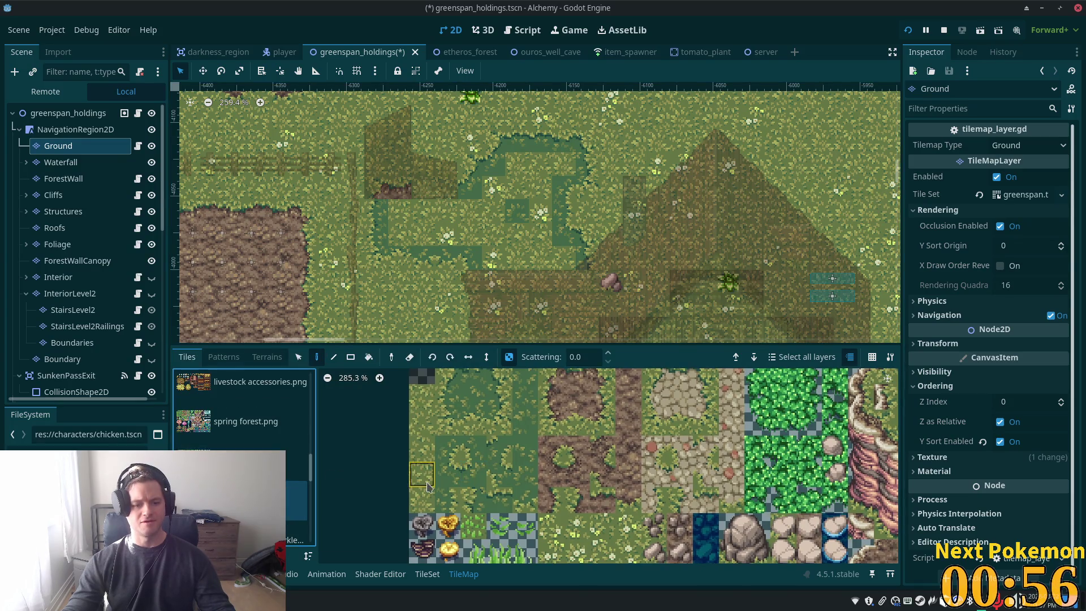
Try grass tiles and the grass terrain before going back to the tile atlas
left_click(473, 396)
left_click(448, 397)
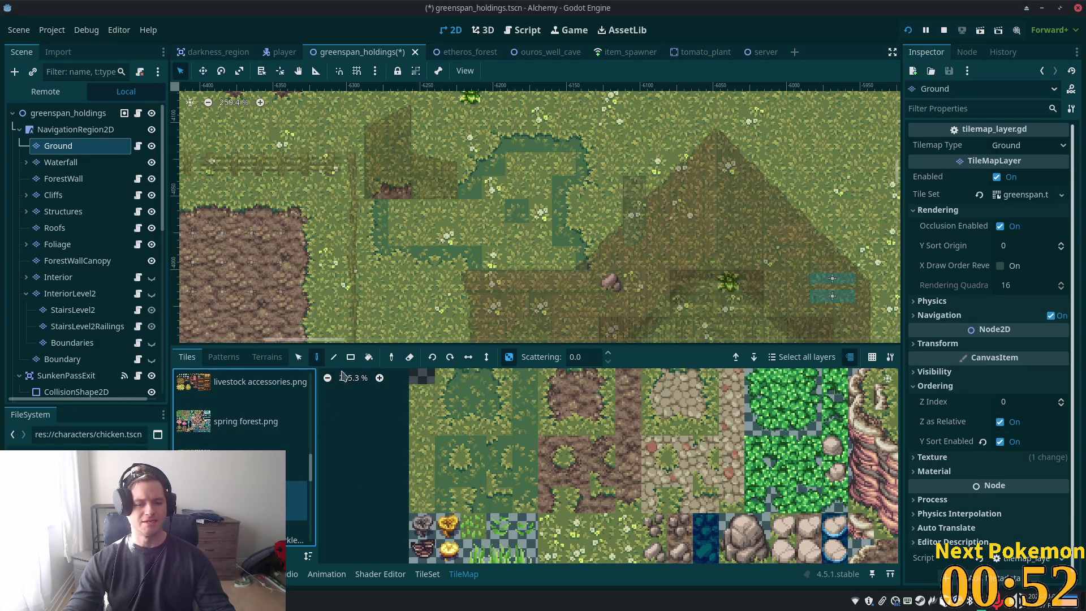
left_click(265, 358)
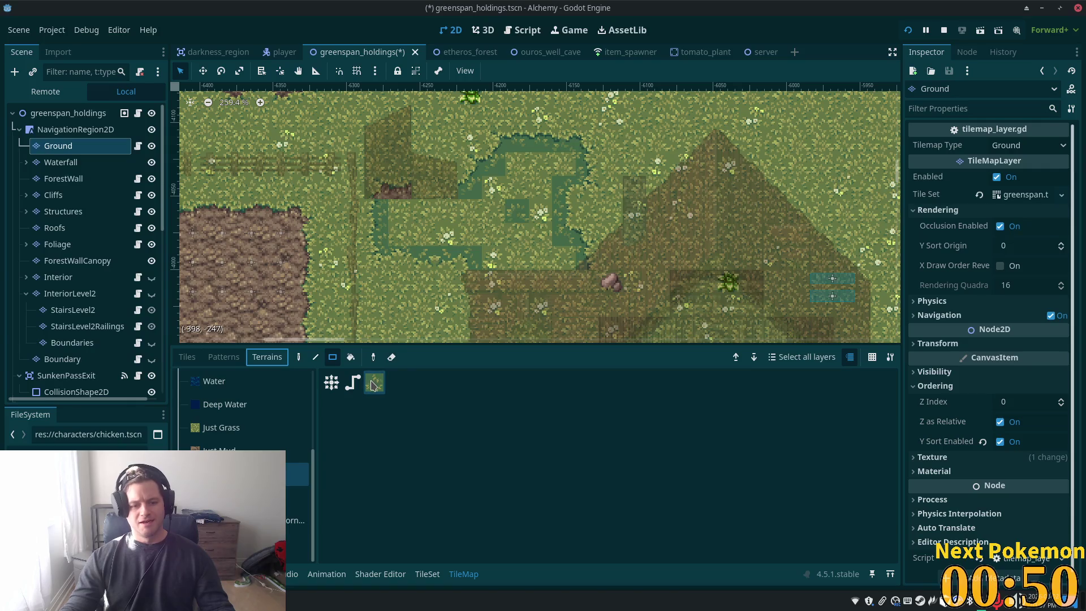
left_click(373, 386)
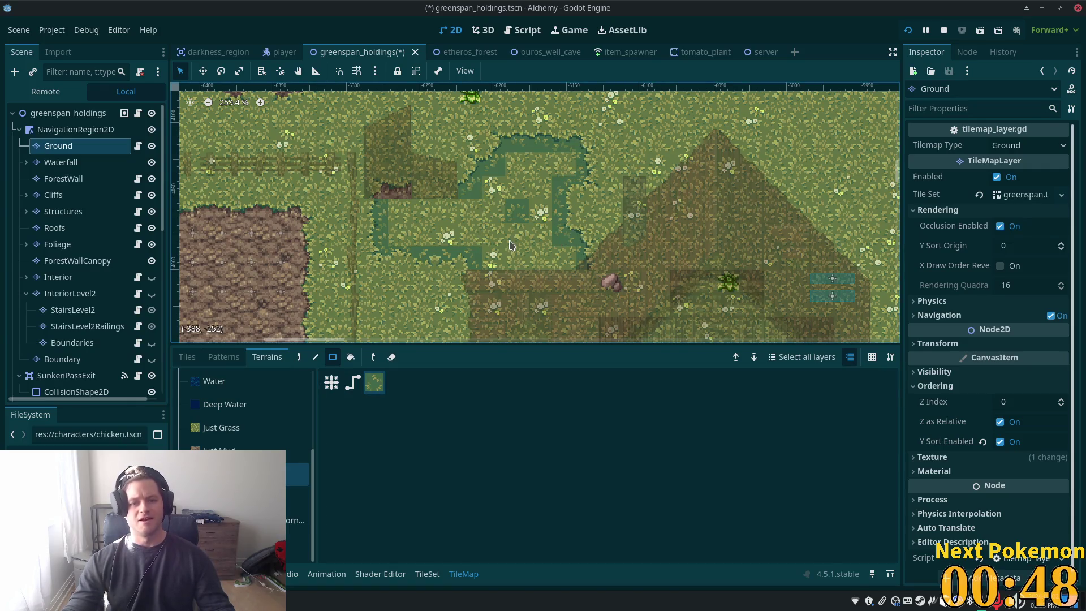
left_click(299, 358)
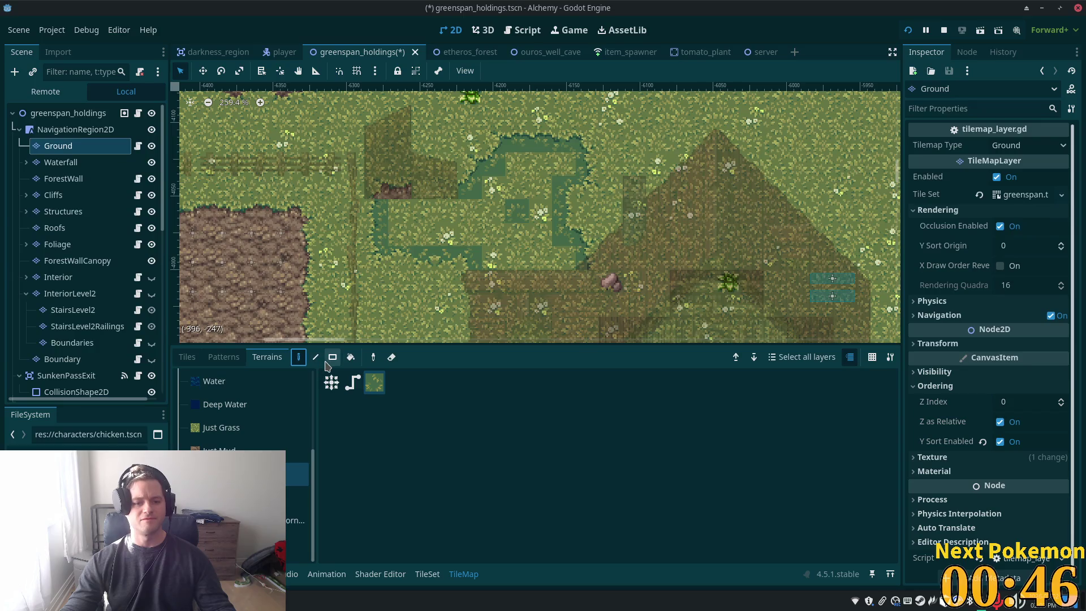
left_click(187, 357)
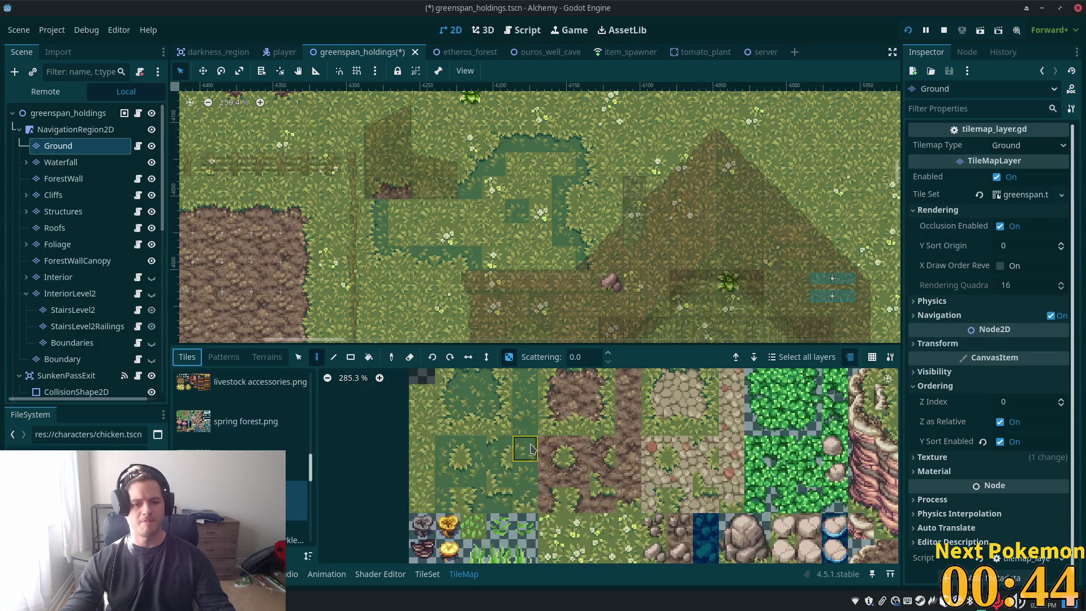
scroll(528, 406, "up", 3)
Paint grass onto the dark patch and pick a 2x2 block of grass tiles
left_click(528, 405)
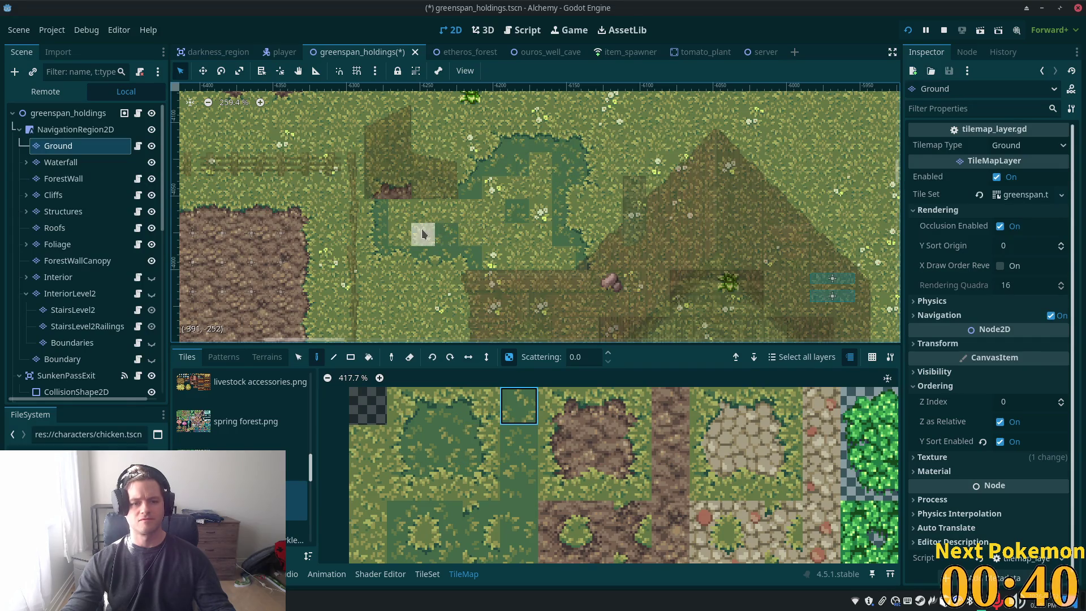
left_click(540, 258, "ctrl")
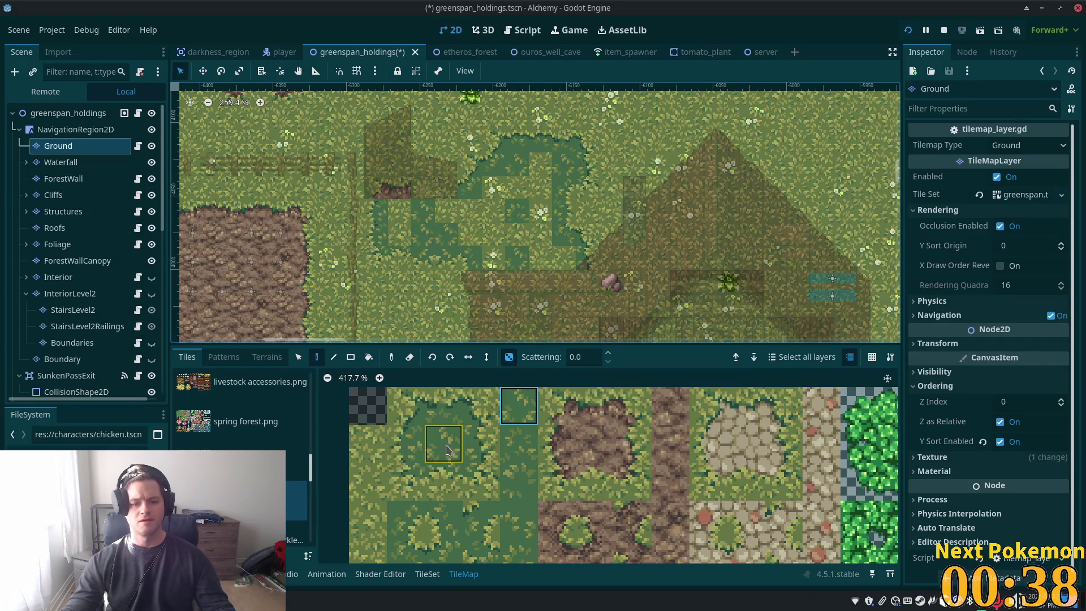
left_click(542, 200)
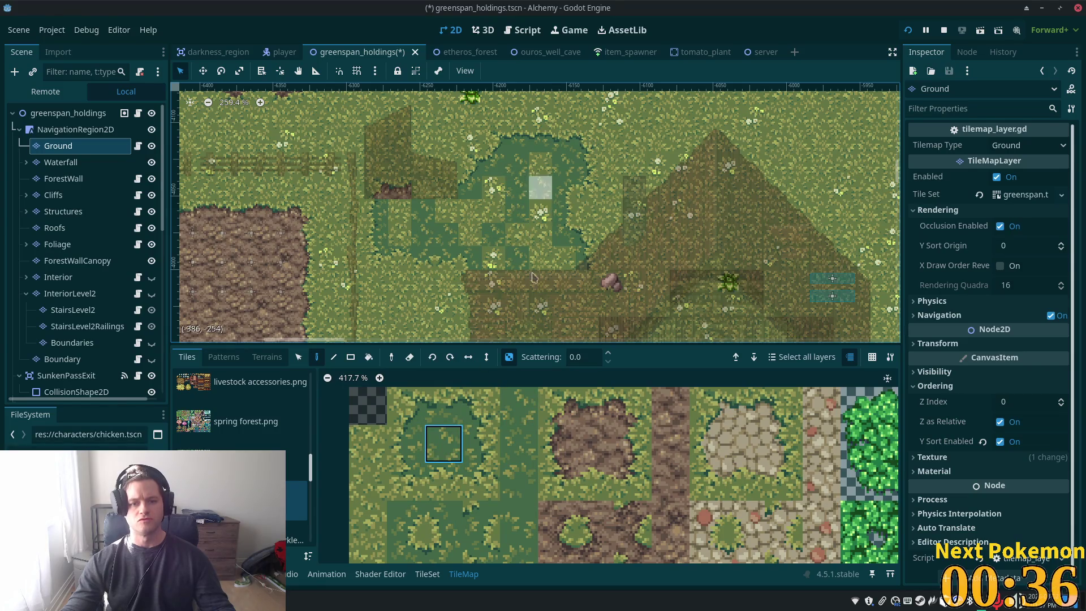
left_click(532, 514)
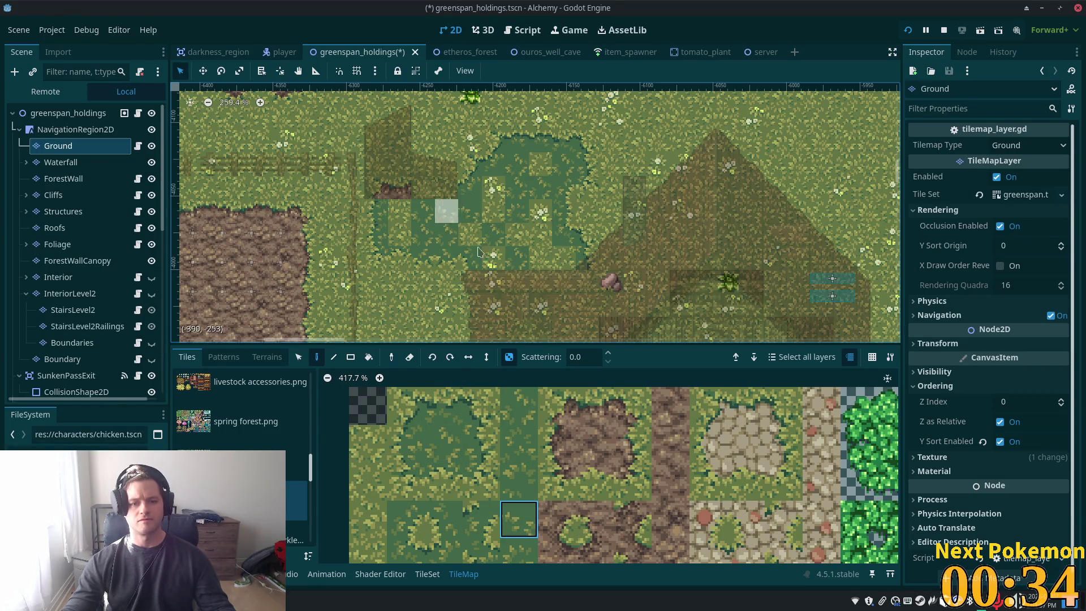
left_click(522, 480)
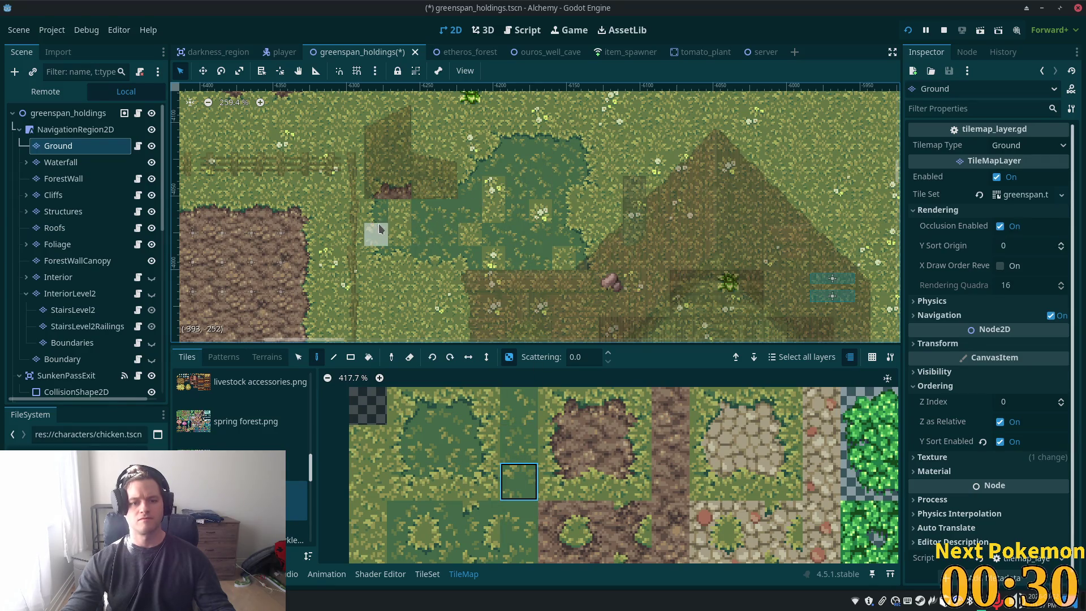
left_click(521, 551)
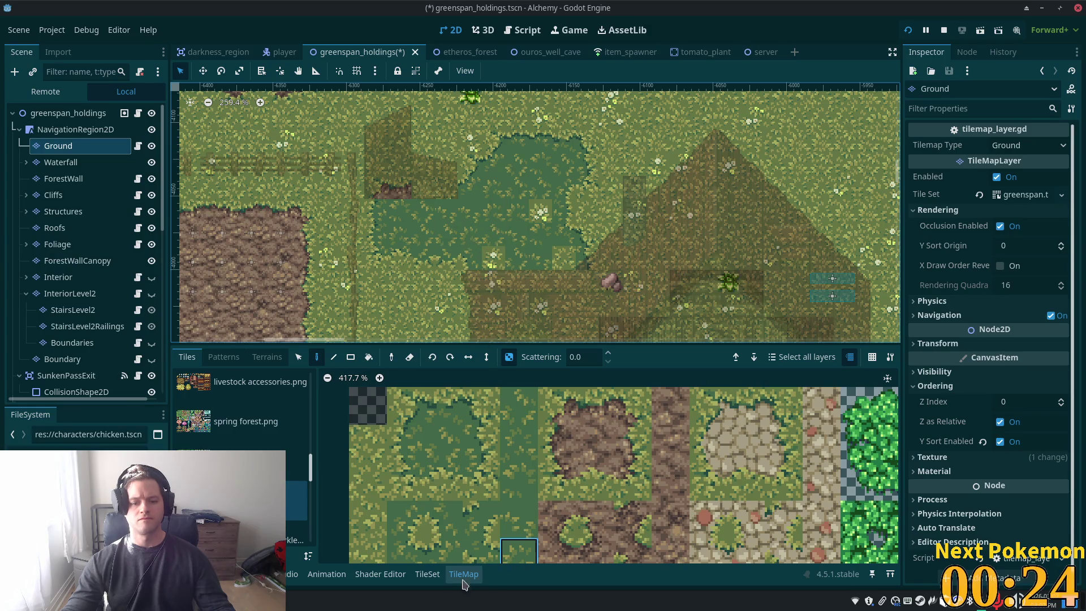
mouse_move(405, 512)
left_mouse_down()
mouse_move(444, 515)
mouse_move(444, 546)
left_mouse_up()
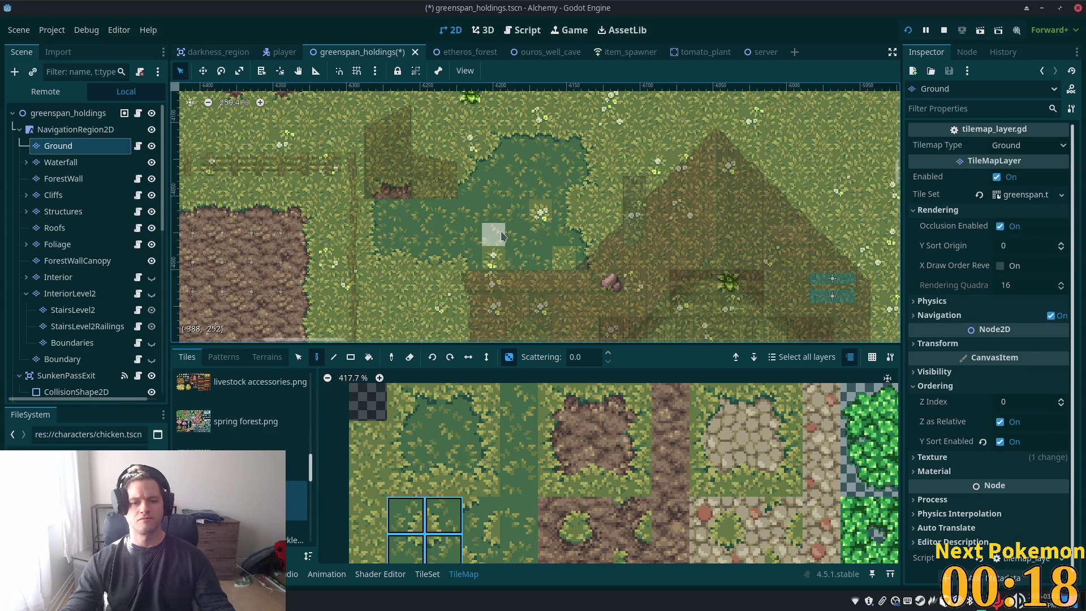
Pan across the farm and select a different 2x2 block of grass tiles
scroll(492, 276, "down", 5)
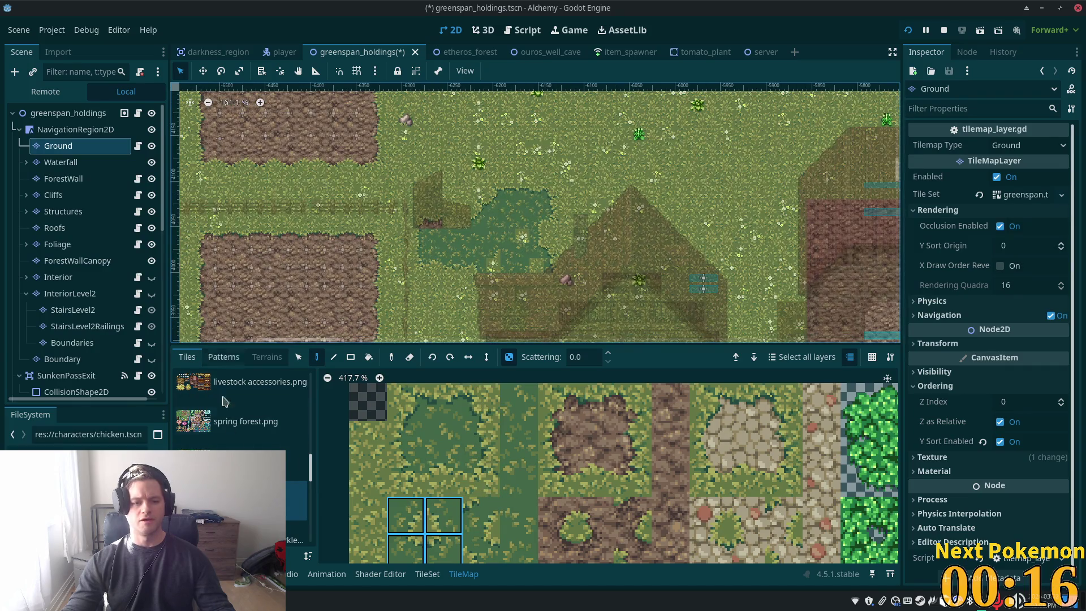
left_click_drag(519, 288, 481, 226)
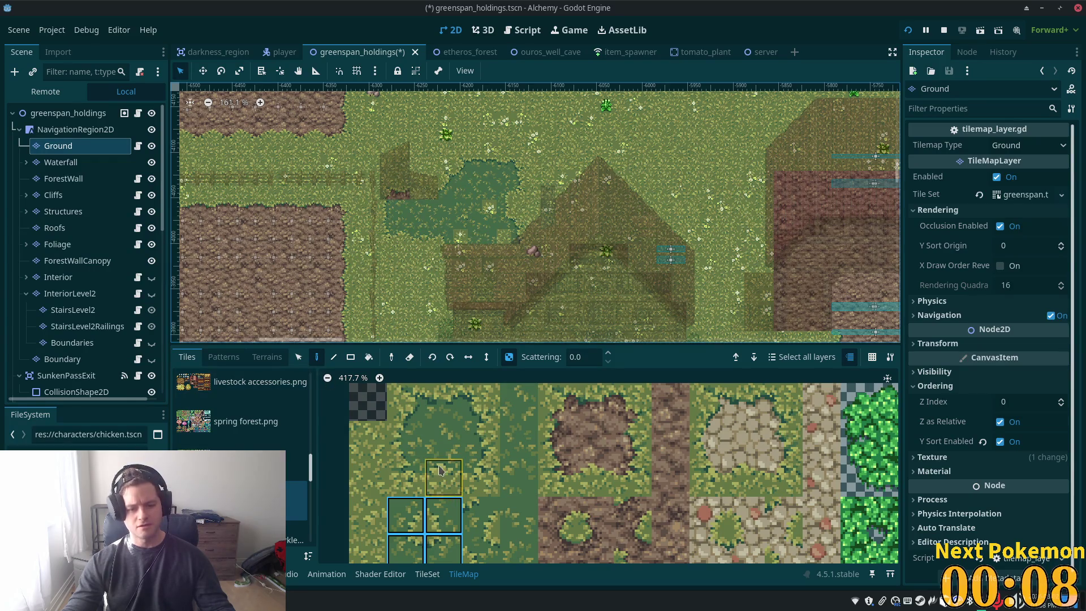
left_click(455, 442)
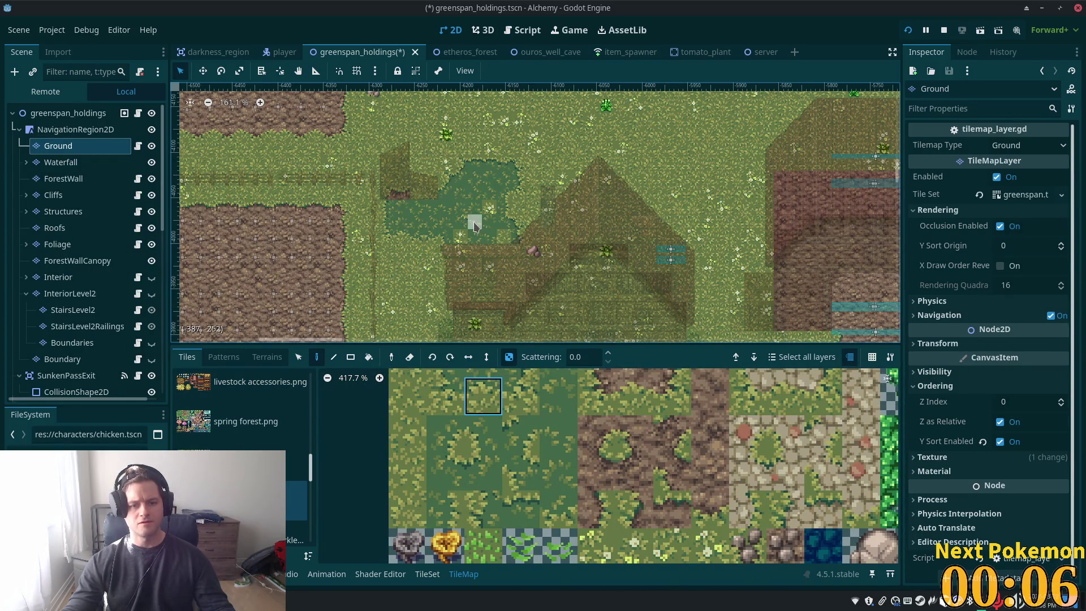
scroll(477, 229, "up", 5)
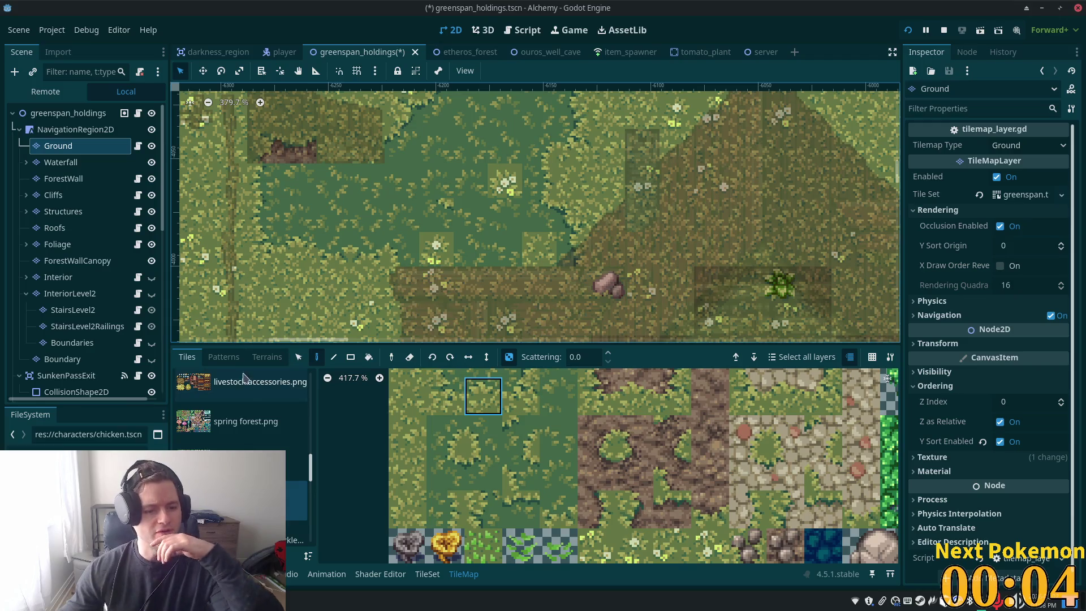
left_click_drag(447, 447, 447, 473)
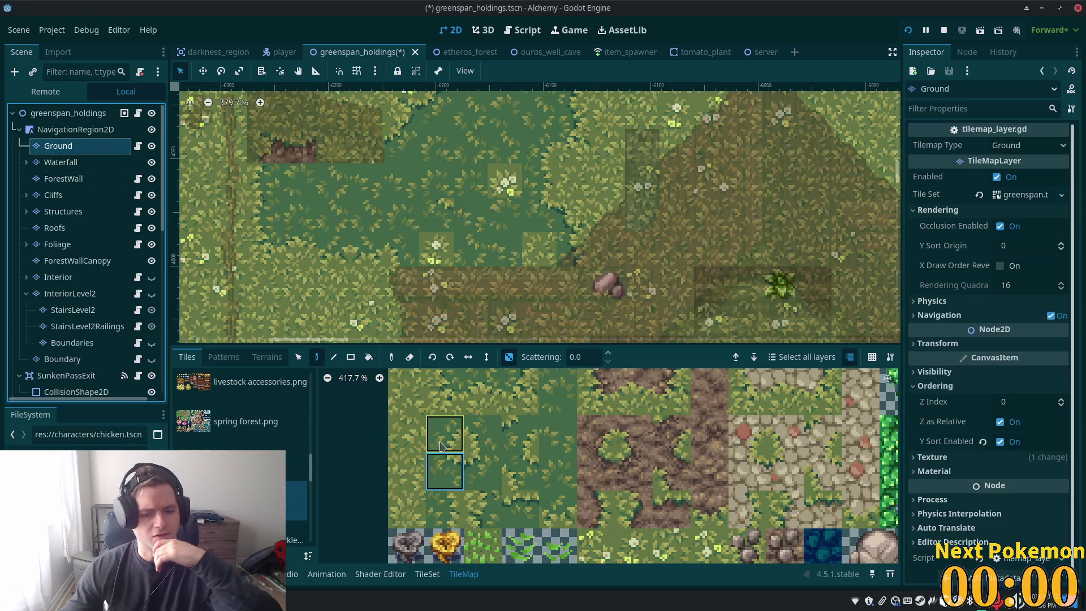
left_click_drag(442, 447, 473, 466)
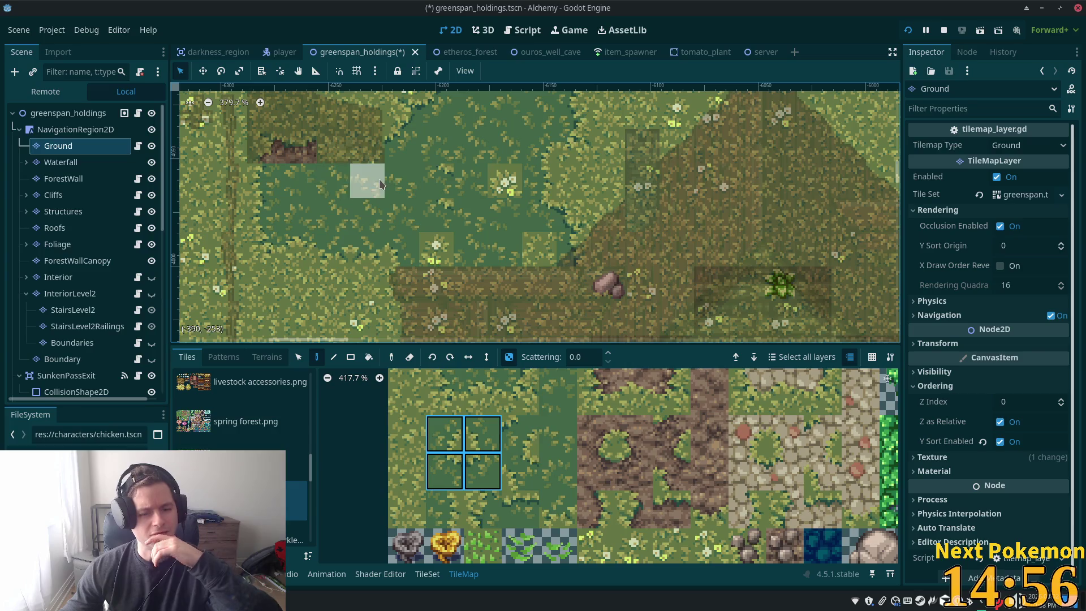
Try the Line, random-placement and Select tools, then return to the Paint tool
left_click(334, 357)
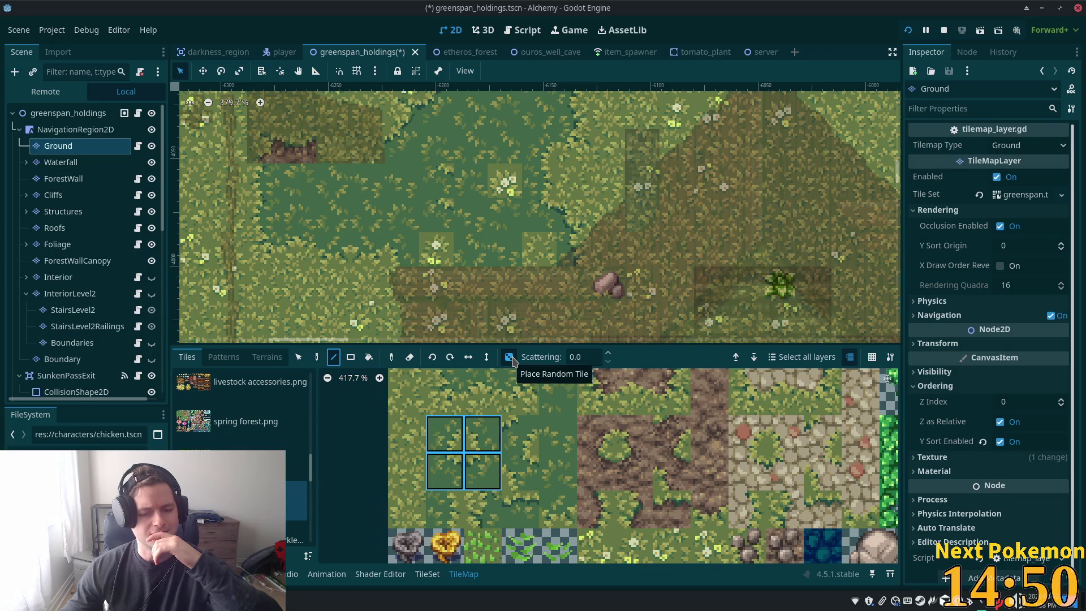
left_click(509, 357)
left_click(299, 358)
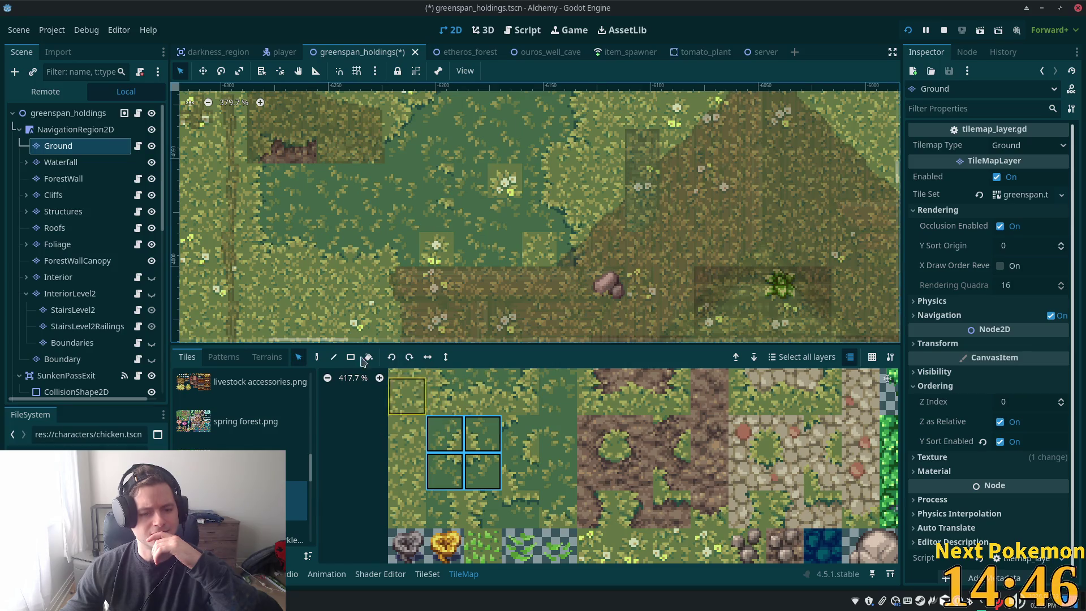
key("d")
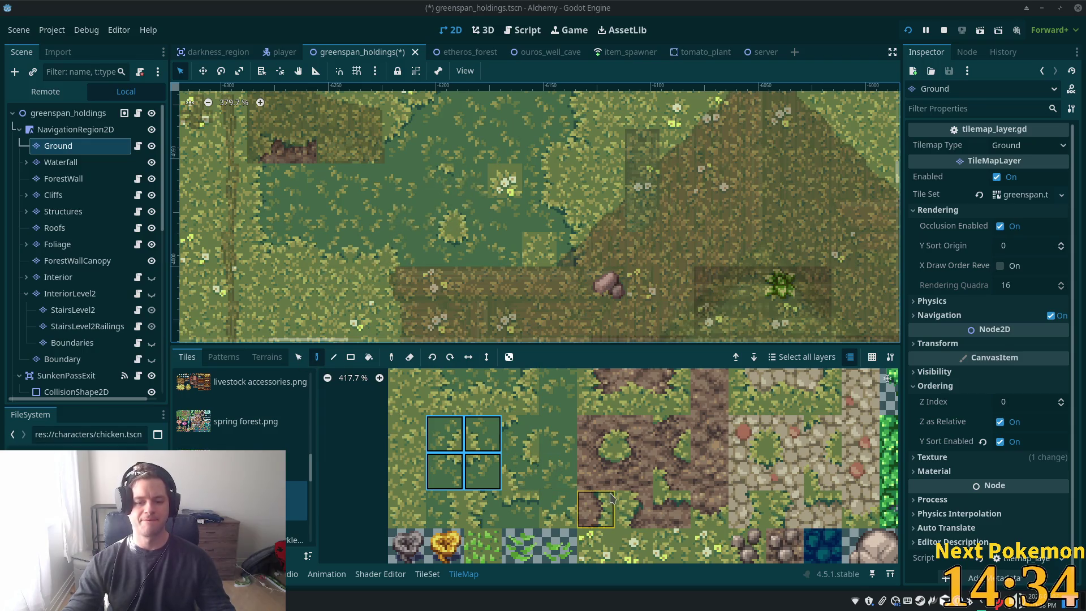
Pick single grass tiles from the atlas, then select the scene's root node
scroll(629, 456, "down", 2)
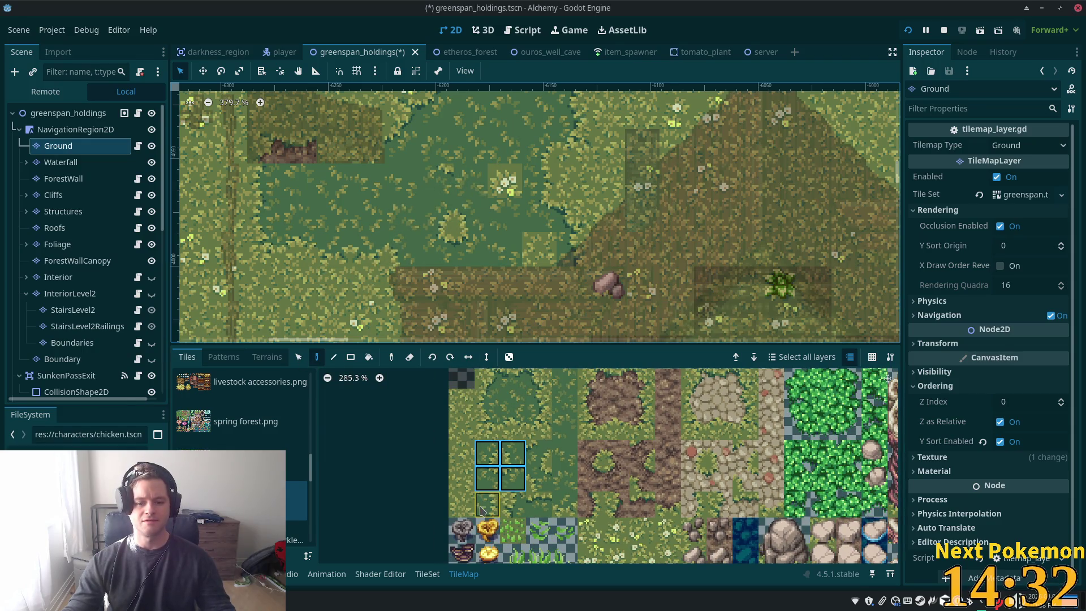
scroll(515, 493, "down", 2)
left_click(515, 491)
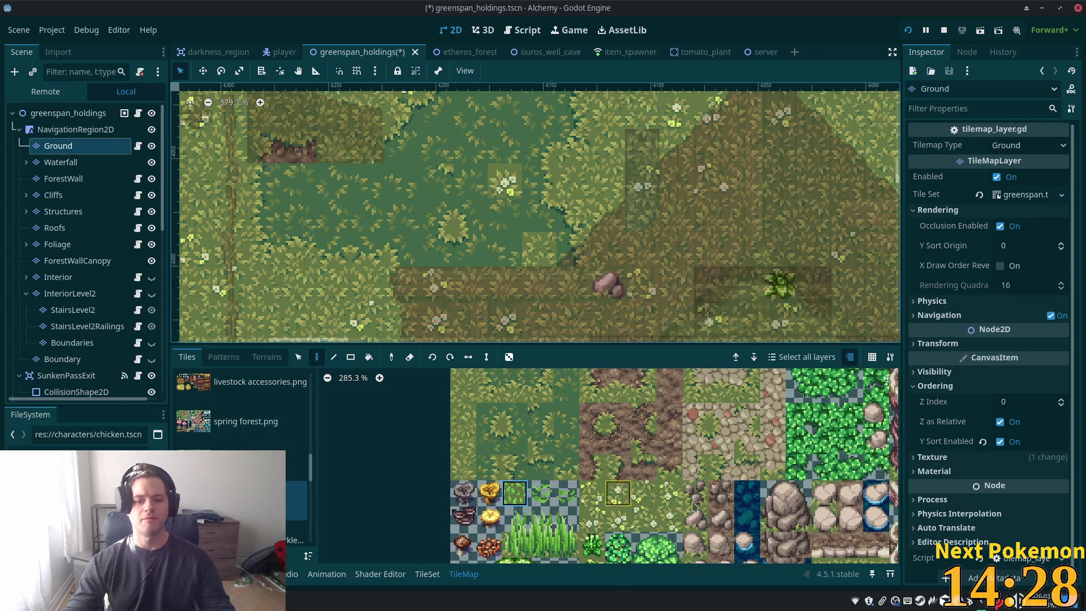
left_click_drag(683, 498, 653, 453)
scroll(623, 453, "up", 5)
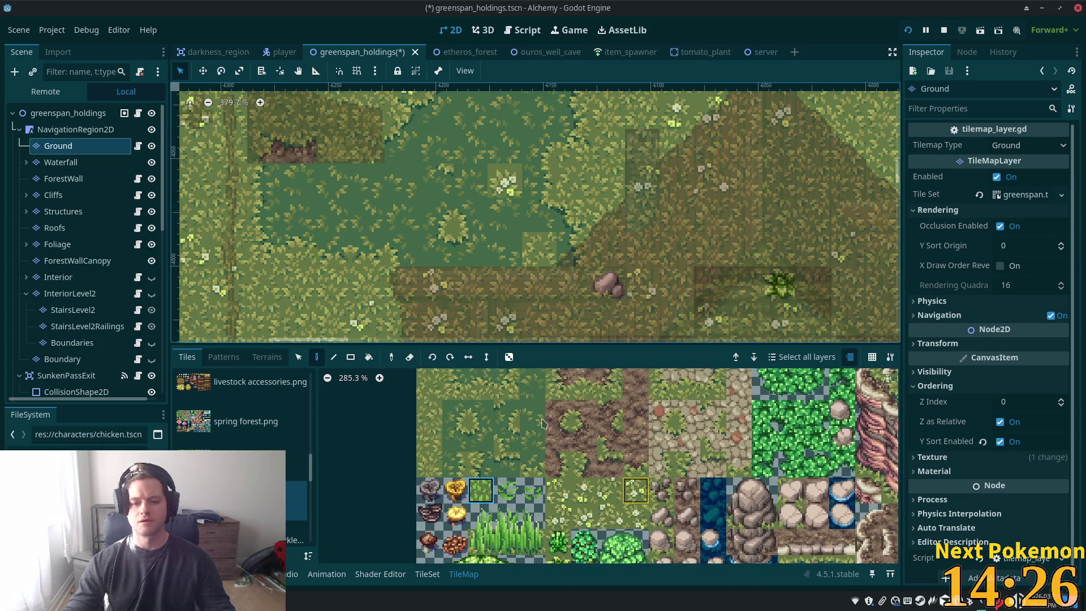
left_click(532, 435)
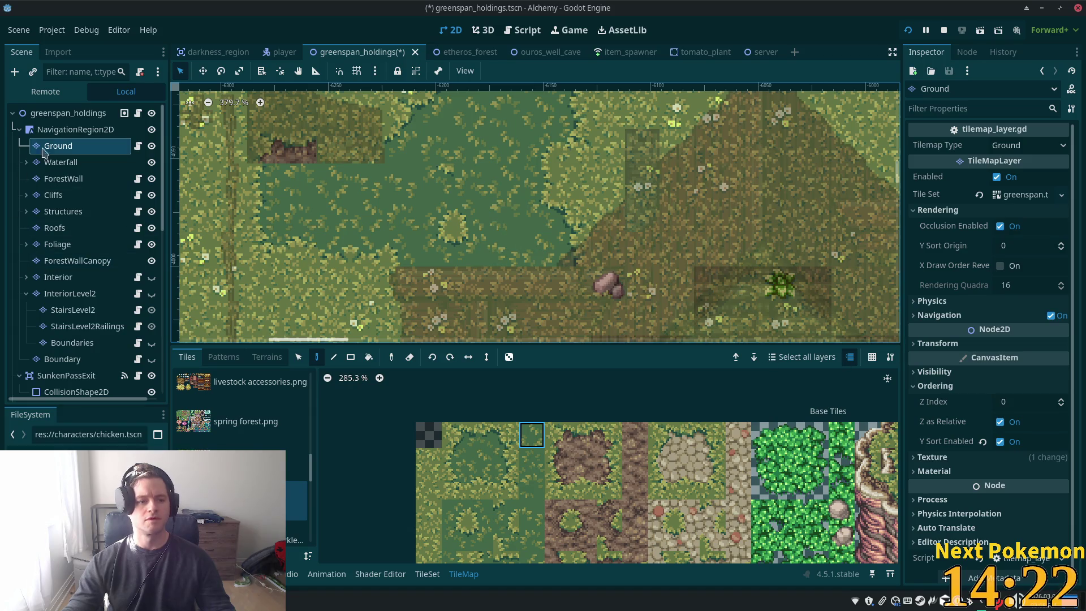
left_click(67, 112)
scroll(475, 286, "down", 5)
scroll(474, 286, "up", 3)
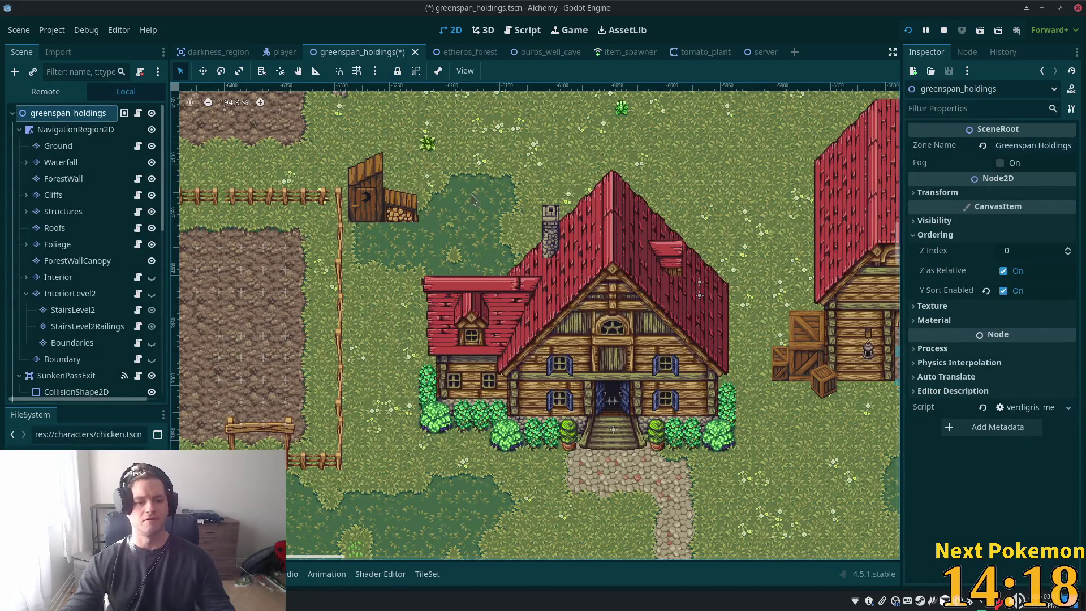
On the Foliage layer, place the travelers camp axe-stump tile beside the shed
left_click(56, 277)
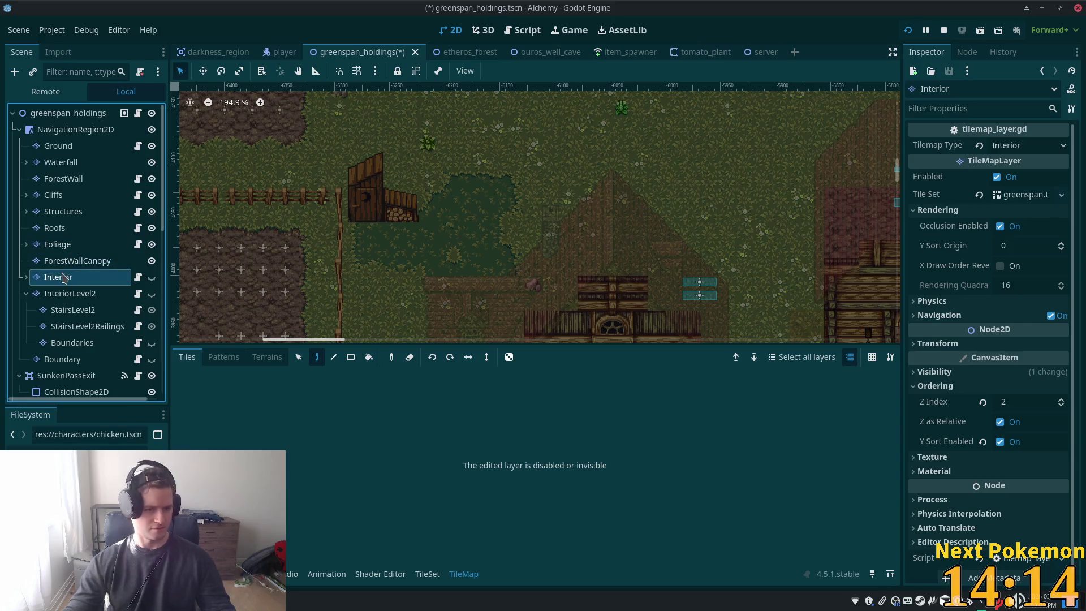
left_click(58, 244)
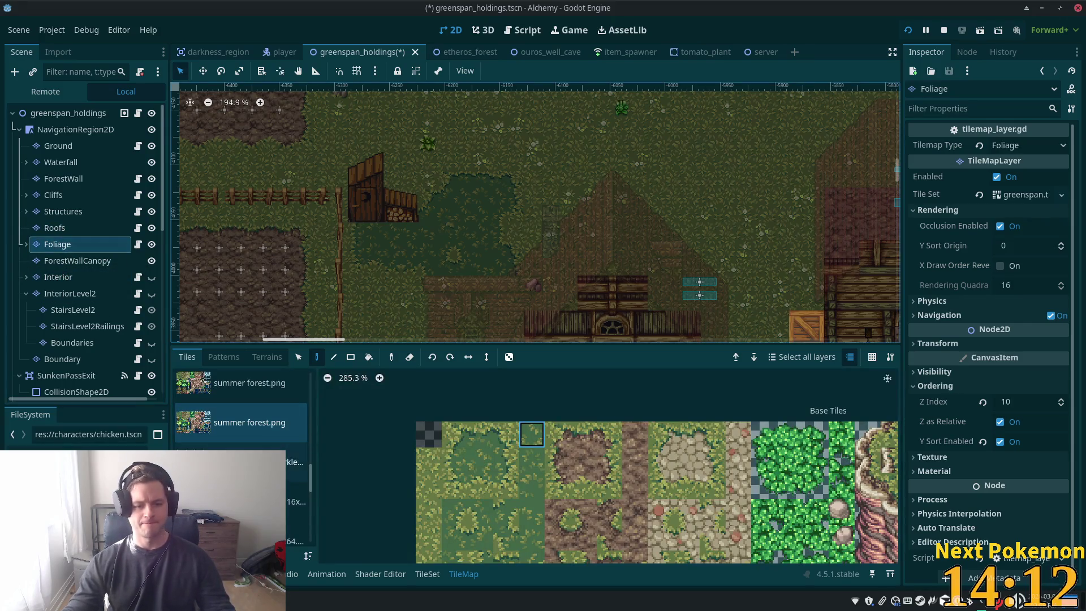
left_click(197, 447)
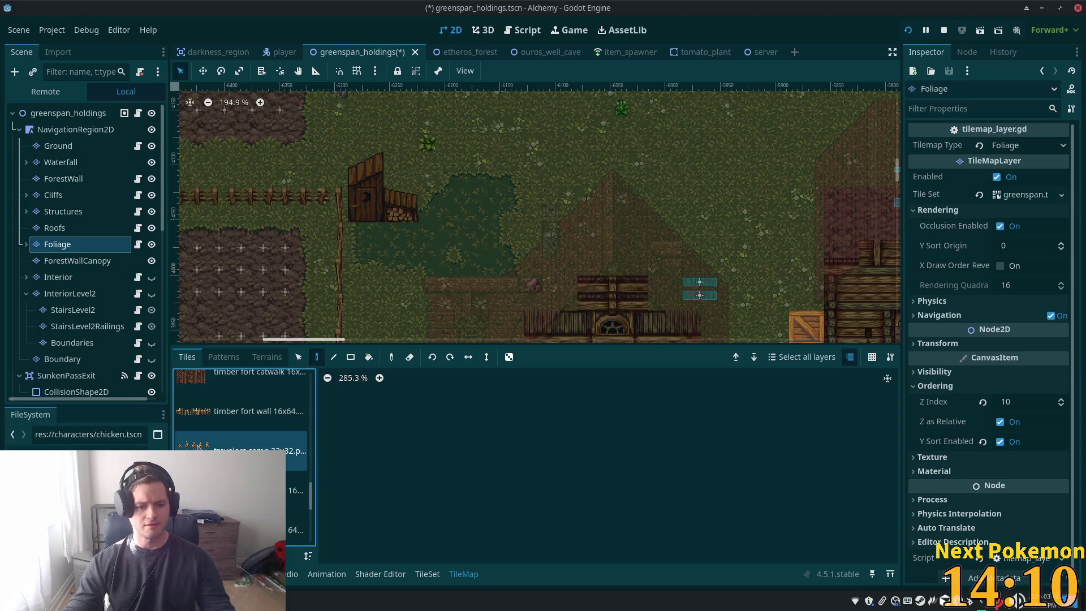
scroll(243, 430, "down", 3)
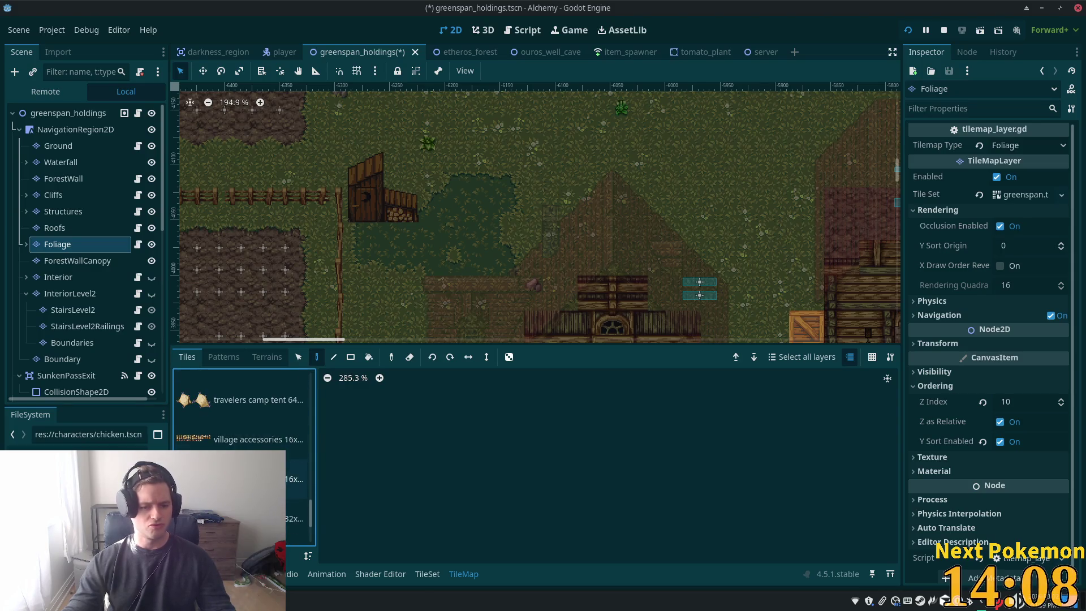
scroll(490, 469, "down", 3)
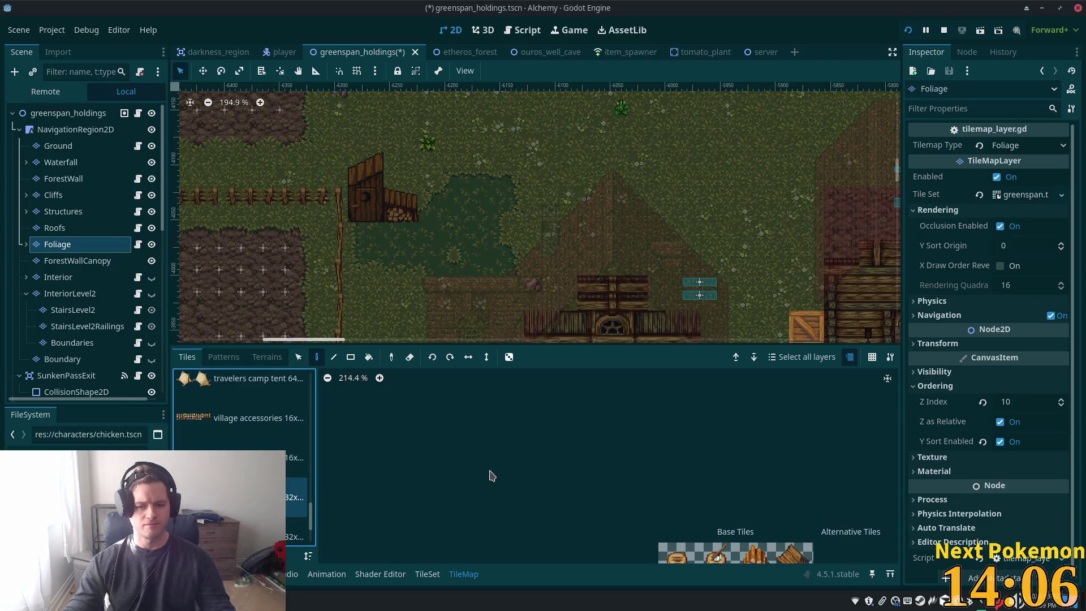
scroll(461, 217, "up", 5)
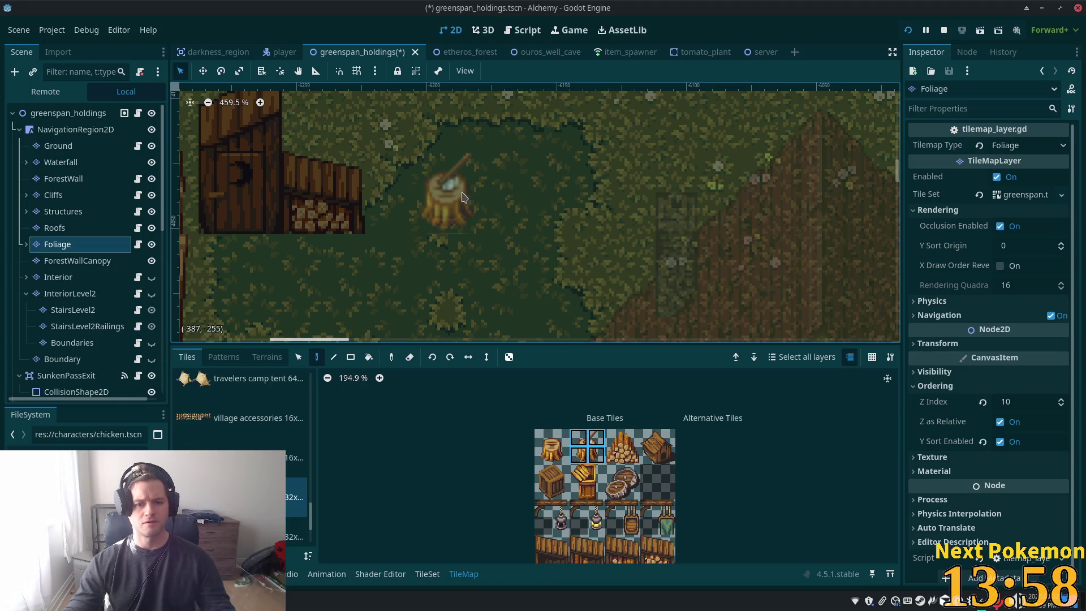
left_click(473, 198)
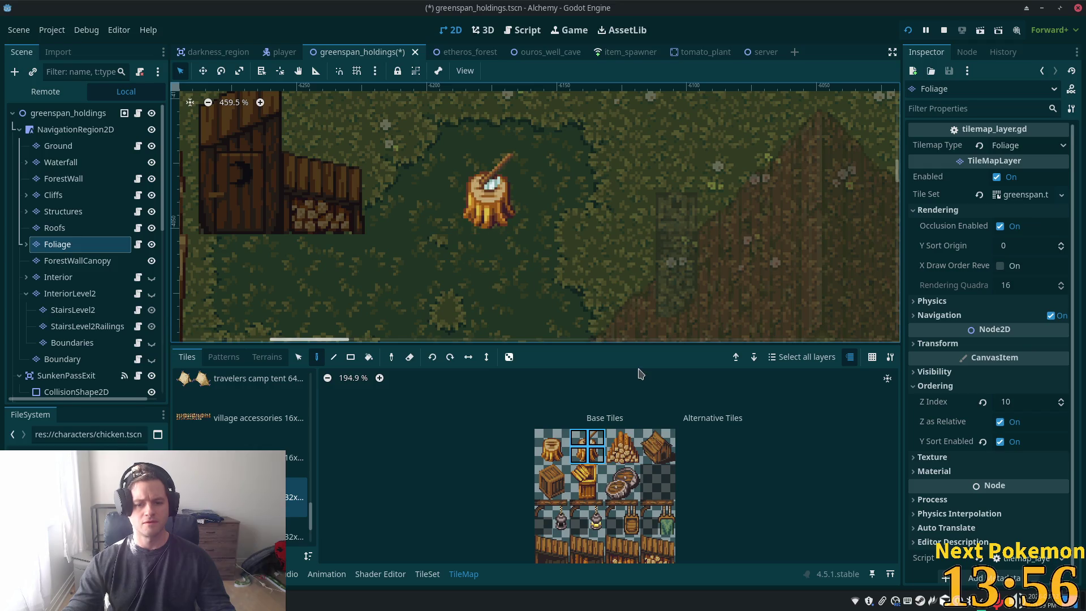
Paint a second two-tile firewood stack at the woodshed's right end, left of the stump
scroll(566, 492, "down", 2)
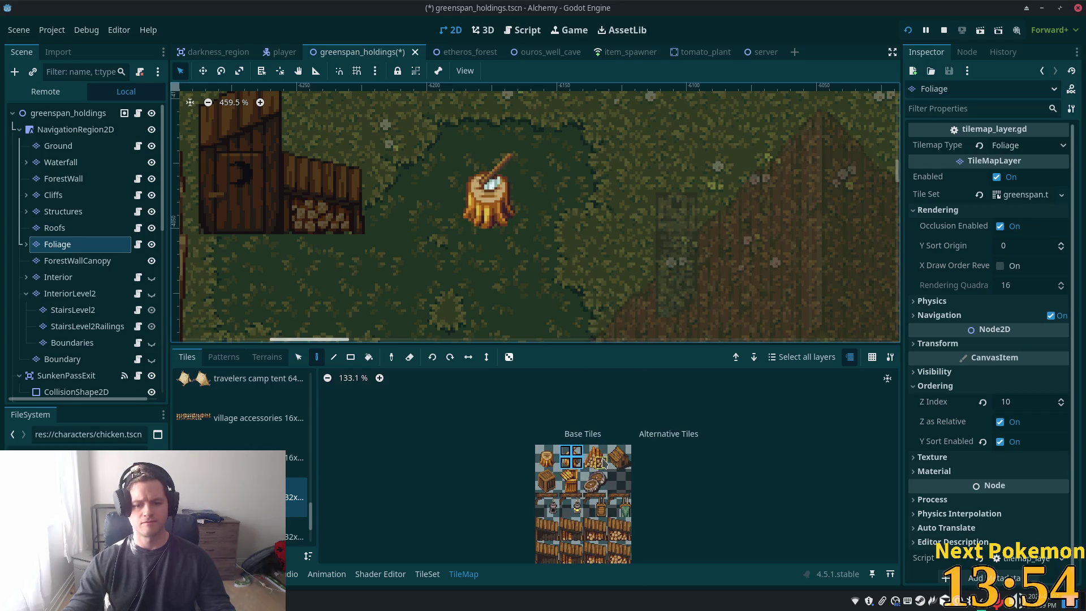
left_click_drag(589, 451, 598, 464)
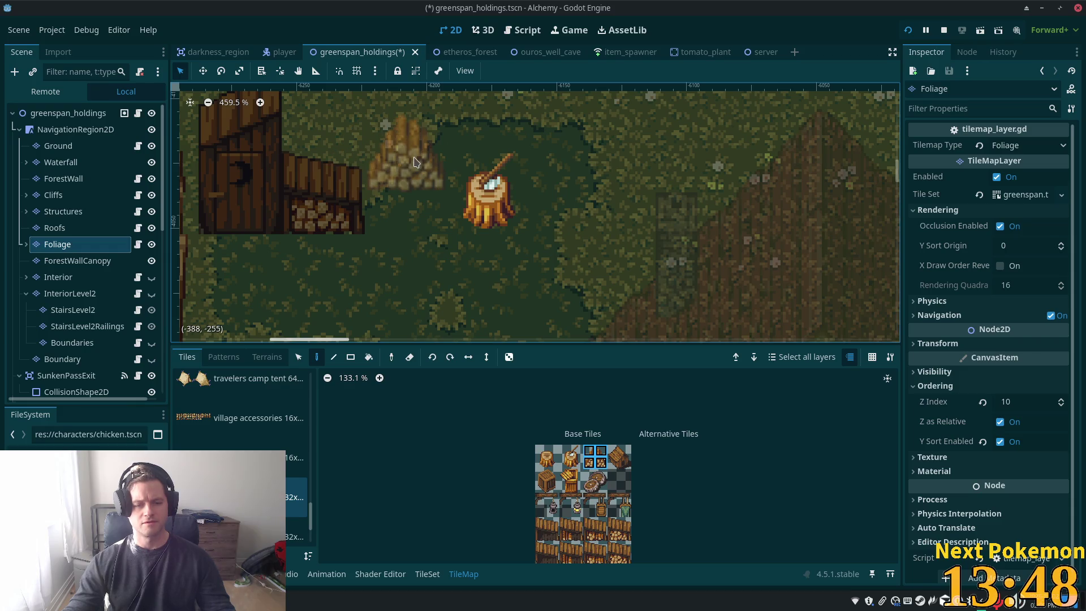
left_click_drag(616, 541, 598, 481)
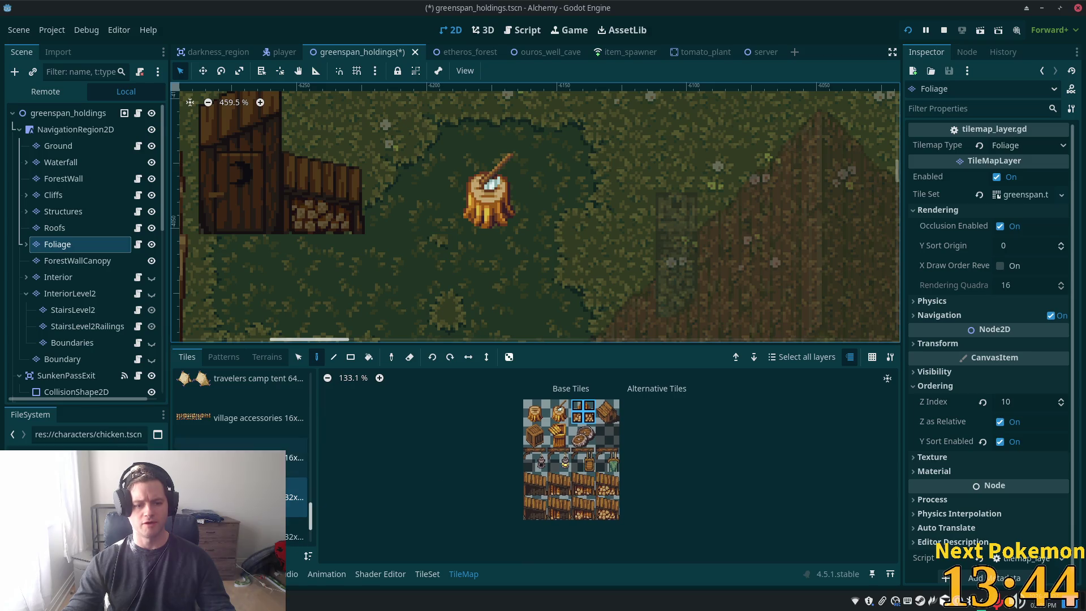
left_click(243, 457)
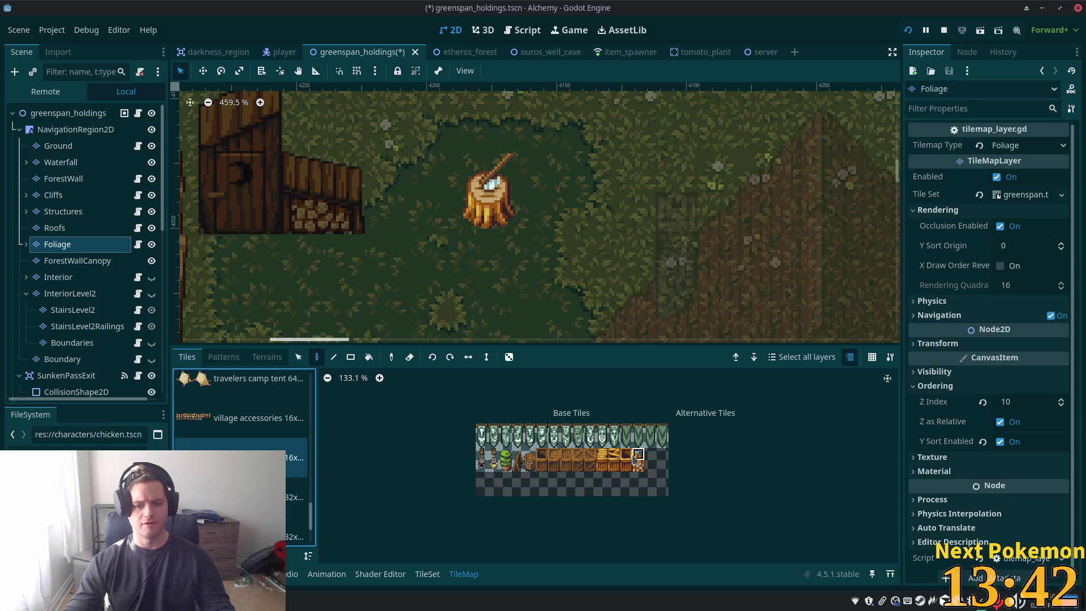
left_click(638, 465, "shift")
left_click(369, 208)
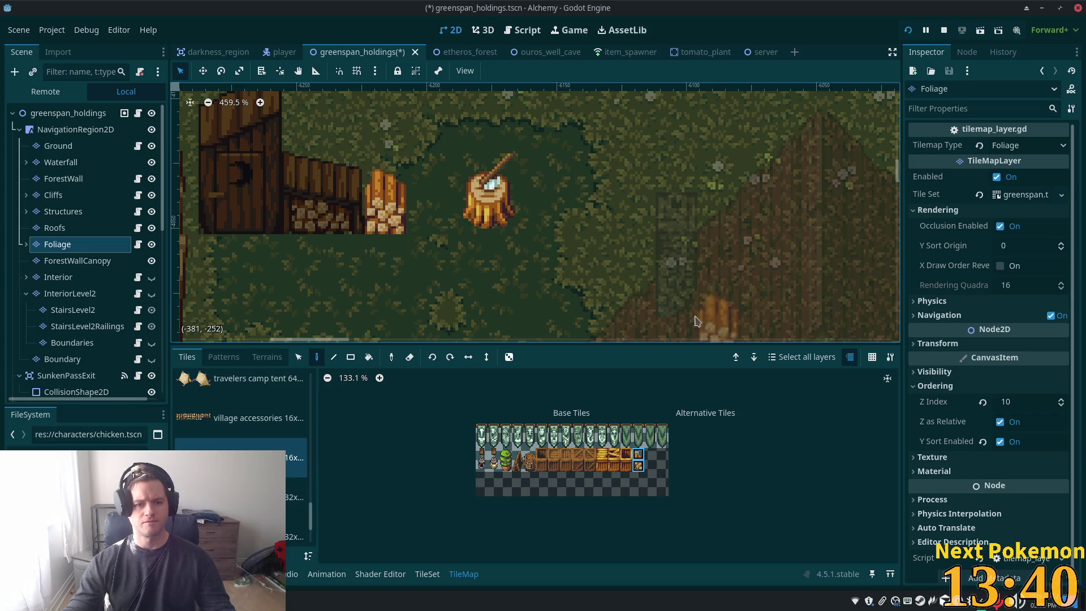
Reselect the Foliage layer node in the Scene dock for further tile painting
left_click(68, 113)
scroll(394, 254, "up", 5)
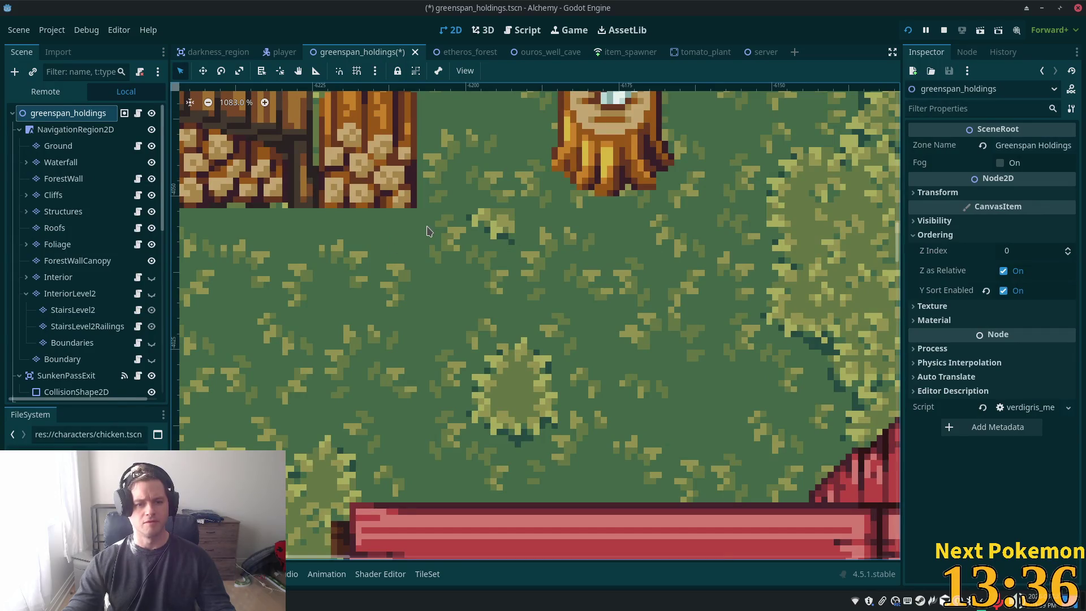
scroll(392, 240, "down", 8)
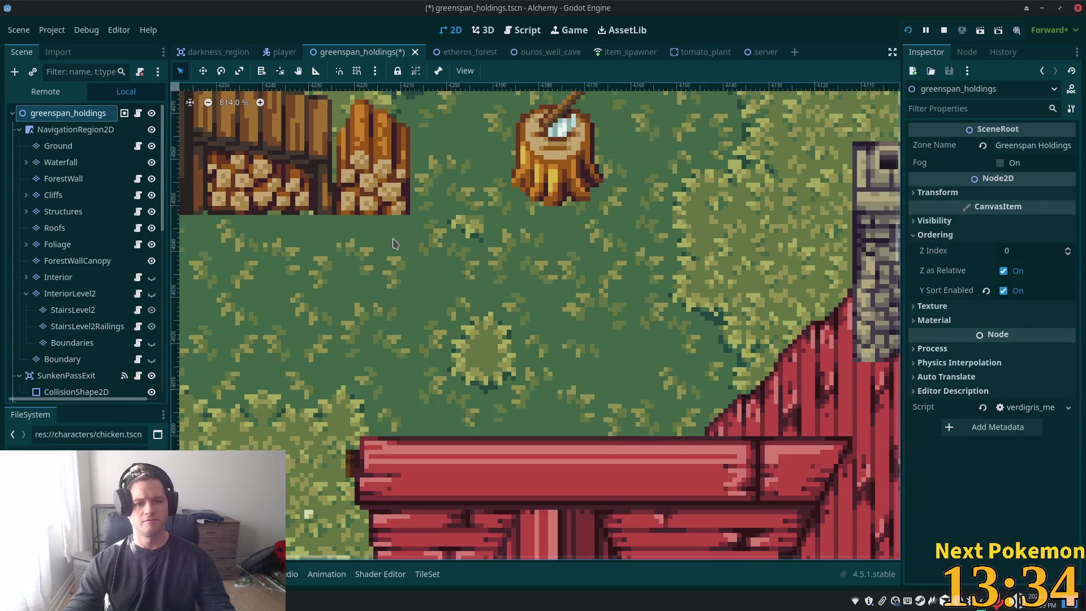
scroll(403, 282, "down", 2)
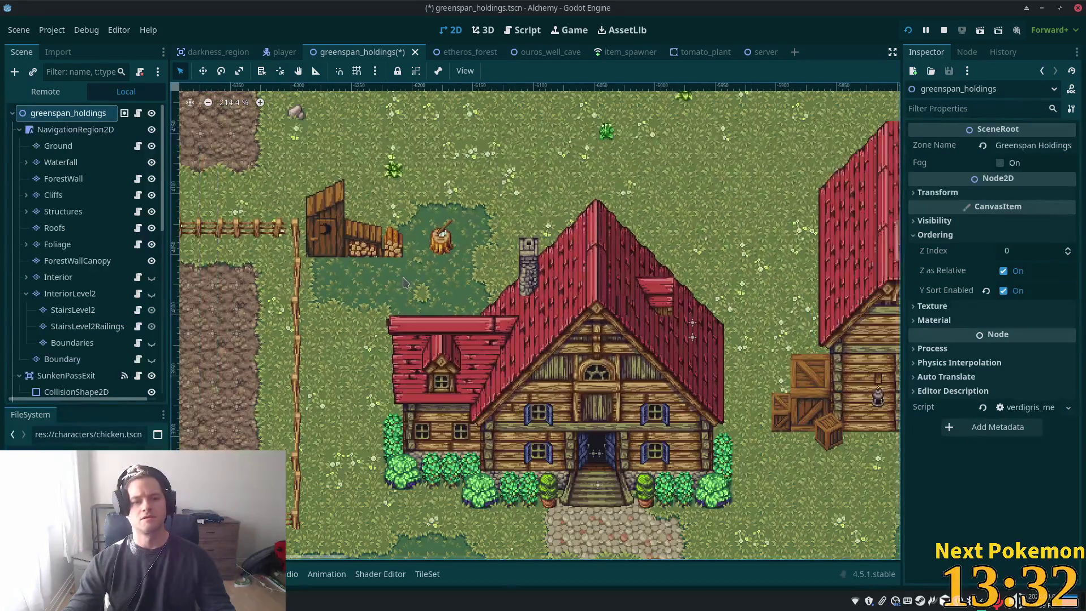
scroll(412, 265, "down", 2)
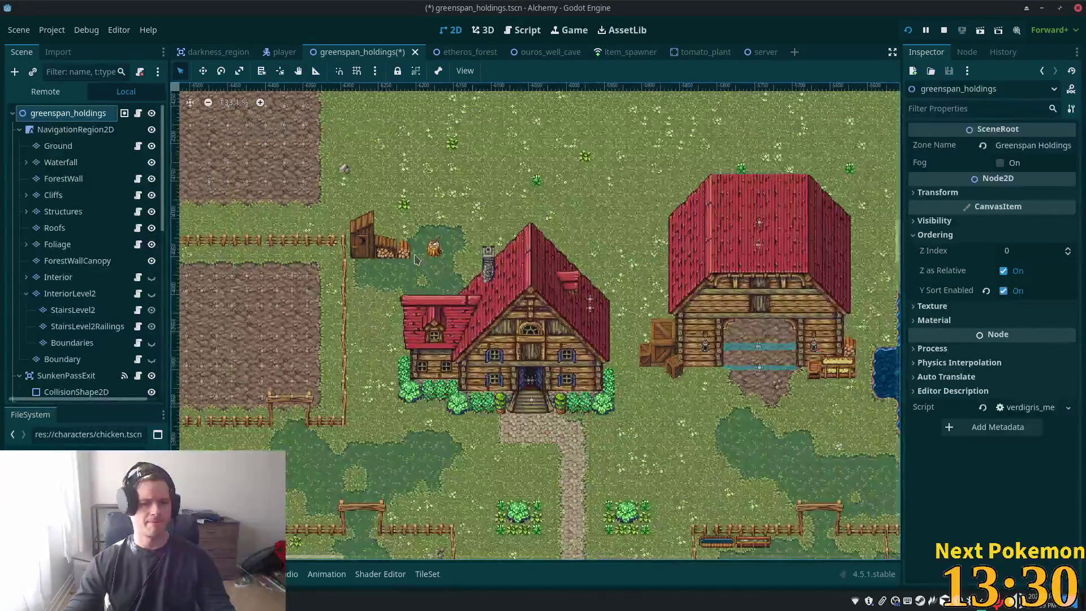
scroll(410, 250, "up", 3)
scroll(396, 243, "up", 3)
scroll(243, 206, "up", 3)
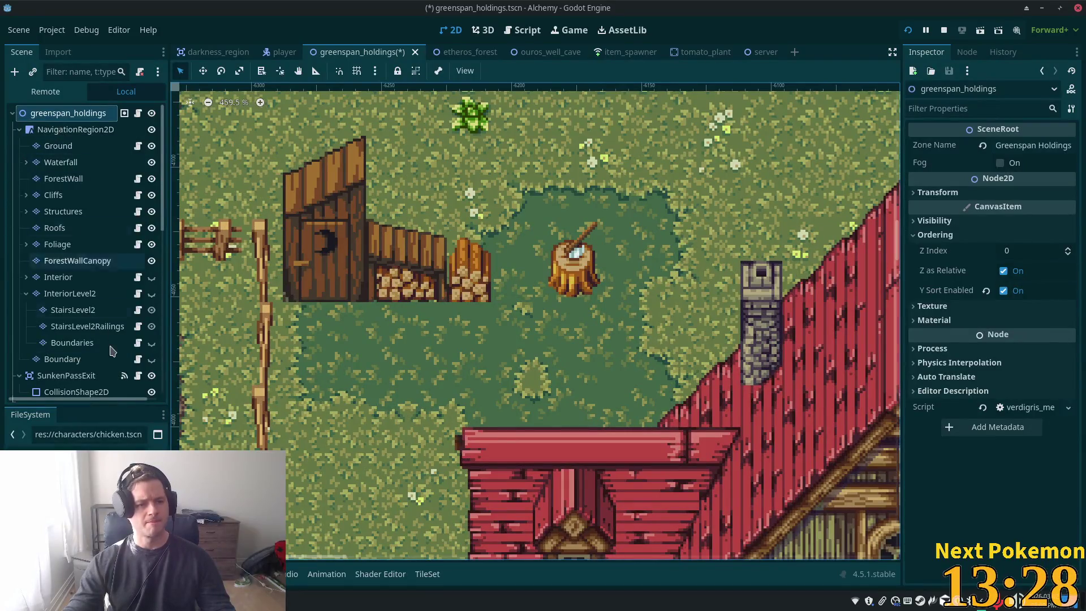
left_click(71, 278)
left_click(60, 248)
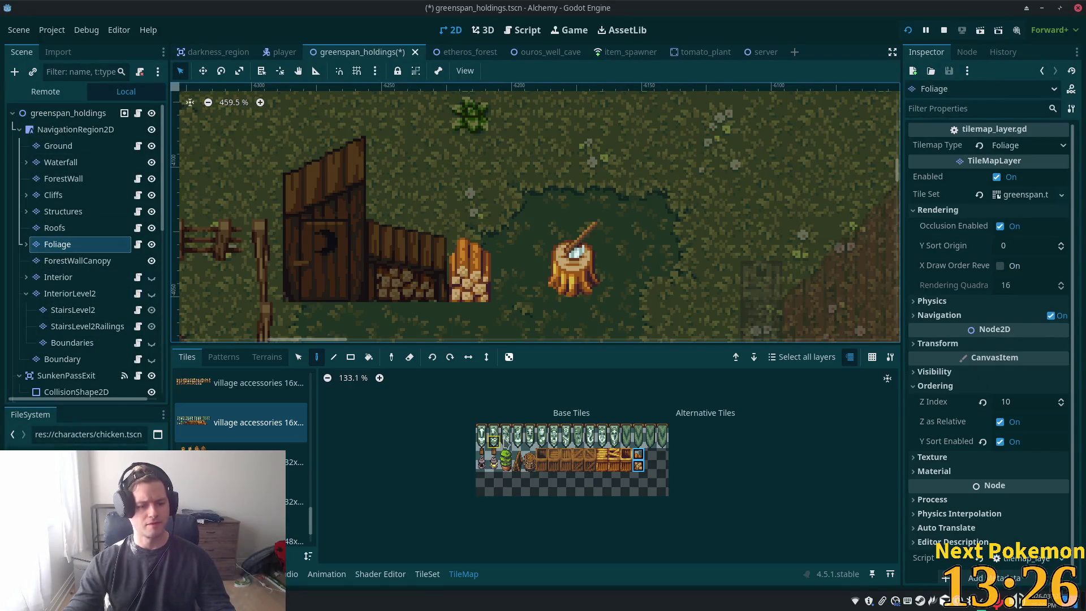
Pick the stacked-logs tile from the village accessories 32x tile sheet
scroll(595, 469, "up", 4)
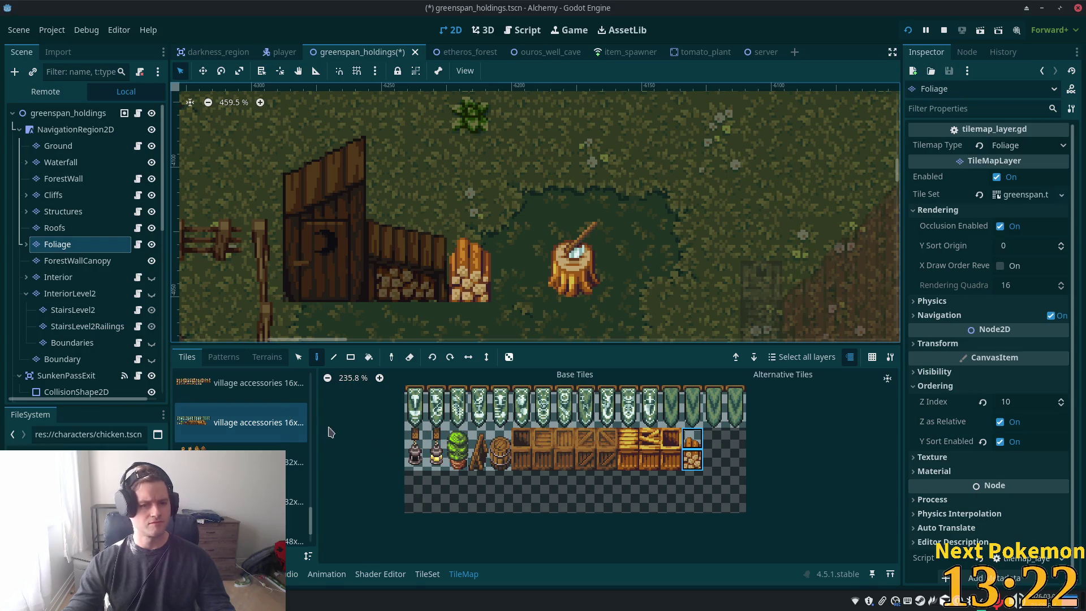
left_click(694, 459)
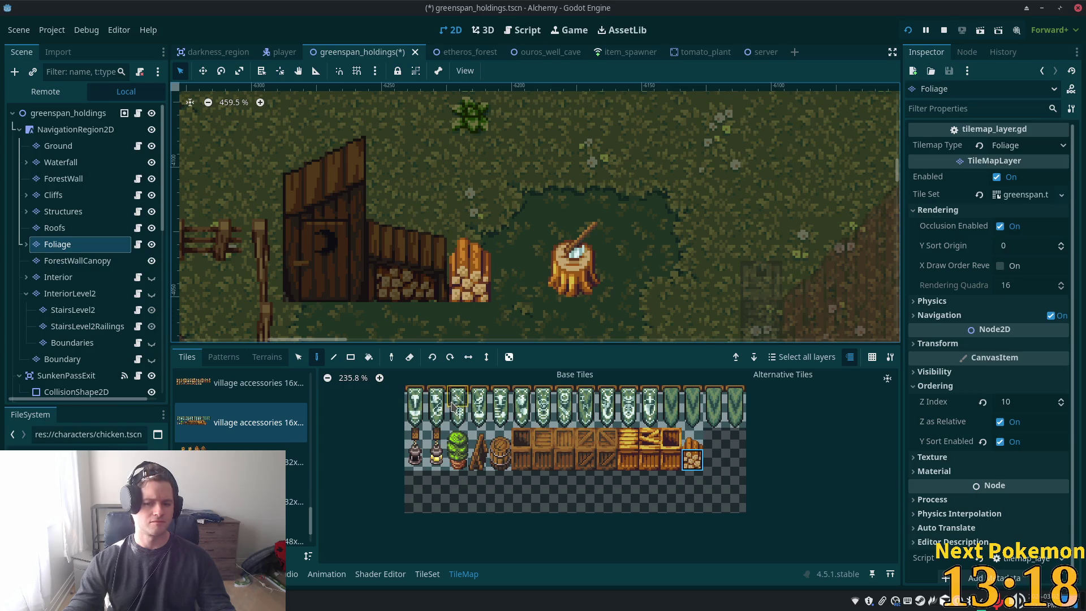
left_click(283, 462)
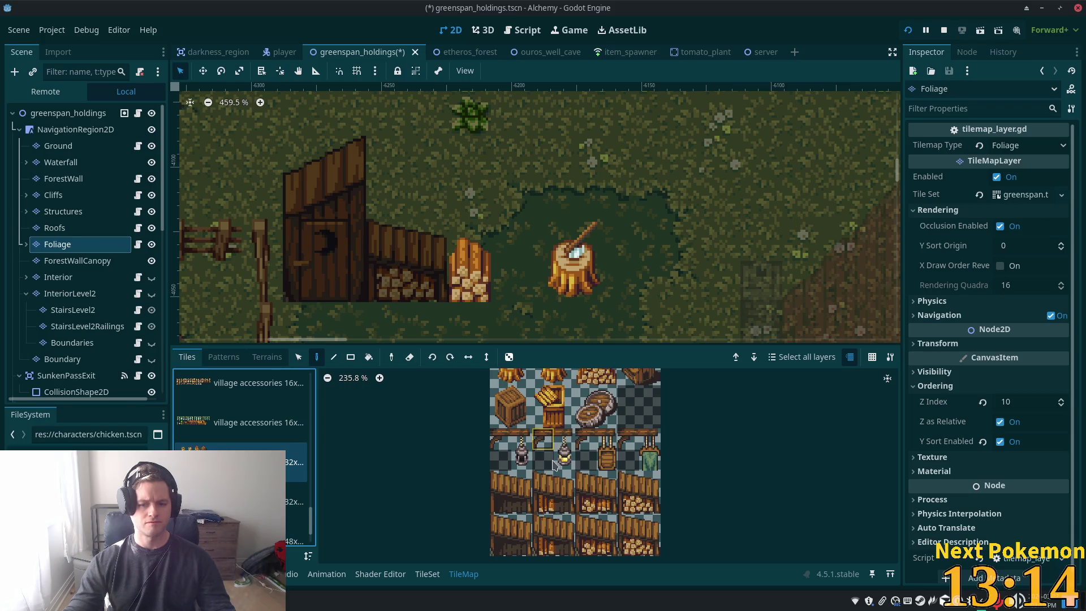
scroll(543, 438, "up", 2)
left_click(603, 423)
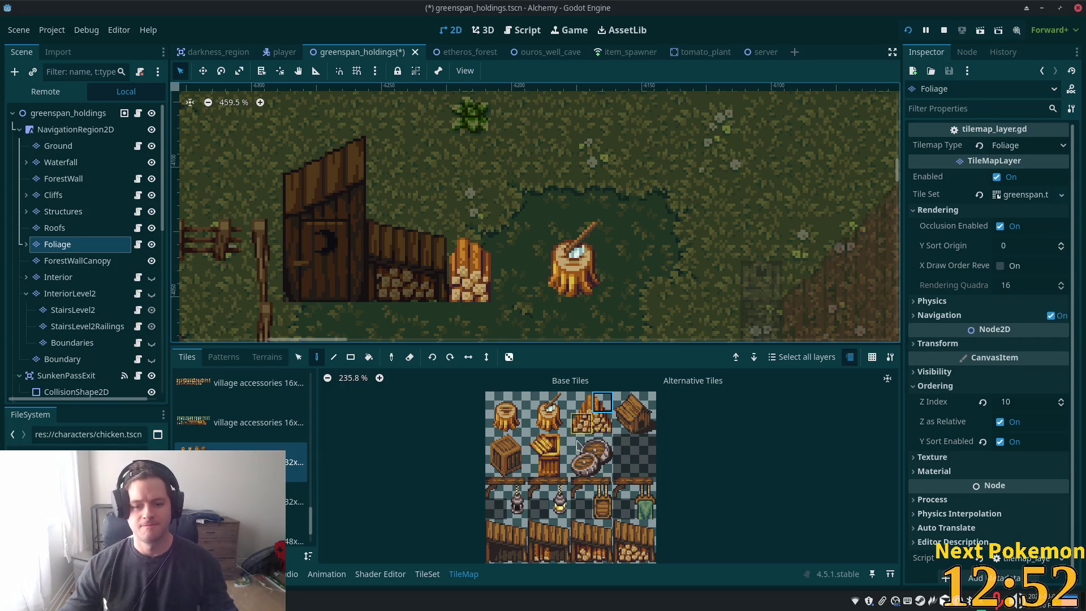
Zoom and pan the map back to the woodshed and select the greenspan_holdings root node
scroll(428, 414, "down", 3)
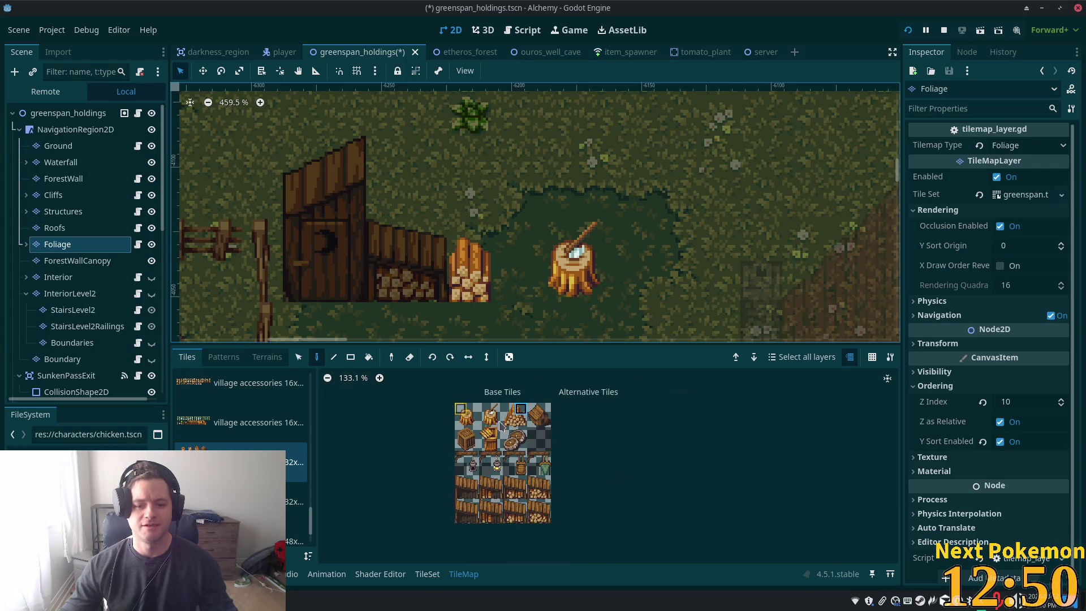
scroll(701, 265, "down", 5)
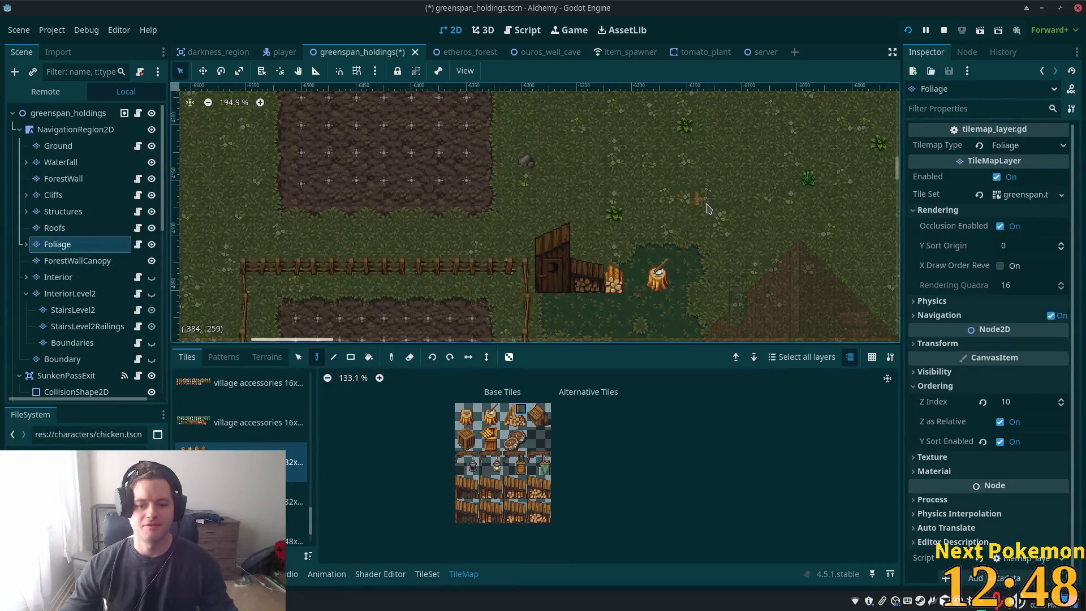
scroll(701, 265, "down", 3)
mouse_move(668, 228)
left_mouse_down()
mouse_move(607, 214)
mouse_move(615, 219)
left_mouse_up()
left_click(584, 265)
scroll(529, 211, "up", 7)
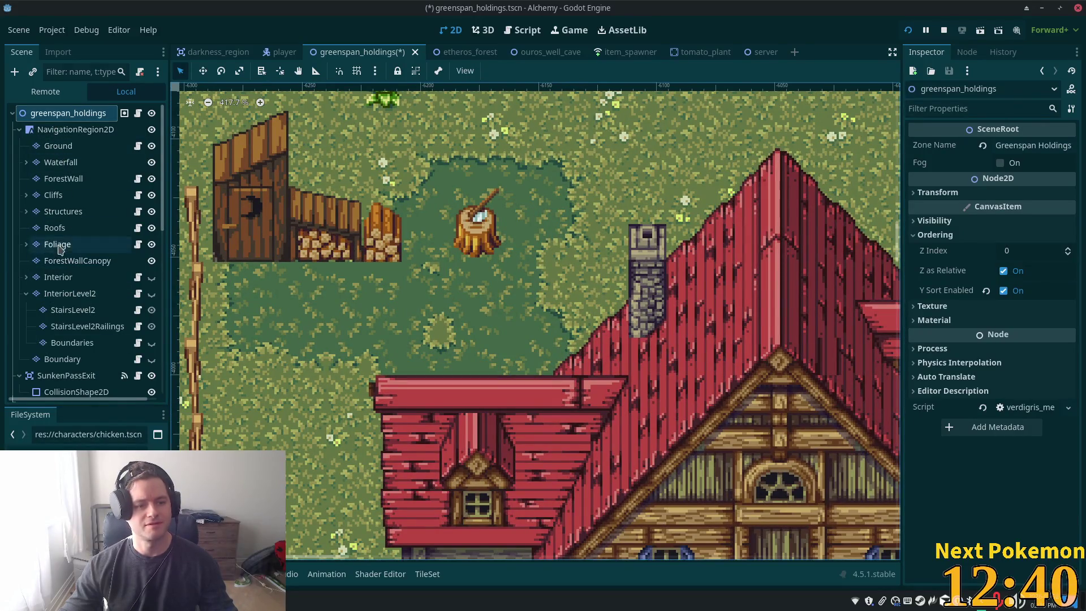
On the Foliage layer, choose the fallen log tile from the travelers camp tent sheet
left_click(53, 244)
left_click_drag(311, 532, 312, 528)
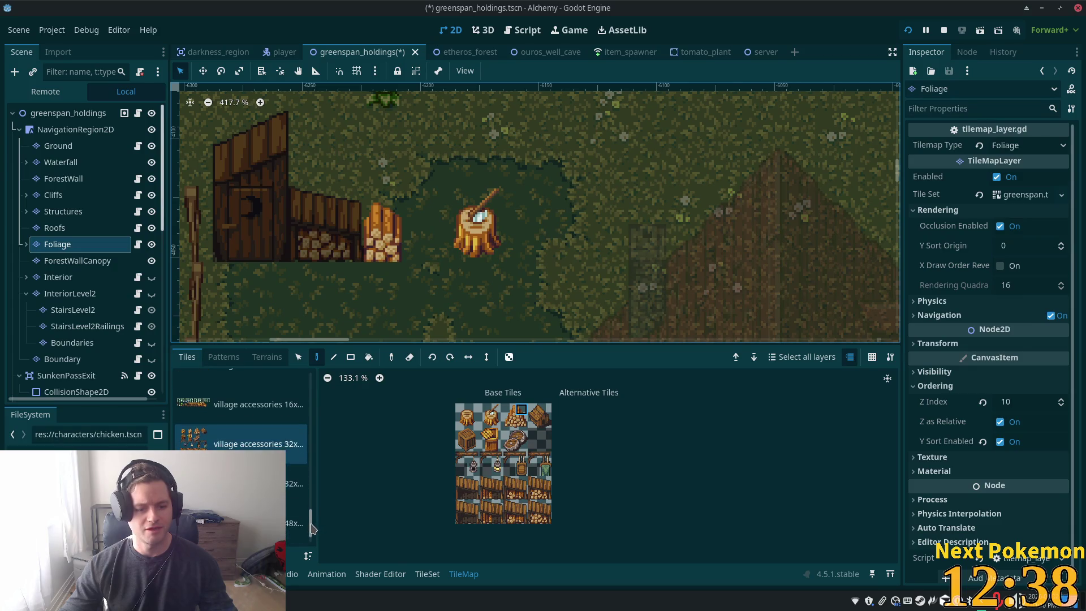
scroll(243, 453, "down", 1)
left_click(249, 383)
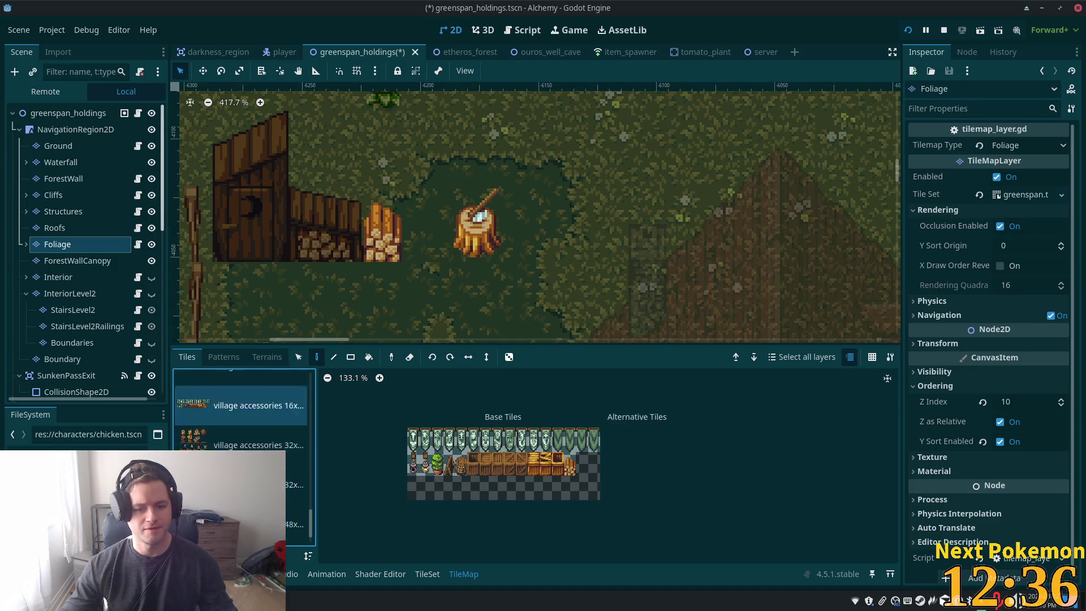
scroll(243, 452, "down", 1)
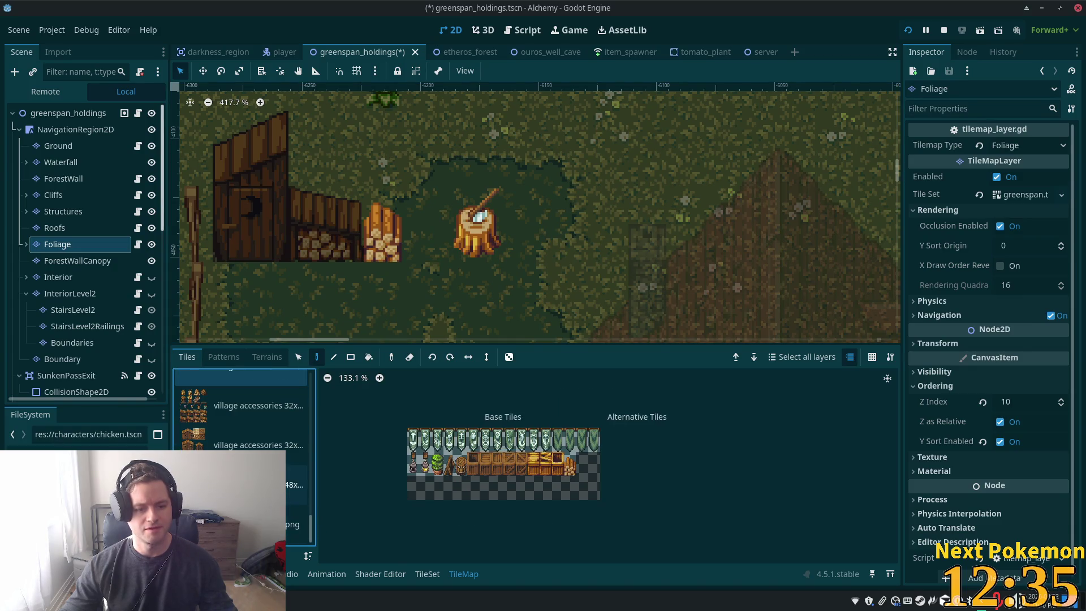
scroll(244, 441, "up", 1)
left_click(249, 447)
scroll(226, 439, "up", 4)
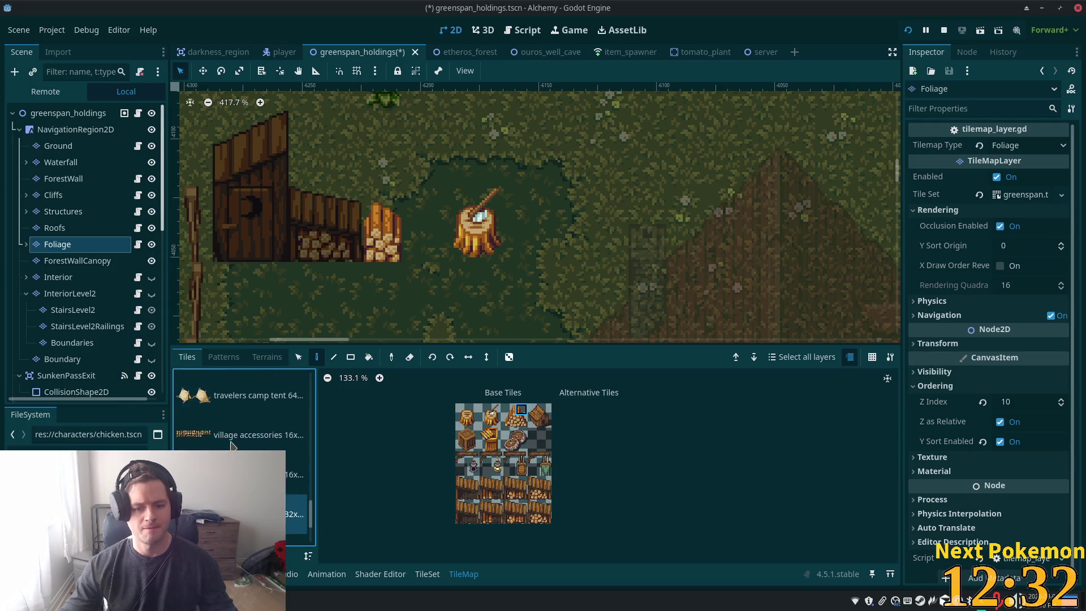
left_click(237, 429)
left_click(501, 464)
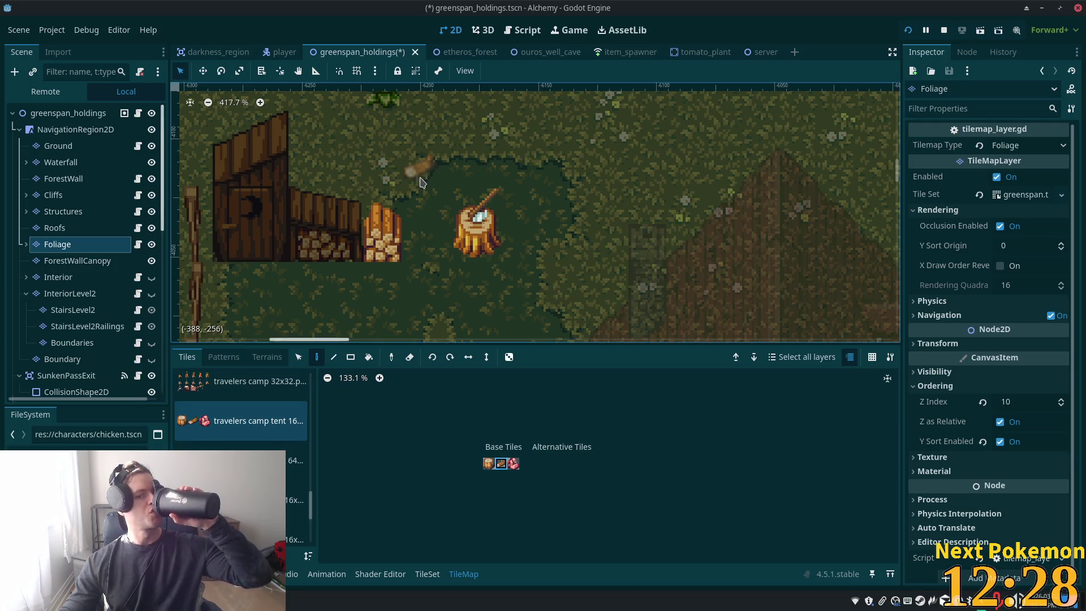
Place the fallen log on the grass above the stump and save the scene with Ctrl+S
left_click(449, 186)
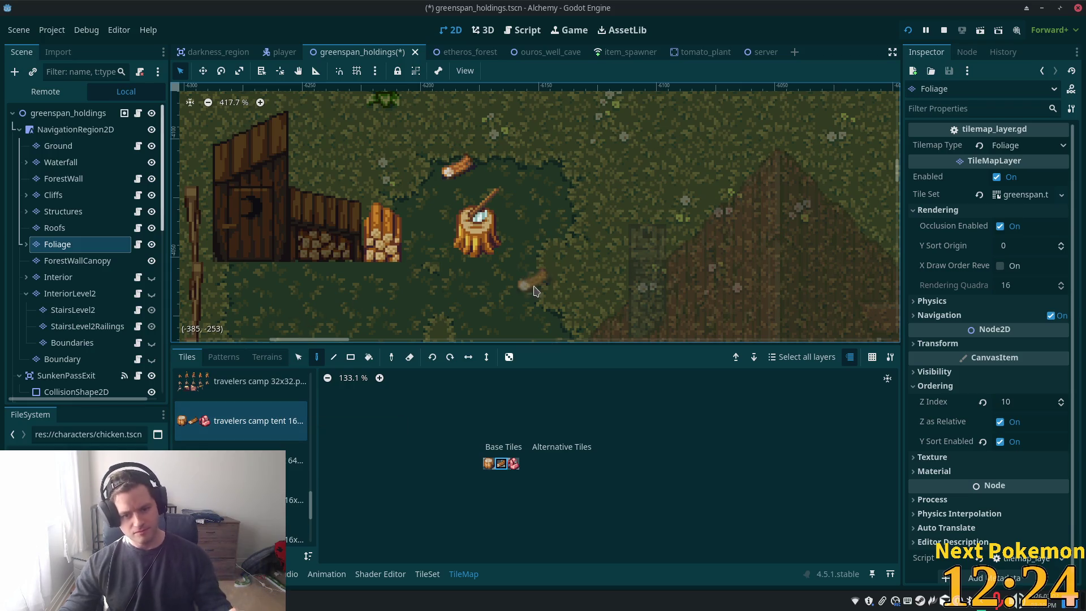
key("ctrl+s")
scroll(238, 441, "up", 1)
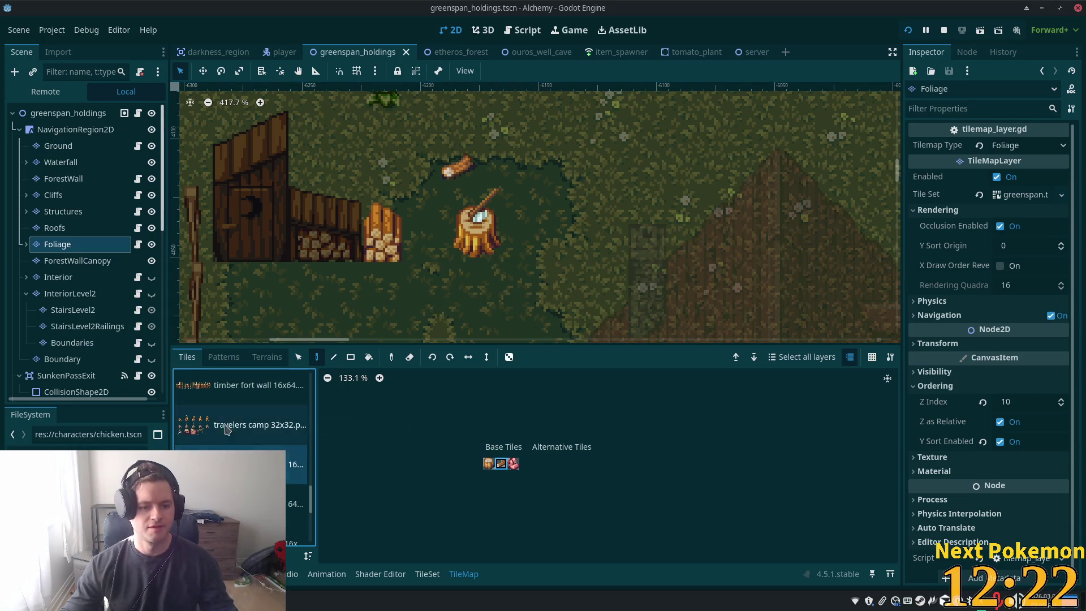
left_click(237, 425)
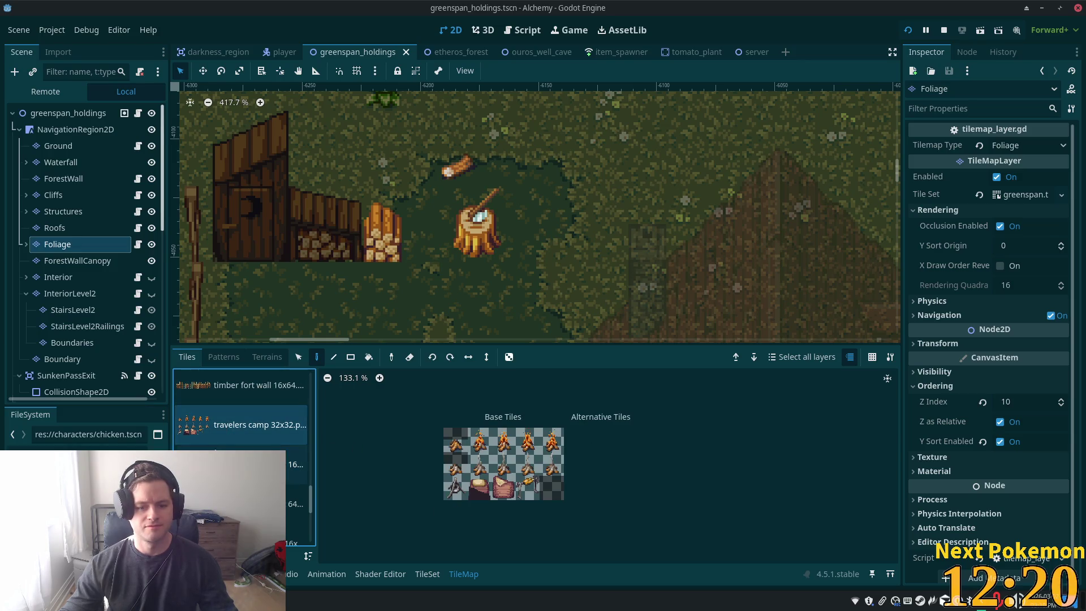
Browse the fence, livestock accessories, fishing and furniture tile sources in the Foliage palette
scroll(217, 445, "up", 3)
left_click(244, 493)
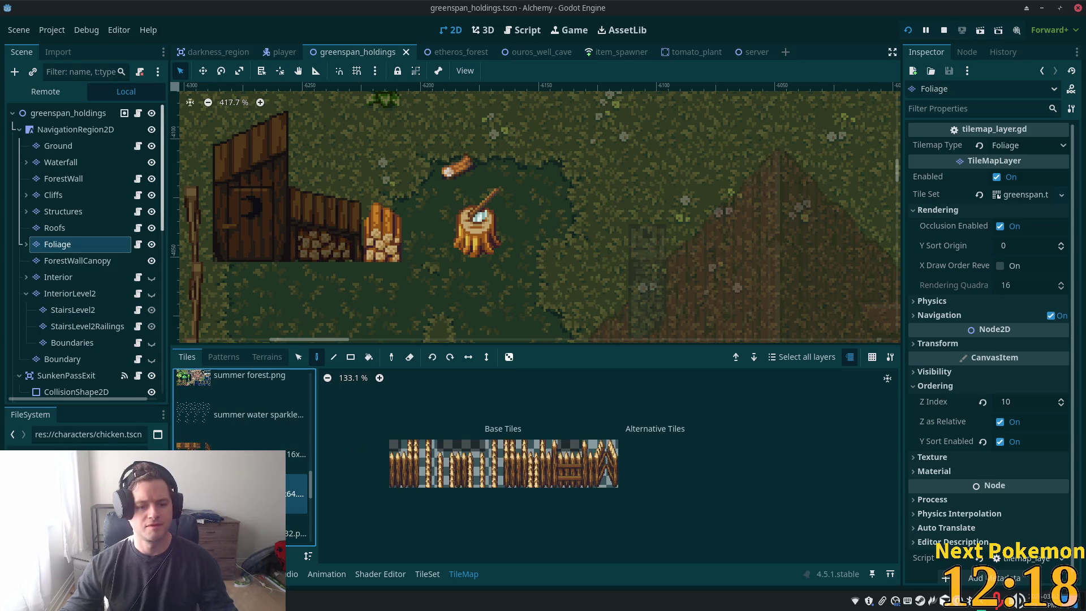
scroll(220, 447, "up", 5)
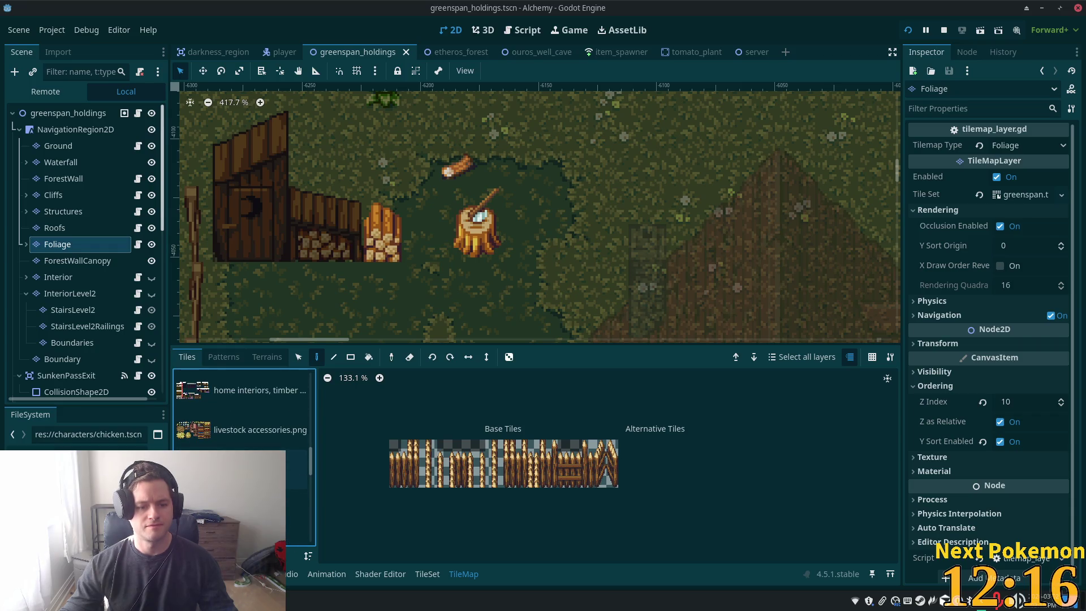
left_click(220, 450)
scroll(481, 445, "up", 1)
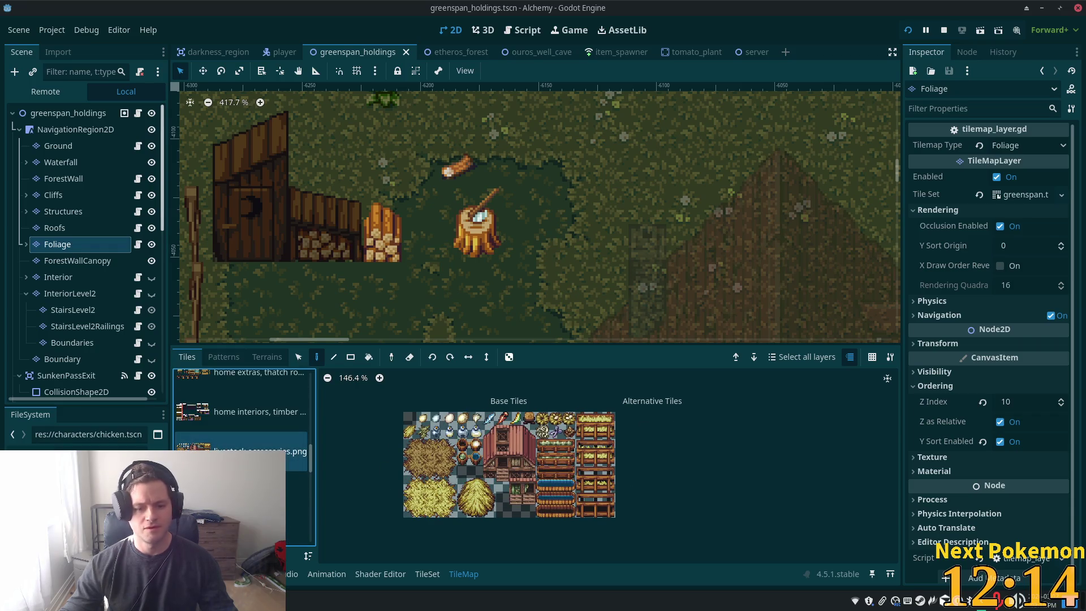
scroll(238, 430, "down", 4)
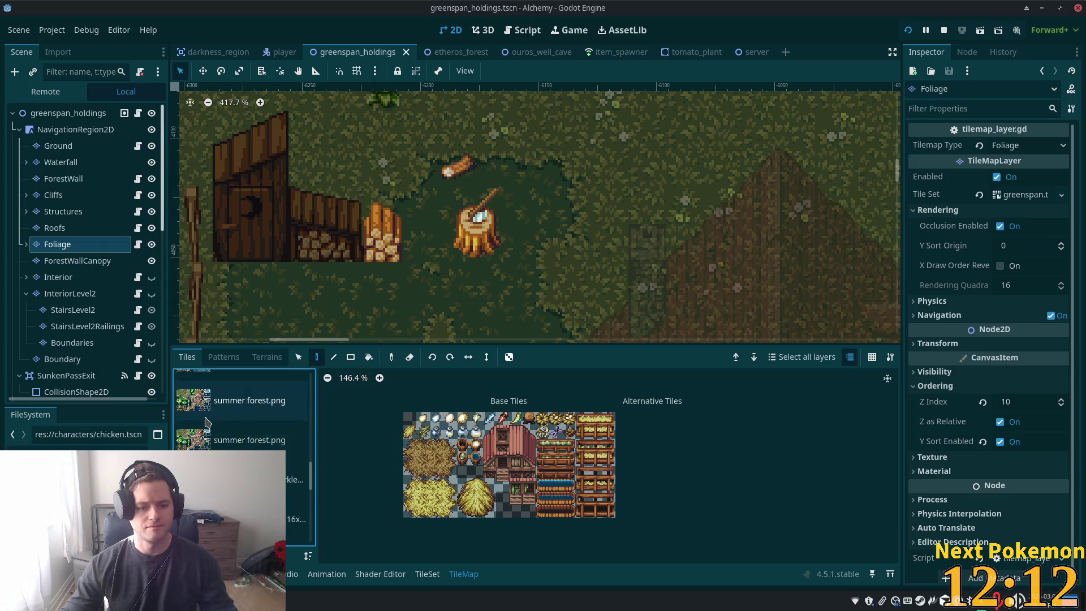
scroll(238, 430, "up", 5)
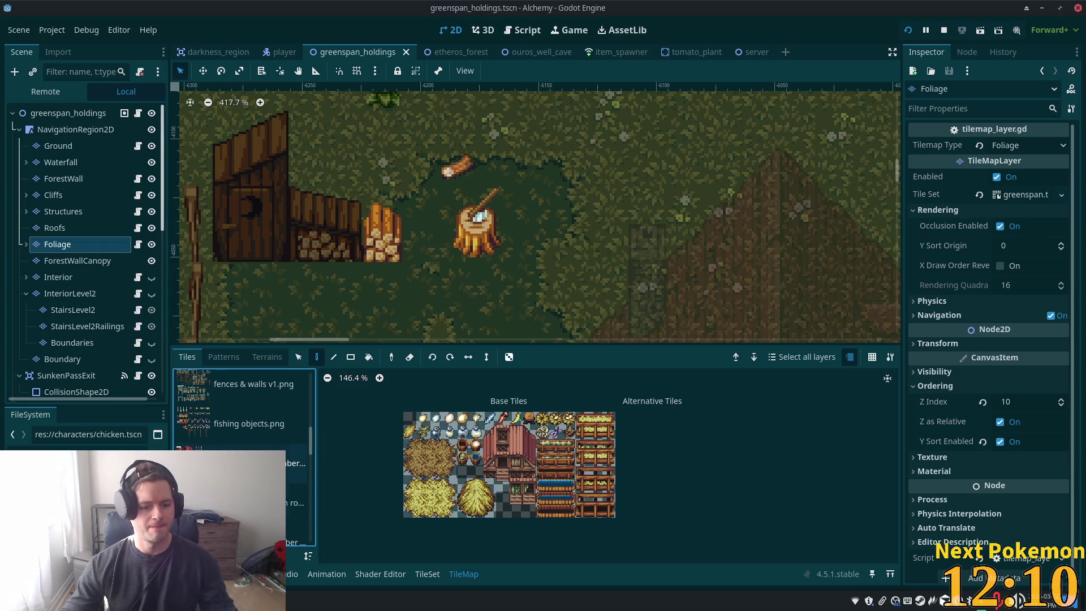
left_click(222, 441)
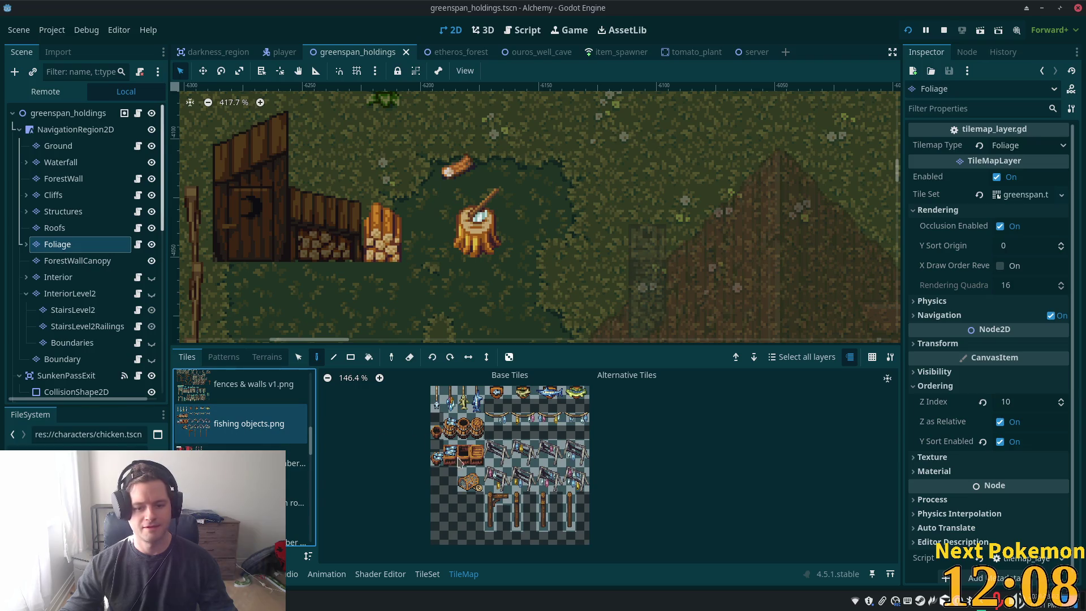
scroll(450, 457, "down", 3)
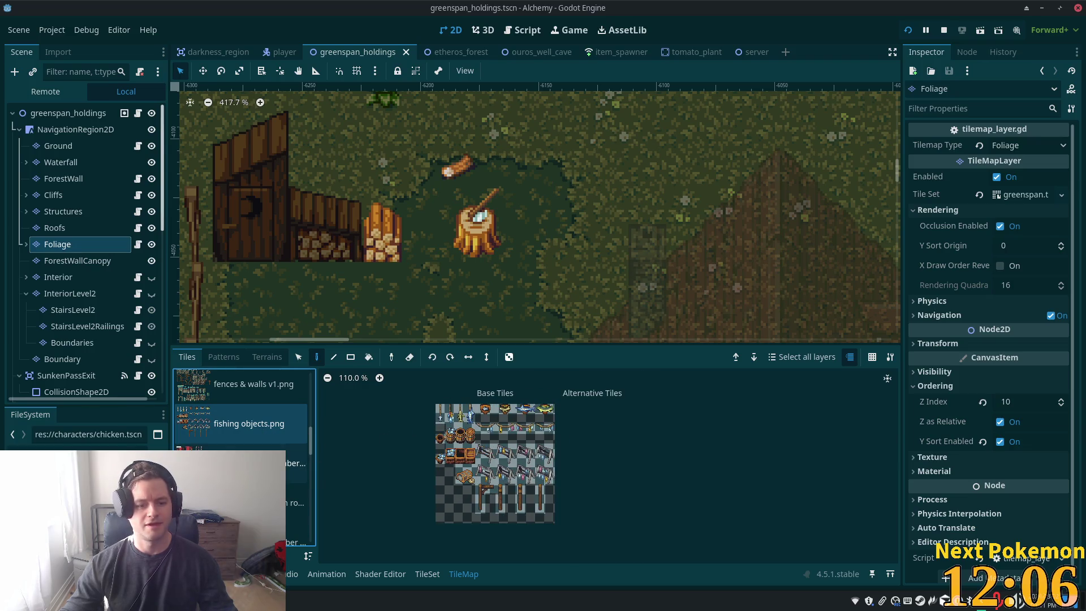
left_click(238, 503)
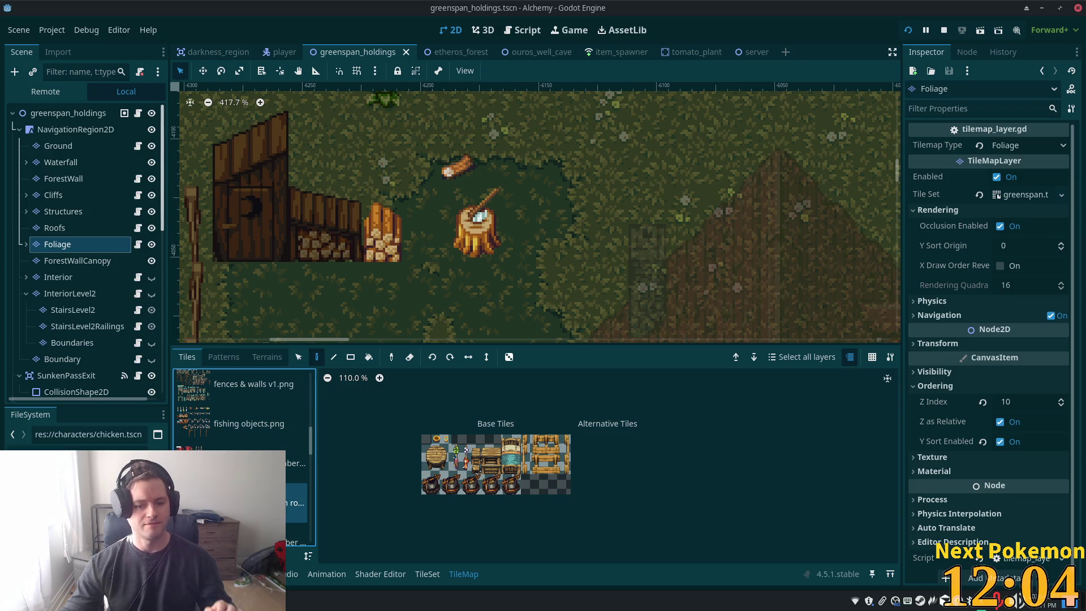
scroll(238, 498, "up", 2)
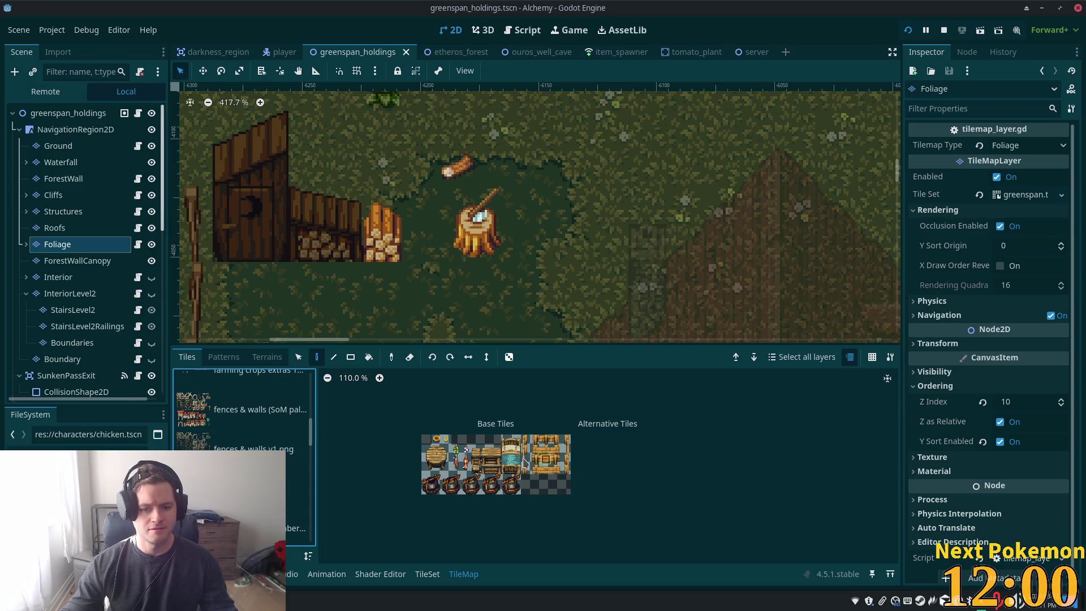
scroll(540, 470, "up", 4)
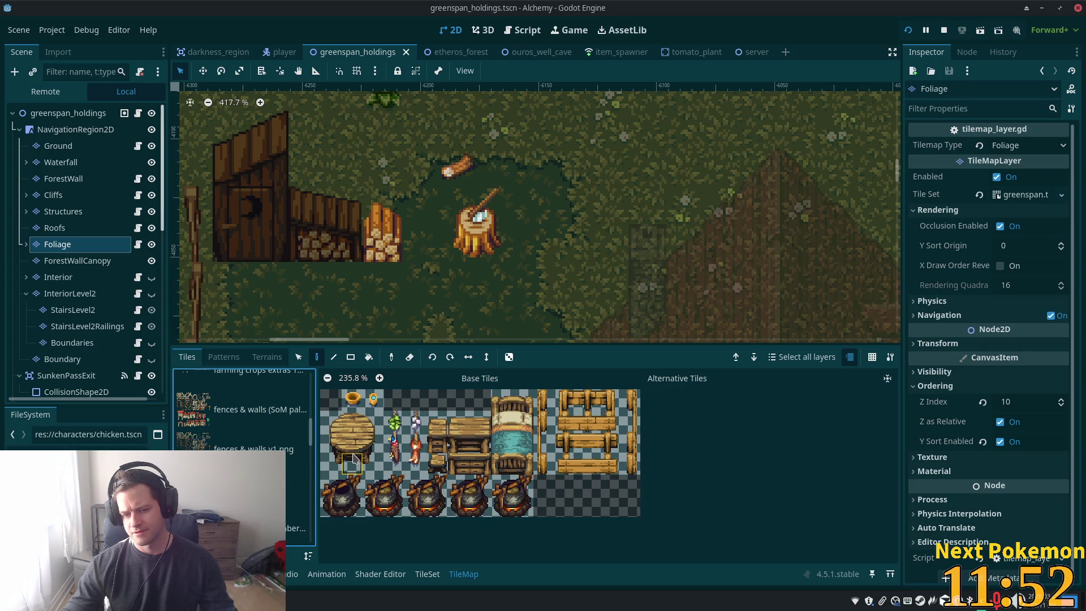
scroll(277, 444, "down", 2)
scroll(278, 444, "up", 5)
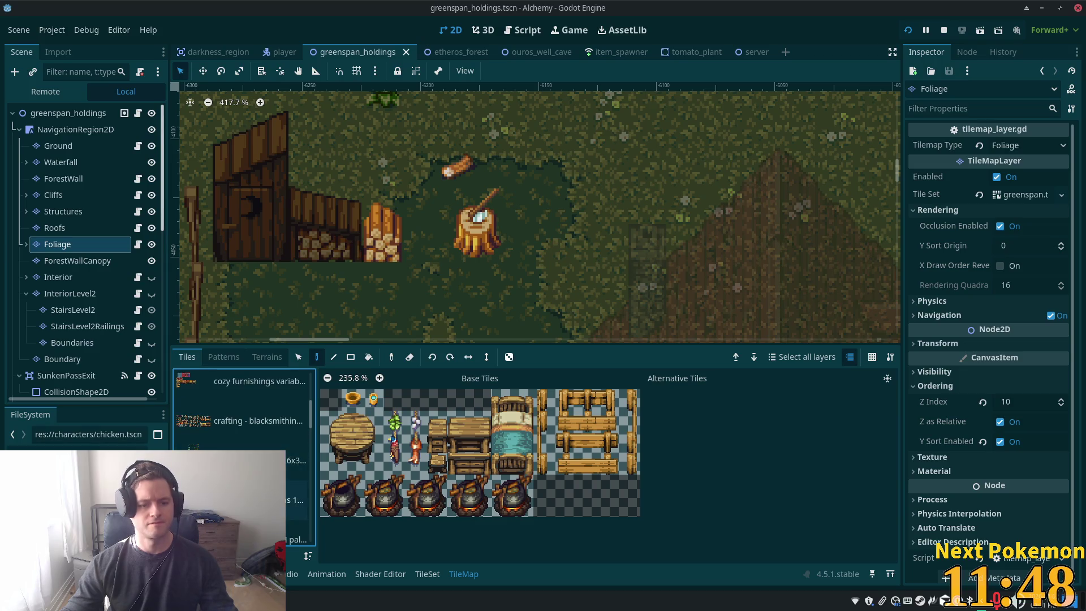
Look through the farming crops, wooden stairs and cozy furnishings tile sources
left_click(286, 458)
scroll(243, 448, "down", 1)
scroll(244, 449, "up", 3)
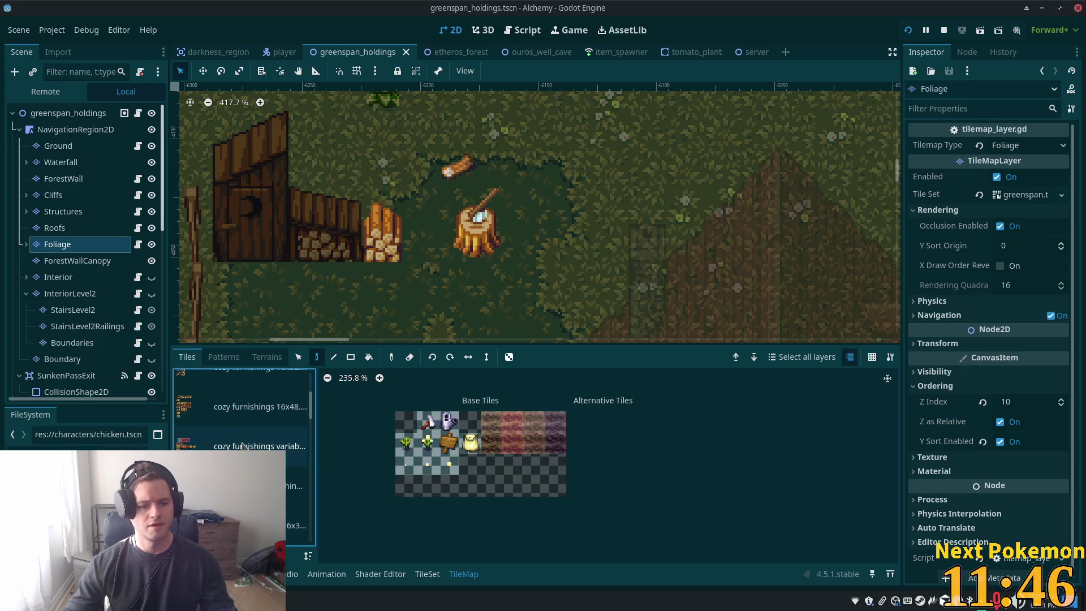
scroll(242, 446, "up", 4)
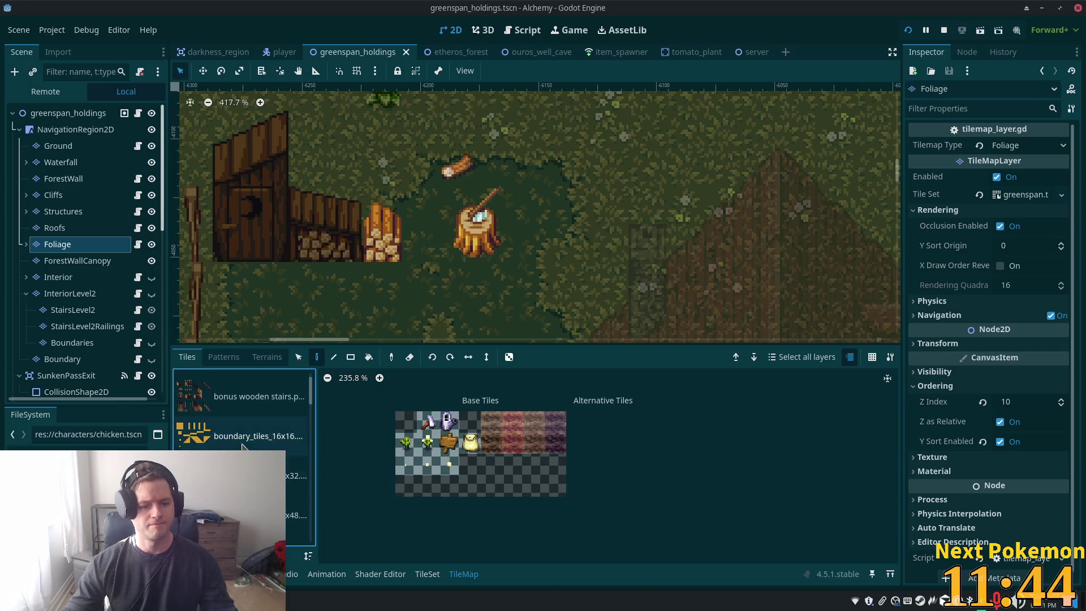
left_click(241, 446)
scroll(249, 441, "down", 2)
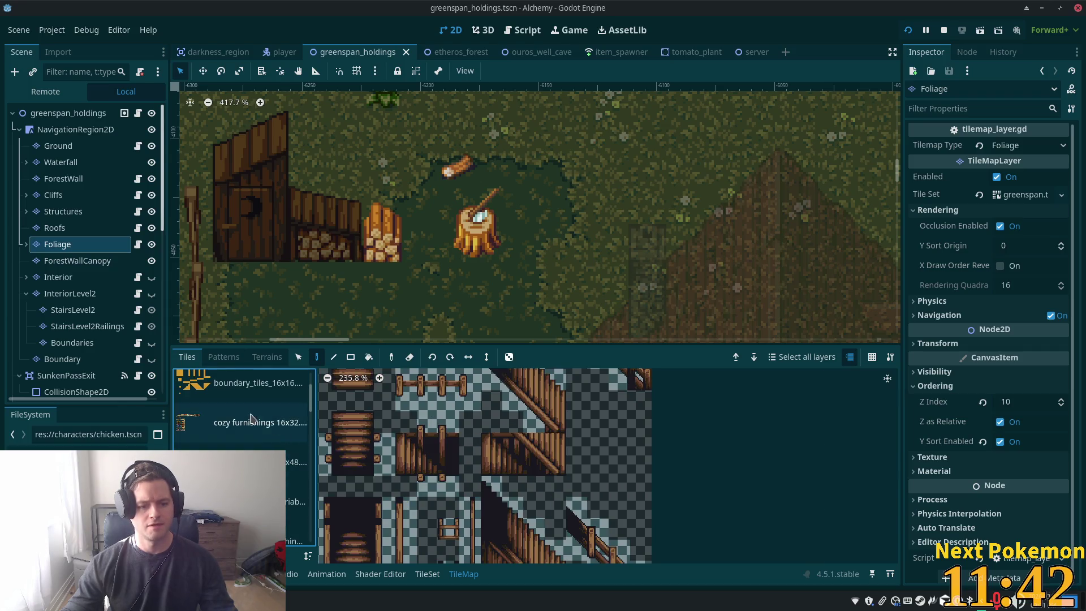
left_click(267, 436)
scroll(267, 436, "down", 10)
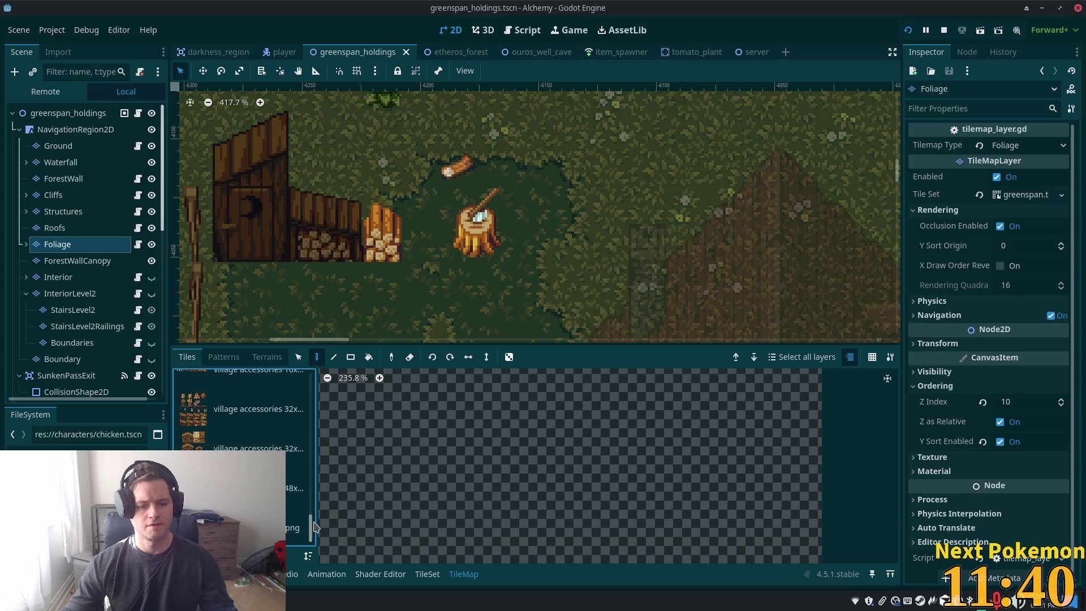
Browse the village accessories atlases and open the stumps, crates and fences atlas in the tile set editor
left_click(213, 436)
left_click(296, 461)
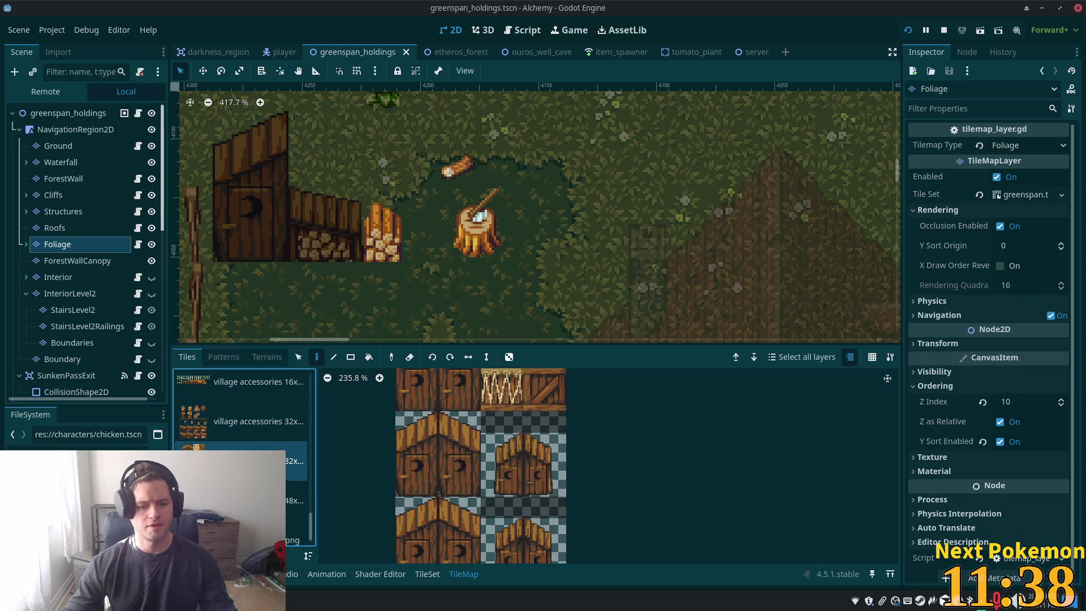
left_click(295, 501)
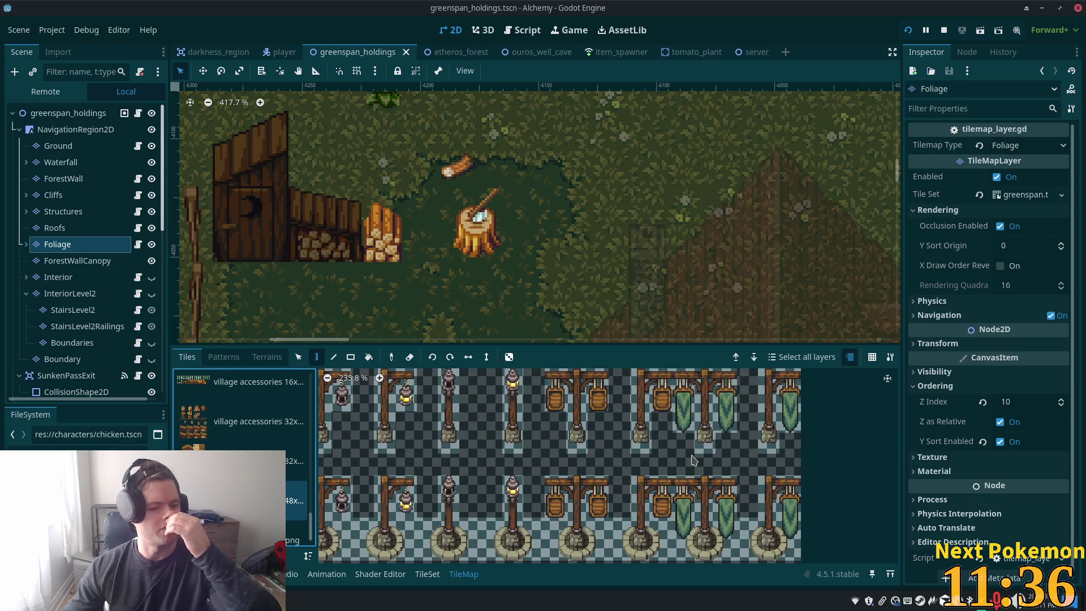
scroll(694, 459, "down", 8)
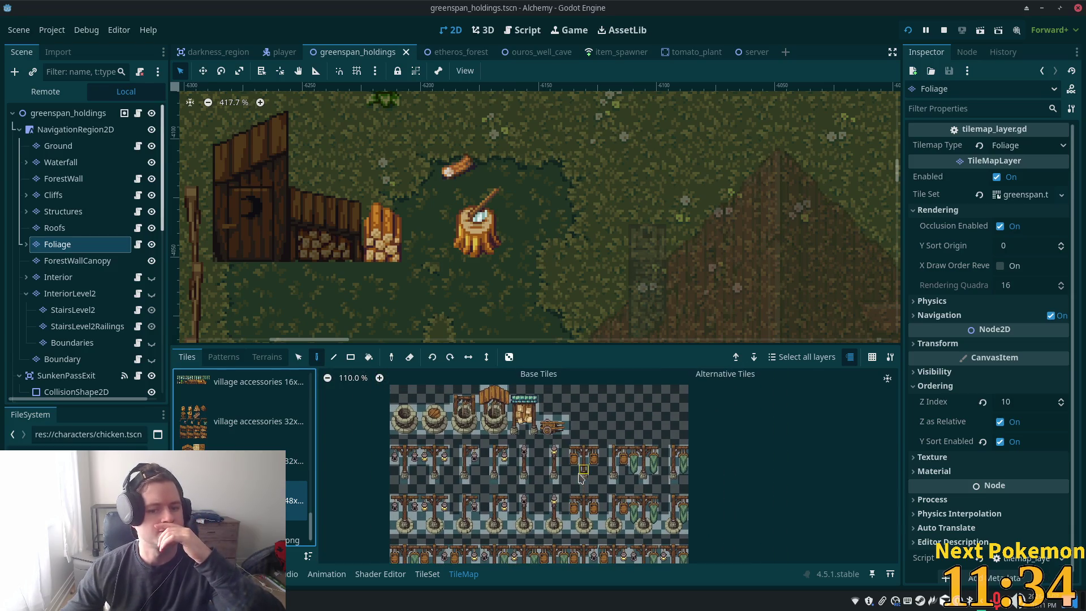
left_click(224, 382)
scroll(222, 430, "up", 2)
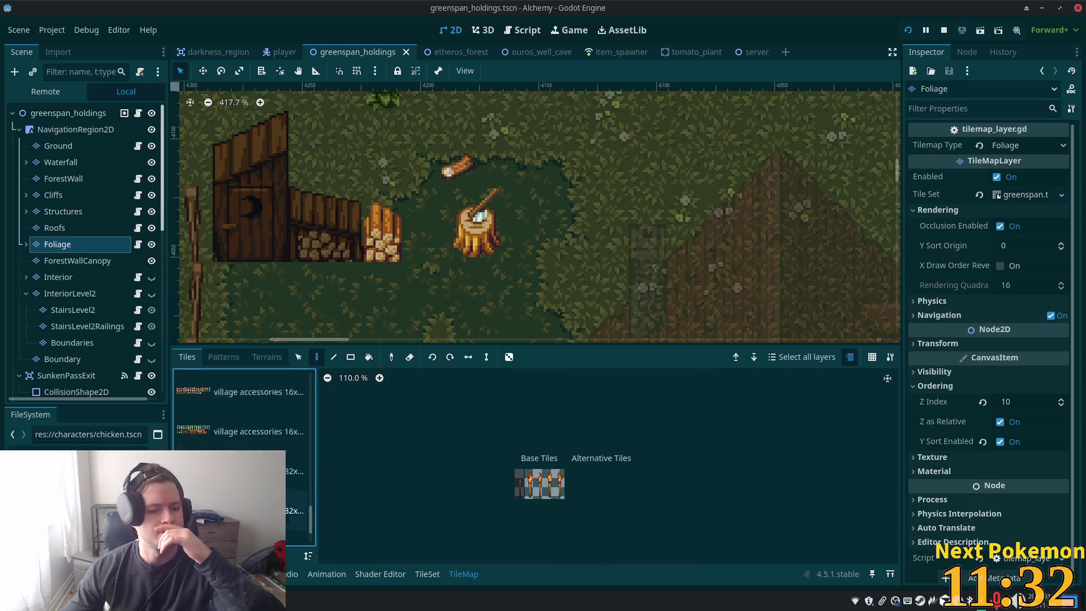
left_click(223, 445)
left_click(238, 470)
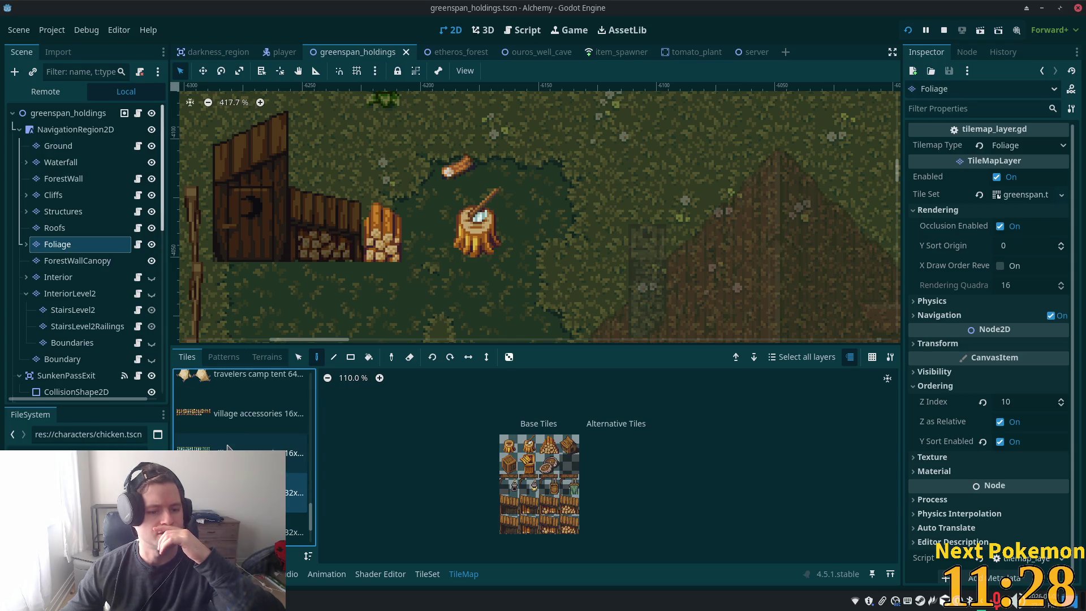
double_click(229, 448)
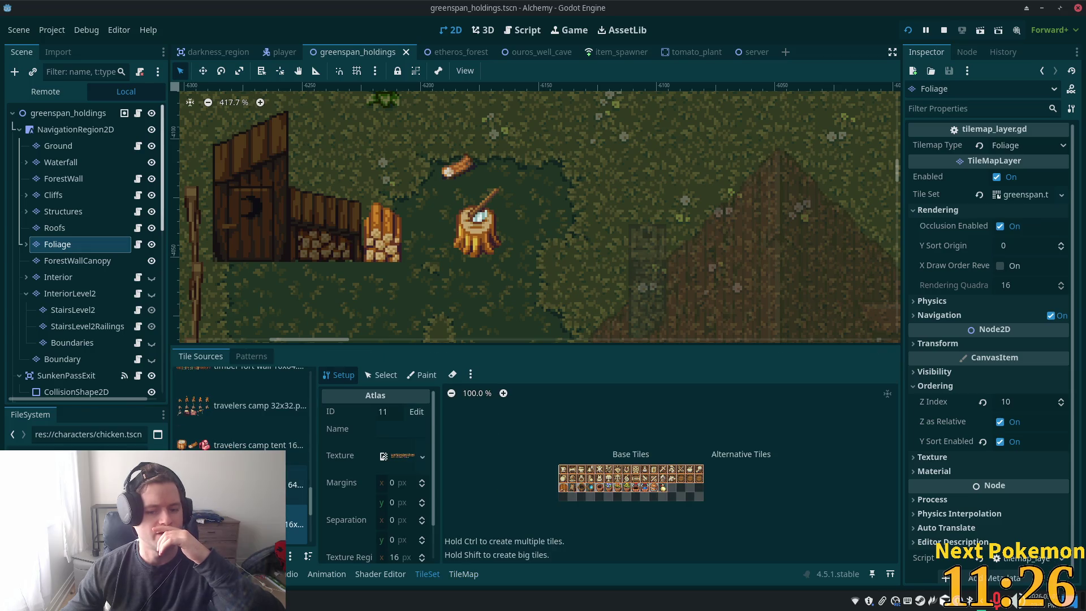
Inspect the tile sources with IDs 28, 25 and 20 (blacksmithing) in the TileSet tab
scroll(295, 492, "up", 2)
scroll(243, 407, "up", 4)
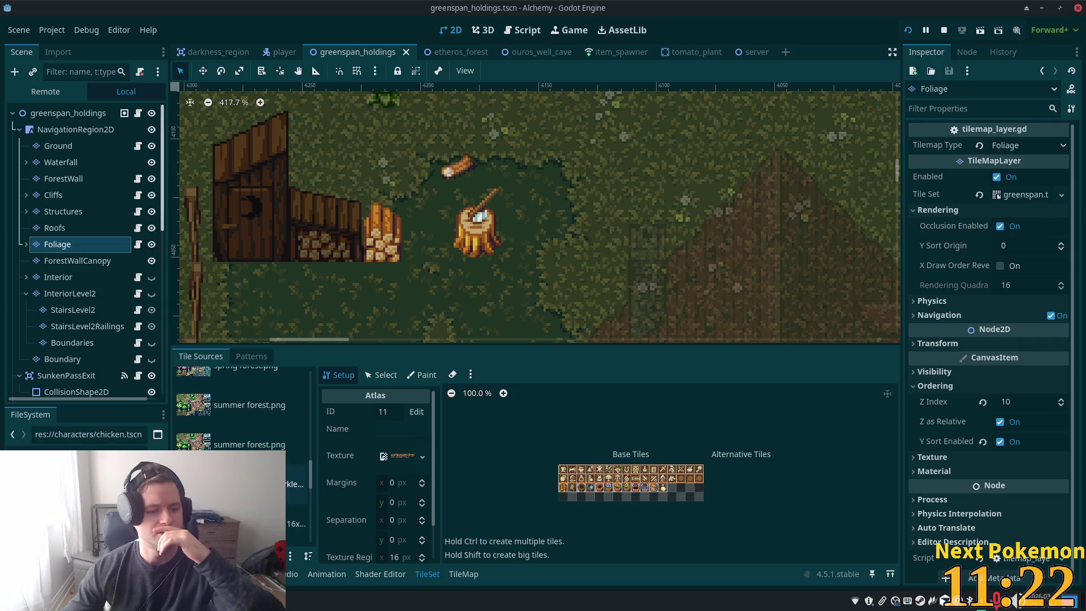
scroll(243, 407, "up", 5)
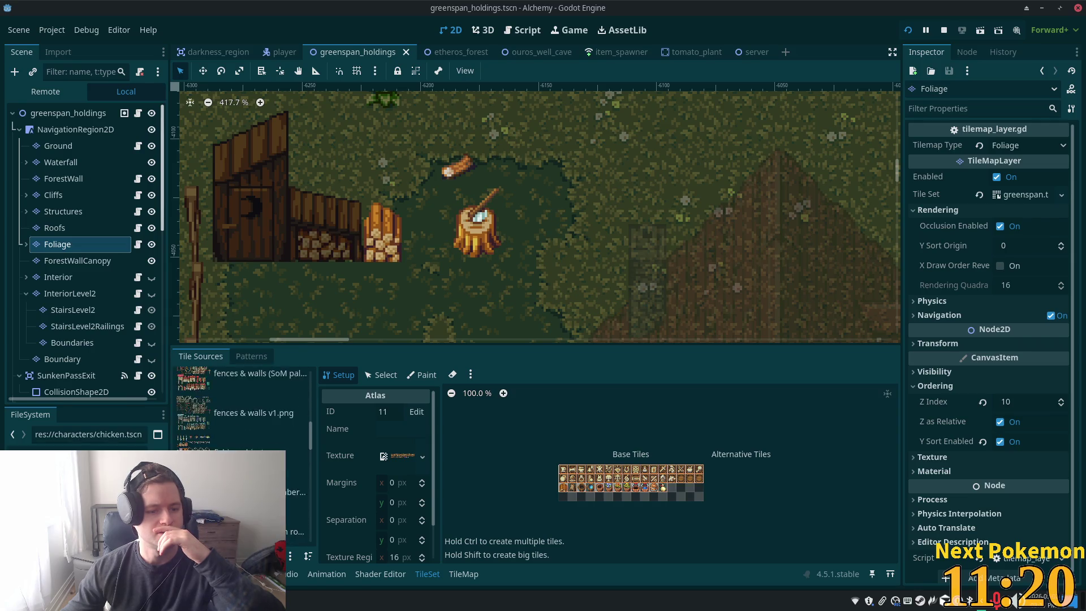
scroll(243, 408, "up", 1)
left_click(243, 475)
scroll(243, 430, "up", 2)
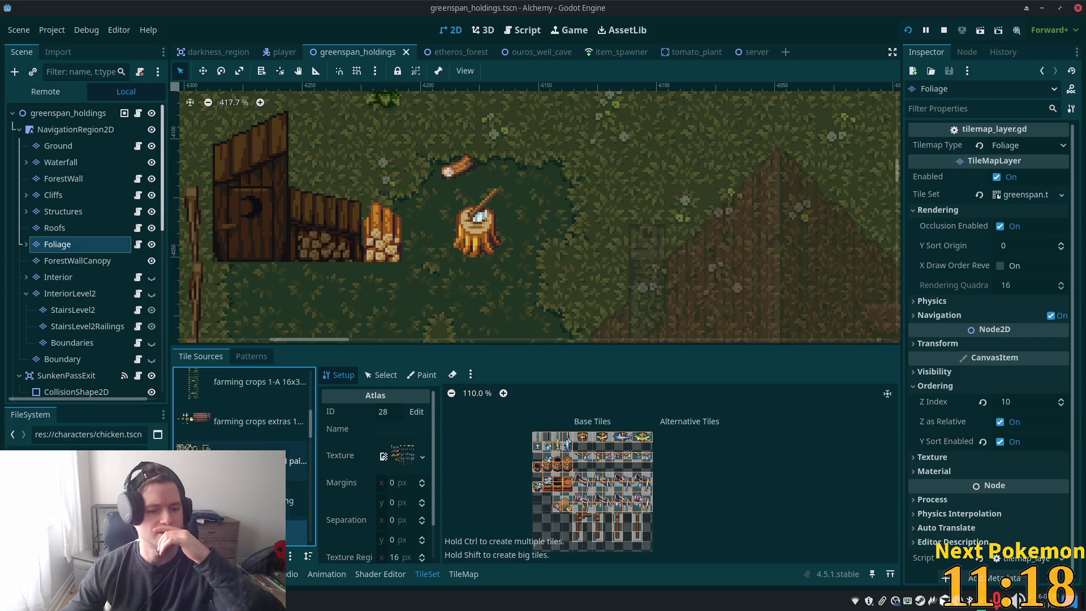
left_click(249, 430)
scroll(248, 439, "up", 2)
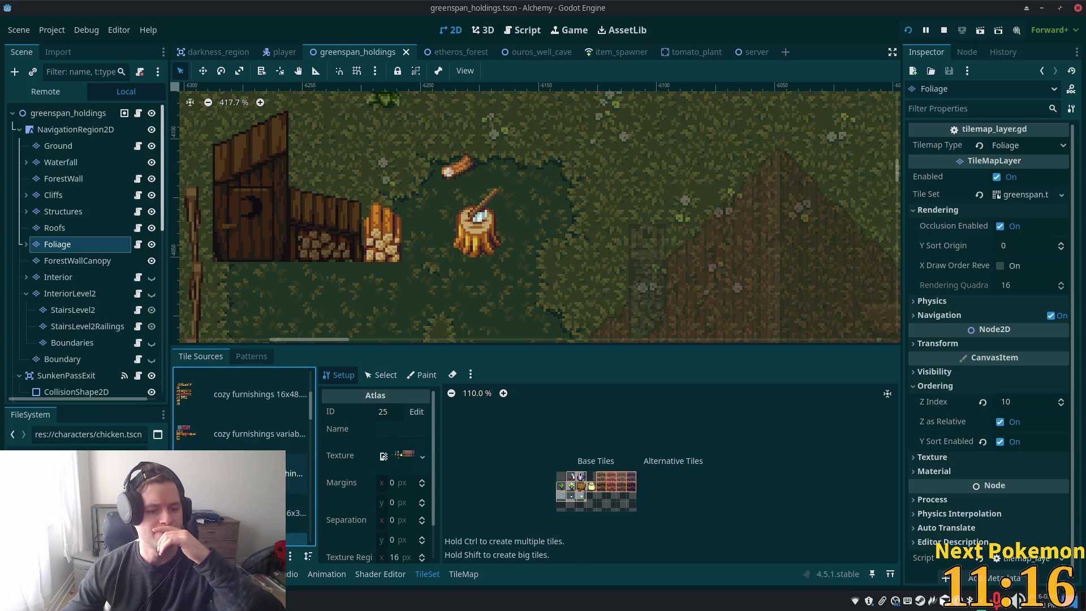
left_click(249, 473)
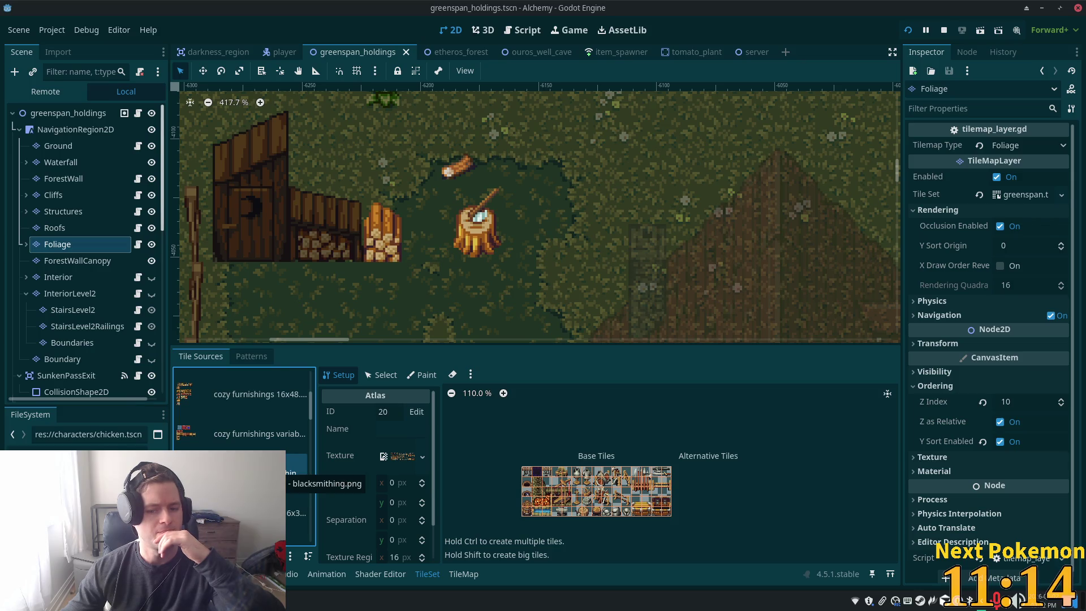
Inspect the rug-and-table (ID 12) and furnishings (ID 8) atlases, then switch to Thunar
scroll(244, 441, "up", 1)
left_click(249, 478)
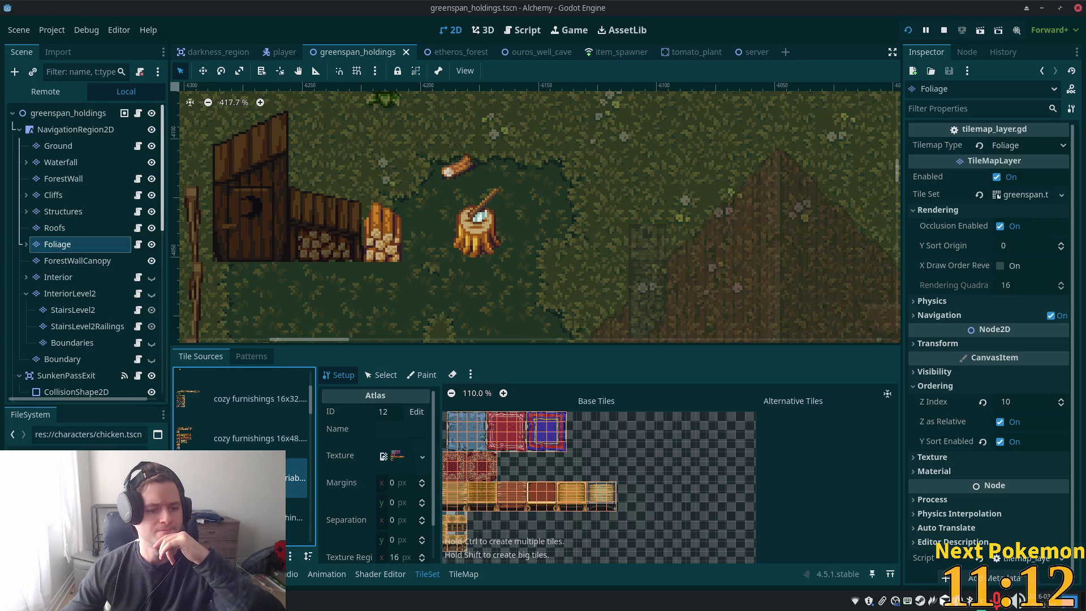
left_click(229, 442)
scroll(237, 441, "up", 2)
left_click(244, 464)
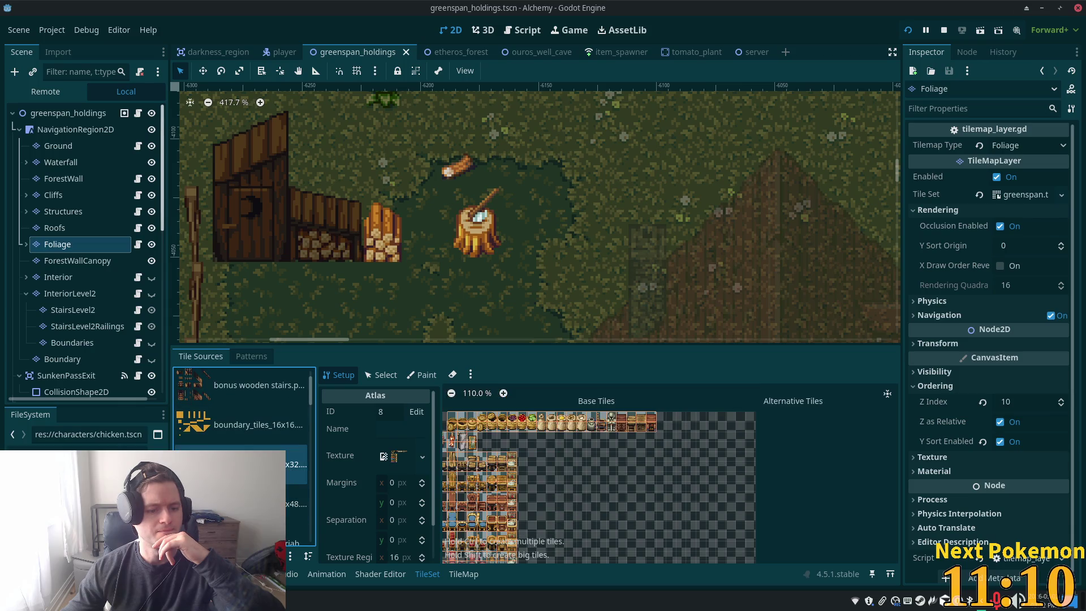
scroll(243, 453, "up", 1)
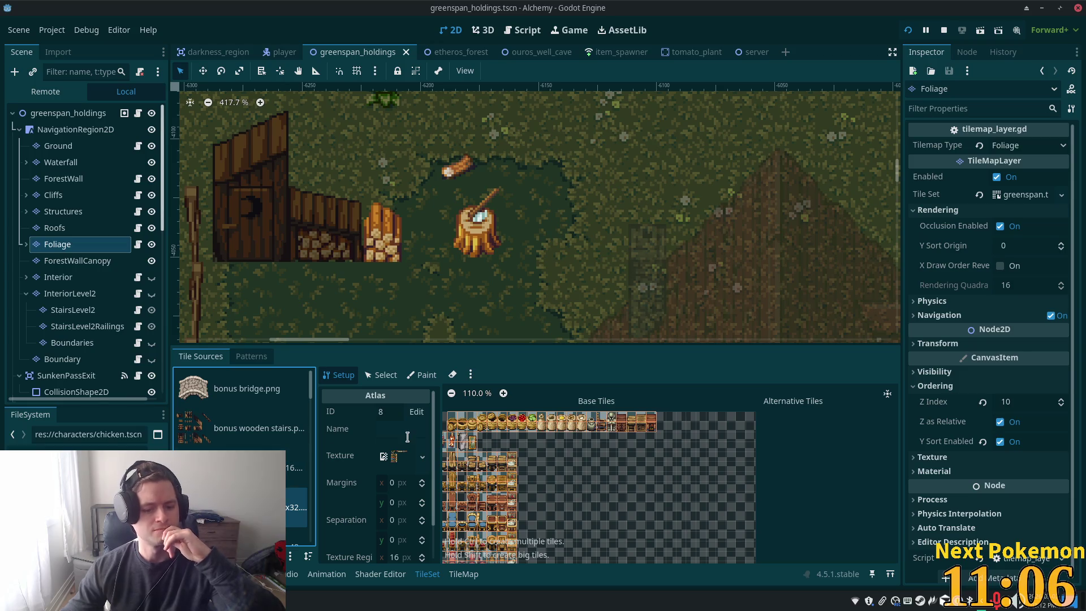
key("alt+Tab")
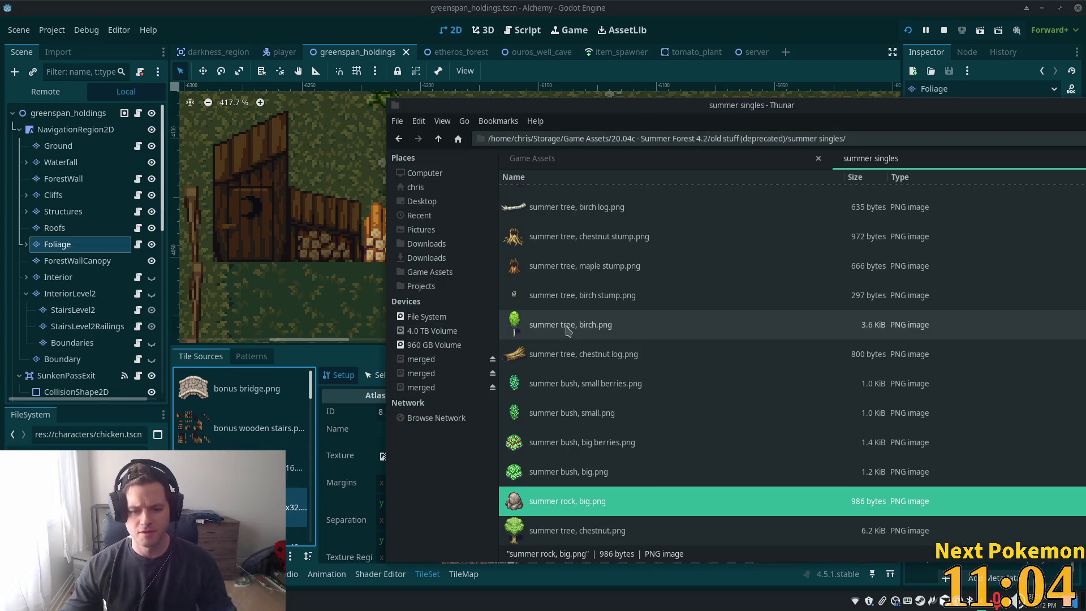
From Game Assets, scroll past Stonework Home 2.1 and open the 18.10b - Village Accessories 2.2 folder
left_click(443, 273)
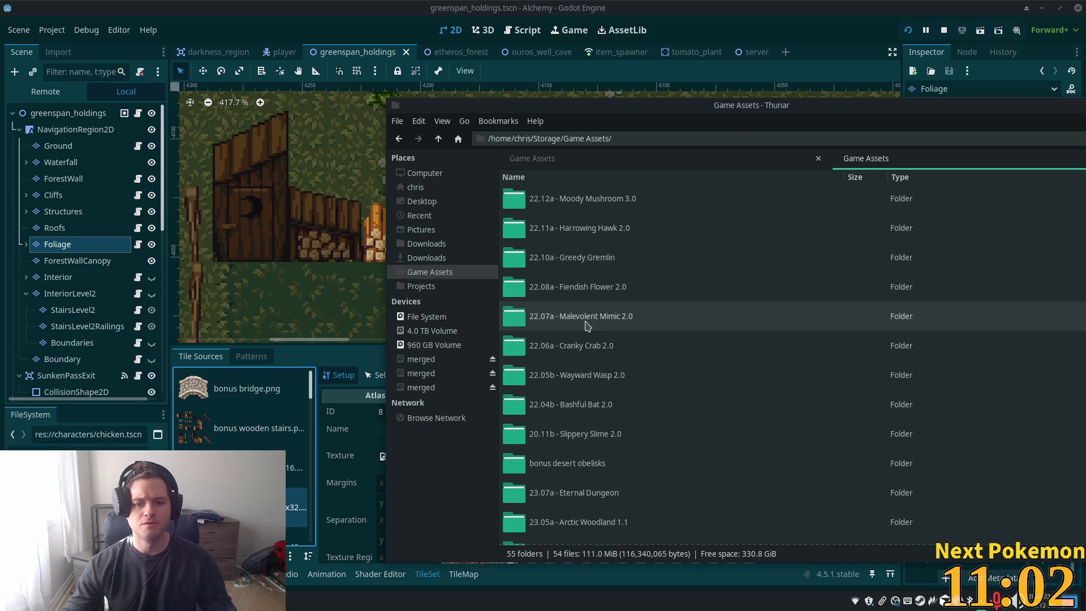
left_click_drag(624, 119, 487, 61)
scroll(464, 323, "down", 5)
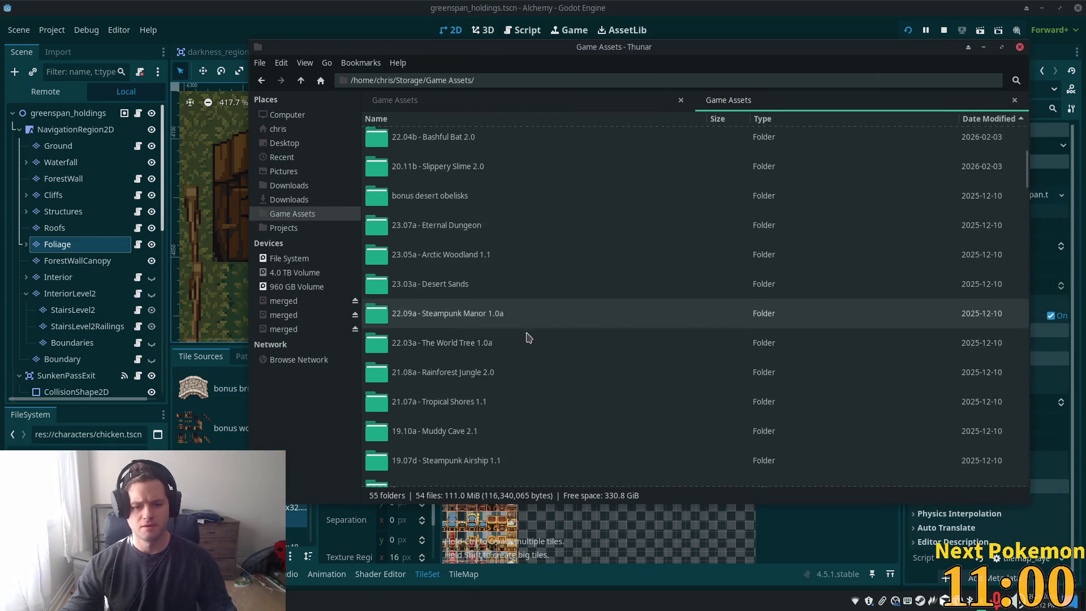
scroll(491, 338, "down", 4)
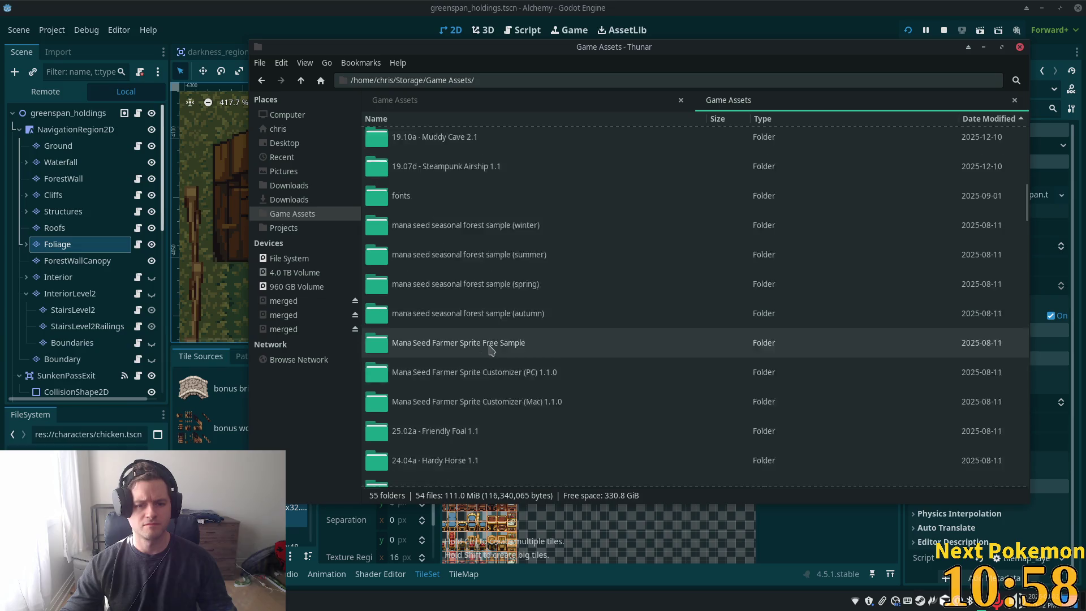
scroll(455, 300, "down", 3)
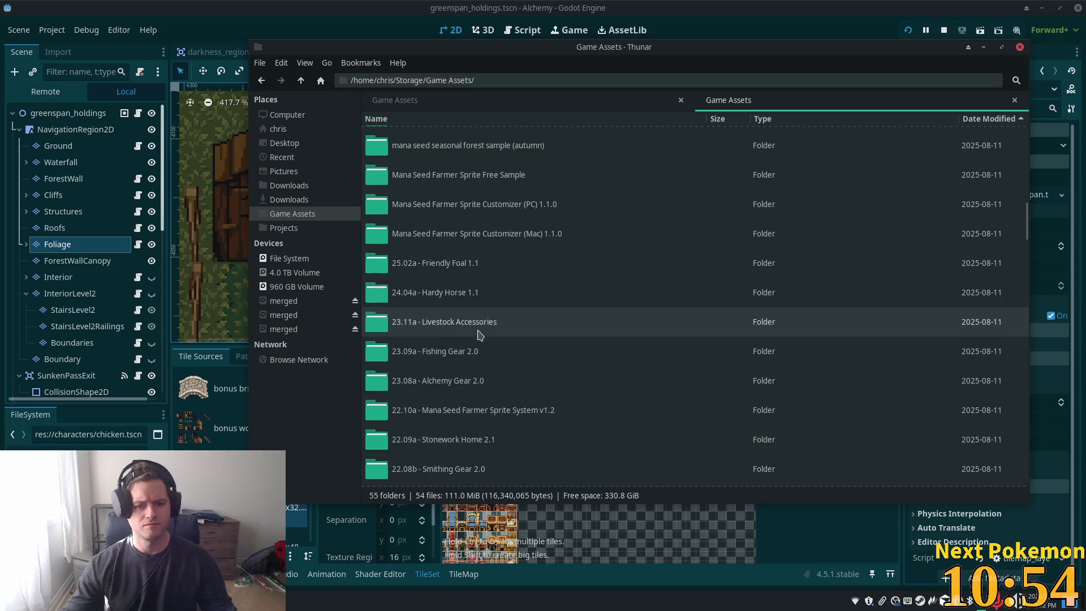
scroll(469, 330, "down", 3)
left_click(484, 356)
scroll(492, 368, "down", 3)
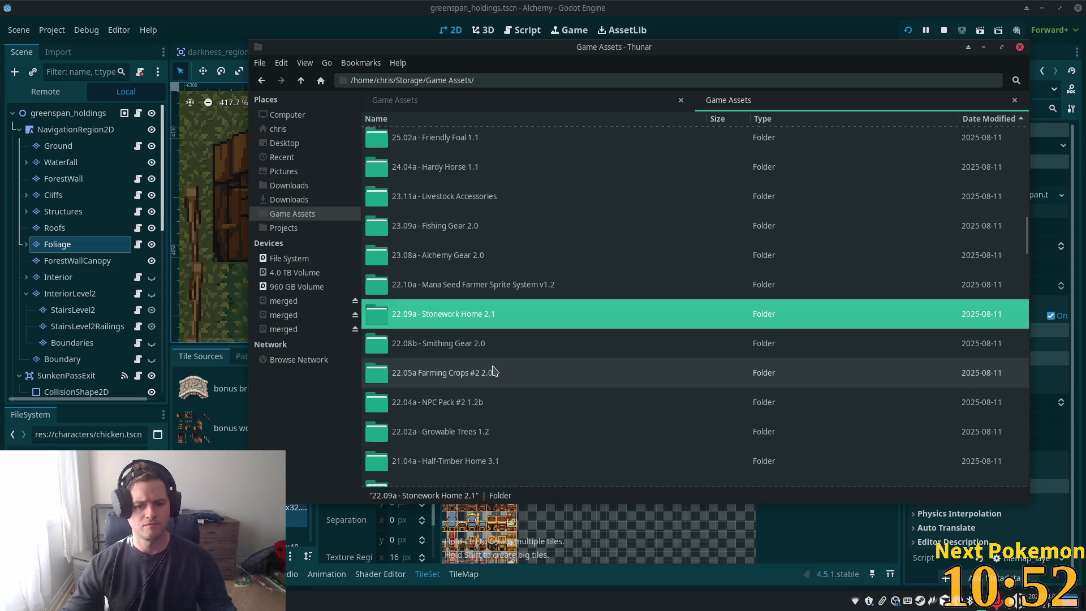
scroll(503, 343, "down", 3)
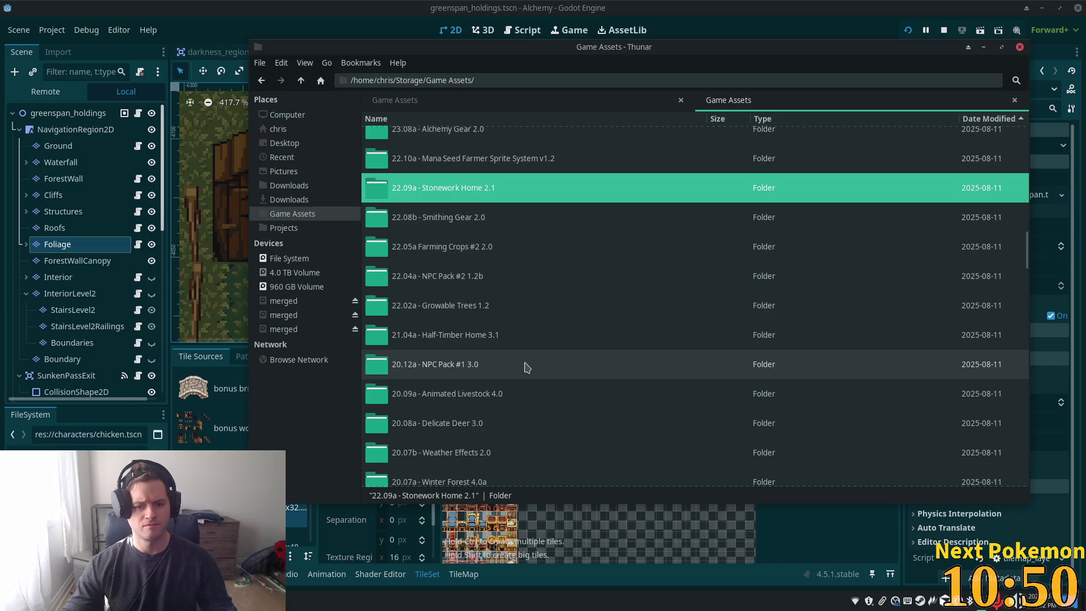
scroll(526, 369, "down", 3)
scroll(526, 369, "down", 4)
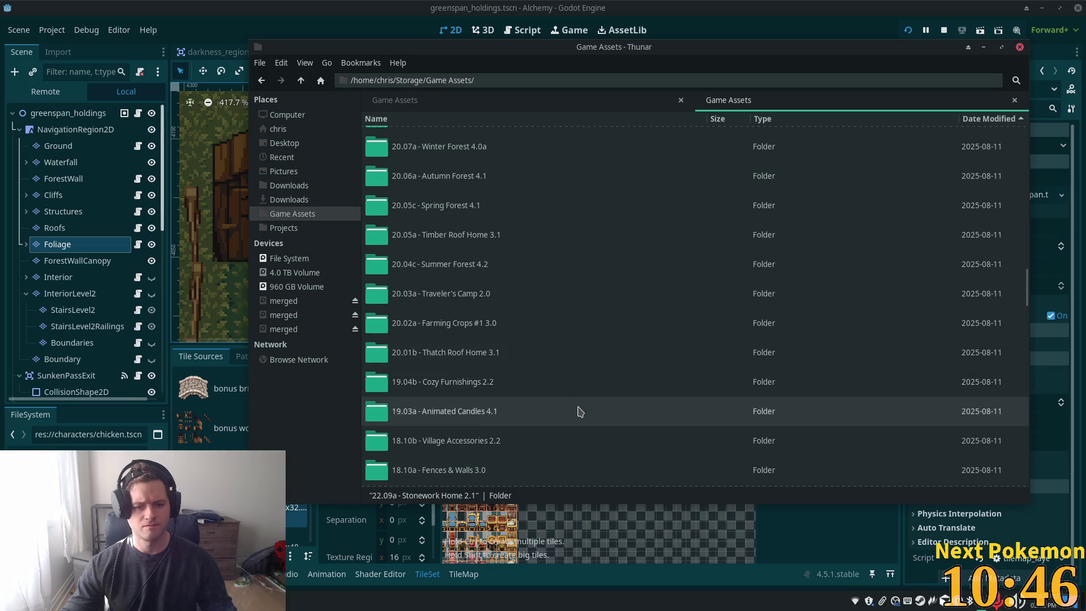
scroll(578, 412, "down", 1)
double_click(485, 413)
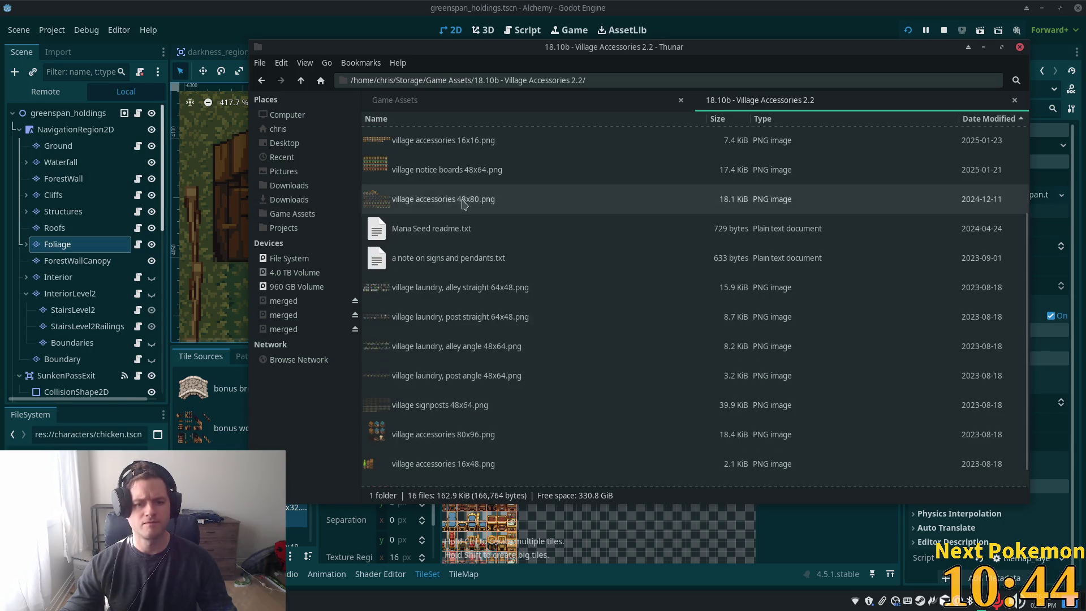
Move the Thunar window left and down and check the signs-and-pendants text file's actions
scroll(464, 170, "down", 1)
mouse_move(482, 67)
left_mouse_down()
mouse_move(378, 83)
mouse_move(366, 98)
left_mouse_up()
left_click(444, 267)
right_click(443, 269)
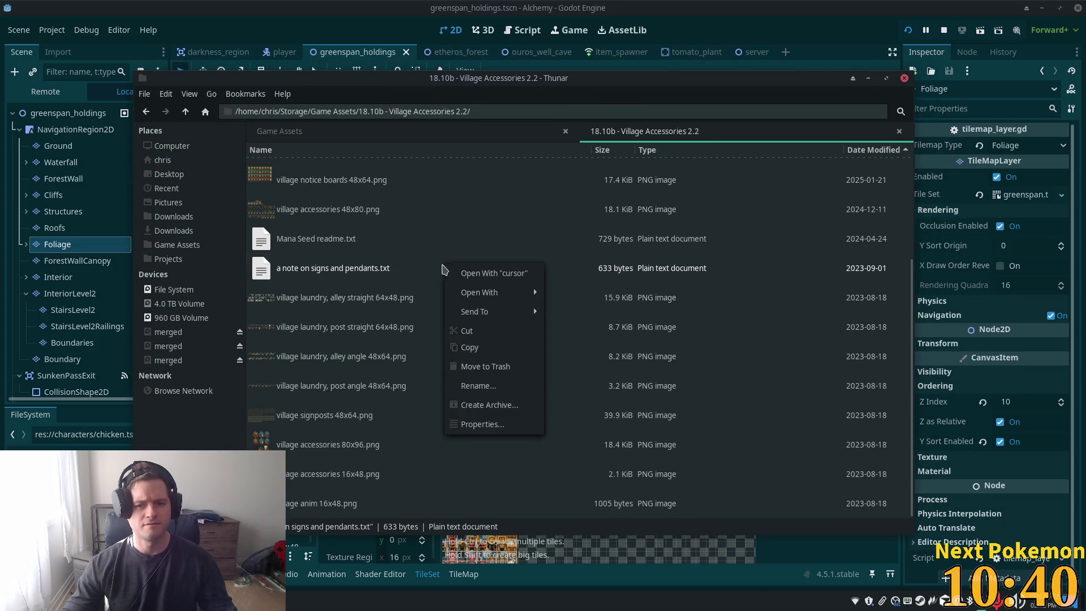
left_click(341, 364)
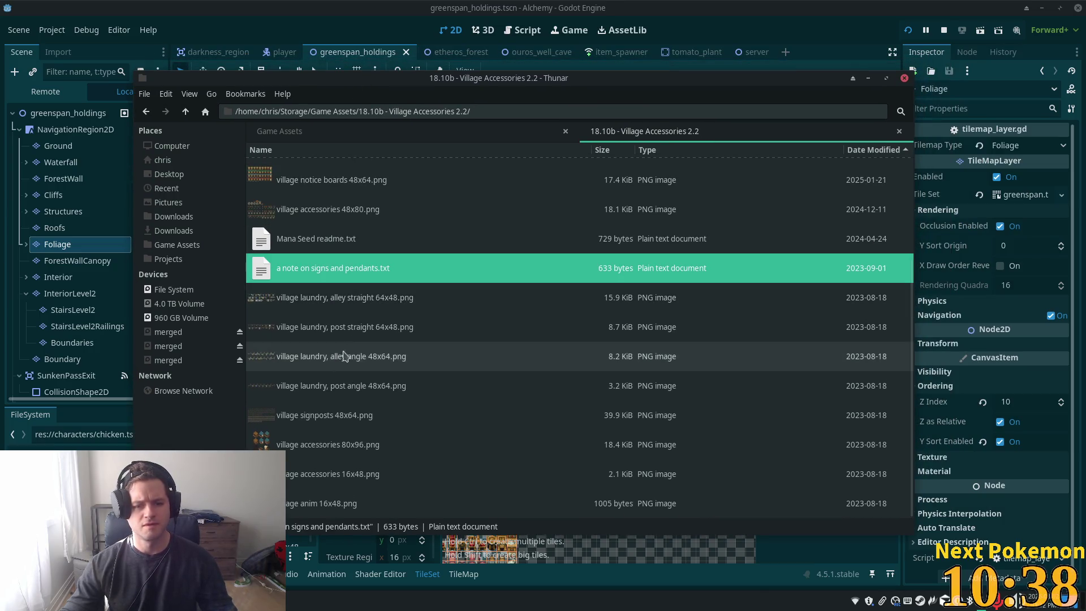
Look through the View menu, then close and reopen the 18.10b - Village Accessories 2.2 folder
left_click(191, 96)
mouse_move(281, 168)
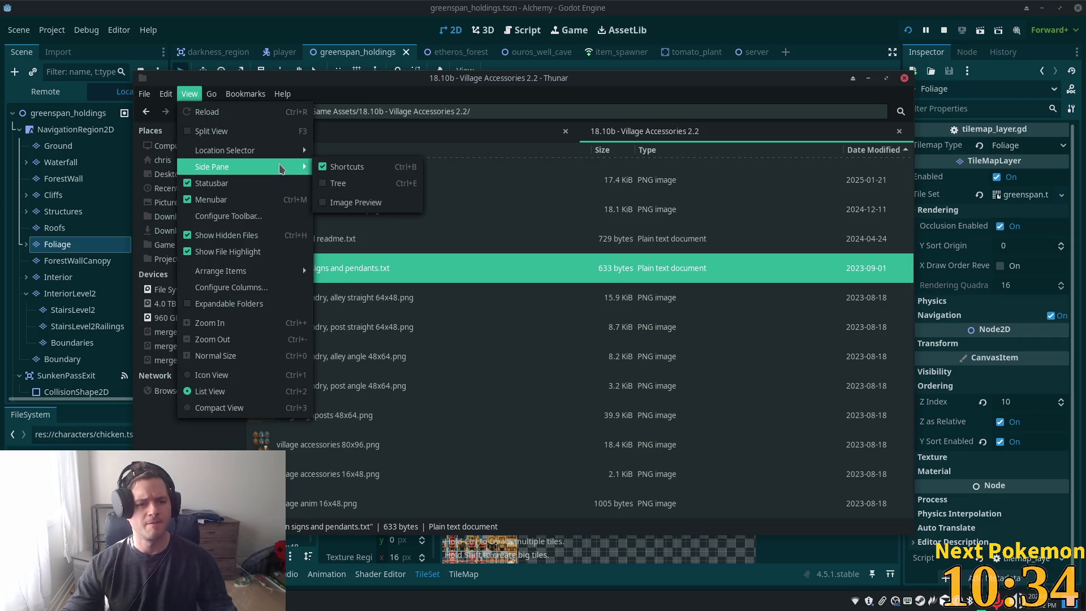
mouse_move(269, 280)
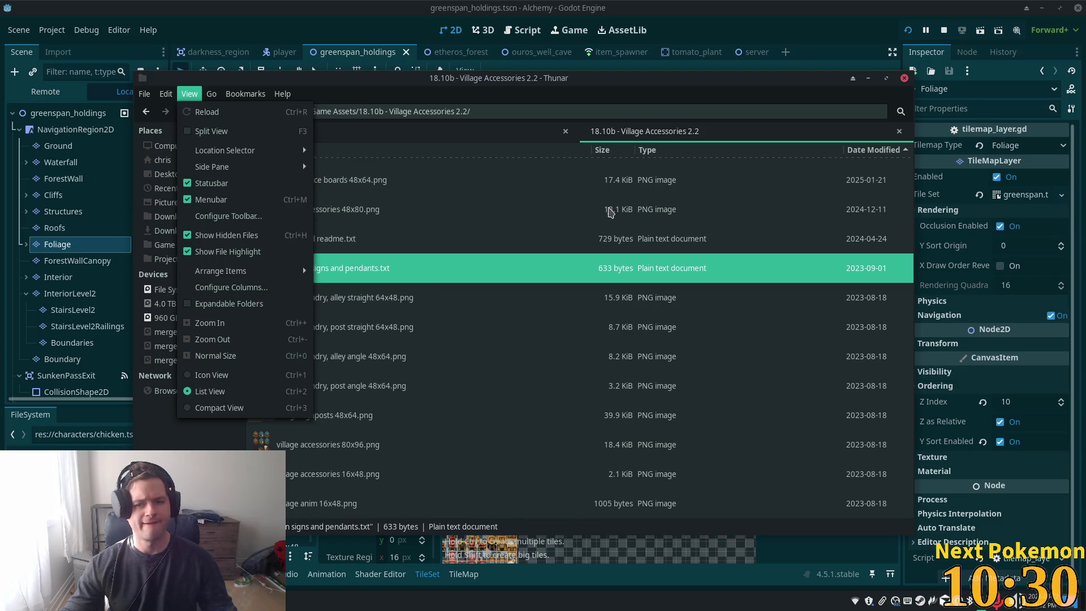
left_click(515, 276)
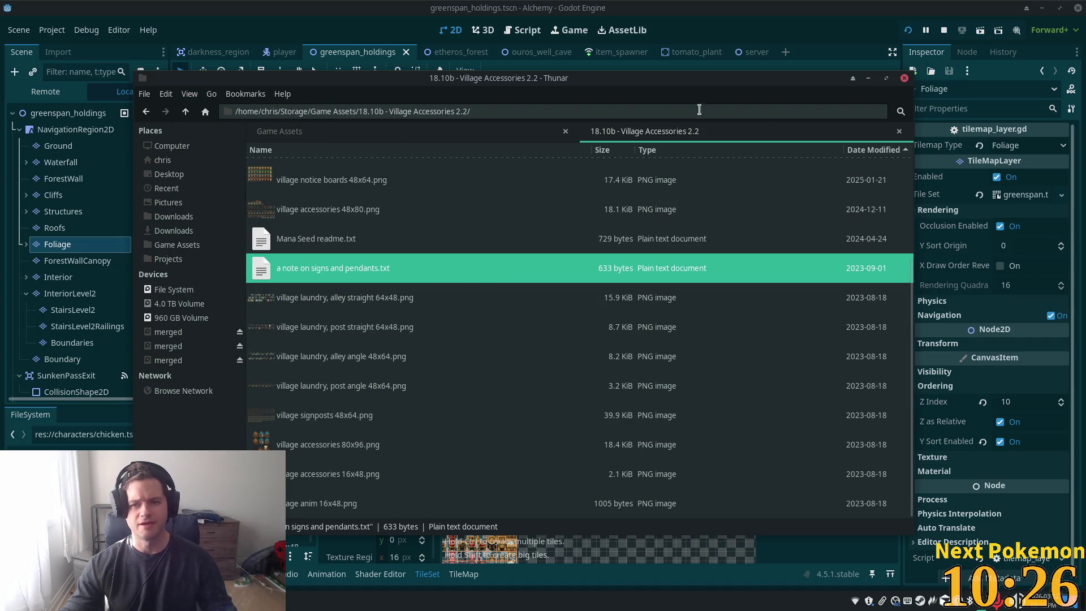
left_click(899, 131)
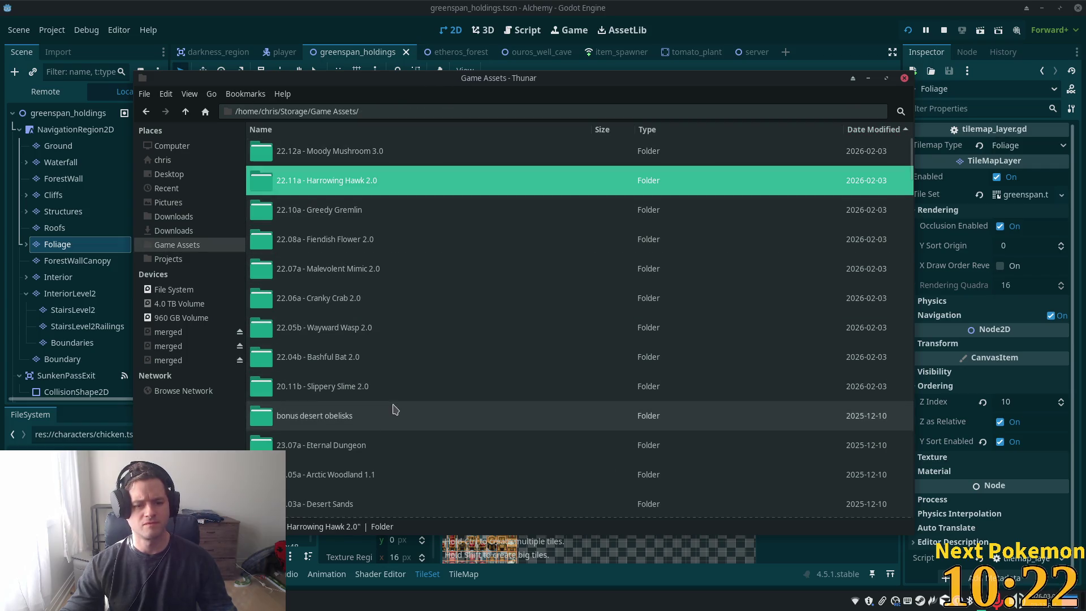
scroll(390, 394, "down", 10)
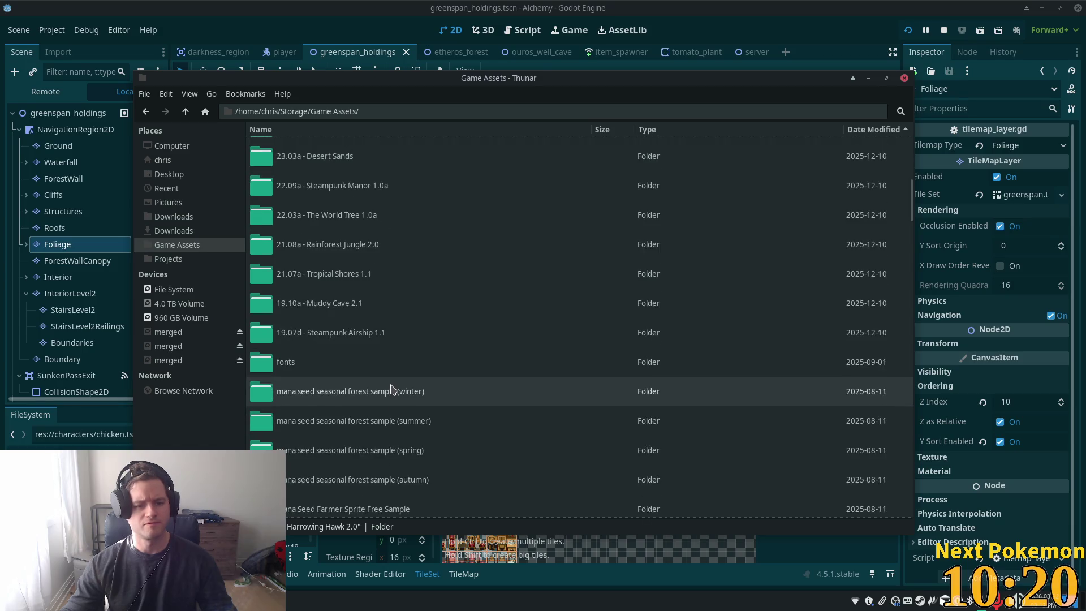
scroll(393, 389, "down", 3)
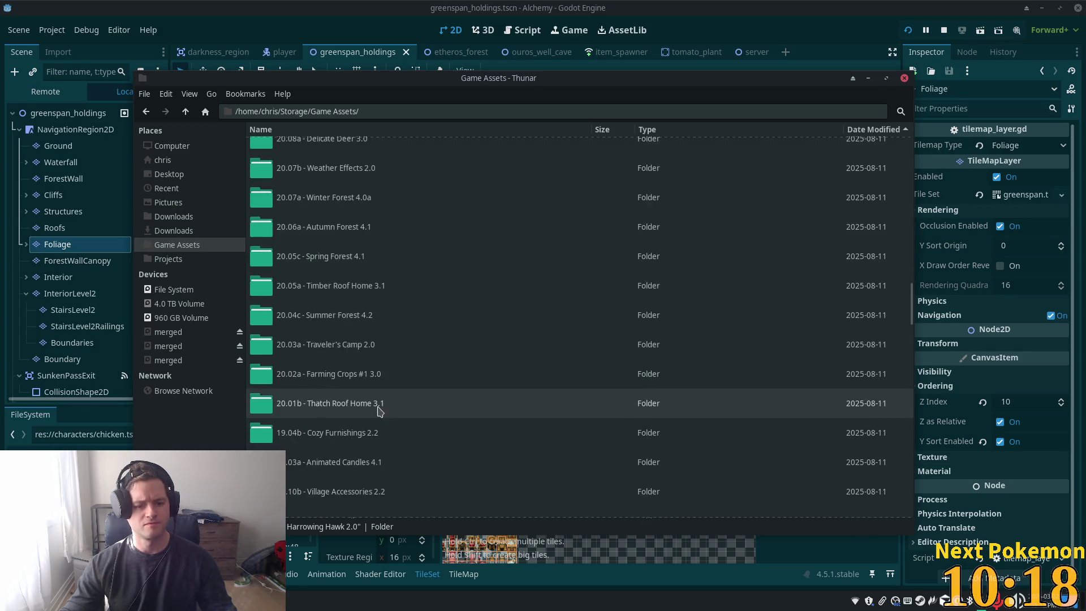
double_click(351, 494)
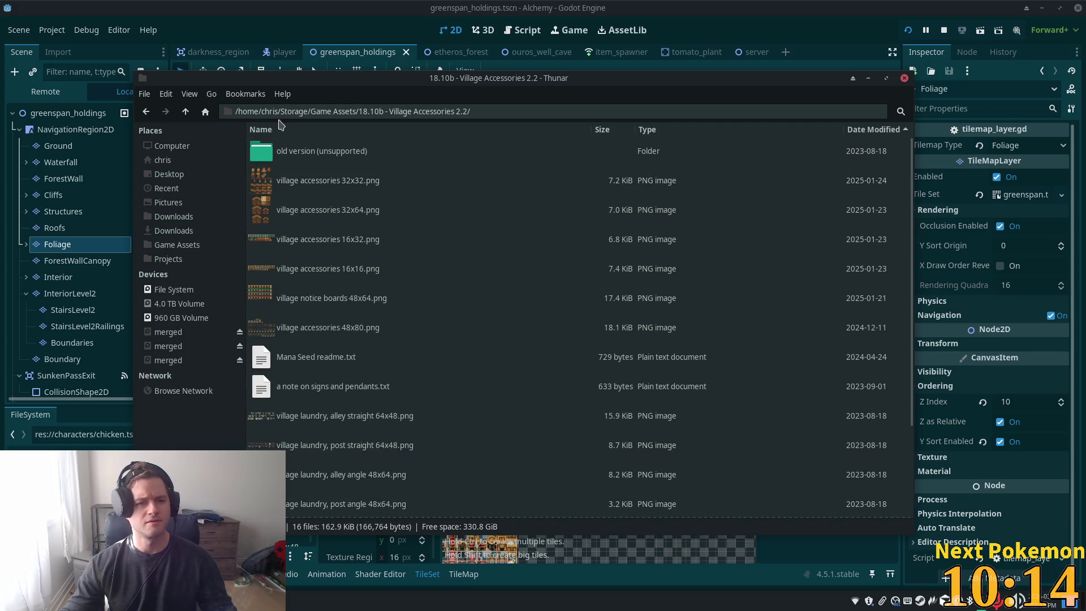
Switch to Icon View and enlarge the thumbnails two steps with Ctrl++
left_click(188, 94)
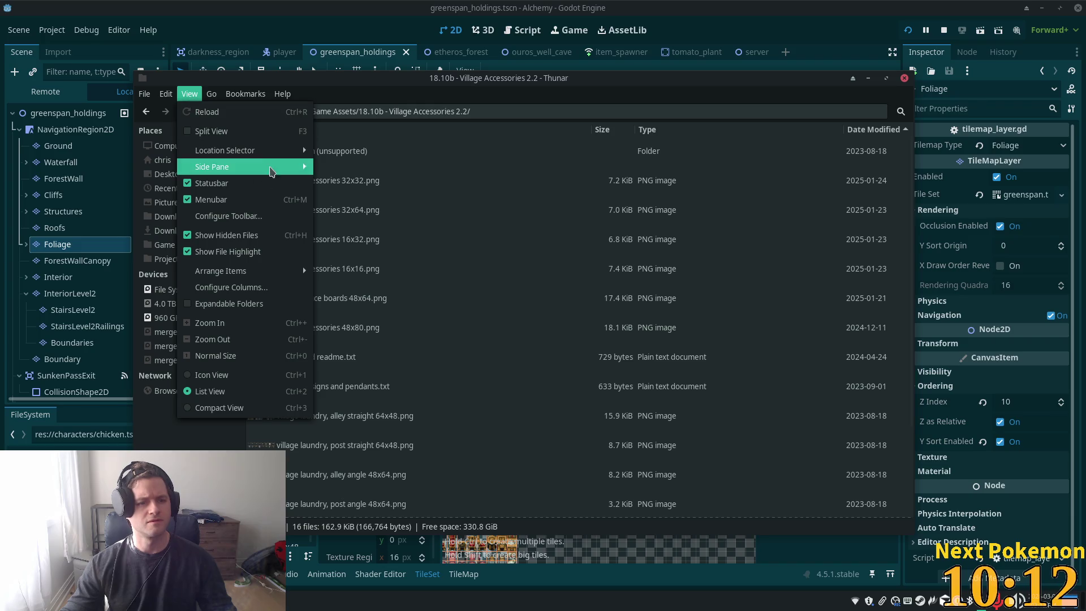
mouse_move(288, 154)
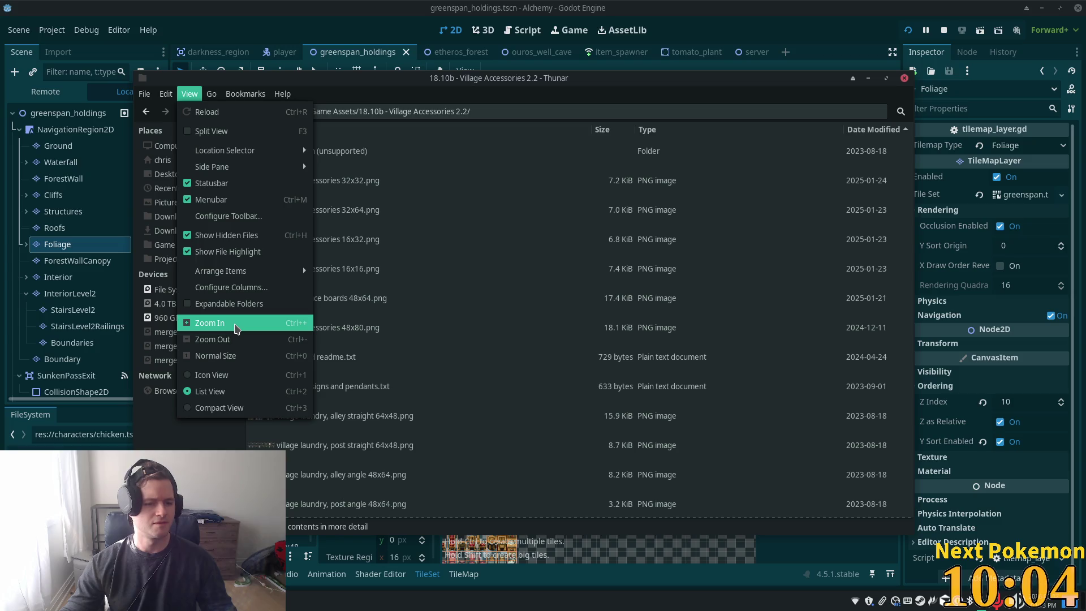
left_click(236, 376)
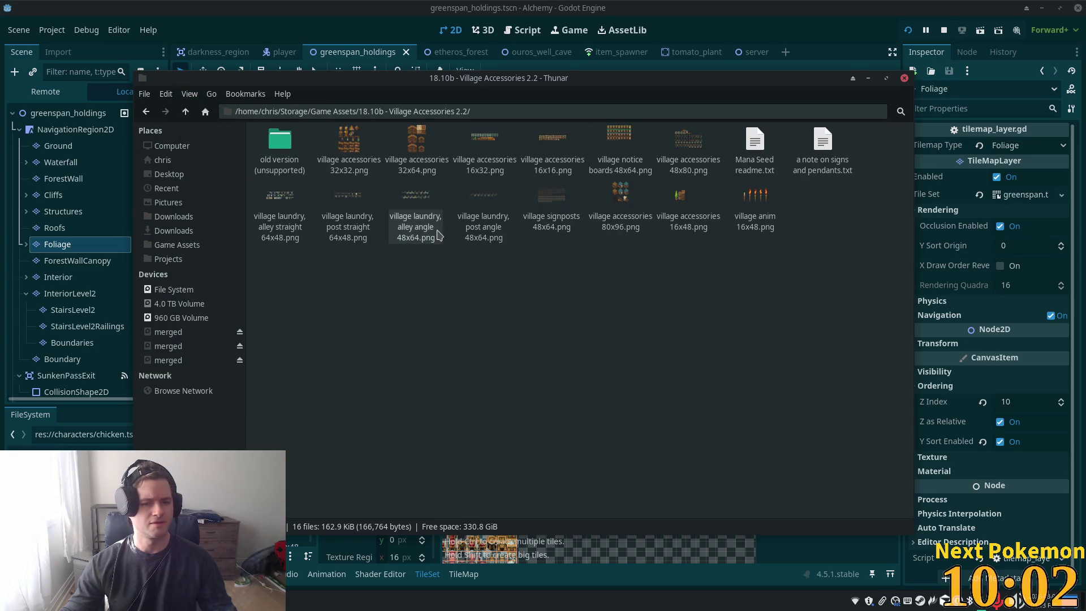
key("ctrl+plus")
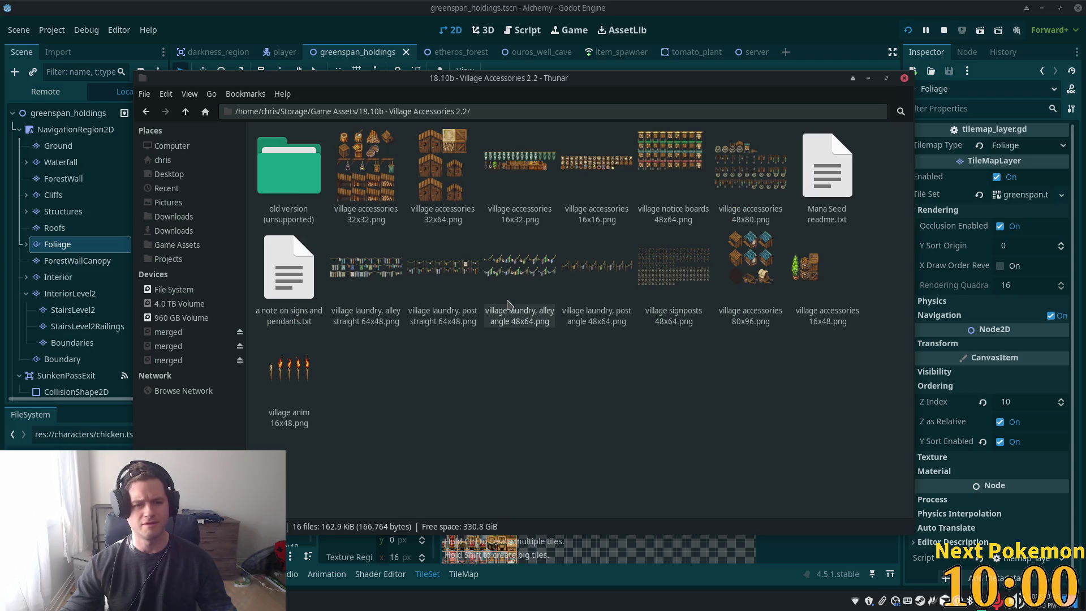
key("ctrl+plus")
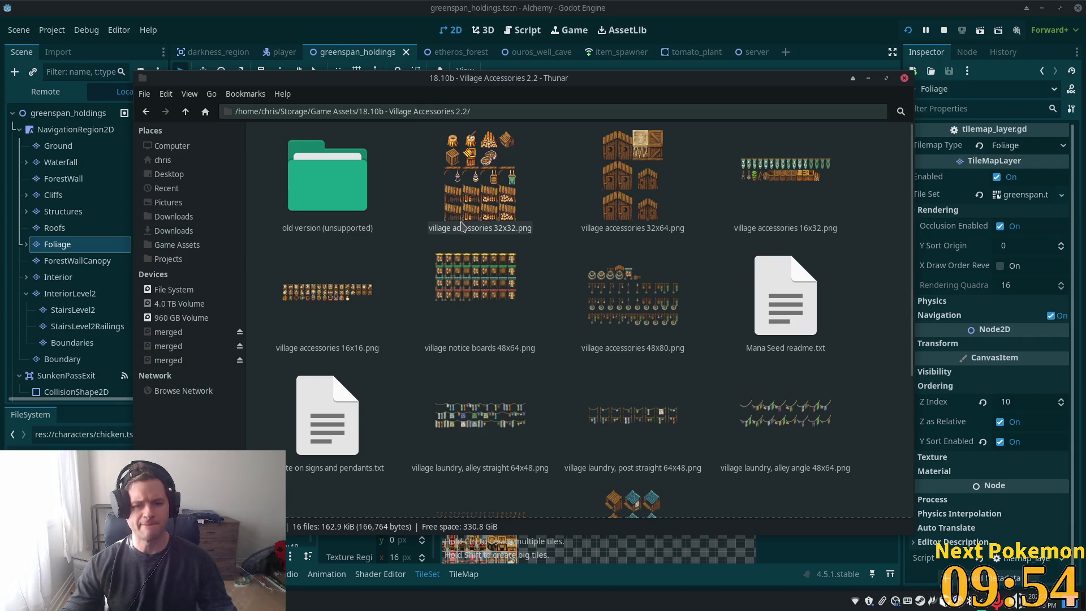
scroll(462, 227, "down", 1)
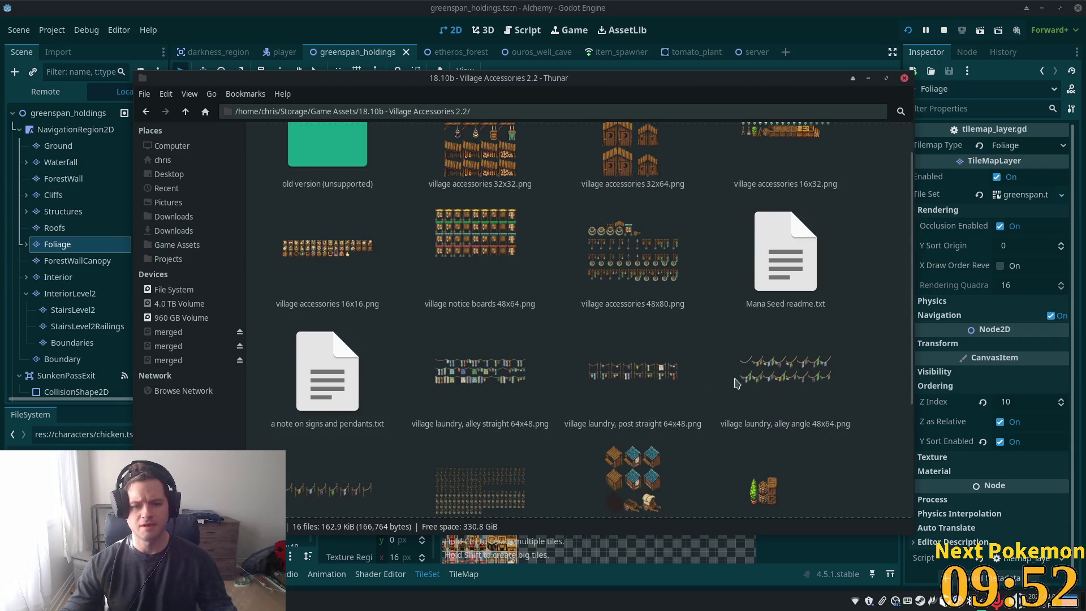
scroll(340, 283, "down", 1)
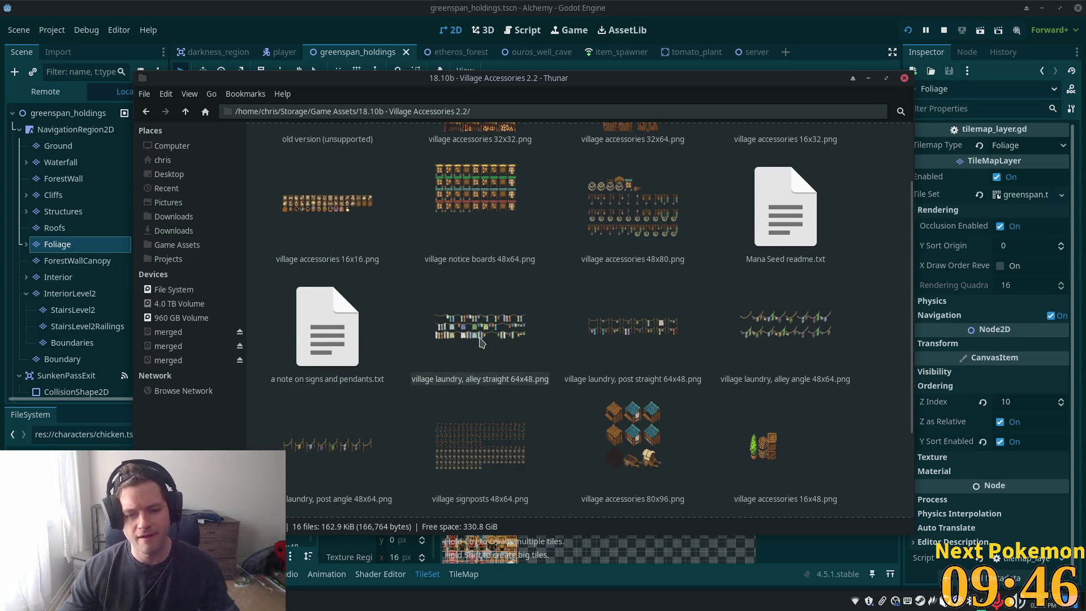
left_click(480, 341)
double_click(480, 341)
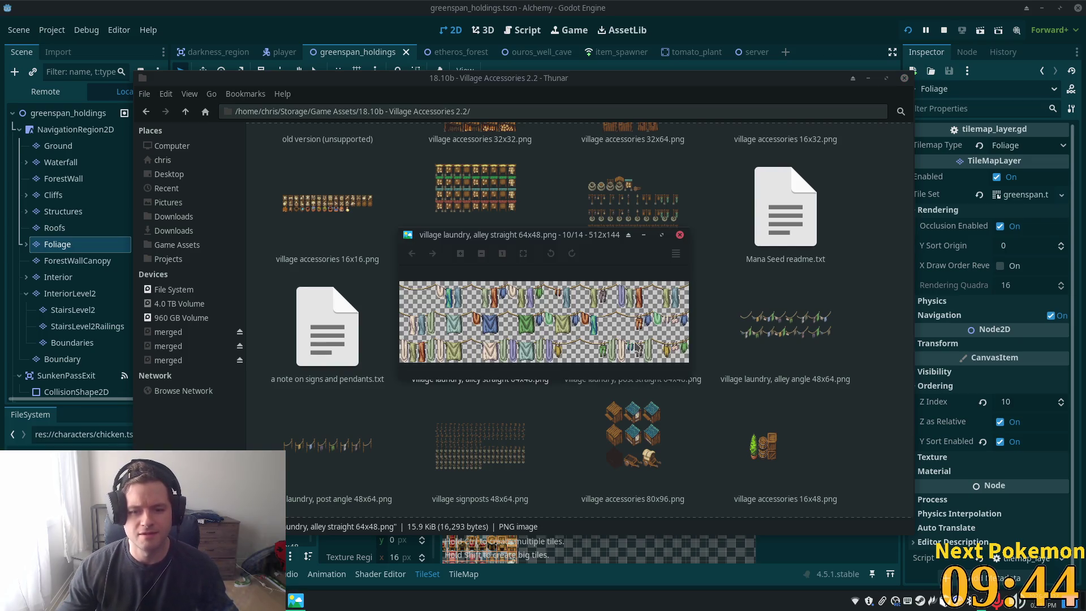
left_click(650, 428)
double_click(653, 326)
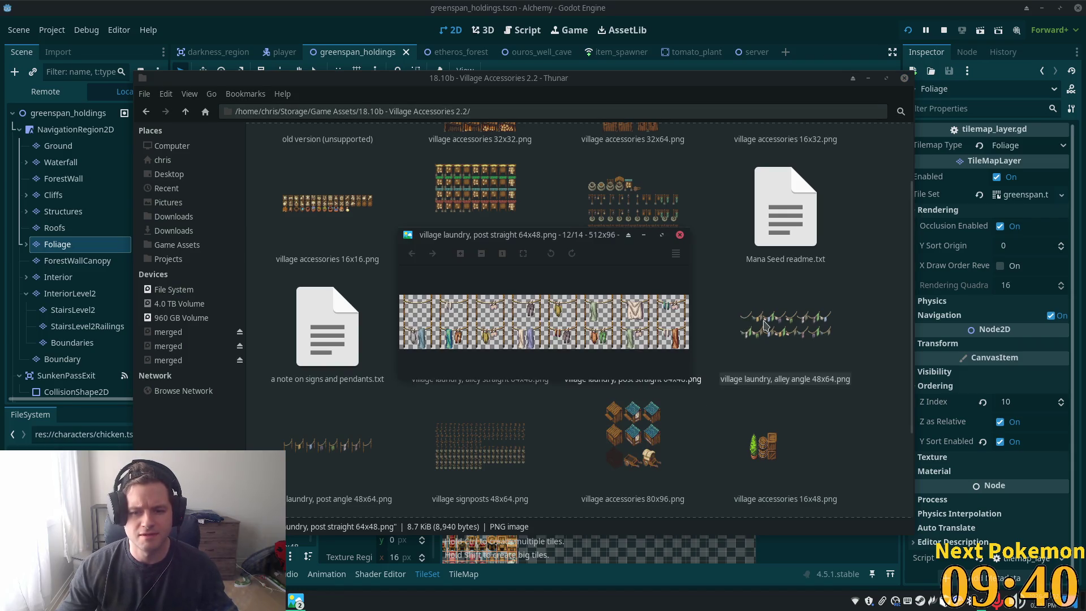
double_click(763, 327)
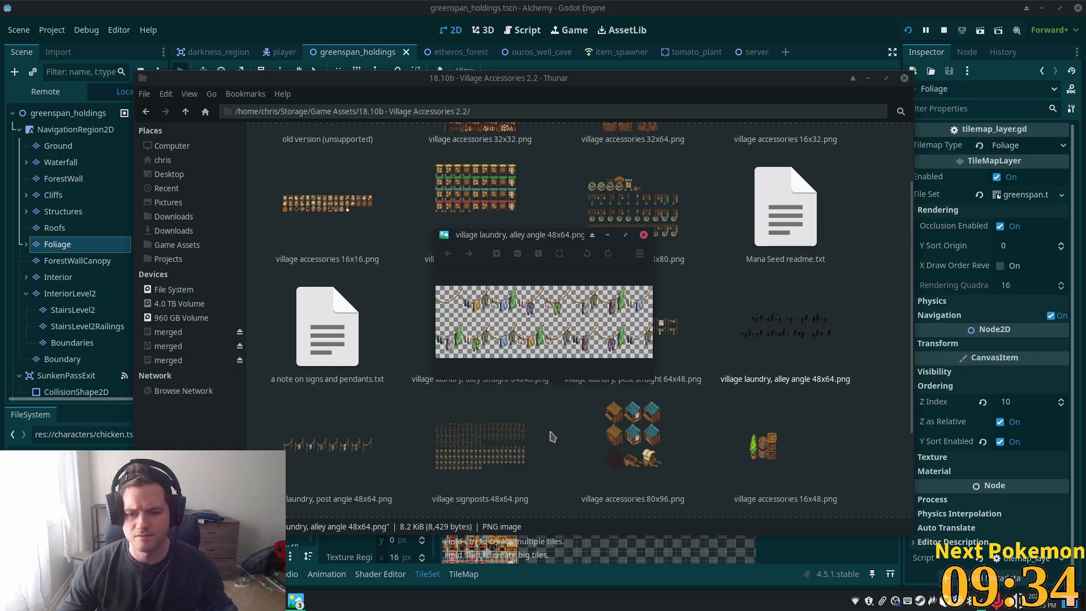
key("Escape")
scroll(509, 413, "down", 3)
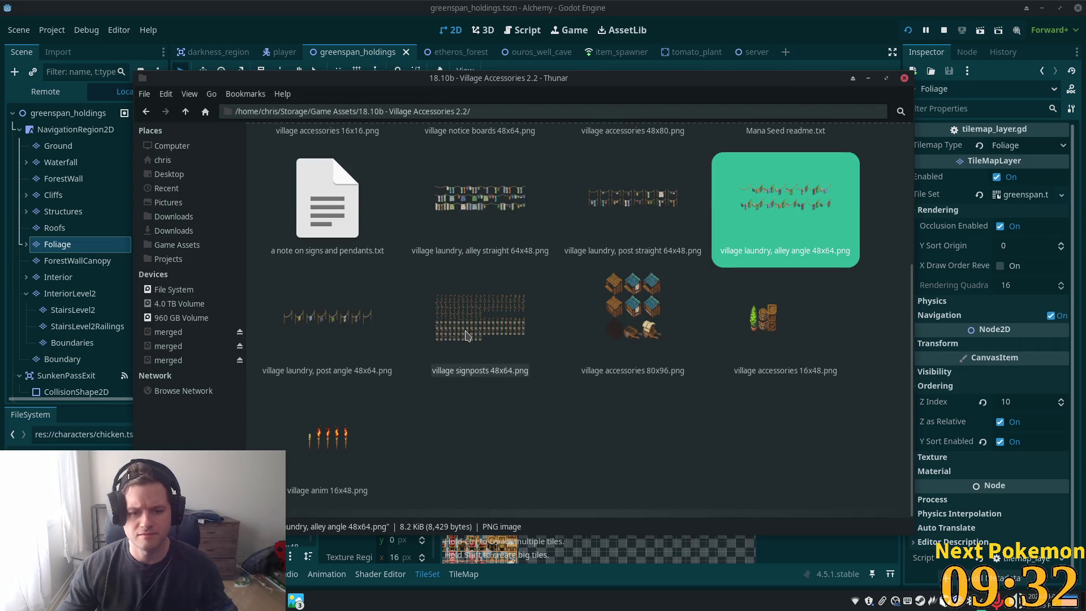
double_click(337, 317)
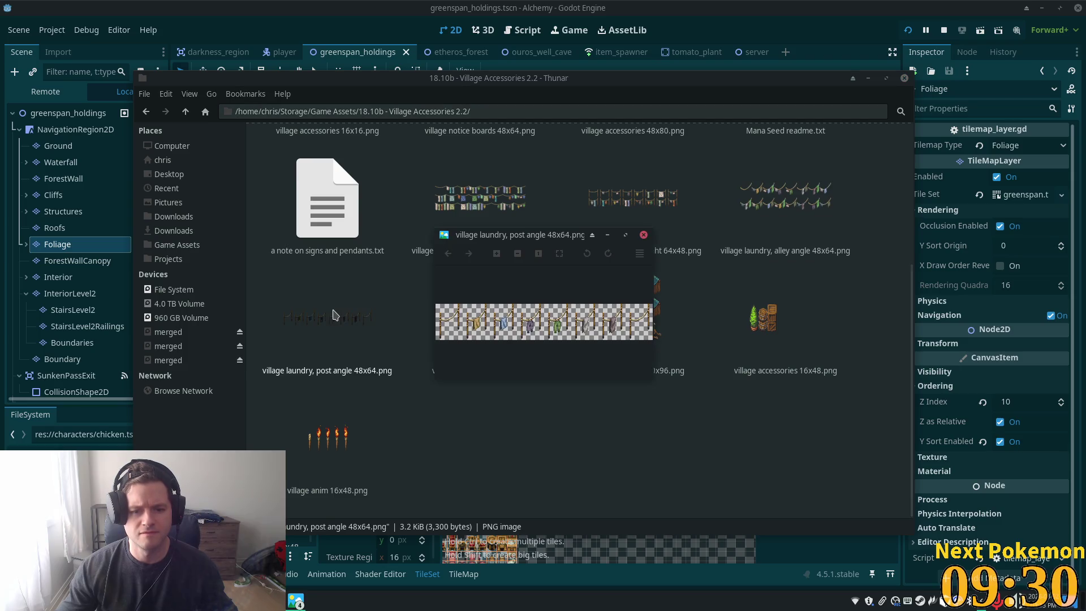
key("Escape")
left_click(554, 315)
left_click(631, 204)
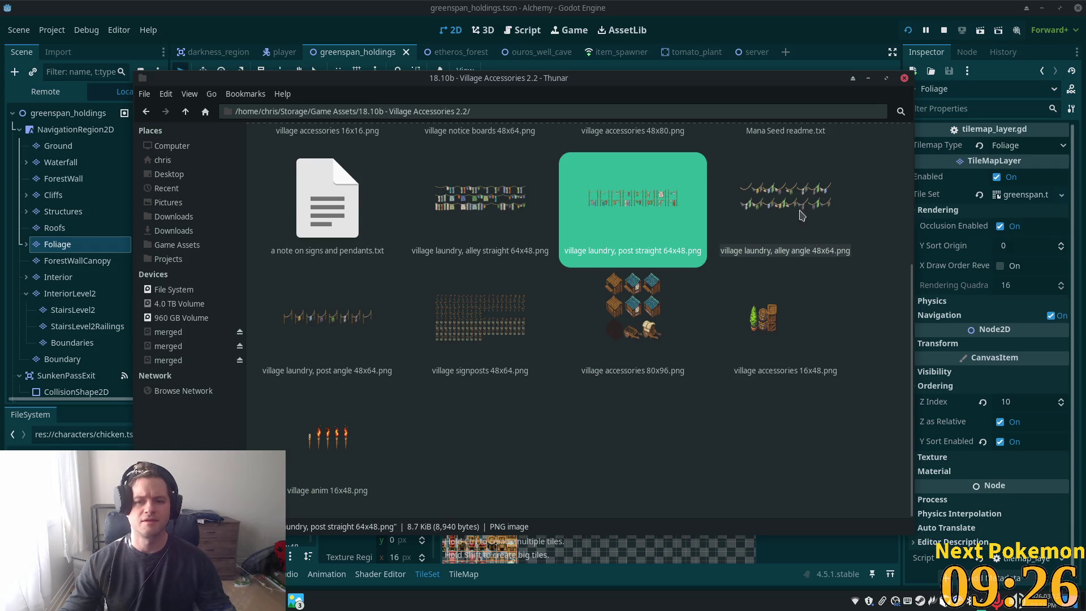
left_click(795, 201)
double_click(790, 204)
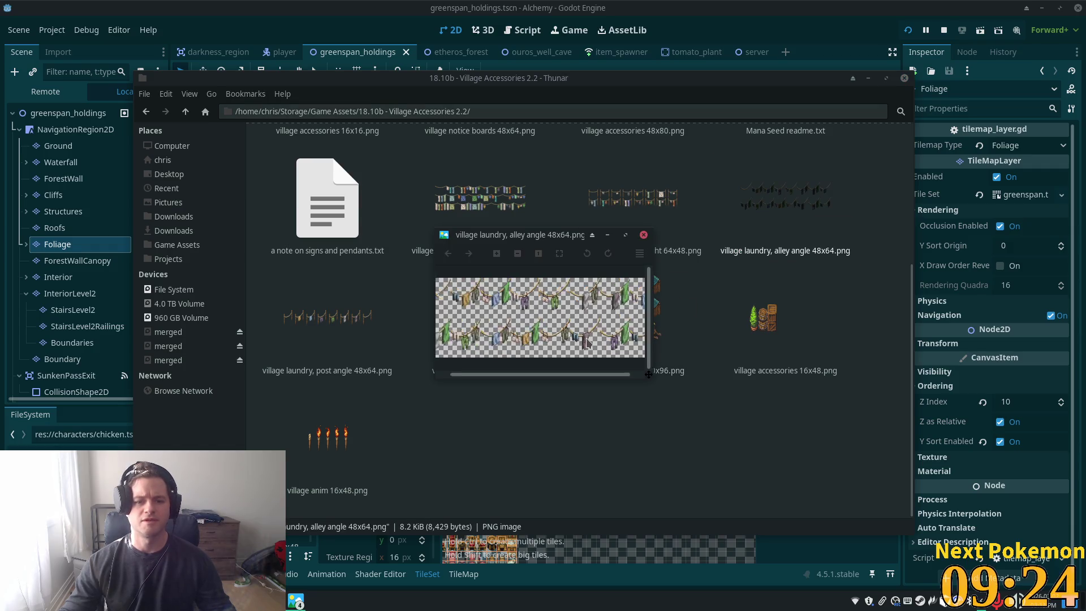
key("Escape")
scroll(584, 330, "up", 3)
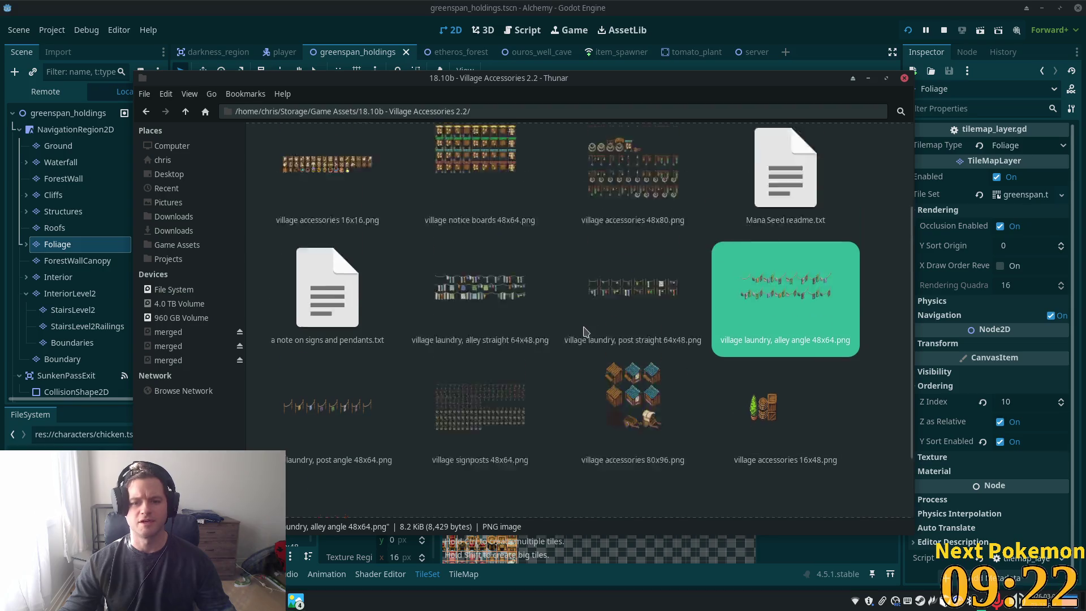
scroll(584, 330, "down", 3)
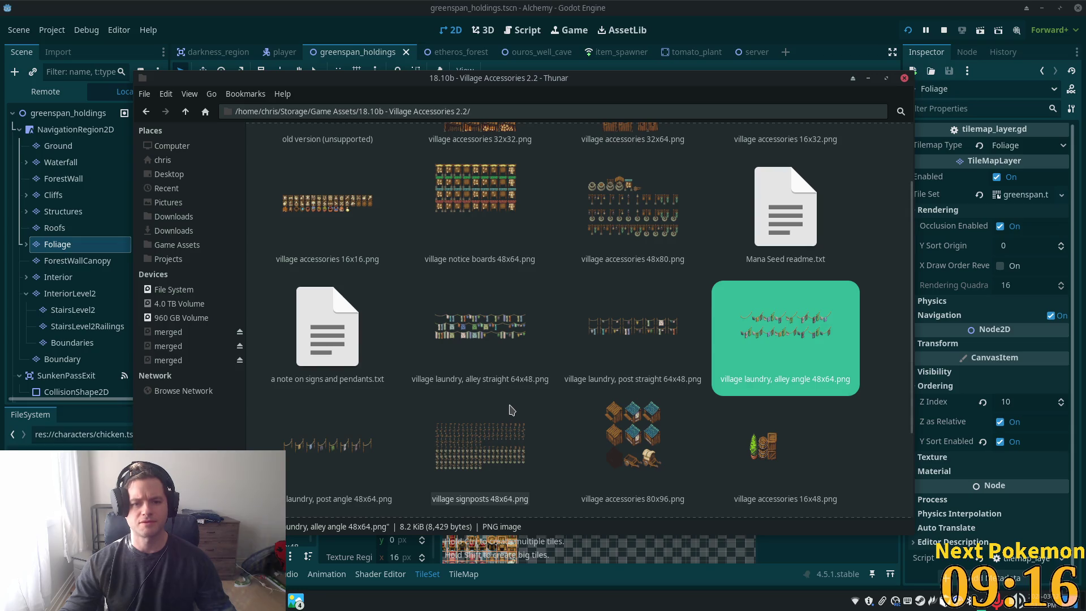
scroll(568, 308, "up", 3)
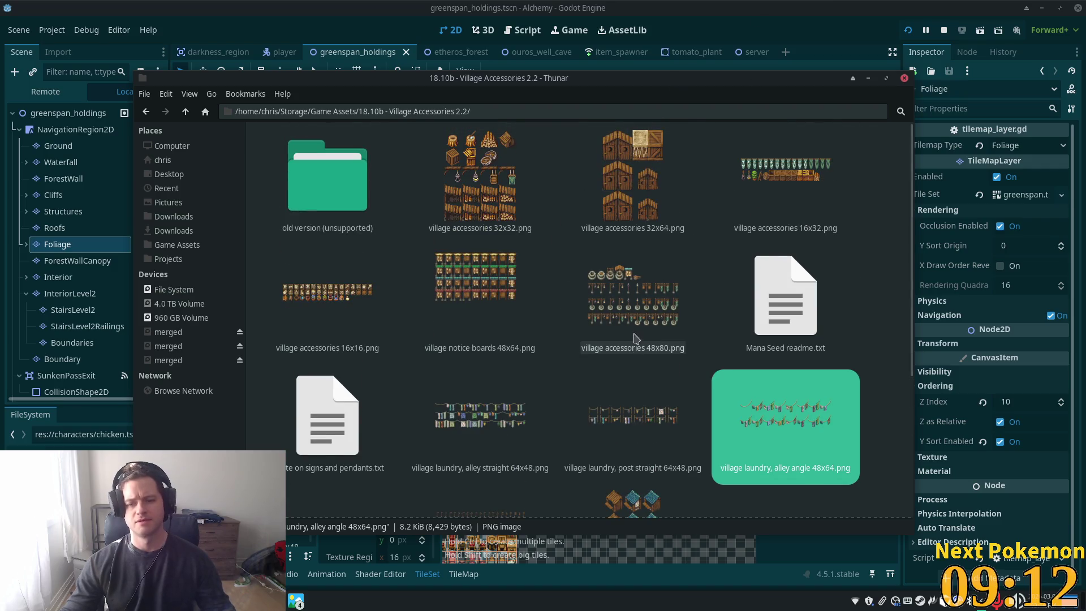
scroll(621, 343, "down", 5)
left_click(310, 412, "ctrl")
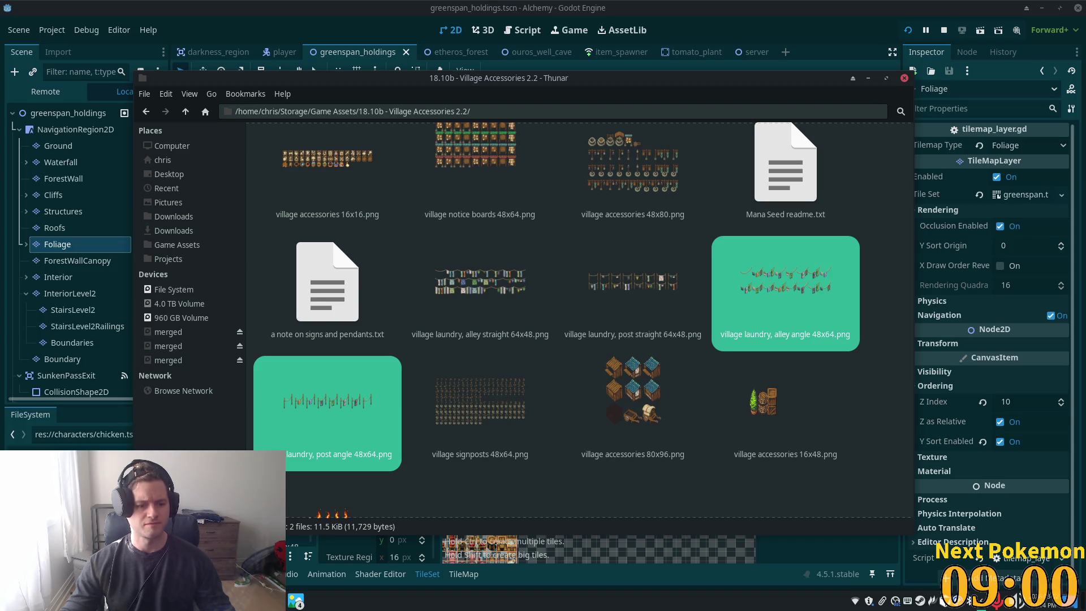
Bring Godot's tile set panel beside Thunar and drag both village laundry PNGs into Tile Sources
key("ctrl+w")
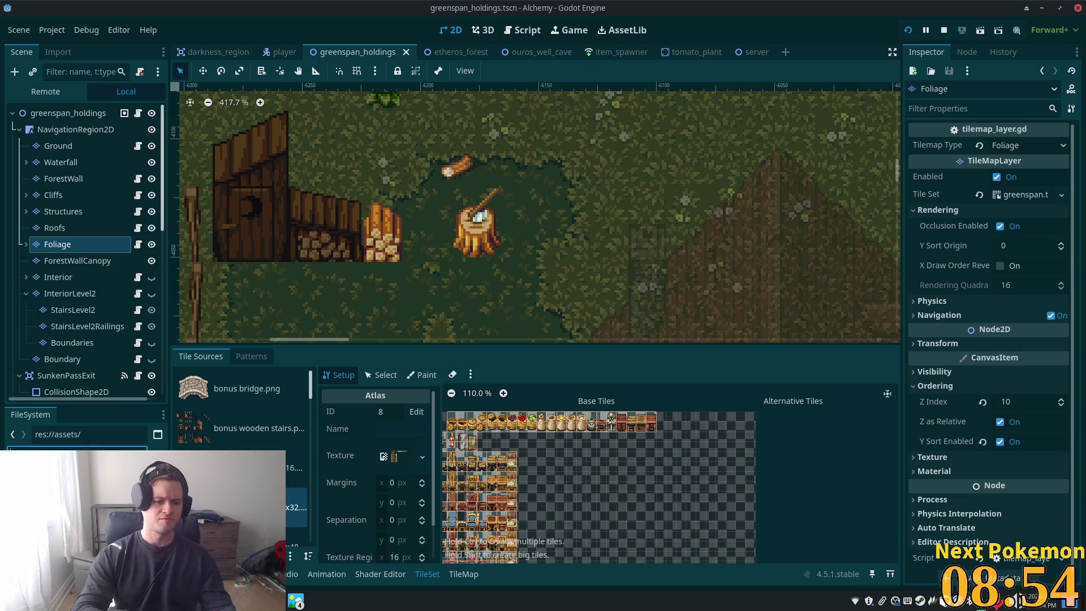
key("alt+Tab")
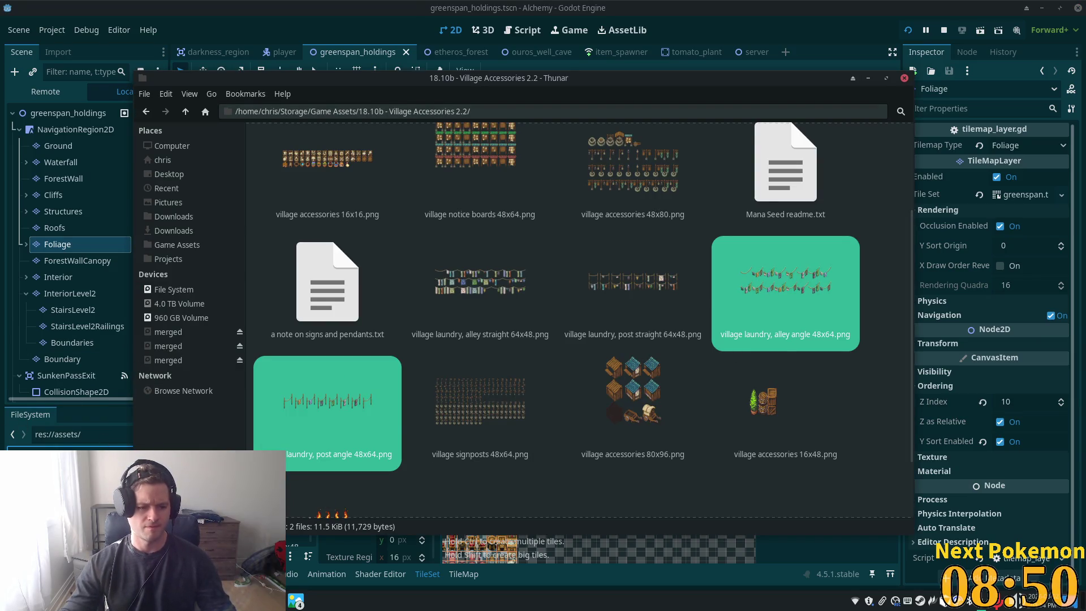
left_click(95, 429)
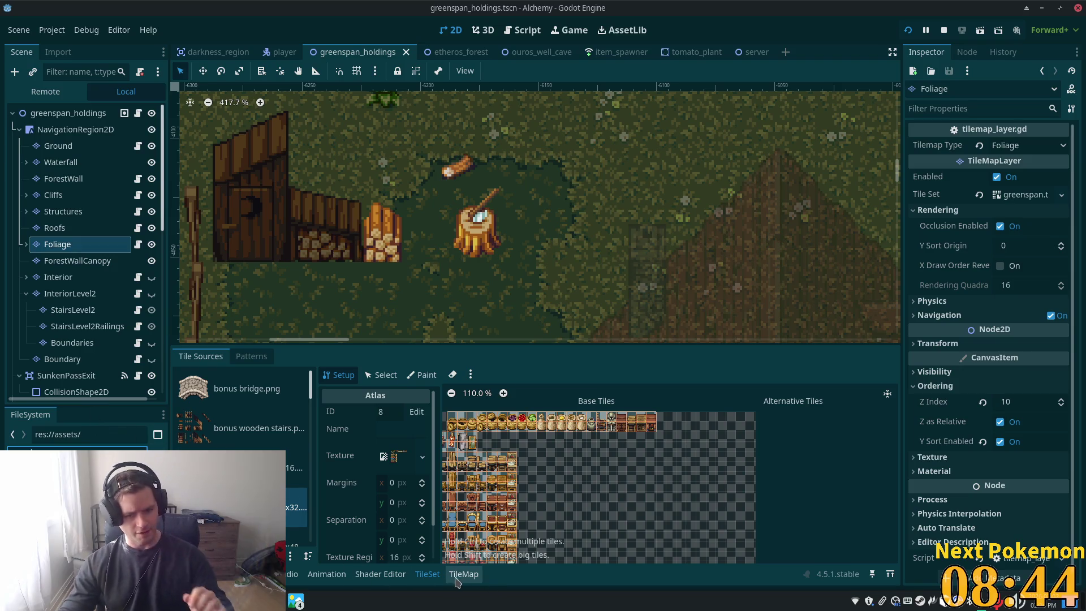
left_click(430, 577)
left_click(429, 577)
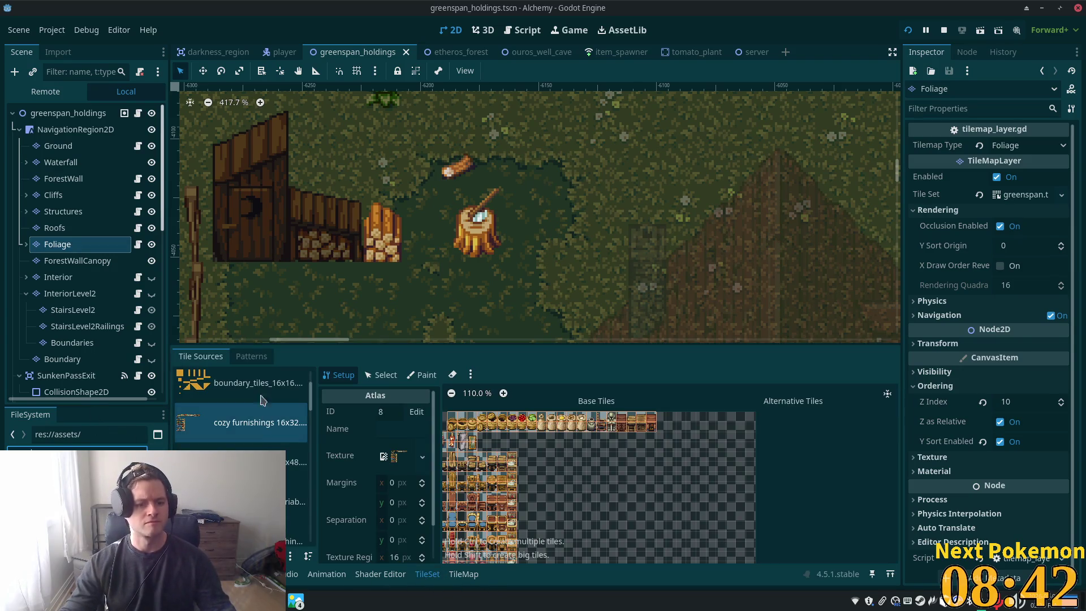
scroll(306, 407, "down", 5)
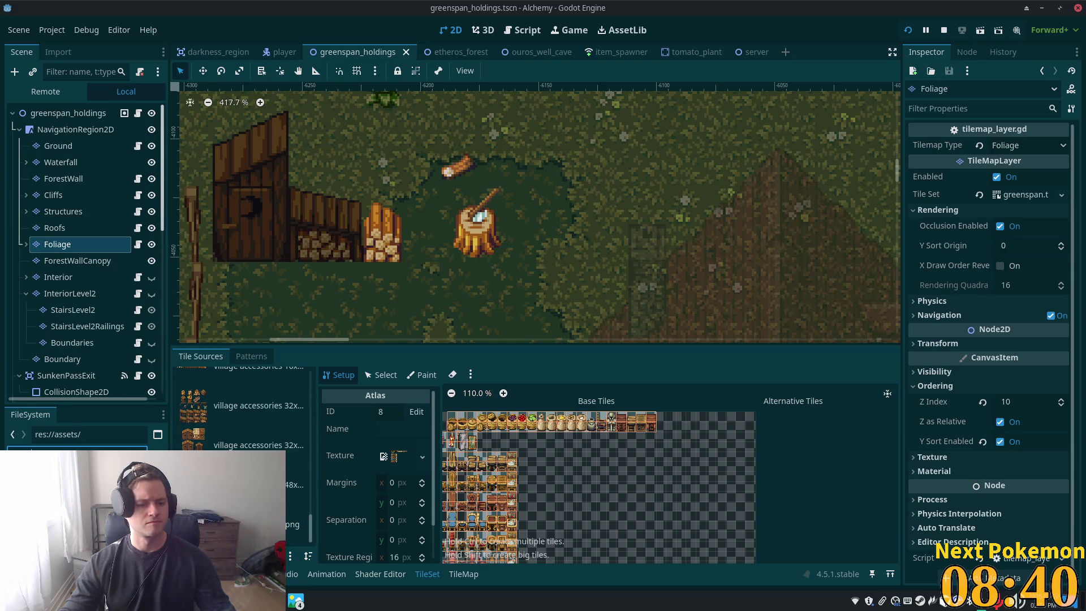
left_click_drag(227, 526, 294, 529)
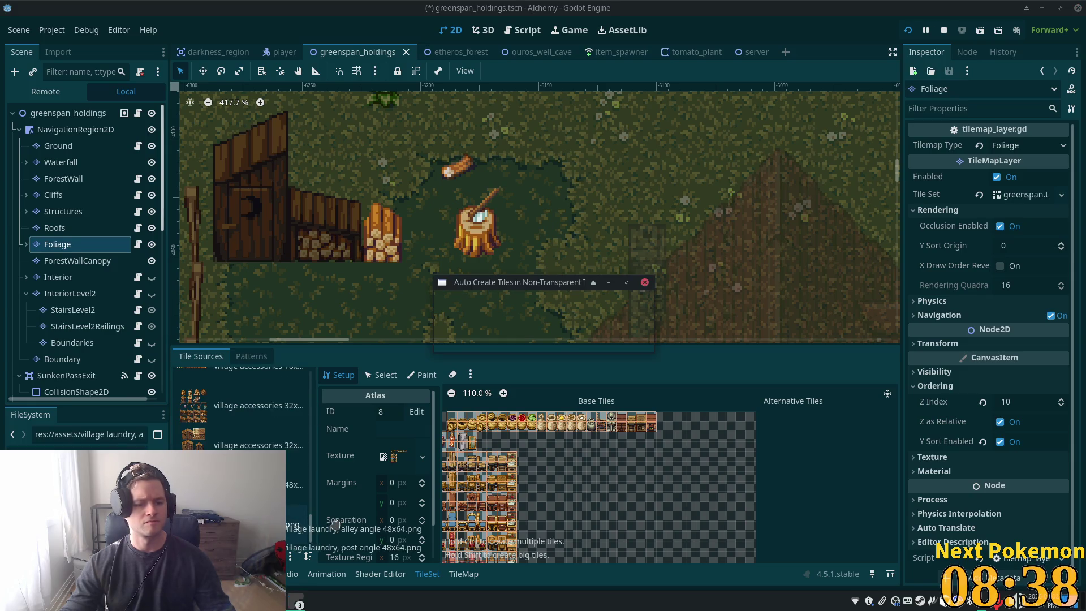
Accept auto-creating tiles for laundry atlas ID 14, then zoom and pan around the farm area
left_click(586, 324)
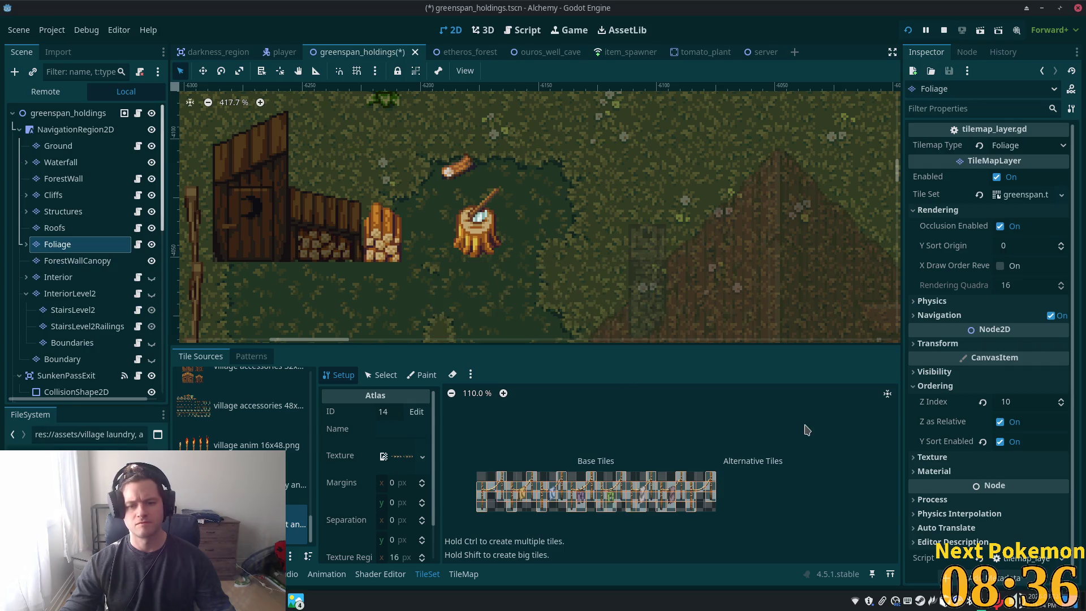
scroll(670, 292, "down", 8)
scroll(670, 292, "down", 3)
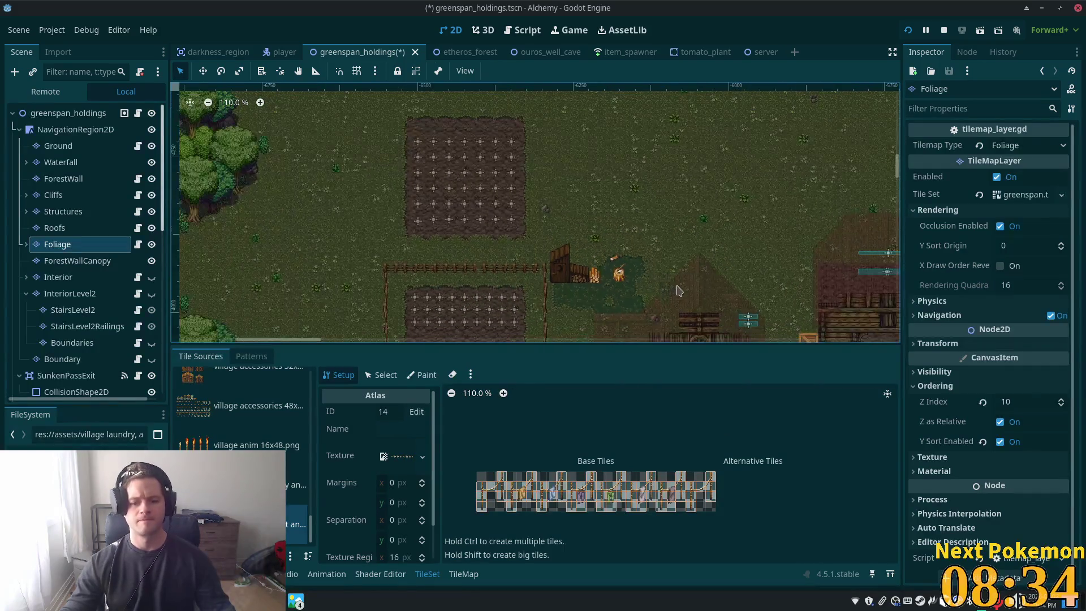
scroll(849, 238, "right", 10)
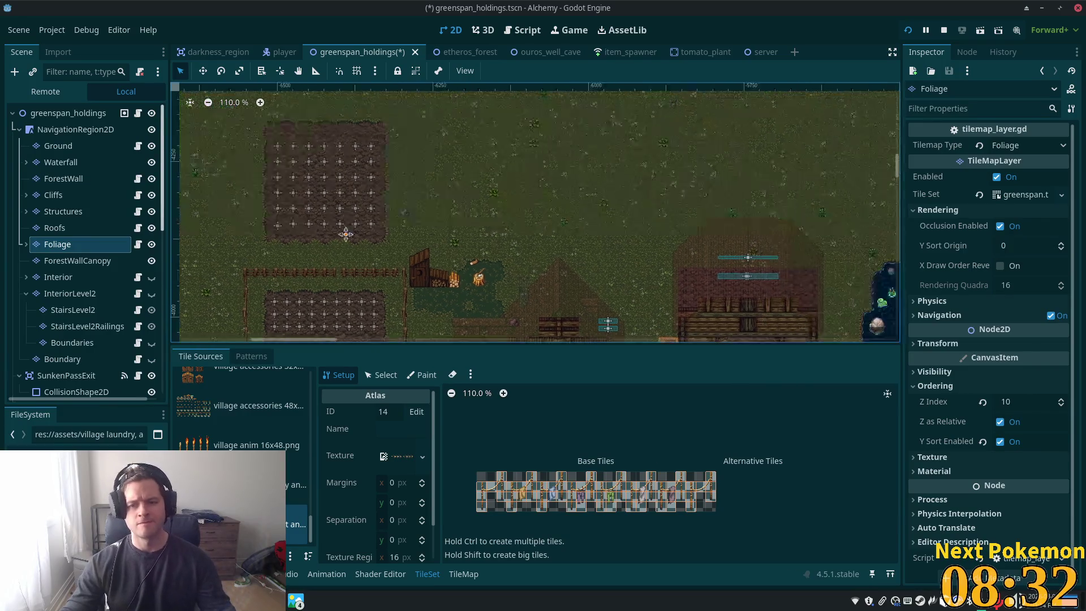
scroll(846, 211, "down", 4)
scroll(847, 210, "right", 6)
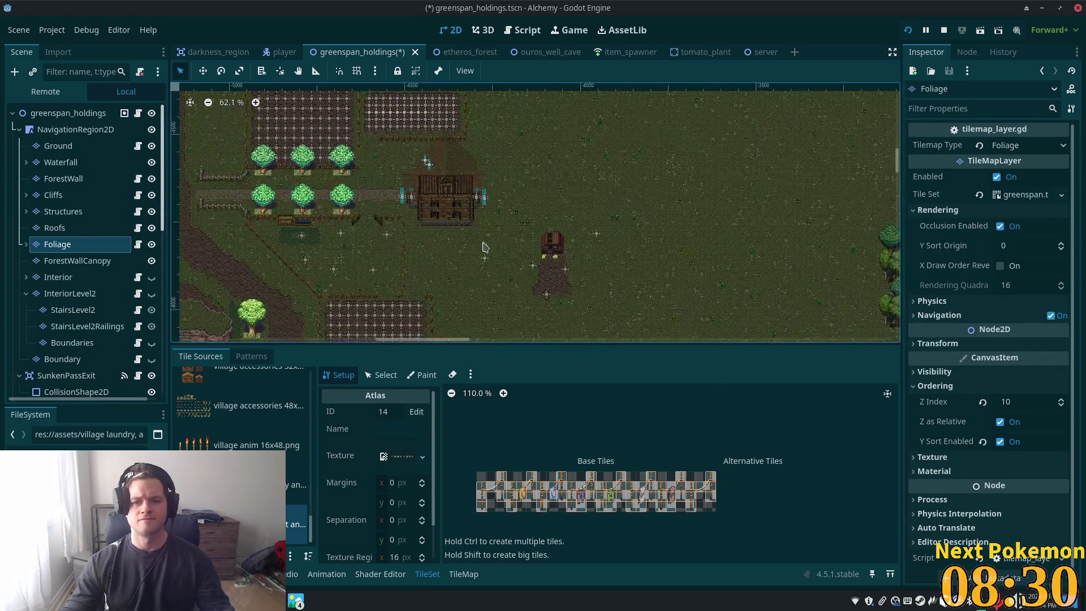
scroll(562, 197, "up", 3)
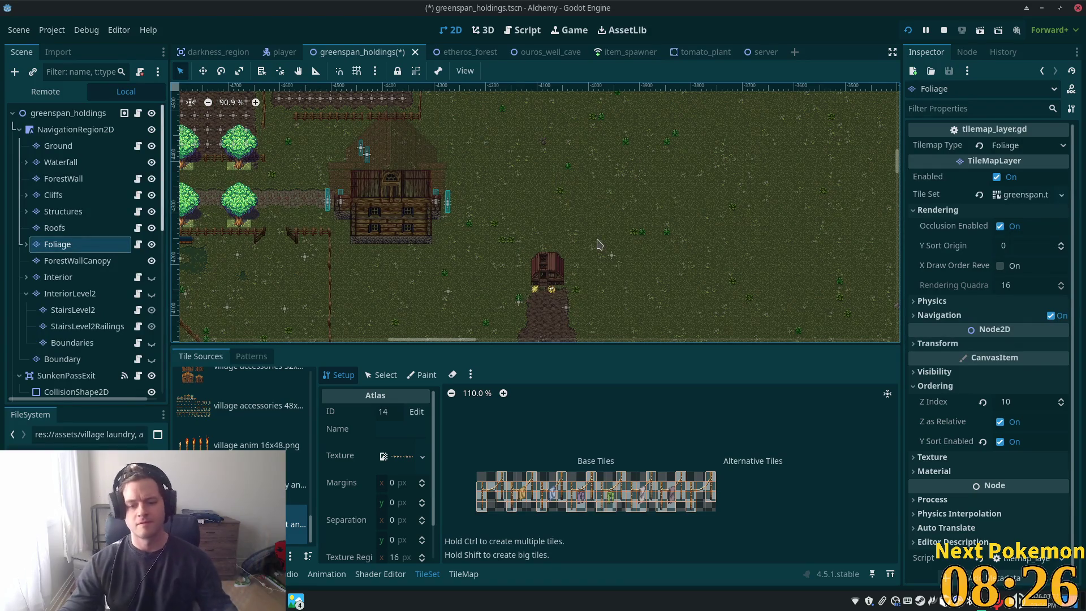
scroll(496, 273, "up", 6)
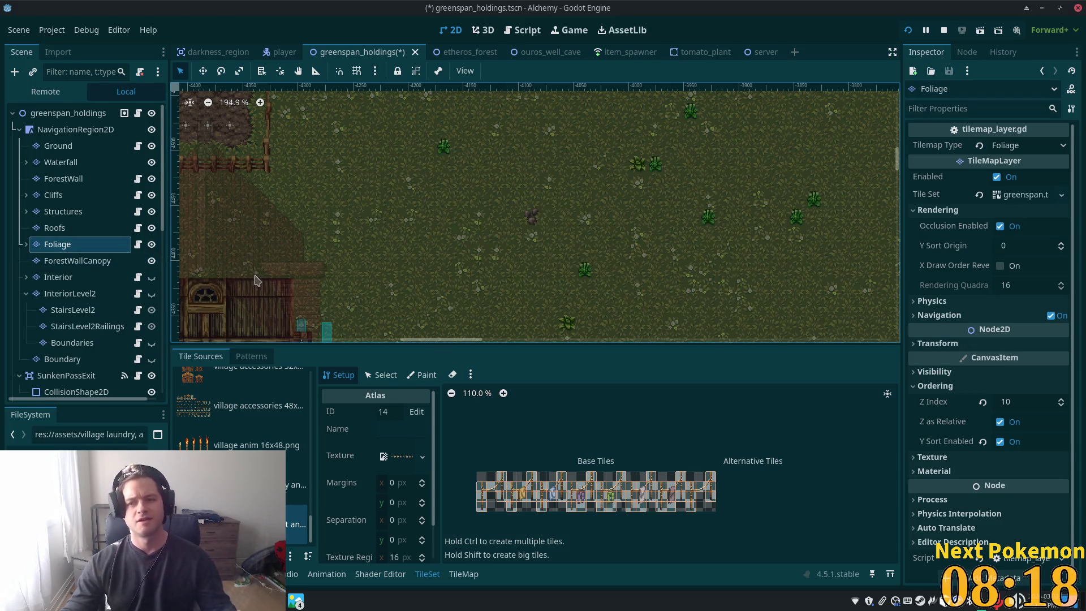
scroll(435, 253, "down", 5)
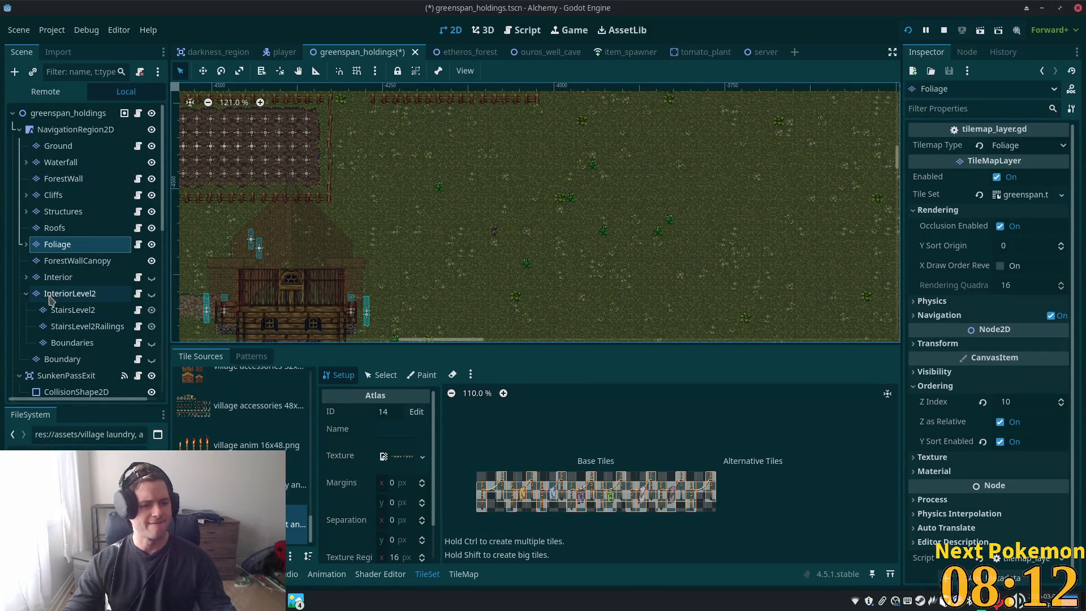
left_click(27, 244)
Select the two-row laundry atlas (ID 4) and switch to the TileMap painting panel
scroll(449, 284, "down", 1)
left_click_drag(432, 279, 509, 199)
scroll(510, 199, "up", 1)
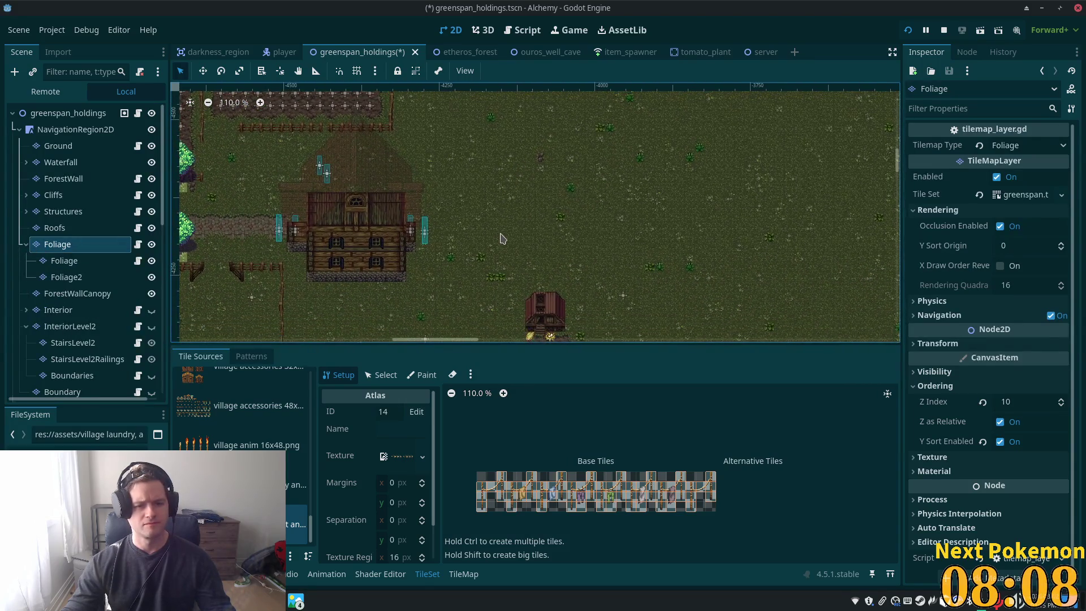
scroll(482, 252, "up", 4)
scroll(481, 253, "up", 1)
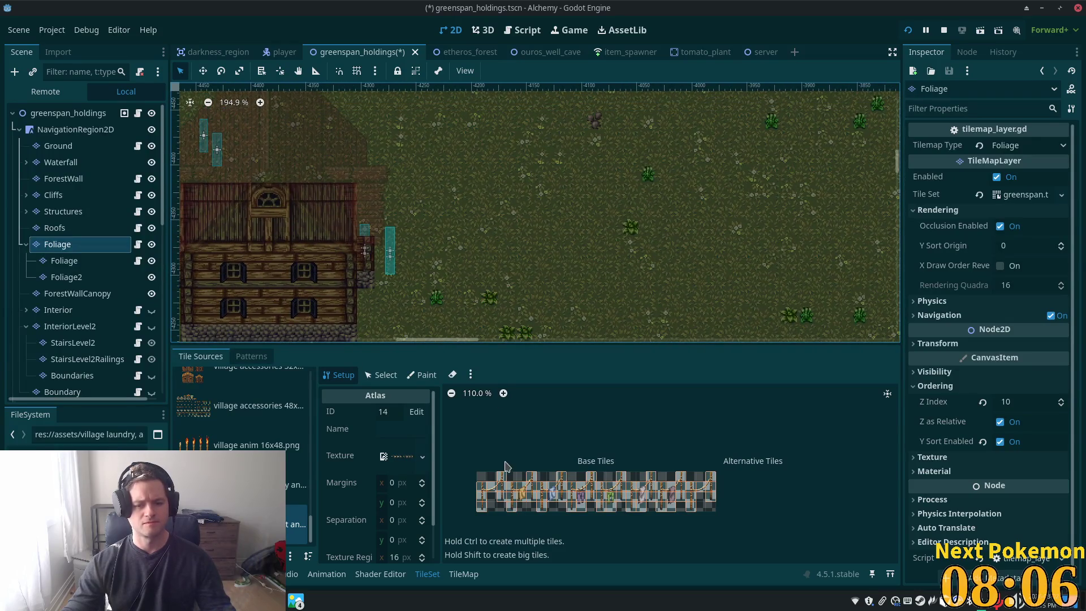
scroll(509, 462, "up", 3)
left_click(297, 485)
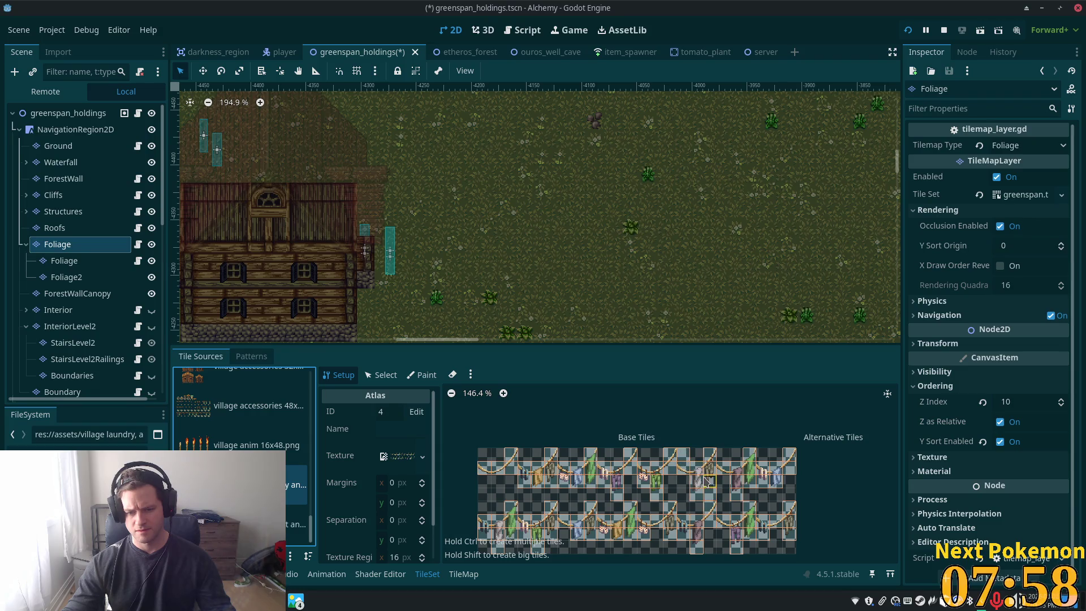
left_click(459, 575)
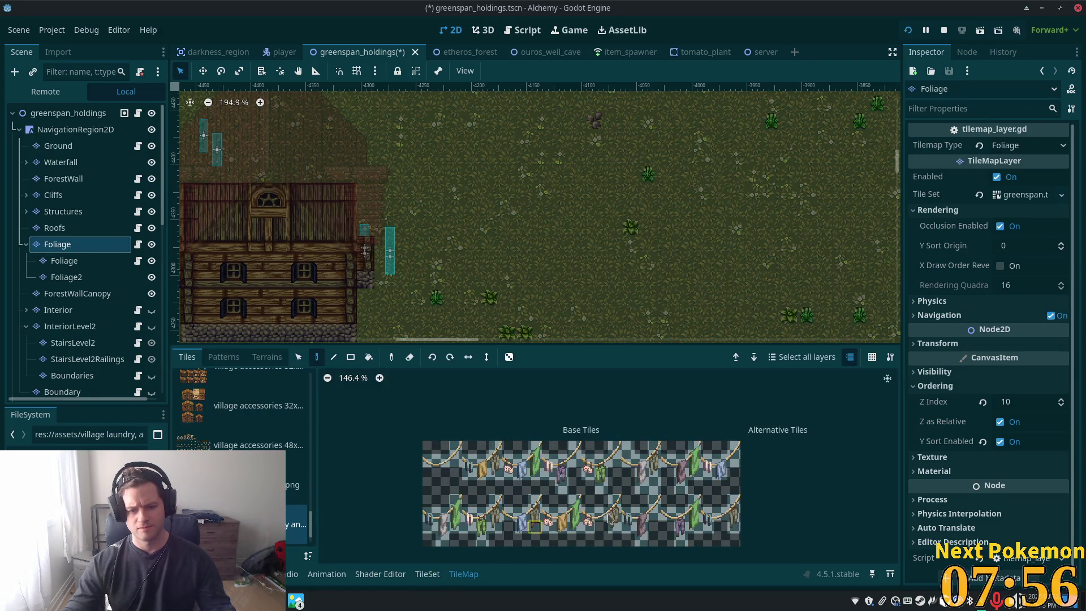
Paint a tall laundry tile beside the farmhouse on the Foliage layer
left_click_drag(724, 474, 751, 456)
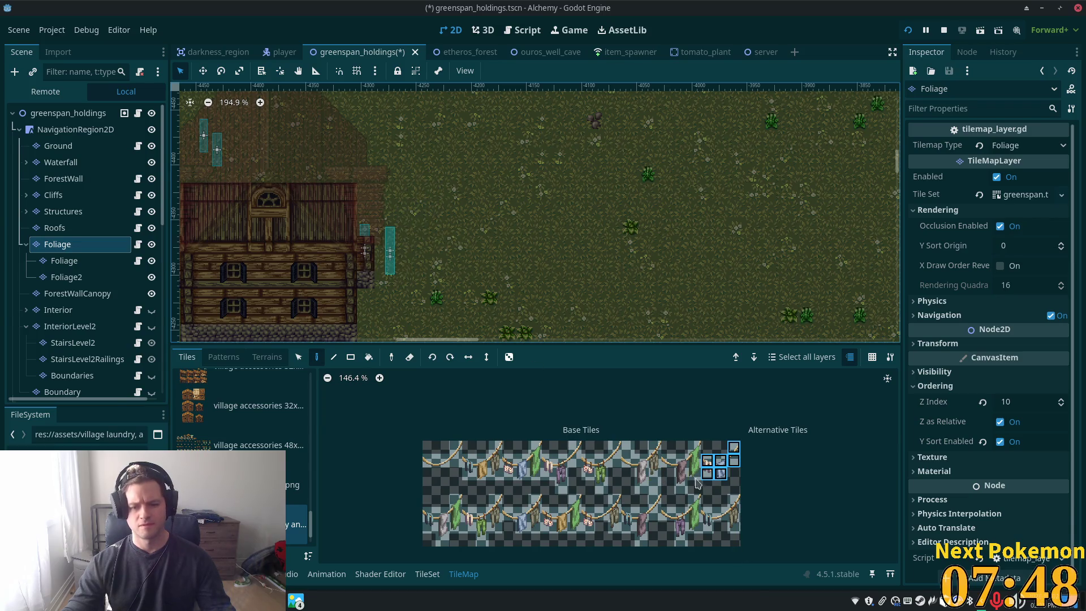
left_click(626, 451)
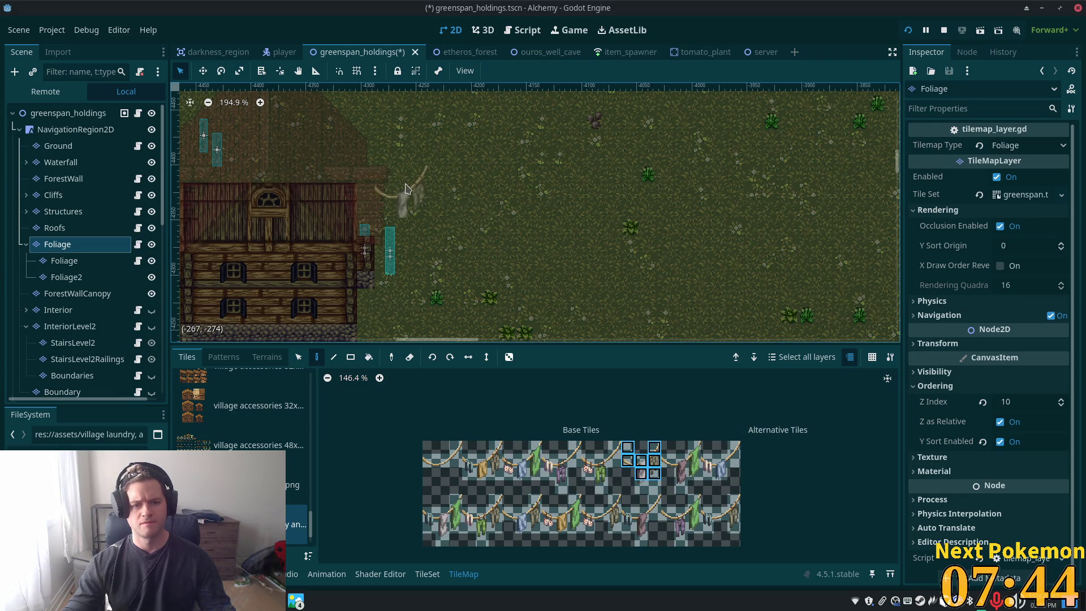
left_click(406, 187)
scroll(542, 192, "up", 1)
scroll(542, 193, "right", 1)
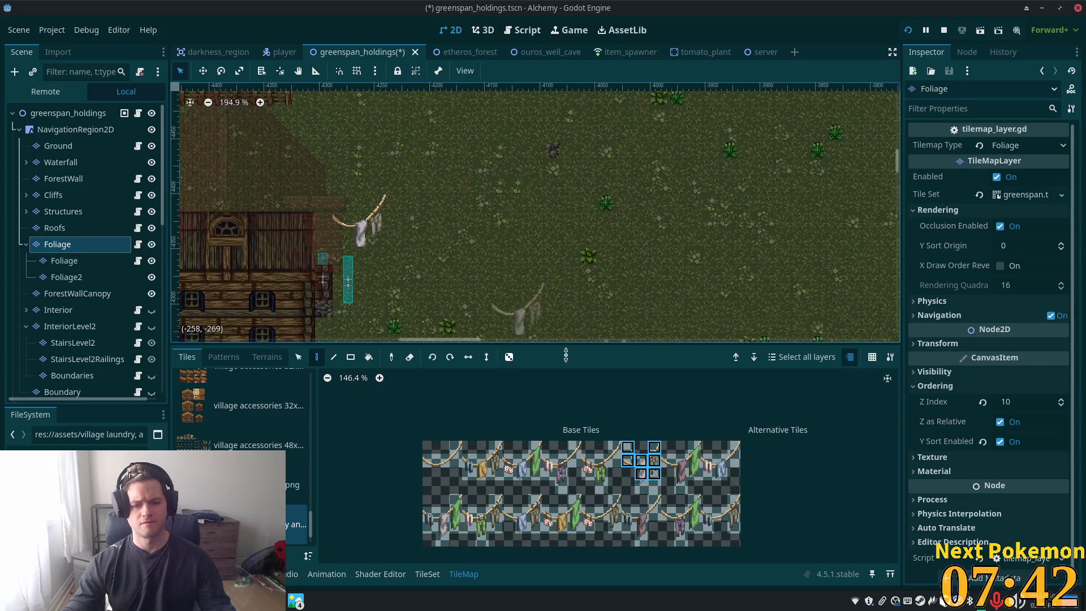
Preview the undimmed map, then load a 3x4 clothesline-post block from the single-row atlas
left_click(43, 113)
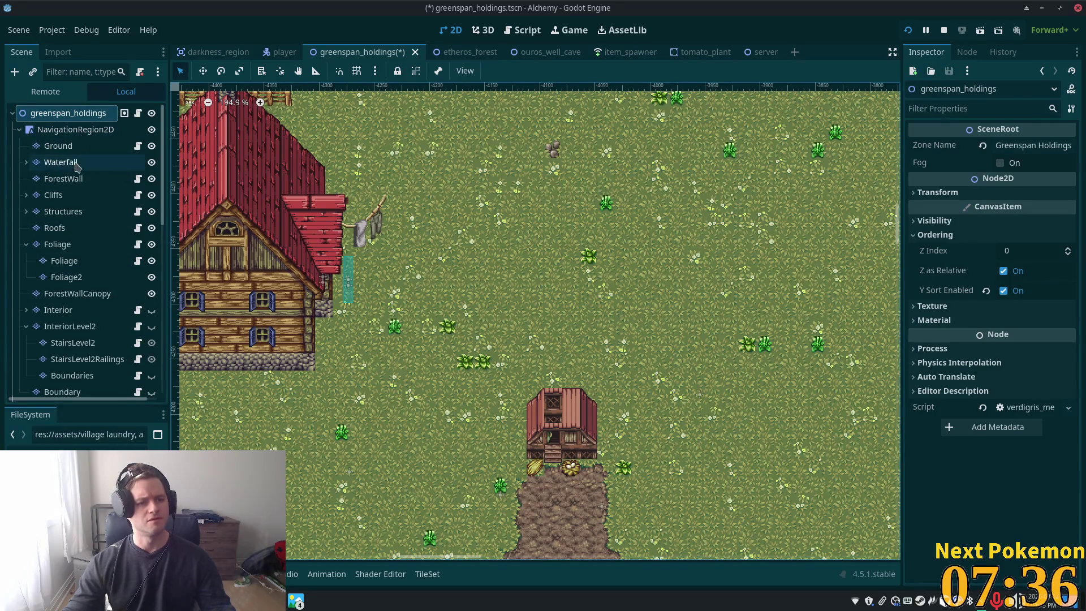
left_click(79, 249)
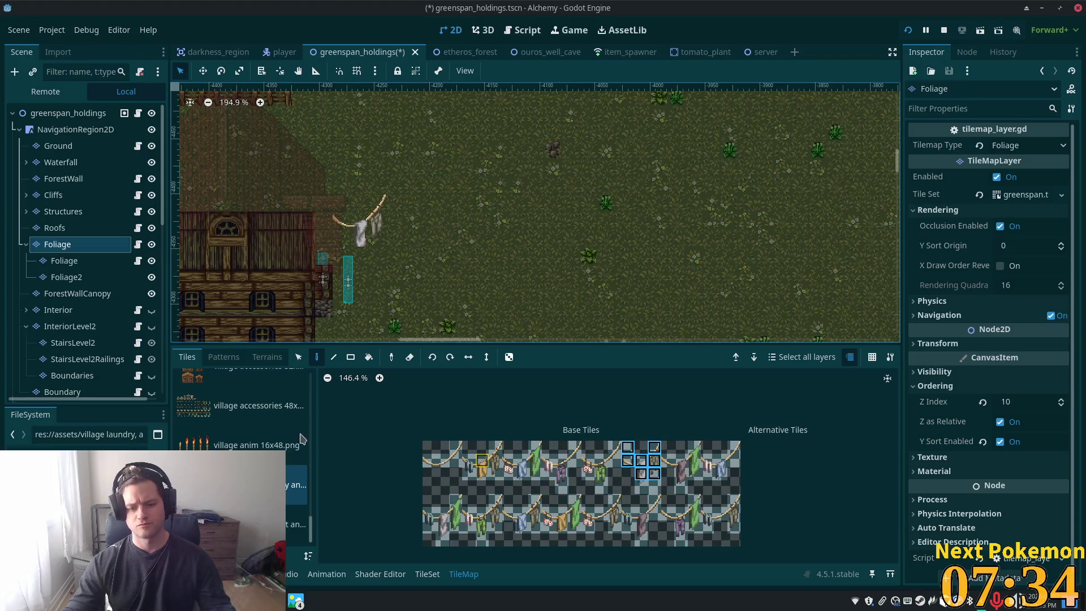
left_click(297, 524)
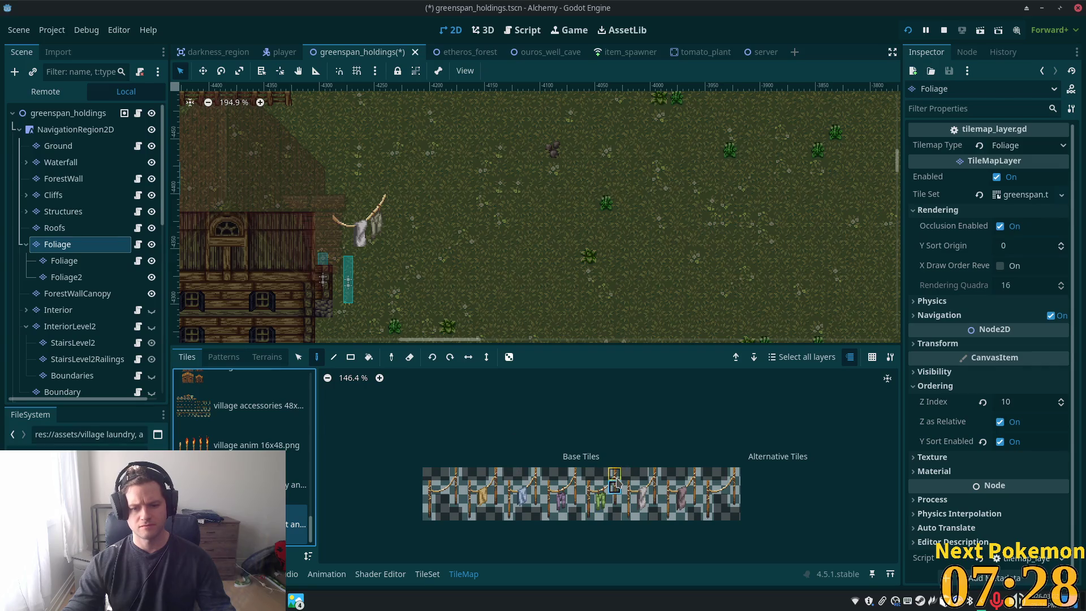
mouse_move(614, 473)
left_mouse_down()
mouse_move(614, 492)
mouse_move(591, 512)
left_mouse_up()
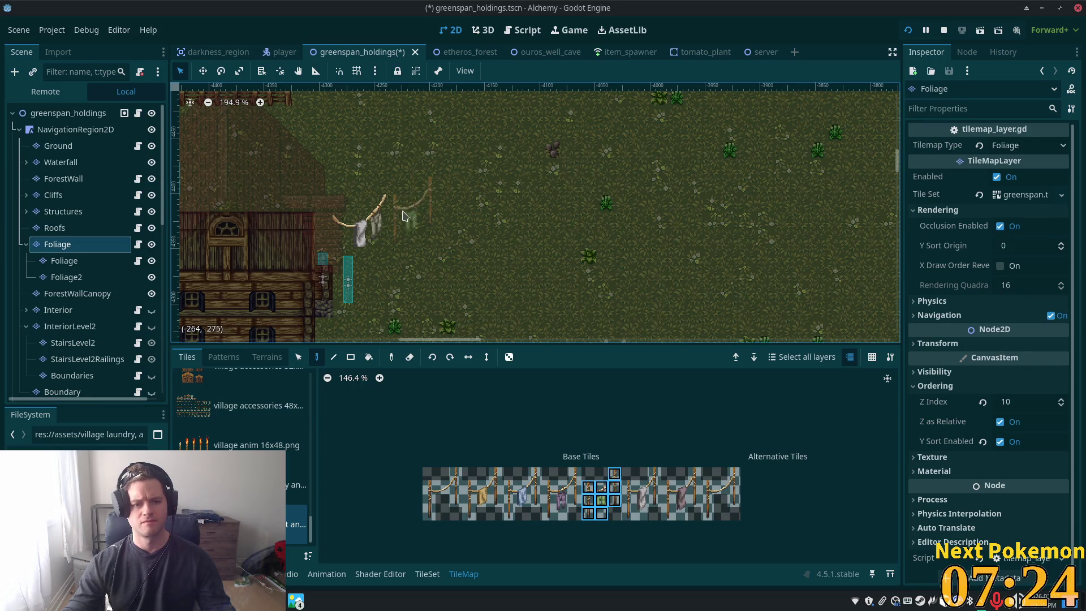
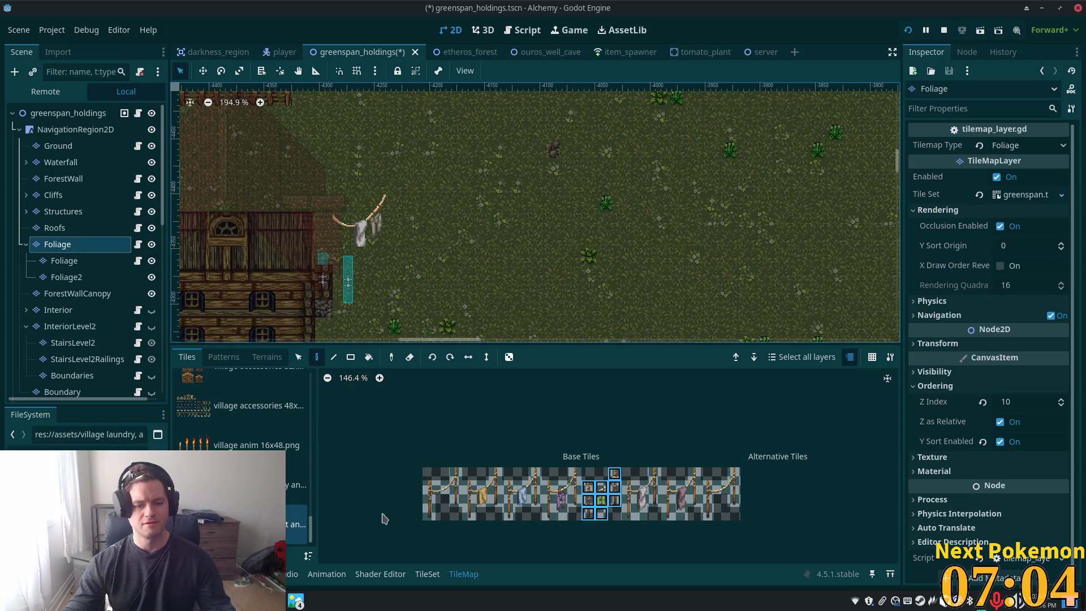
Choose a block of laundry-line tiles from the laundry atlases
left_click(296, 485)
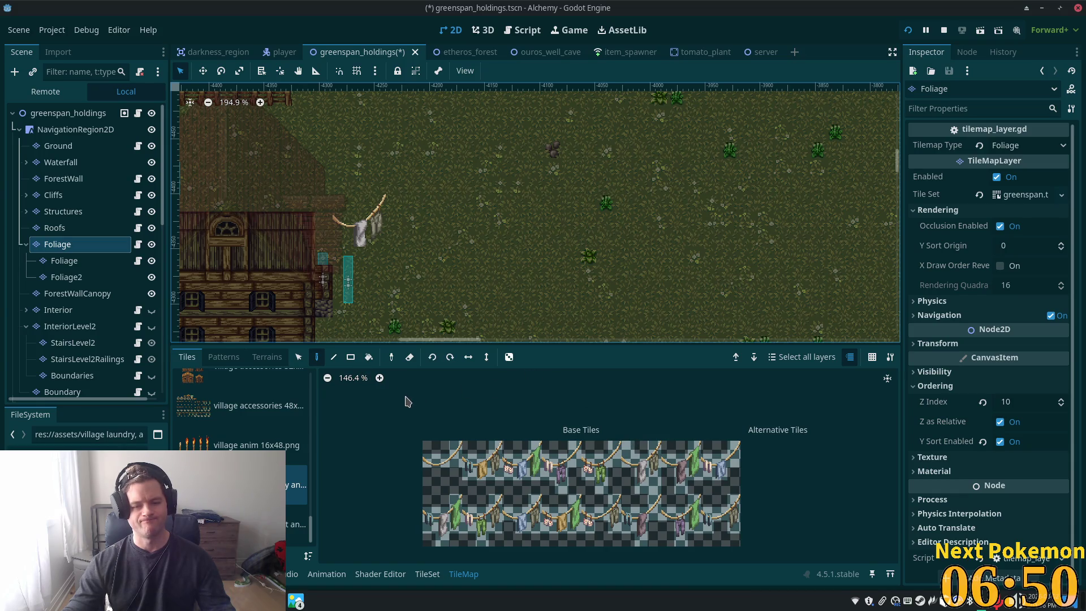
left_click(295, 525)
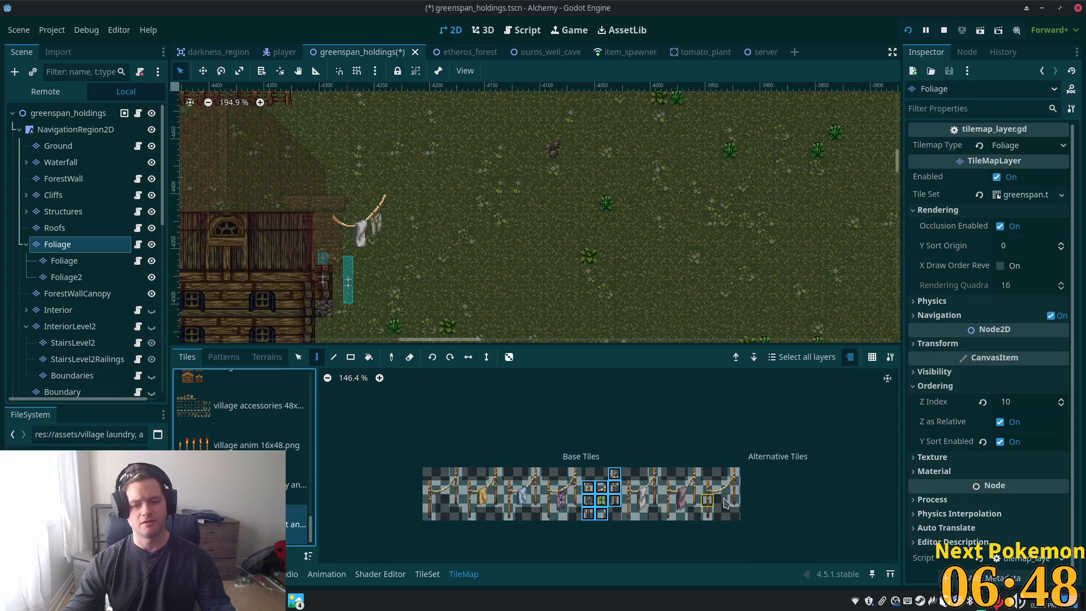
left_click_drag(734, 480, 734, 501)
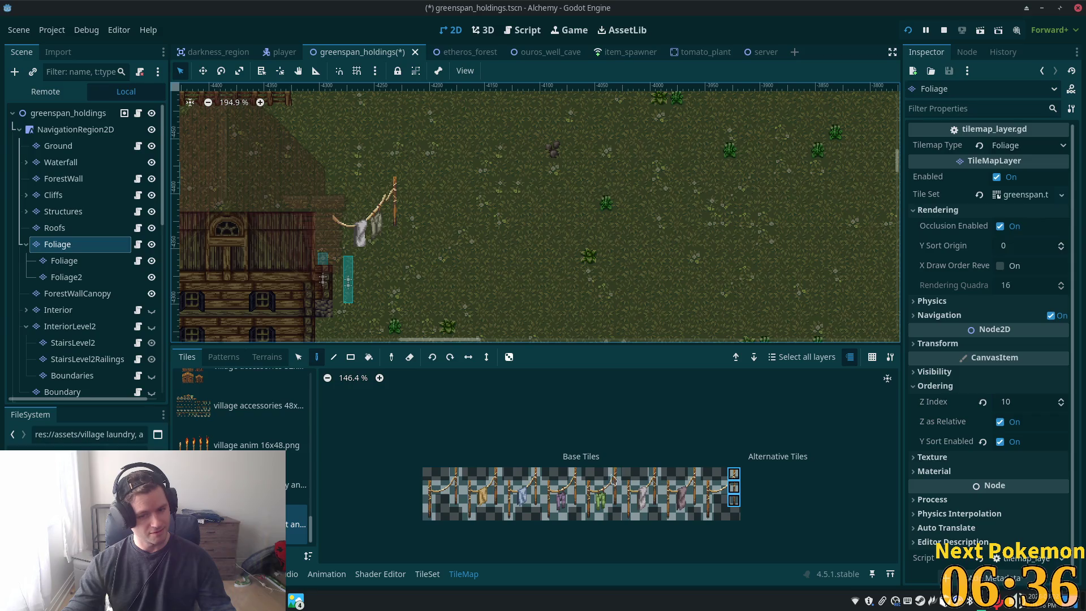
left_click(575, 488)
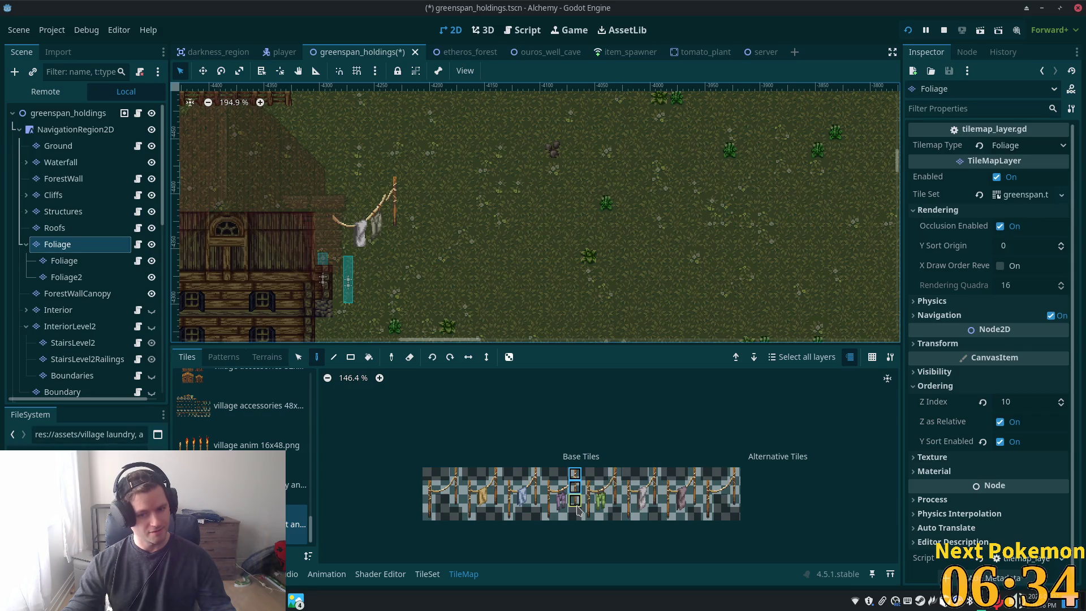
left_click(395, 210, "ctrl")
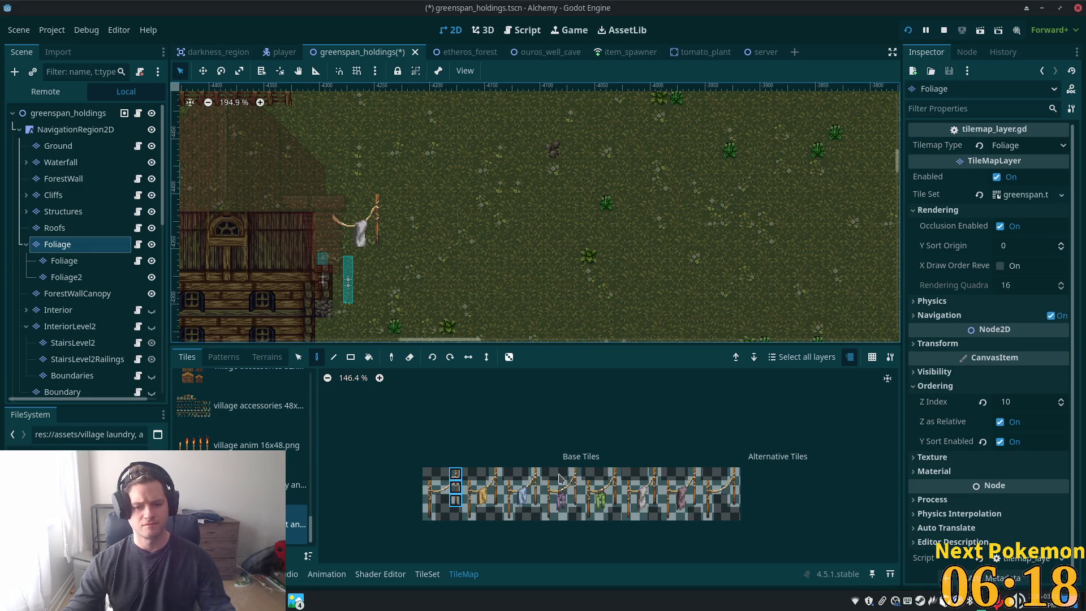
left_click_drag(651, 474, 642, 512)
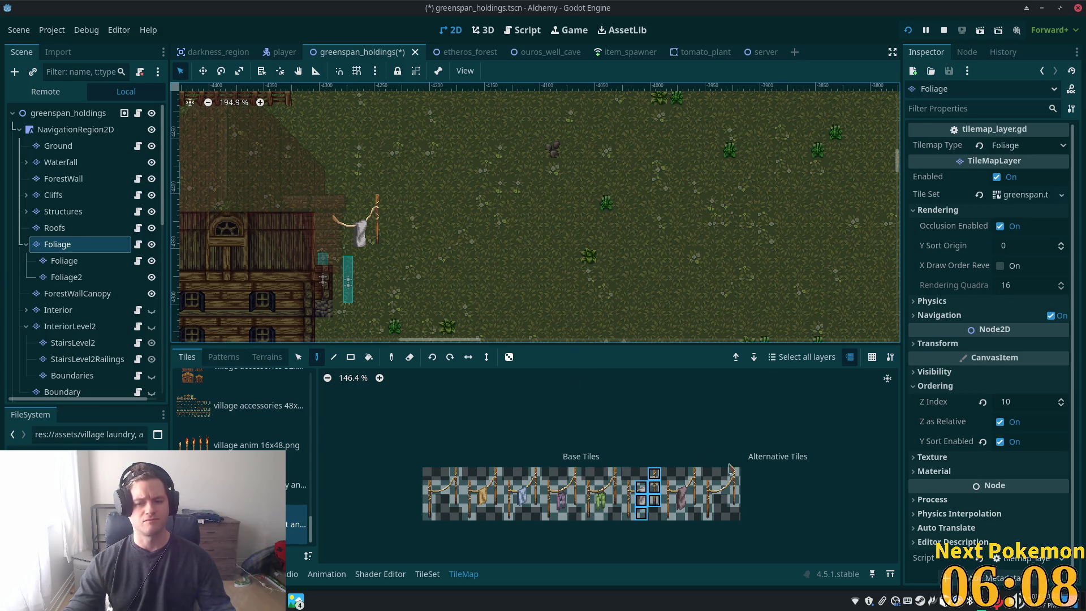
Paint a laundry pole with cloth beside the house and erase the extra pole and cloth
left_click(401, 211)
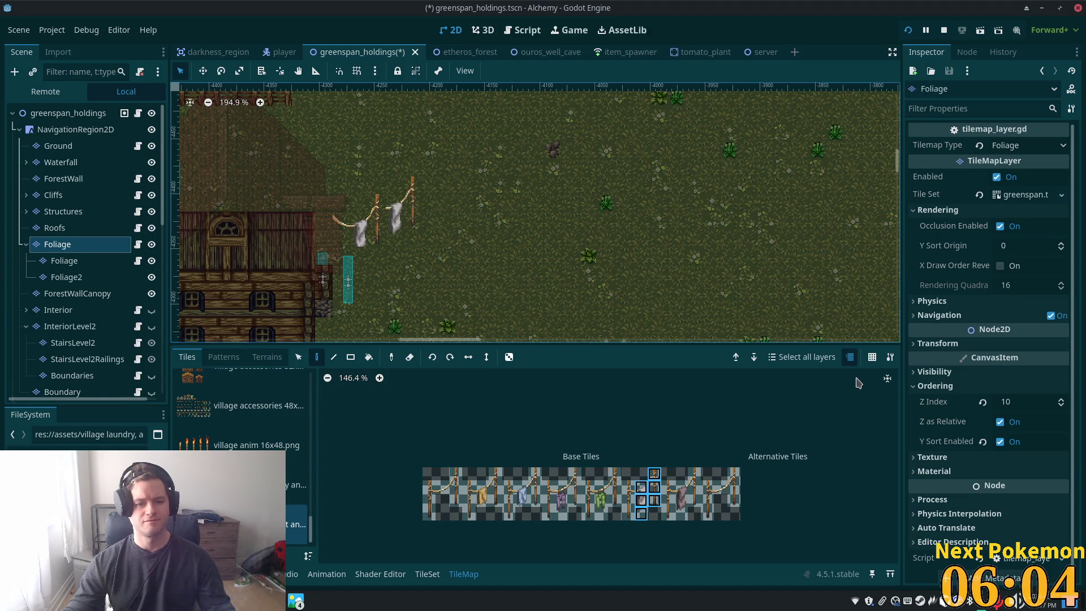
right_click(406, 223)
right_click(396, 217)
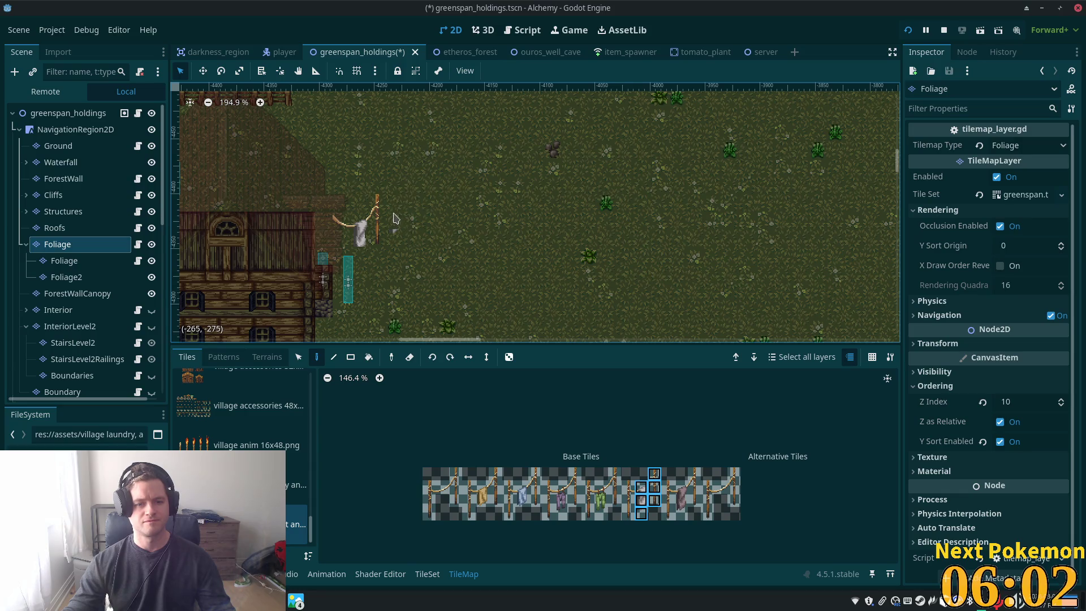
left_click(297, 485)
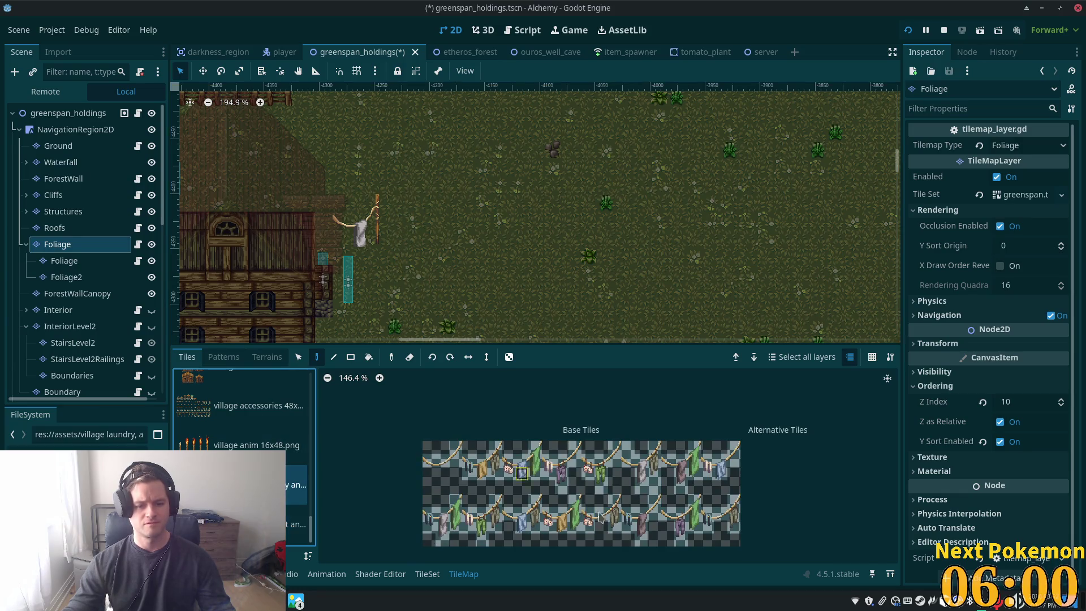
Pick a cross of two-row laundry tiles and paint the line extension right of the pole
left_click_drag(548, 461, 575, 461)
left_click(588, 461, "shift")
left_click(575, 447, "shift")
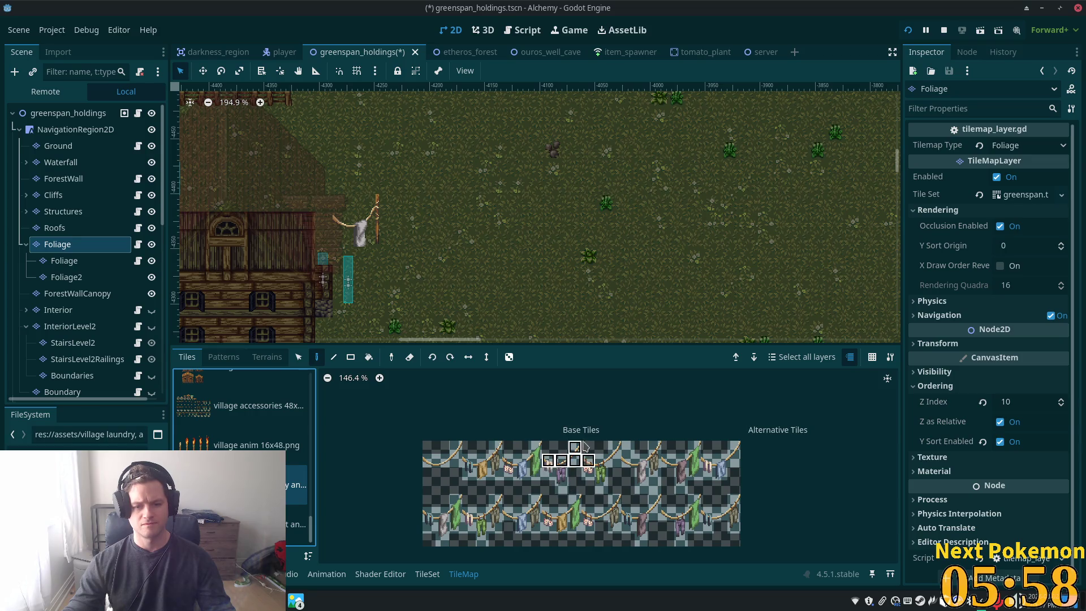
left_click(588, 461, "shift")
left_click(562, 474, "shift")
left_click(549, 475, "shift")
left_click(562, 487, "shift")
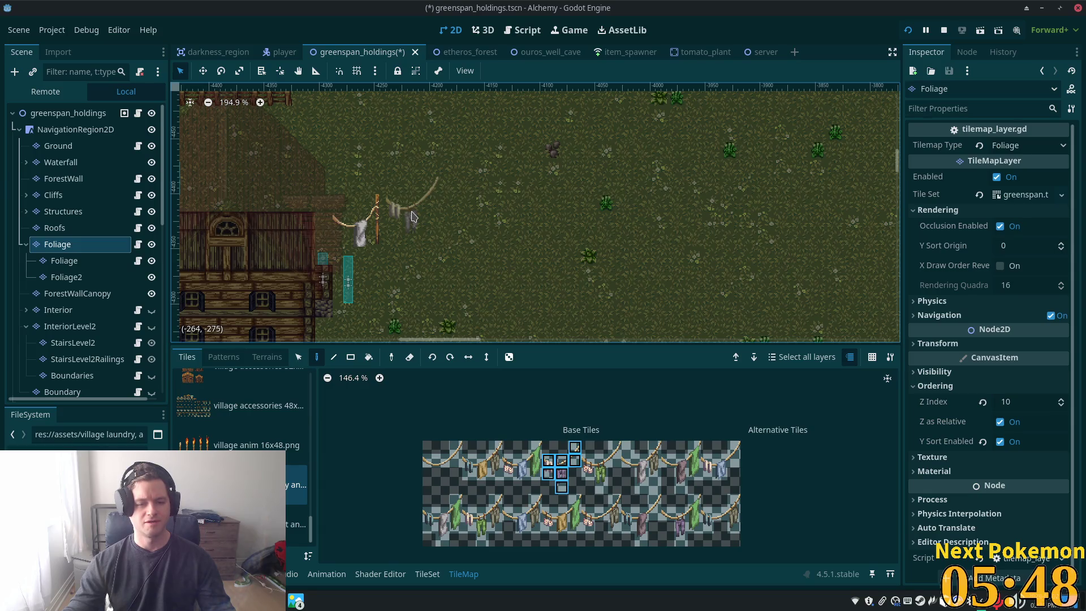
left_click(412, 220)
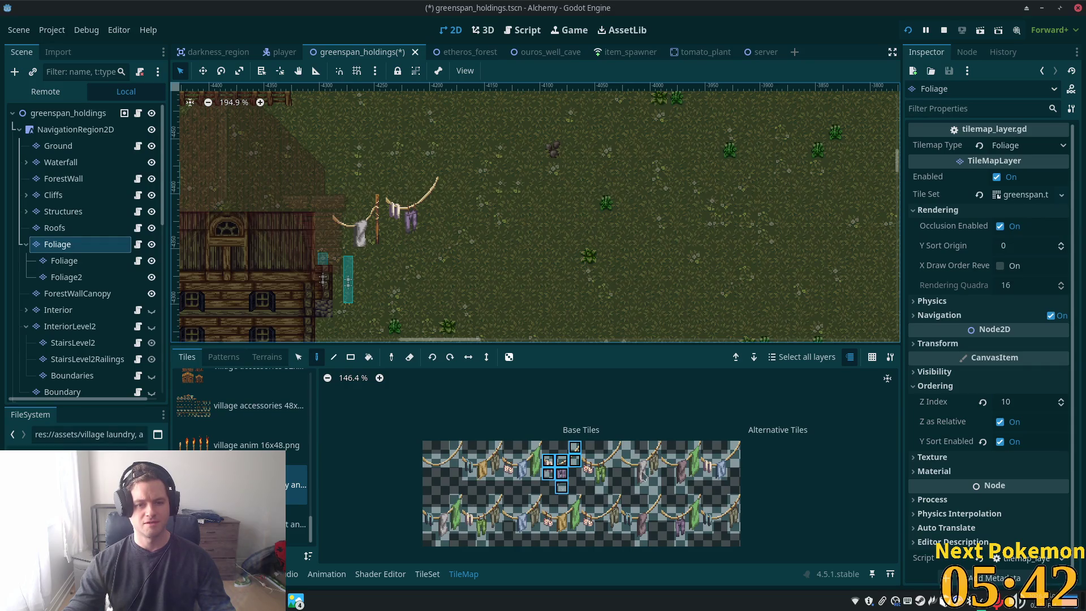
Pick a tile from the right end of the single-row laundry atlas and select the child Foliage layer
left_click(297, 525)
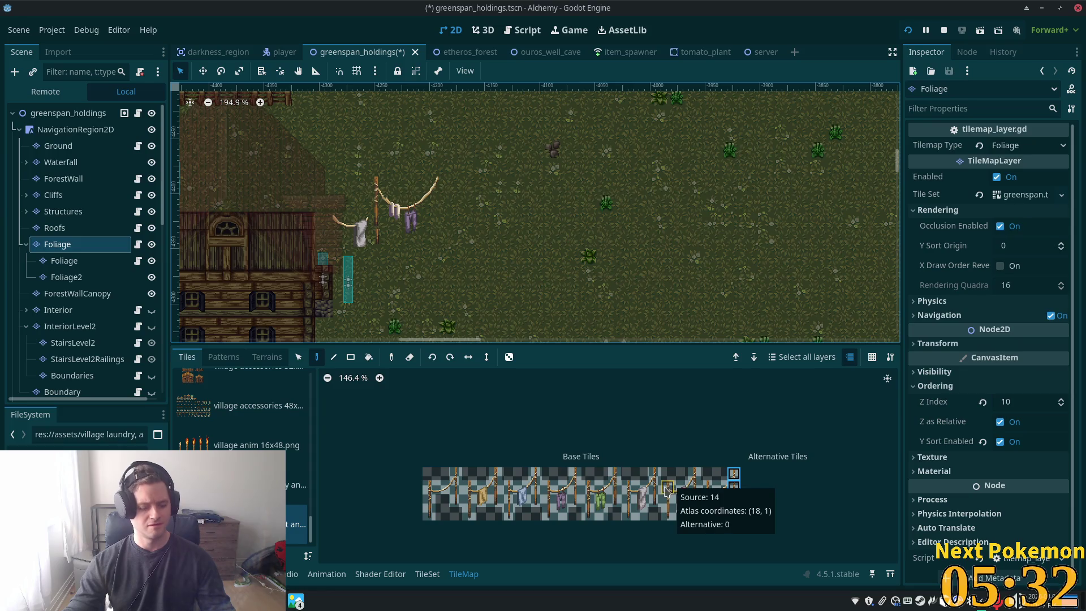
left_click(734, 475)
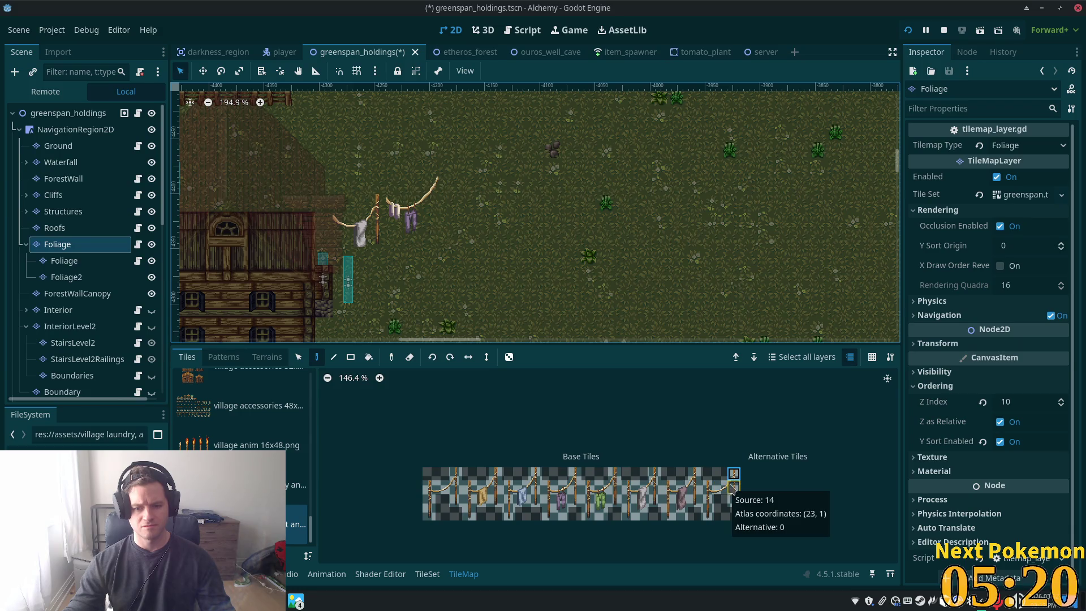
left_click(733, 489)
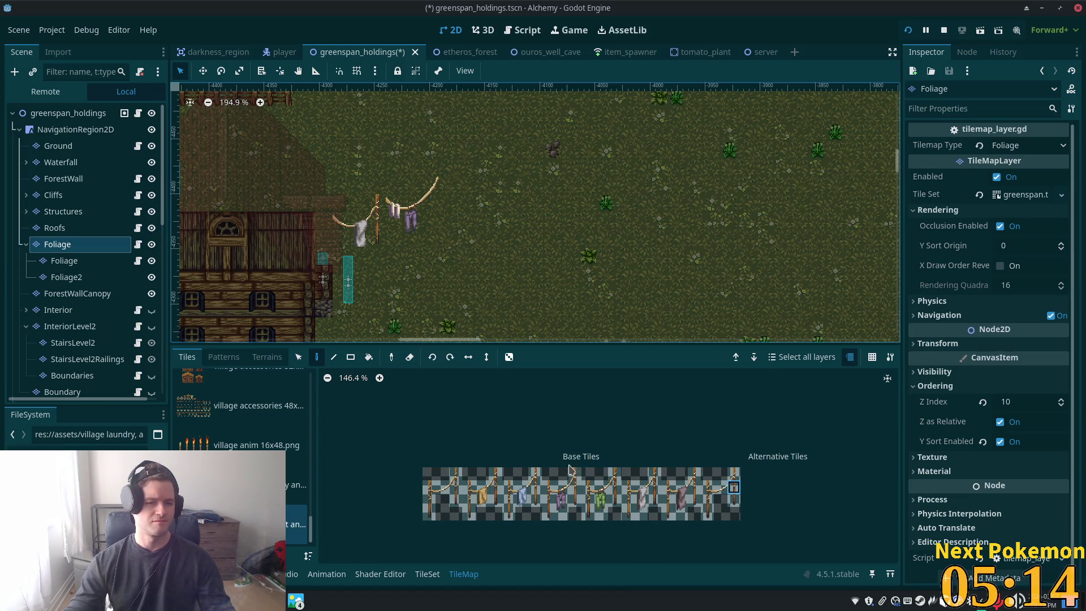
left_click(64, 260)
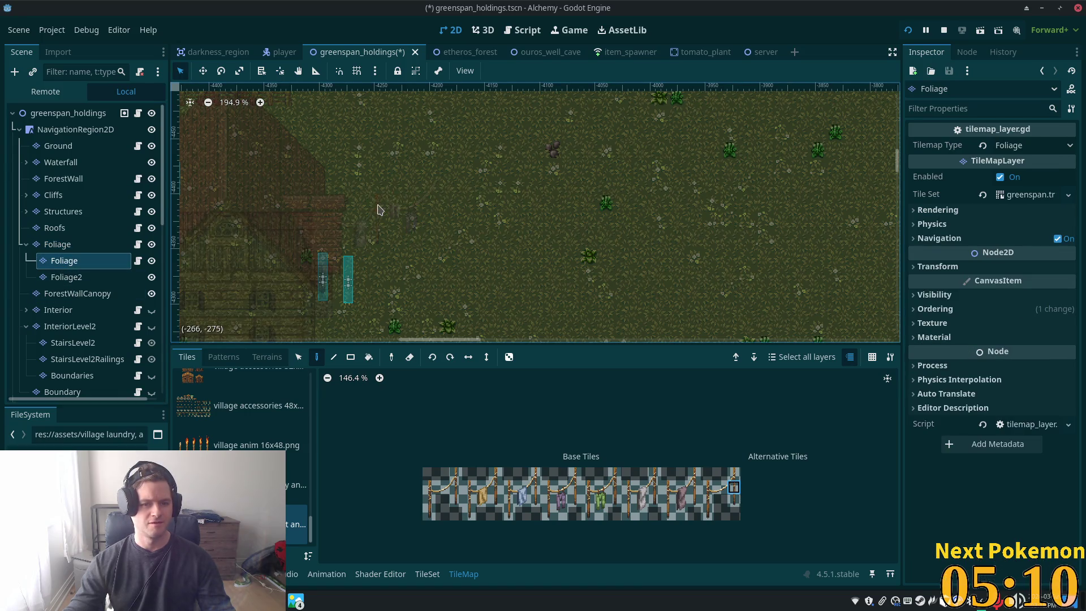
left_click(57, 146)
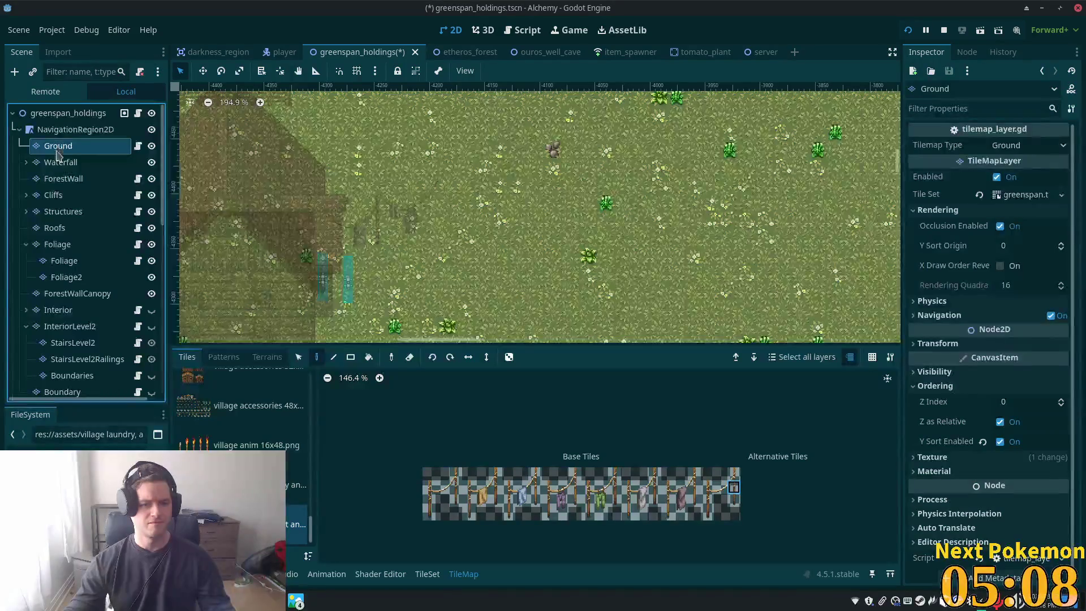
left_click(49, 115)
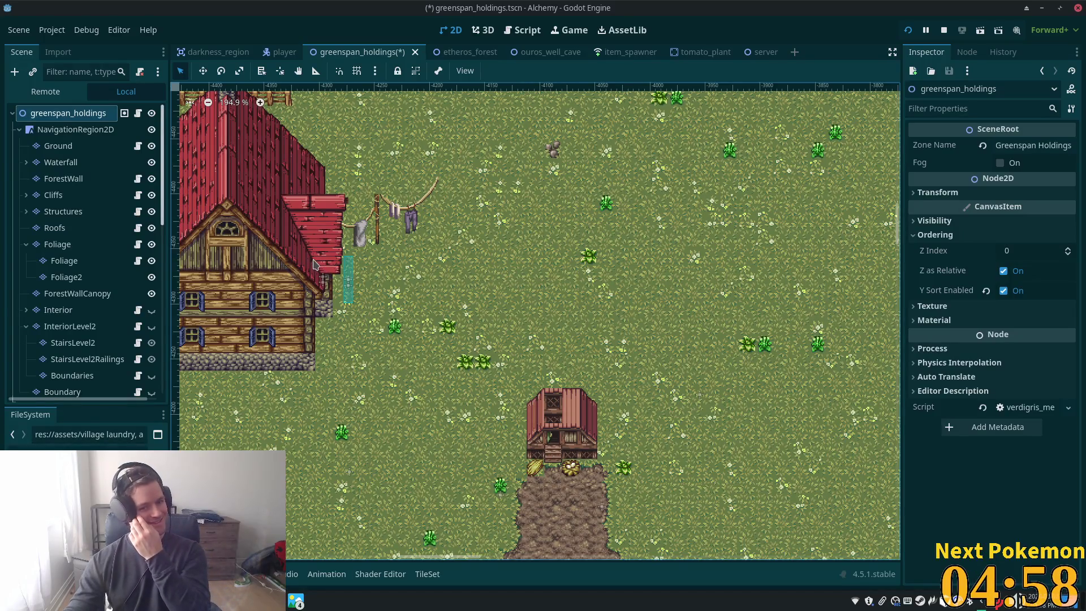
scroll(315, 265, "down", 6)
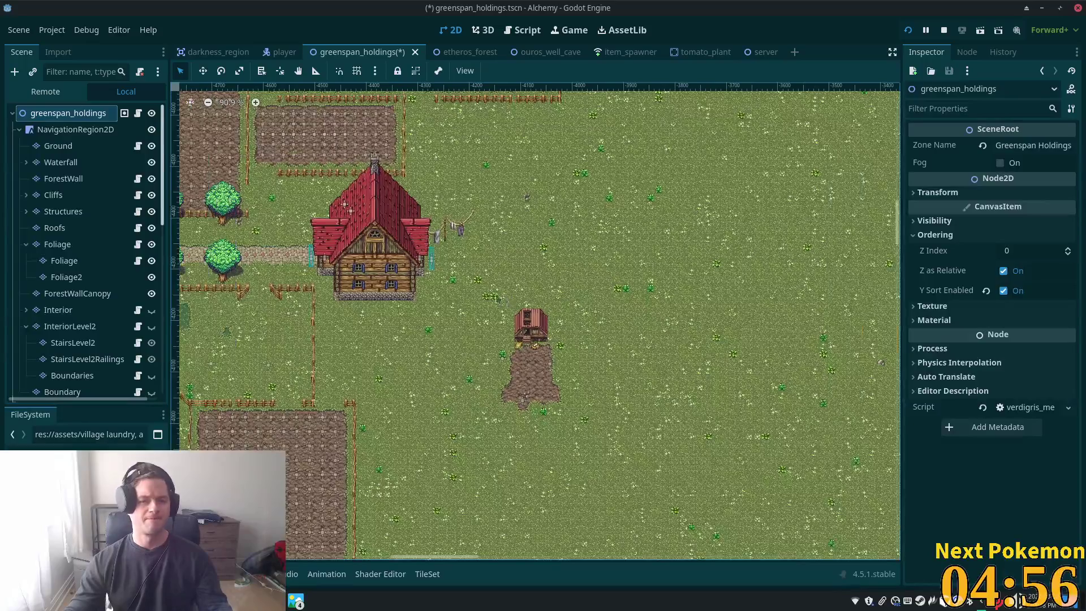
scroll(463, 287, "up", 6)
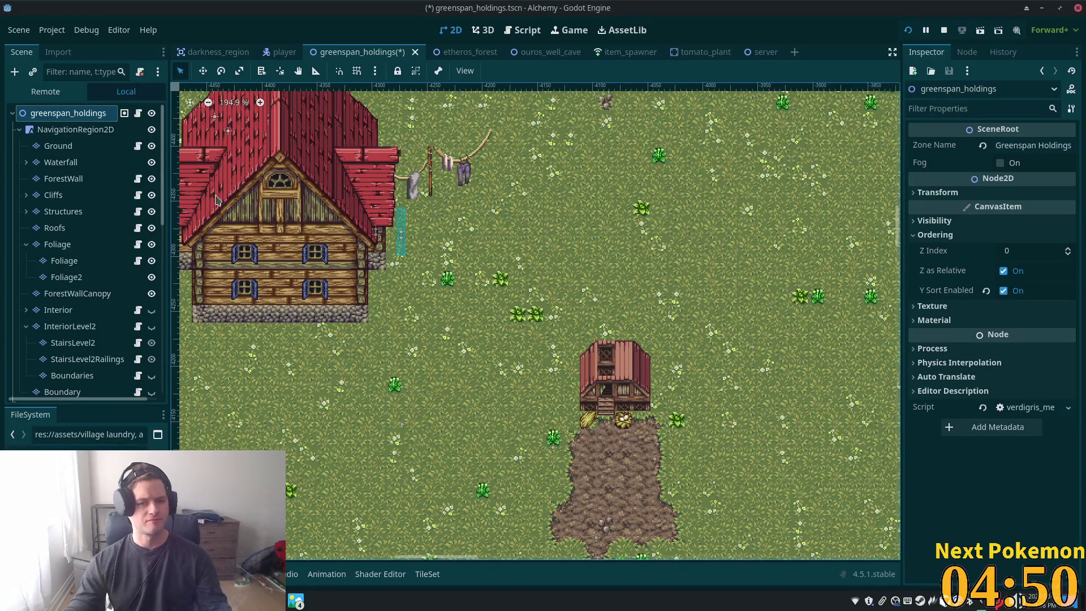
left_click(85, 277)
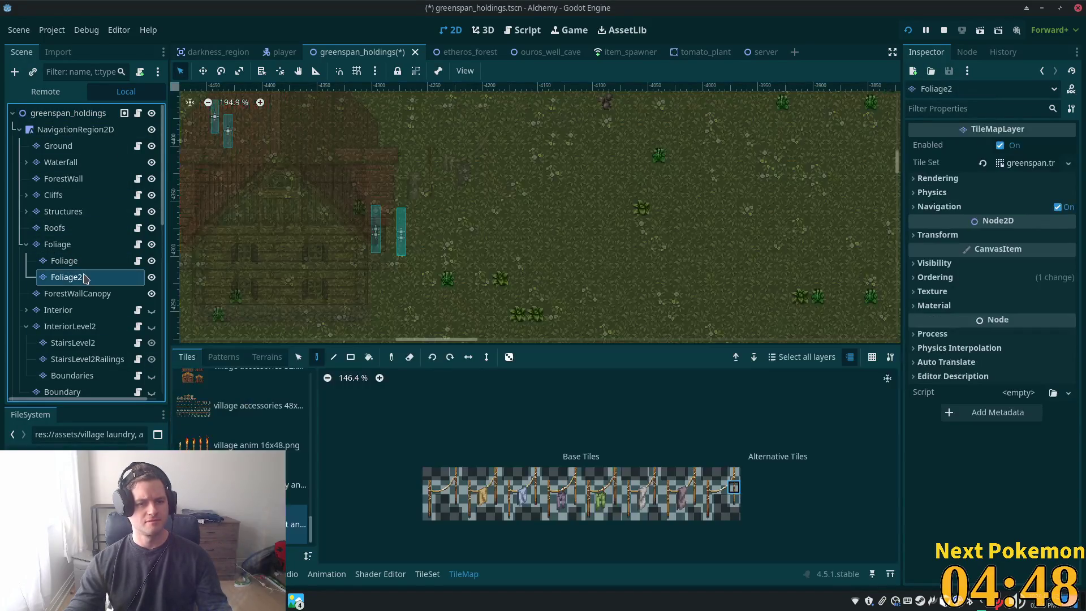
left_click(63, 261)
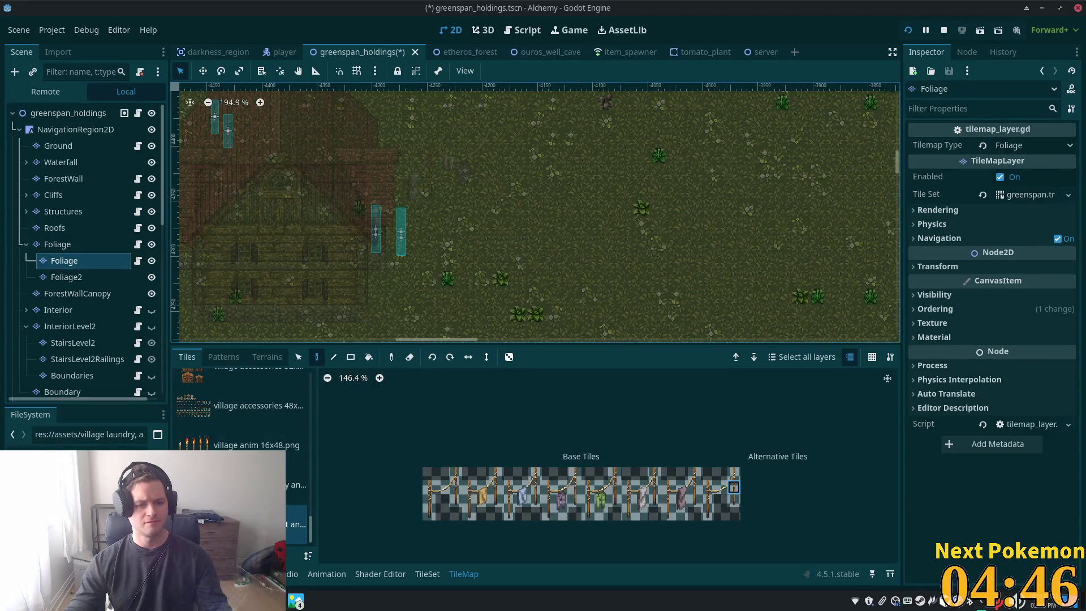
scroll(316, 480, "up", 5)
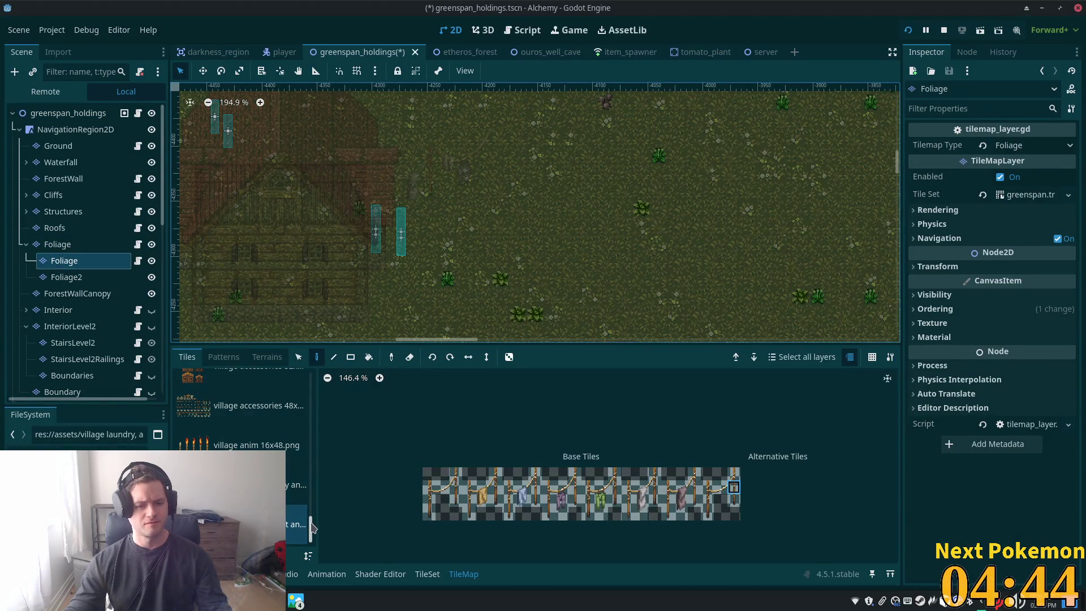
Switch the palette to the forest tileset and box-select the large tree tile block
scroll(316, 480, "up", 3)
left_click(294, 497)
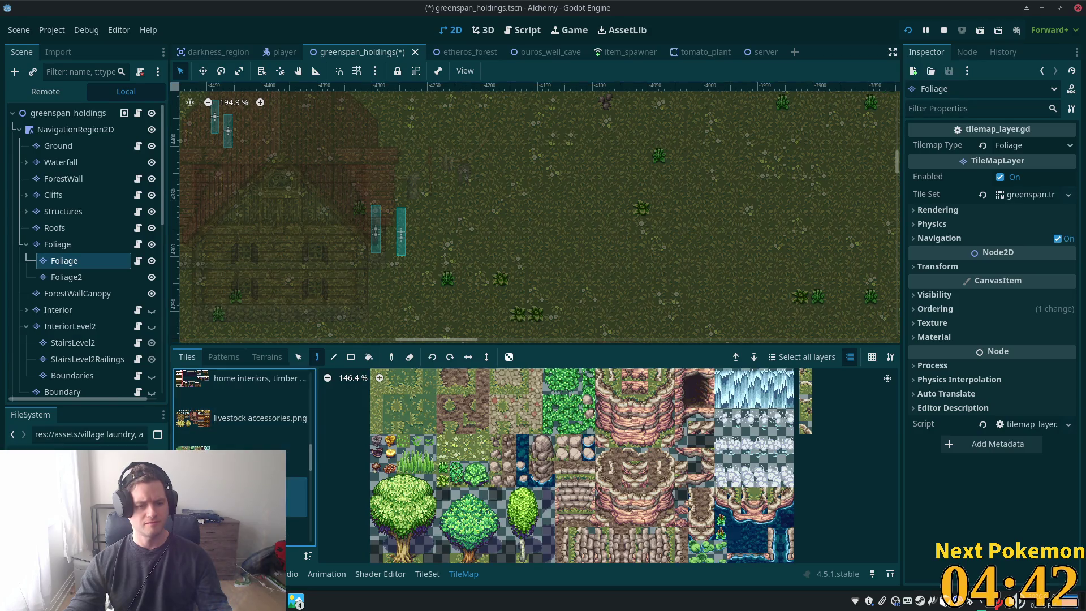
scroll(473, 470, "down", 2)
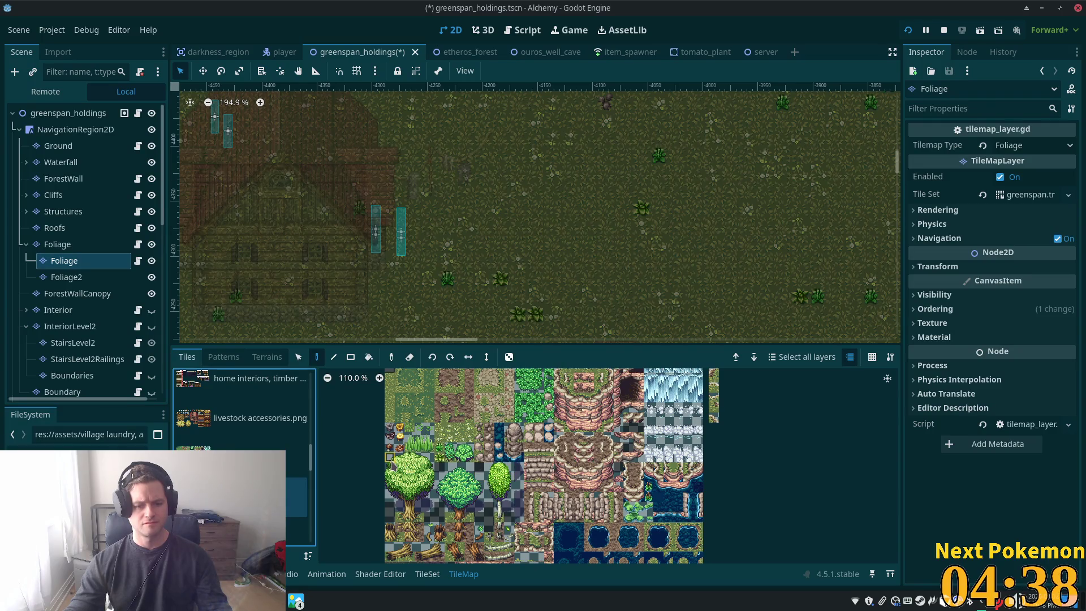
mouse_move(389, 457)
left_mouse_down()
mouse_move(427, 502)
mouse_move(426, 520)
left_mouse_up()
scroll(613, 311, "up", 5)
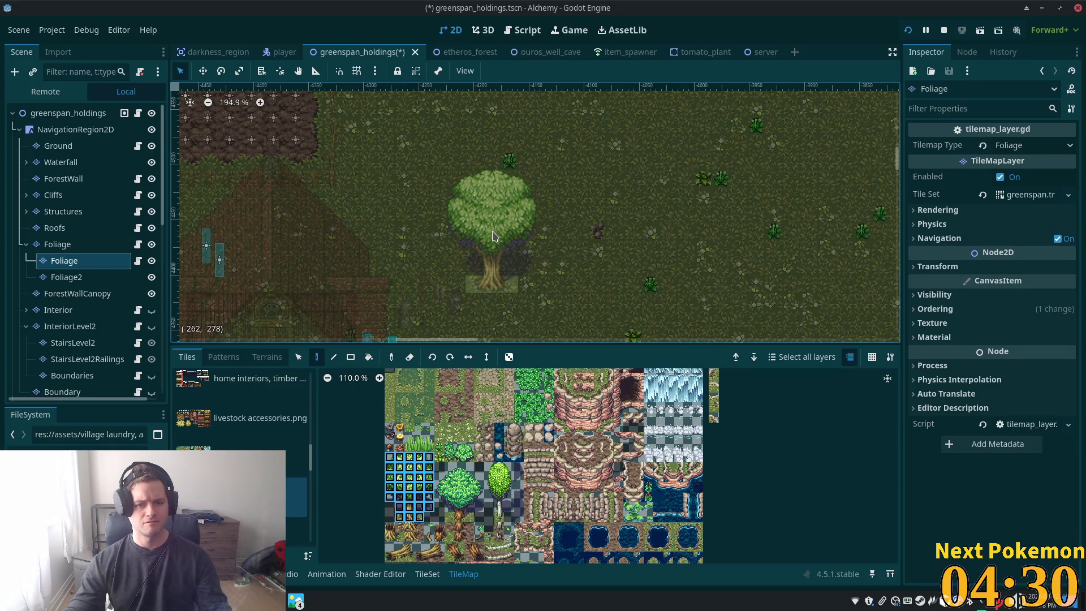
Pan the map and settle on the parent Foliage layer for painting
mouse_move(599, 263)
left_mouse_down()
mouse_move(643, 217)
mouse_move(572, 224)
left_mouse_up()
left_click(64, 277)
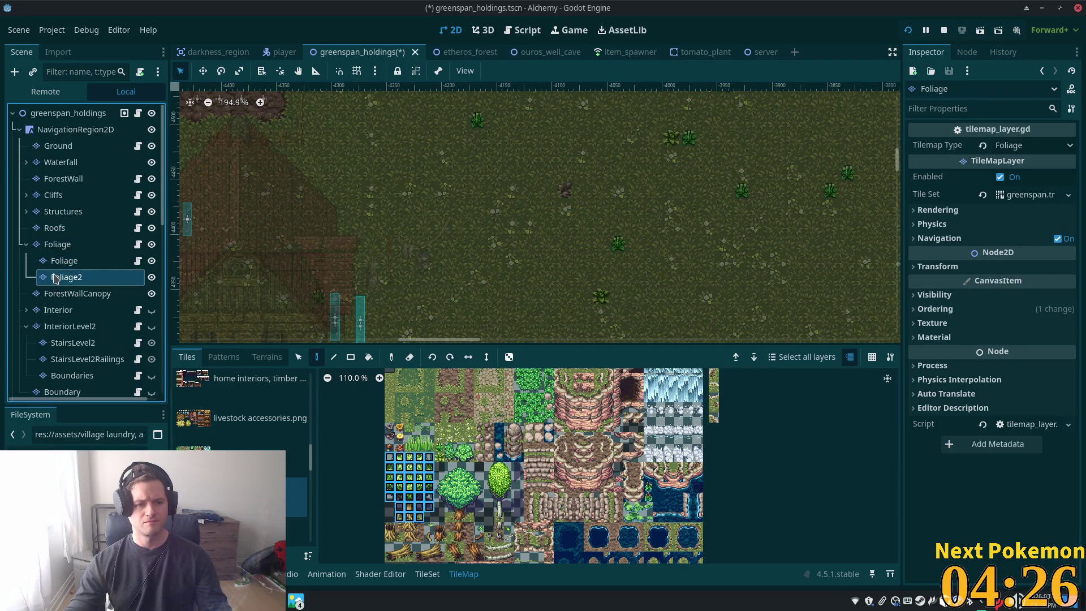
left_click(50, 248)
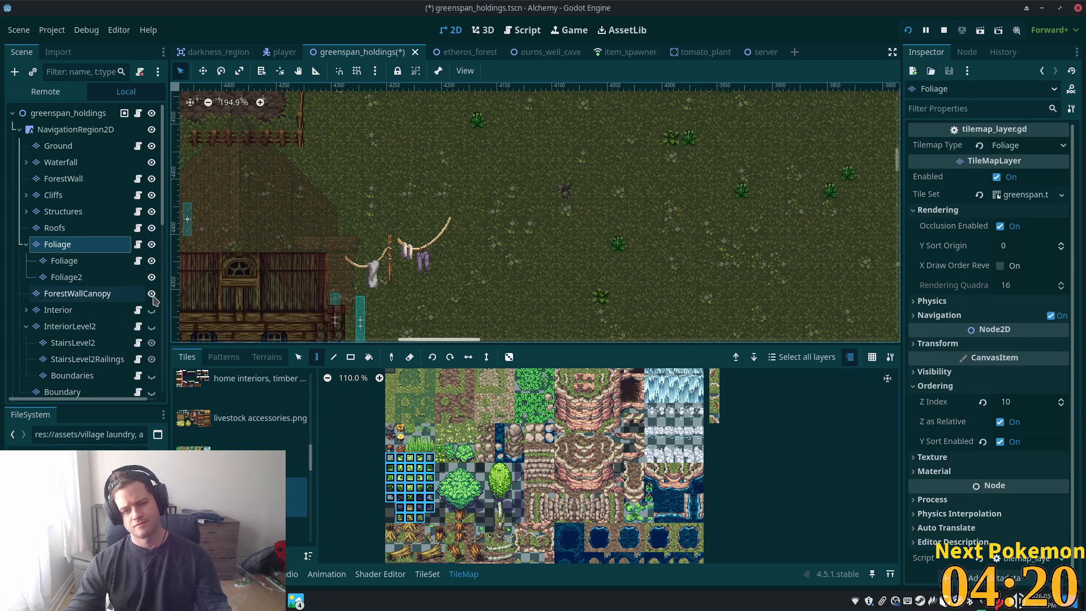
left_click(93, 278)
left_click(85, 245)
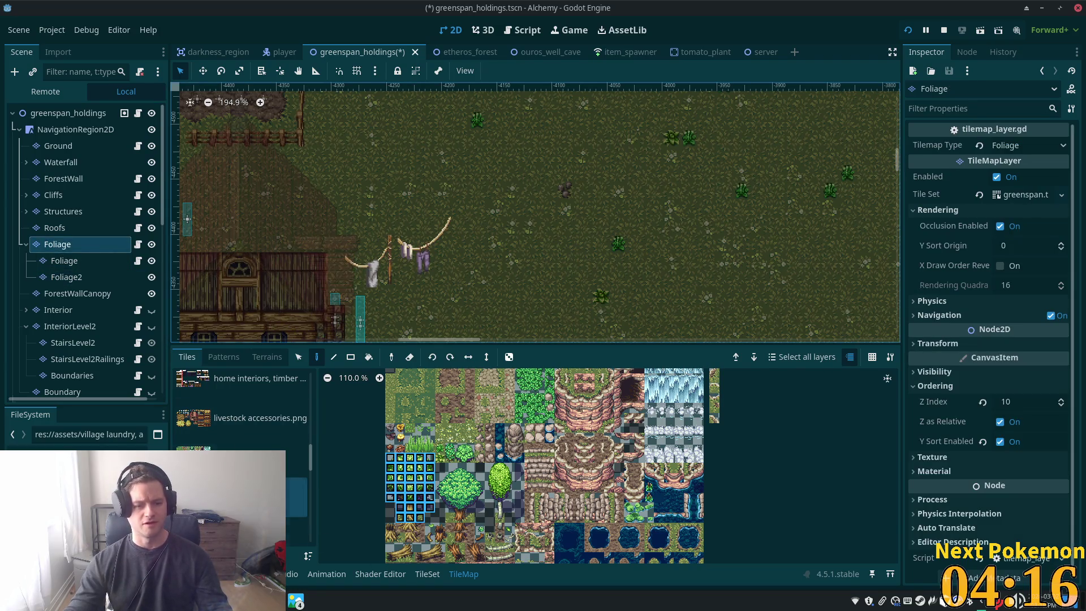
scroll(249, 448, "down", 2)
scroll(249, 448, "down", 5)
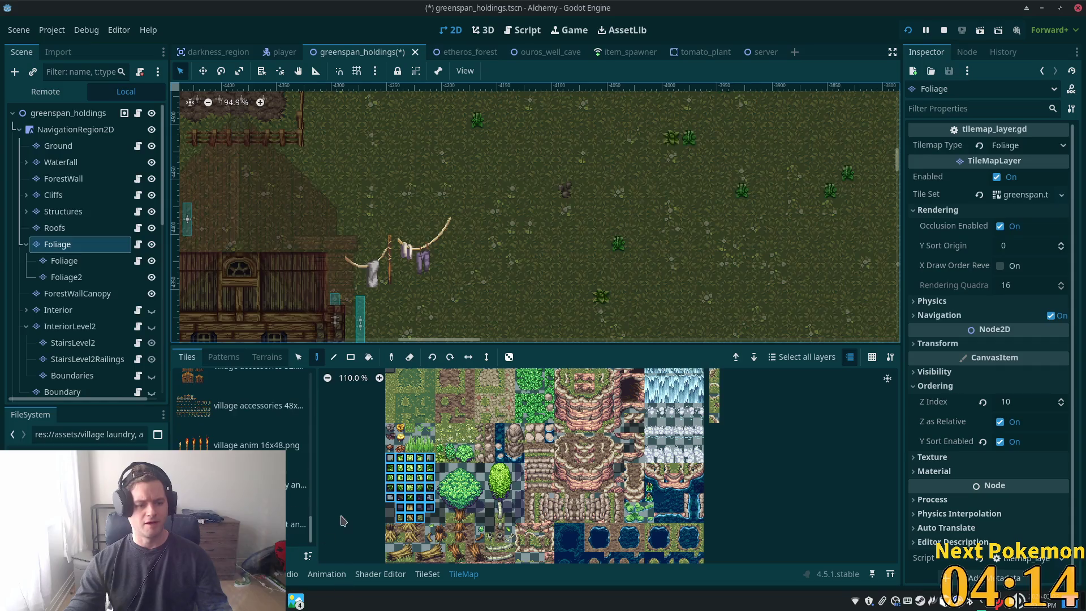
Browse the laundry-line and clothesline tile sheets, choosing a two-tile laundry line
left_click(294, 485)
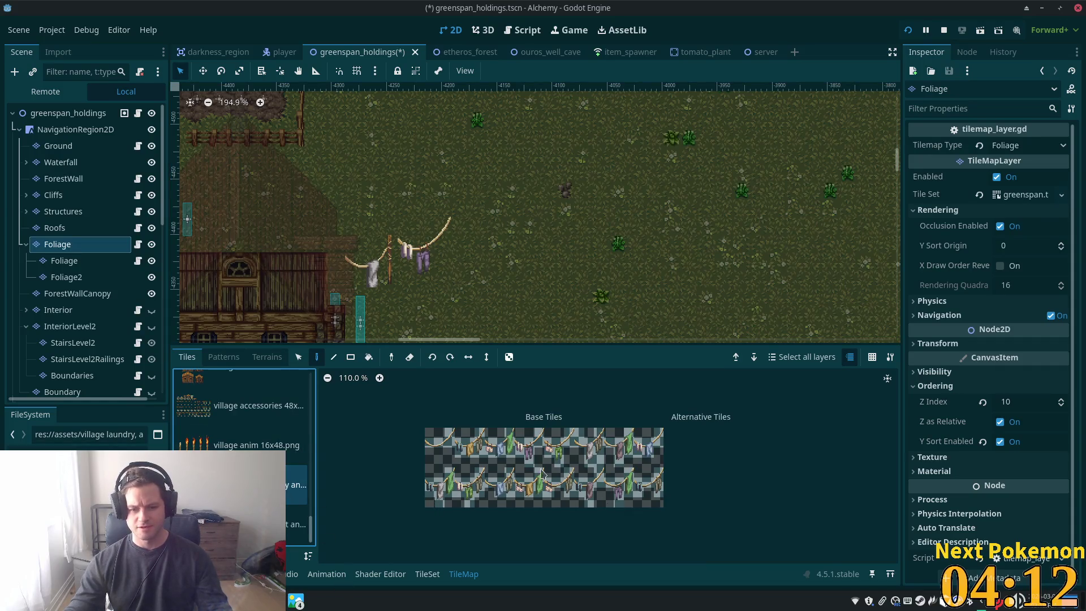
left_click(294, 524)
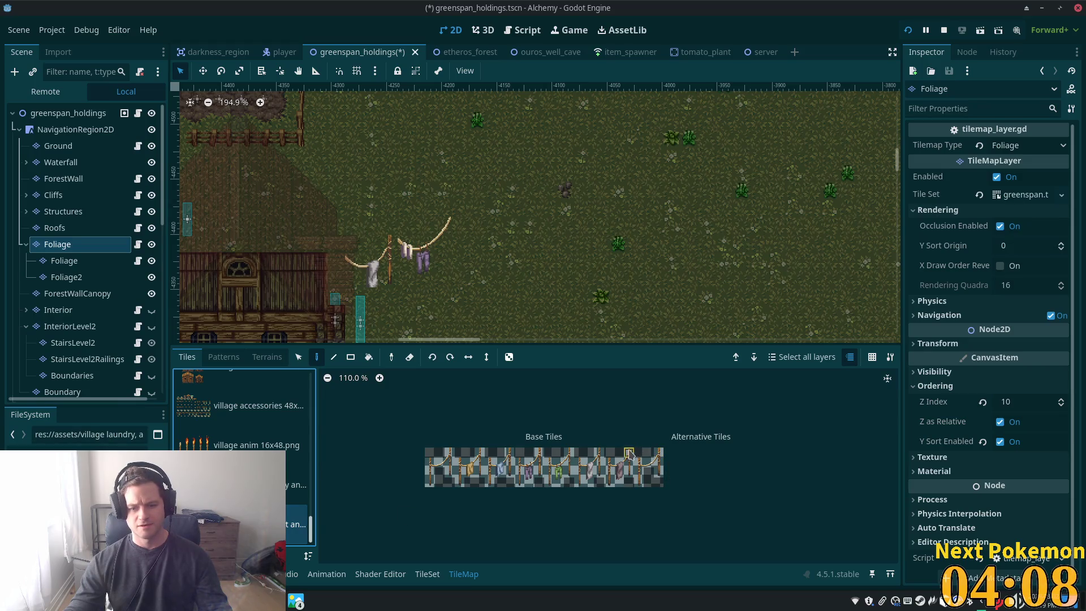
left_click(632, 478)
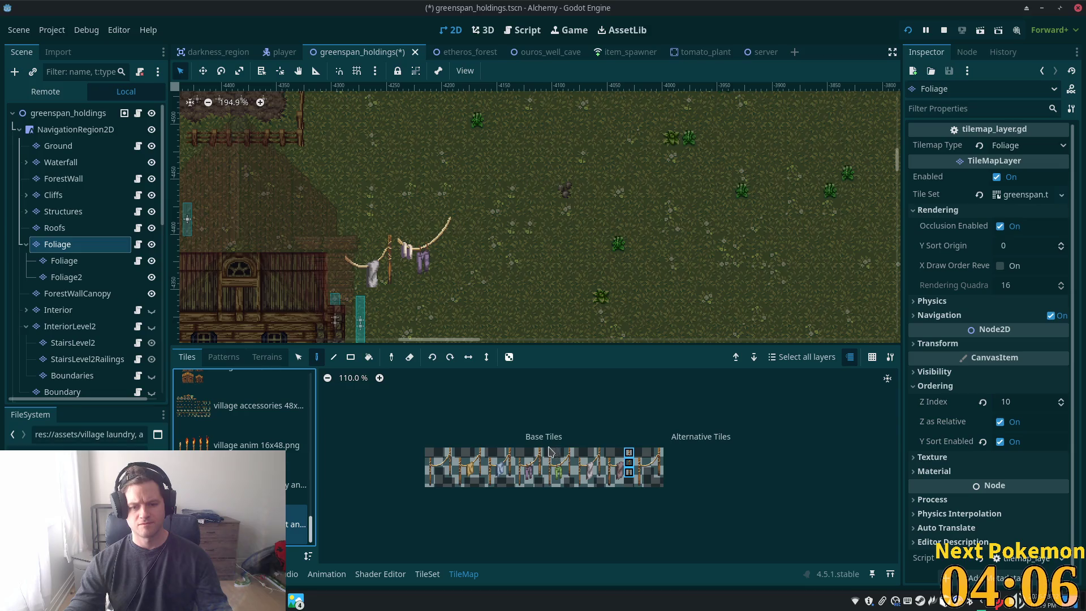
left_click_drag(539, 454, 540, 463)
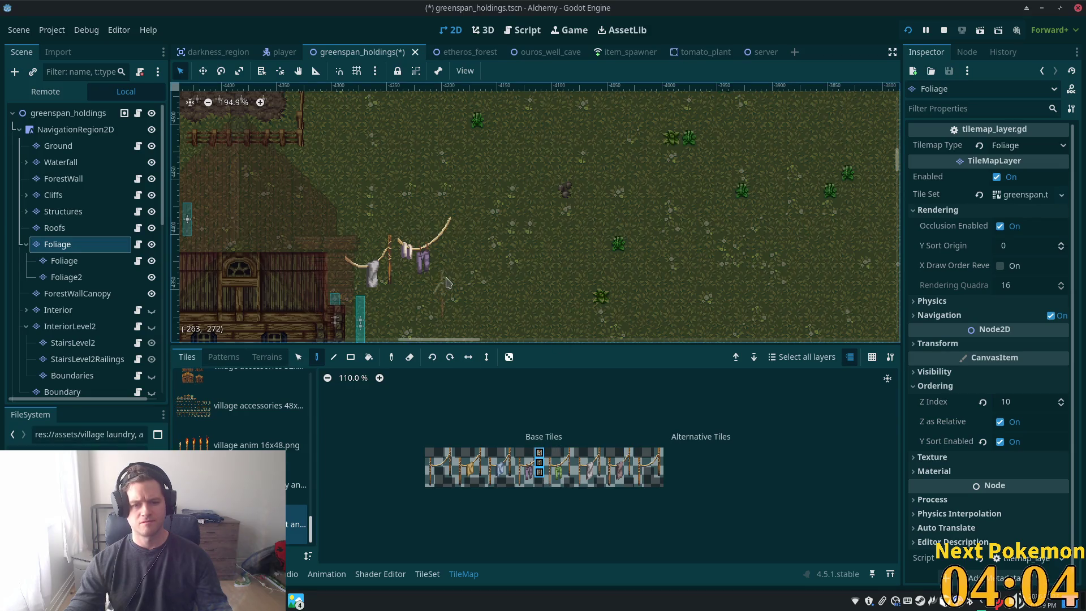
scroll(604, 378, "up", 5)
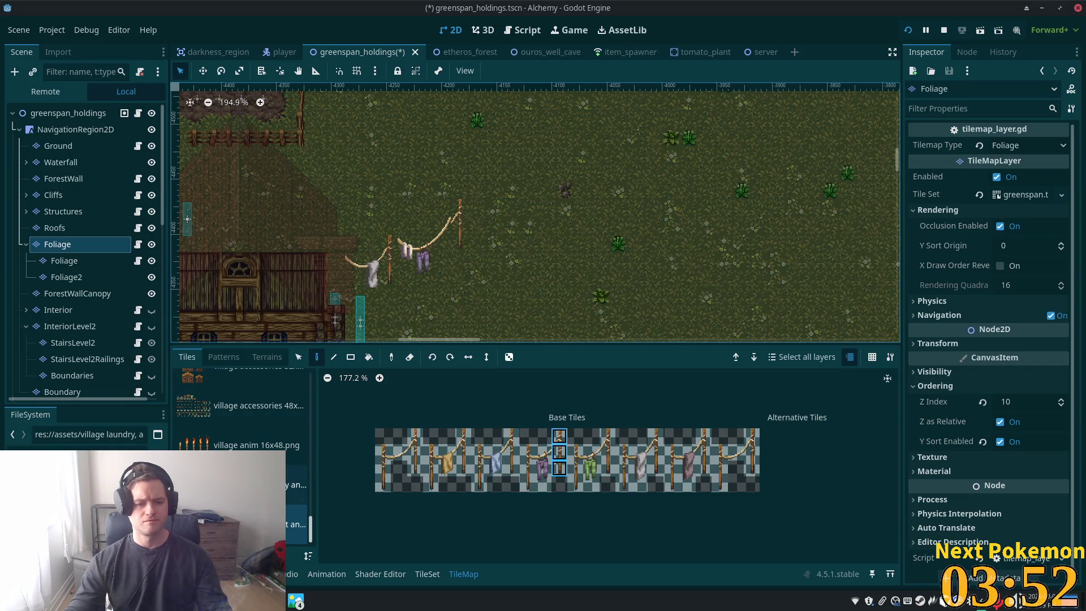
left_click(283, 478)
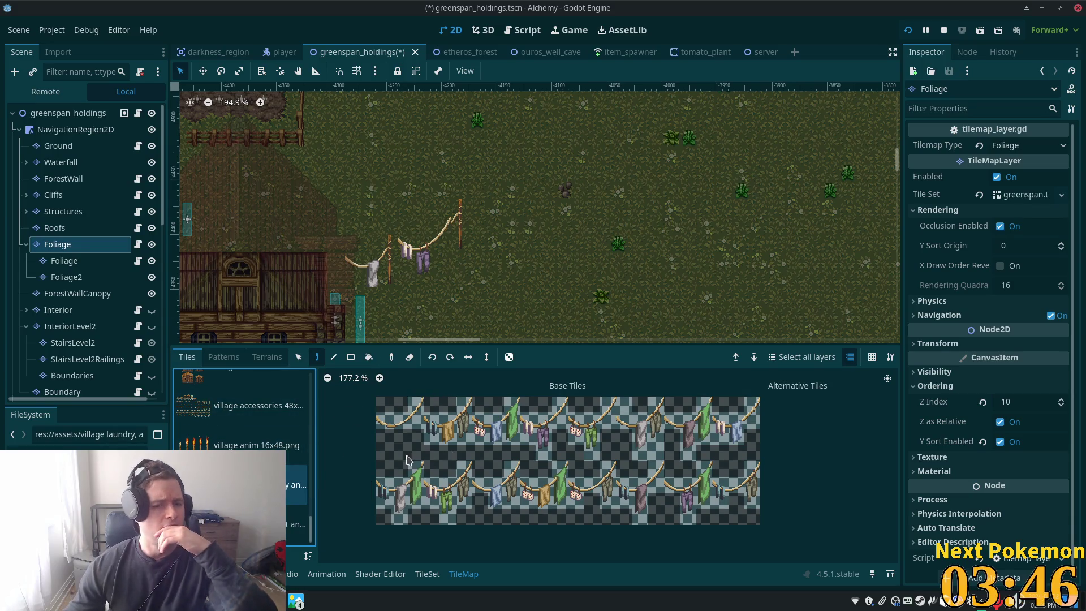
Toggle between the Foliage layers, then select the NavigationRegion2D node
left_click(72, 262)
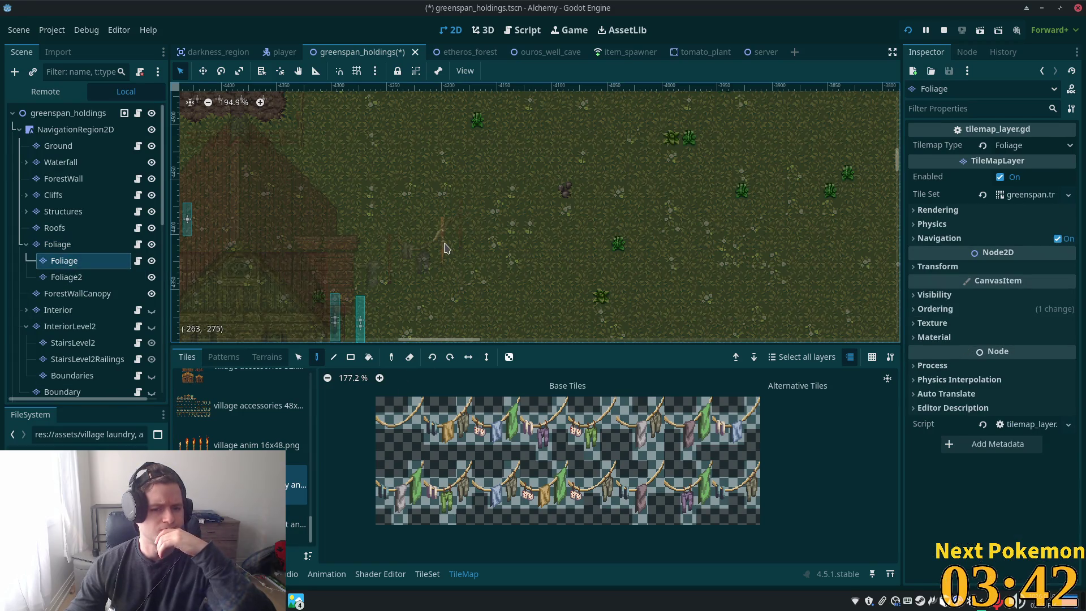
left_click(63, 244)
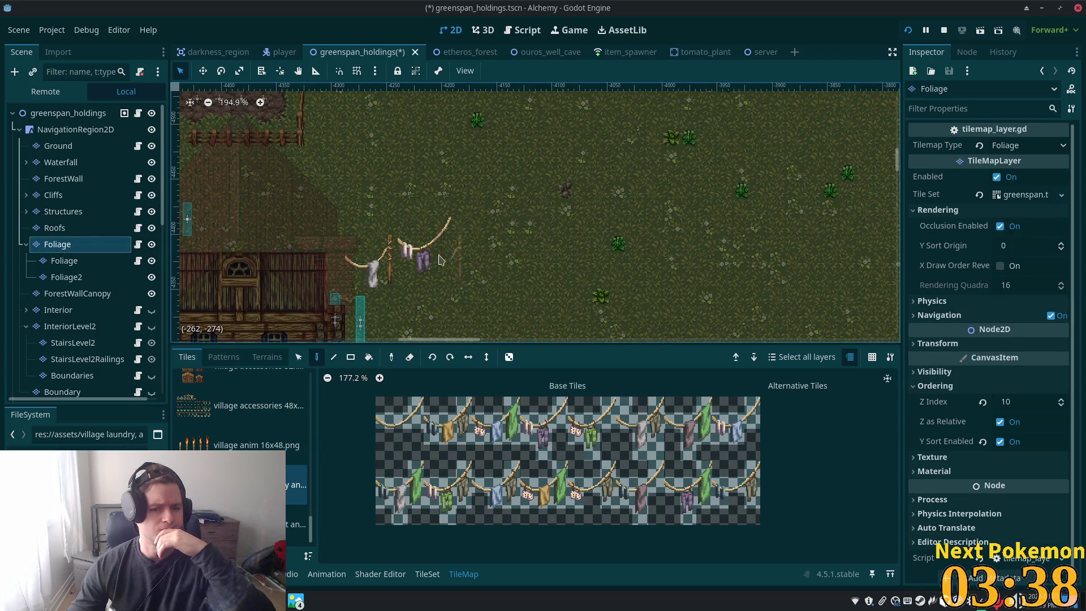
left_click(74, 130)
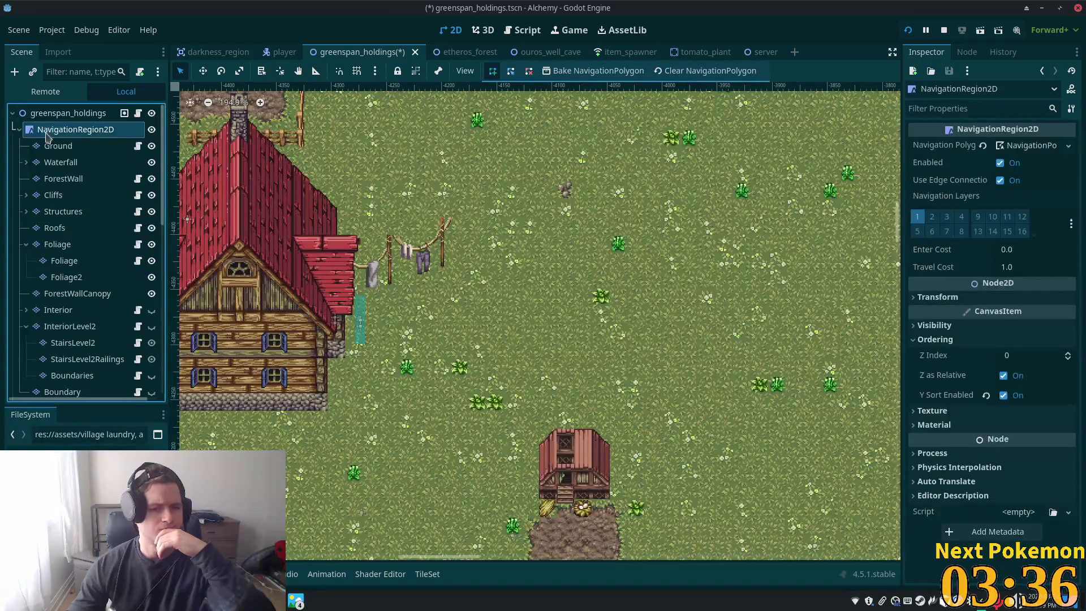
Select Foliage, then the greenspan_holdings root, and zoom in and out around the clothesline
left_click(85, 245)
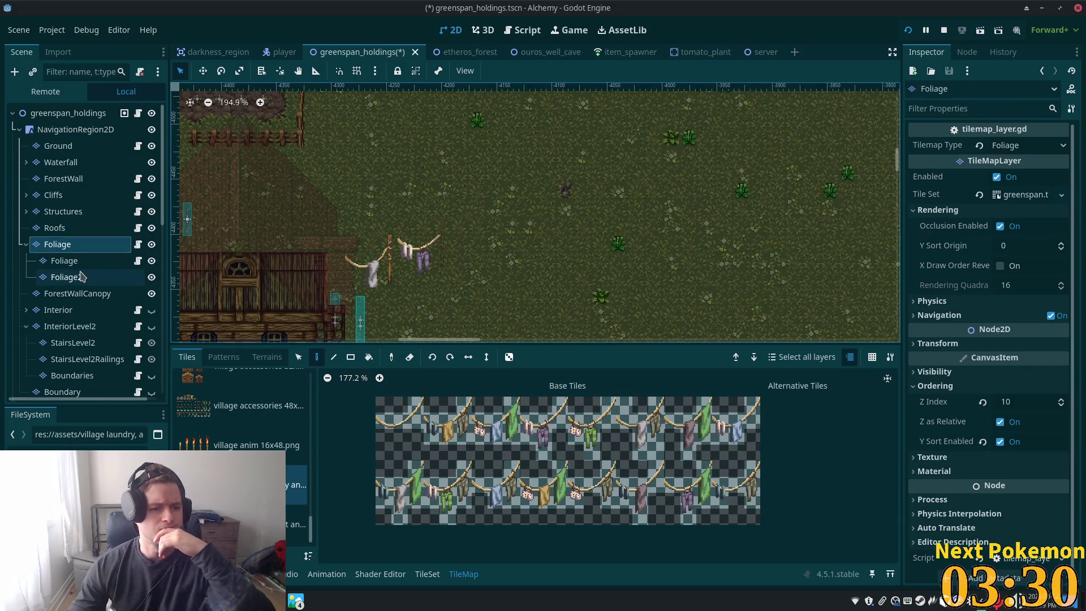
left_click(67, 113)
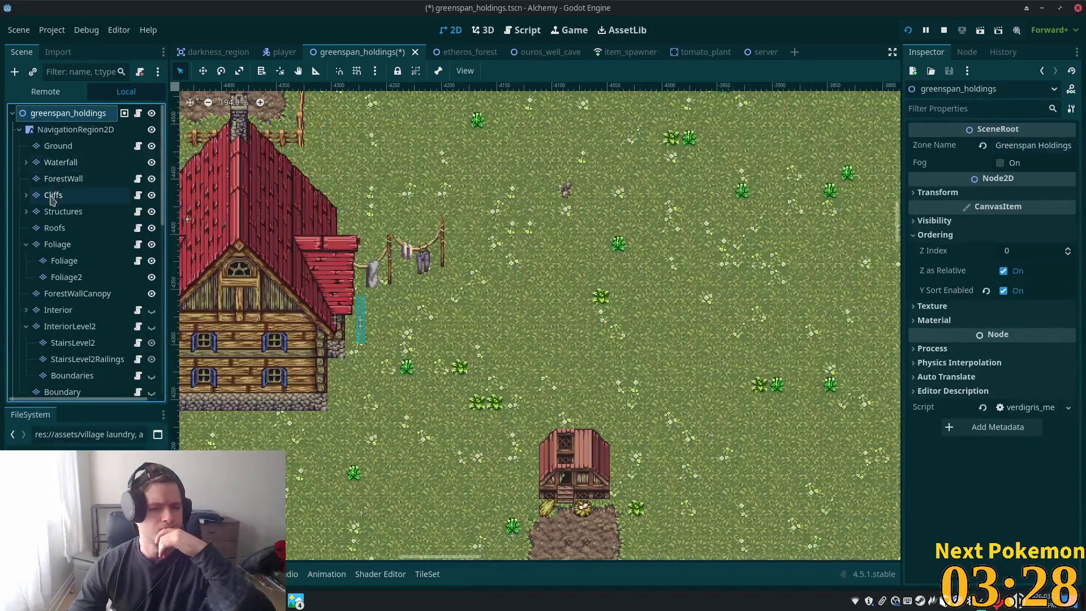
scroll(617, 334, "down", 5)
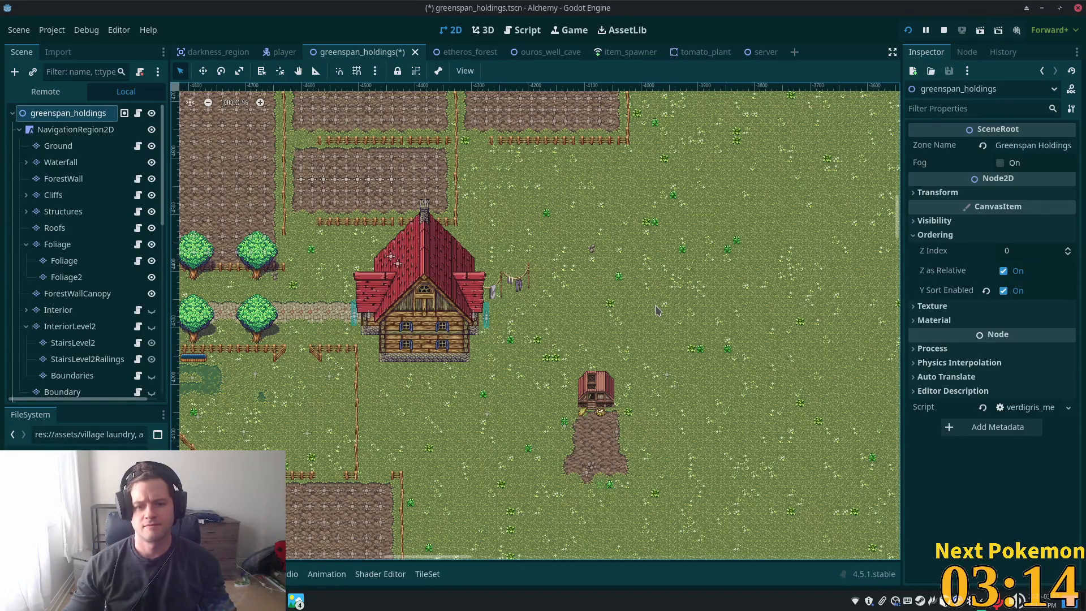
scroll(657, 310, "up", 5)
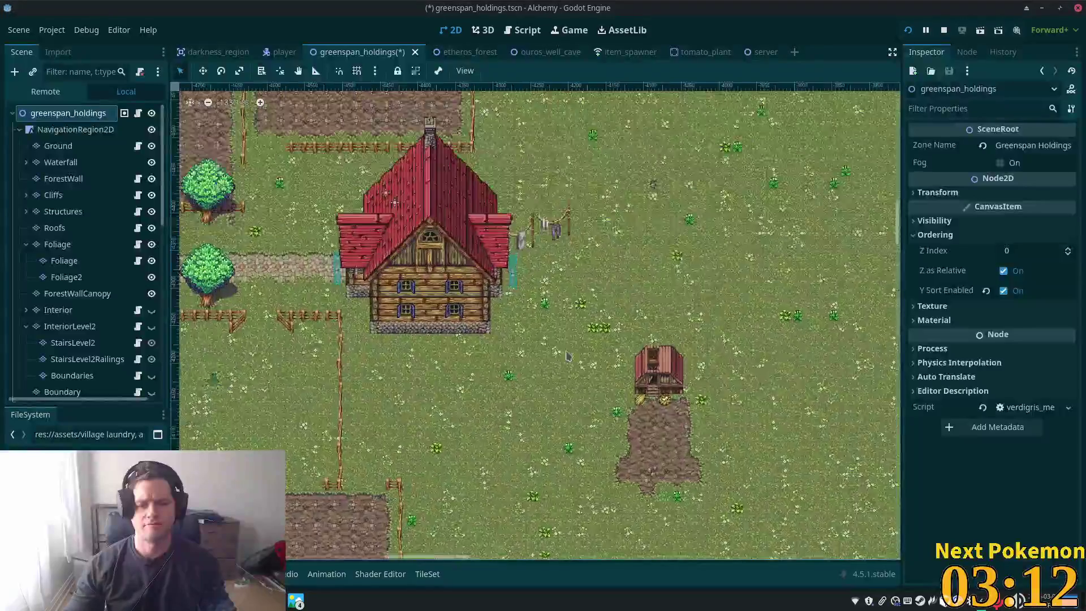
scroll(582, 158, "up", 4)
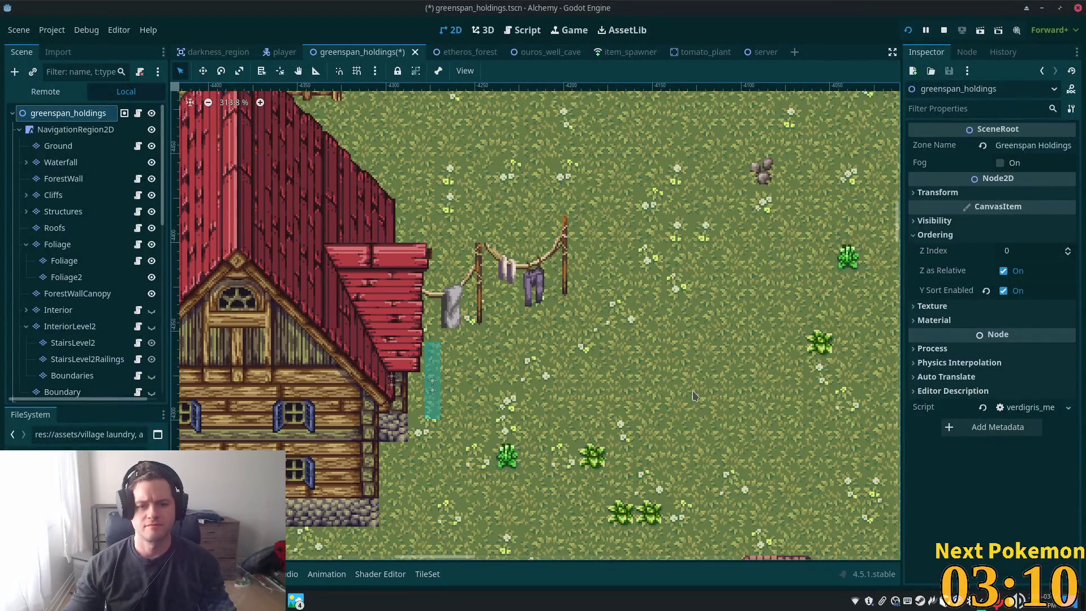
scroll(665, 387, "down", 7)
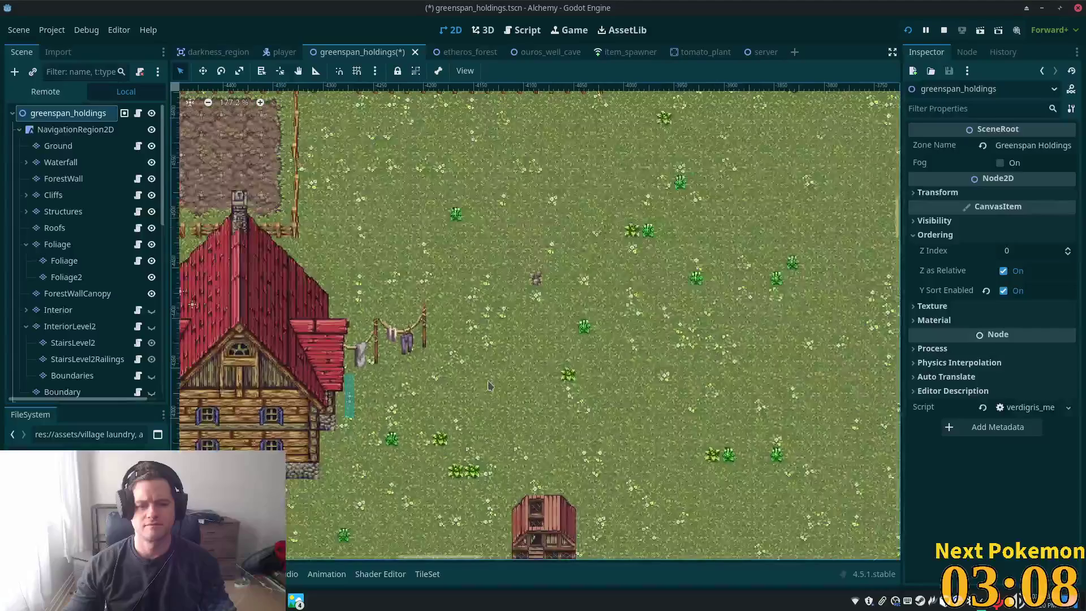
scroll(589, 368, "down", 3)
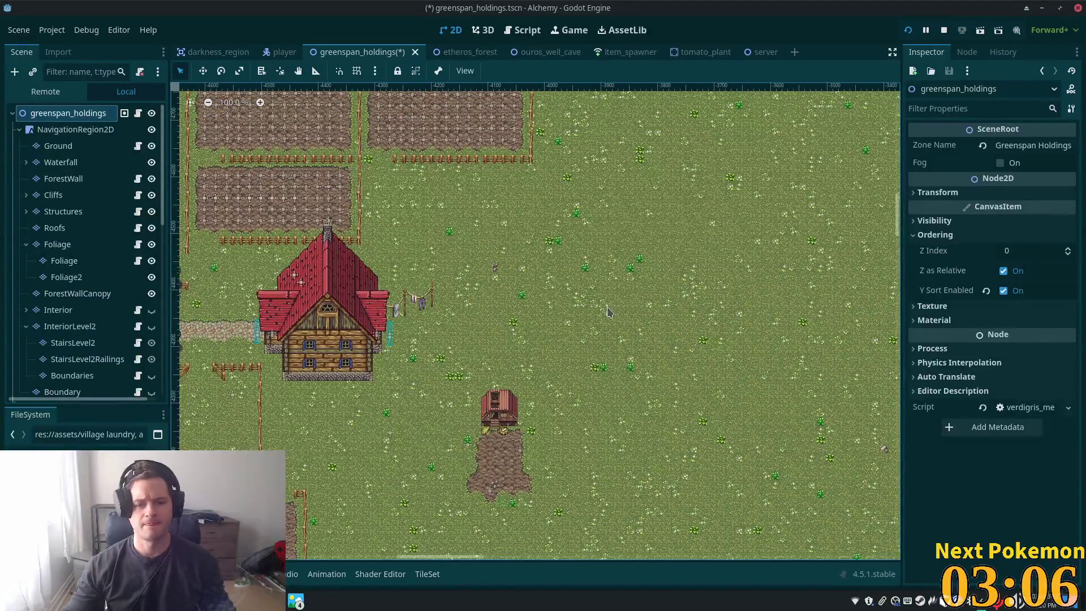
On the Foliage layer, box-select a tree from the spring forest tile sheet
left_click(67, 278)
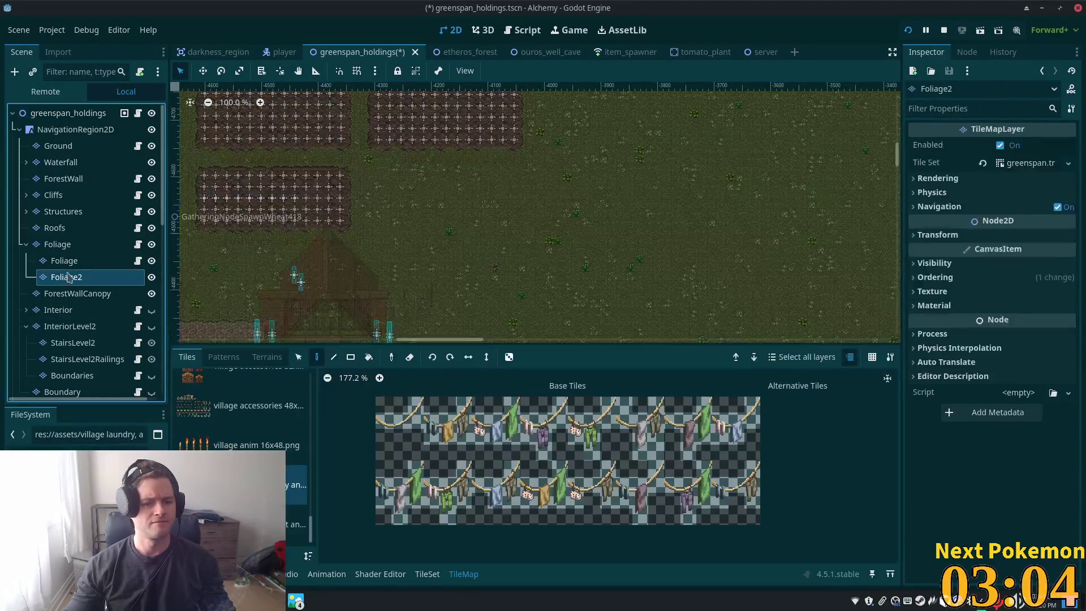
left_click(63, 248)
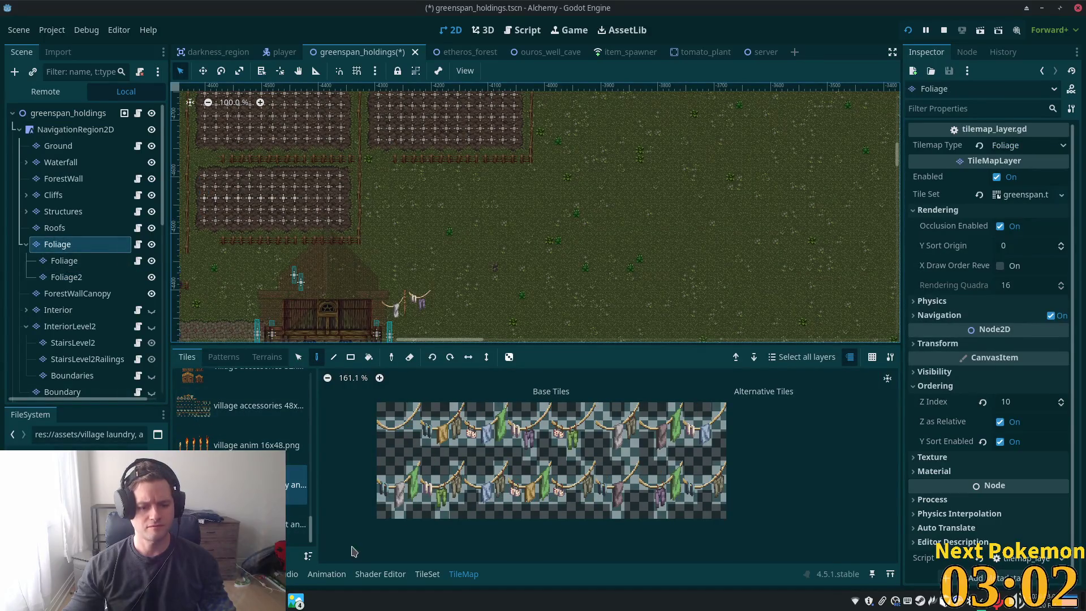
scroll(305, 509, "down", 3)
left_click(243, 474)
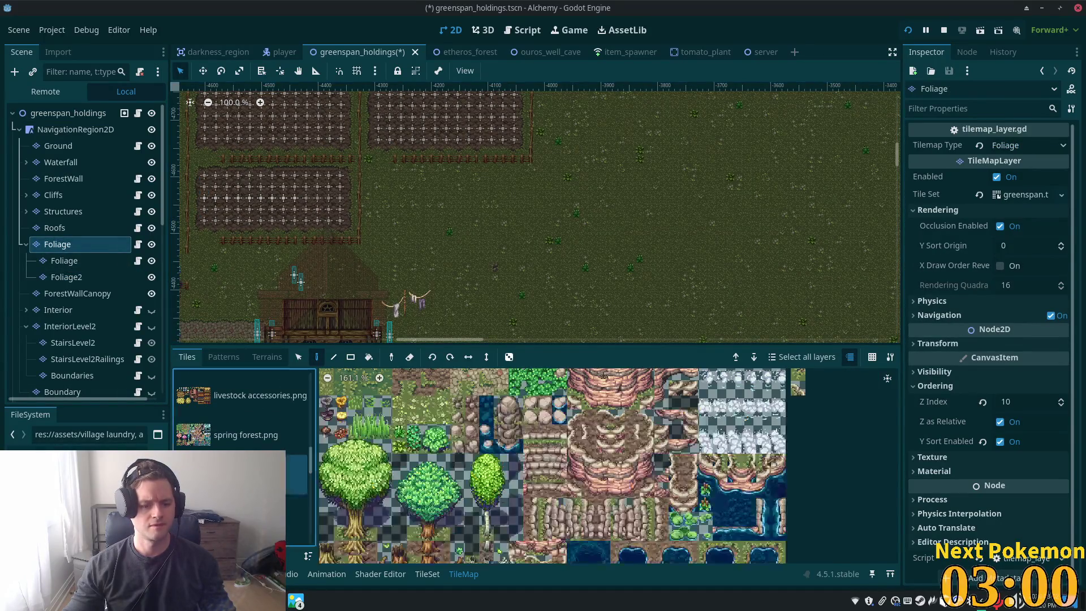
mouse_move(328, 447)
left_mouse_down()
mouse_move(390, 509)
mouse_move(389, 529)
left_mouse_up()
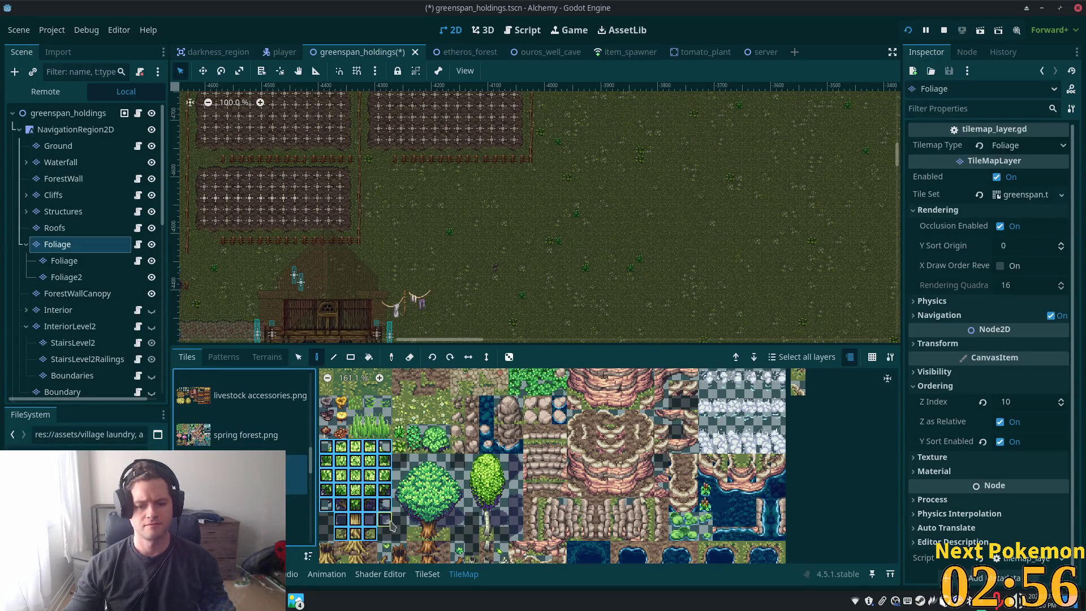
Paint the tree in the open field east of the farmhouse
scroll(610, 442, "down", 2)
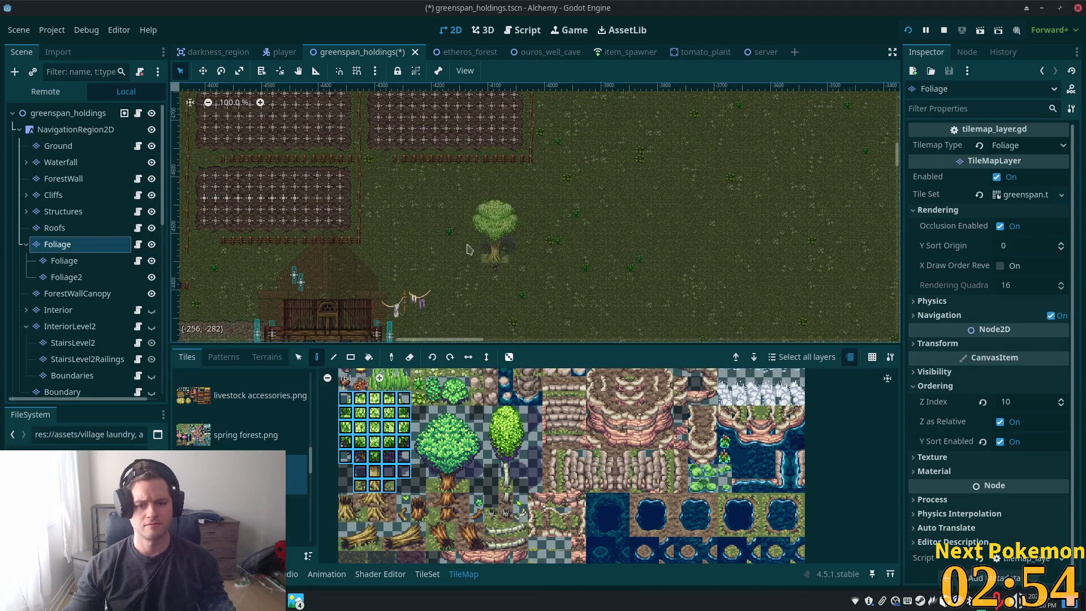
left_click_drag(509, 278, 564, 170)
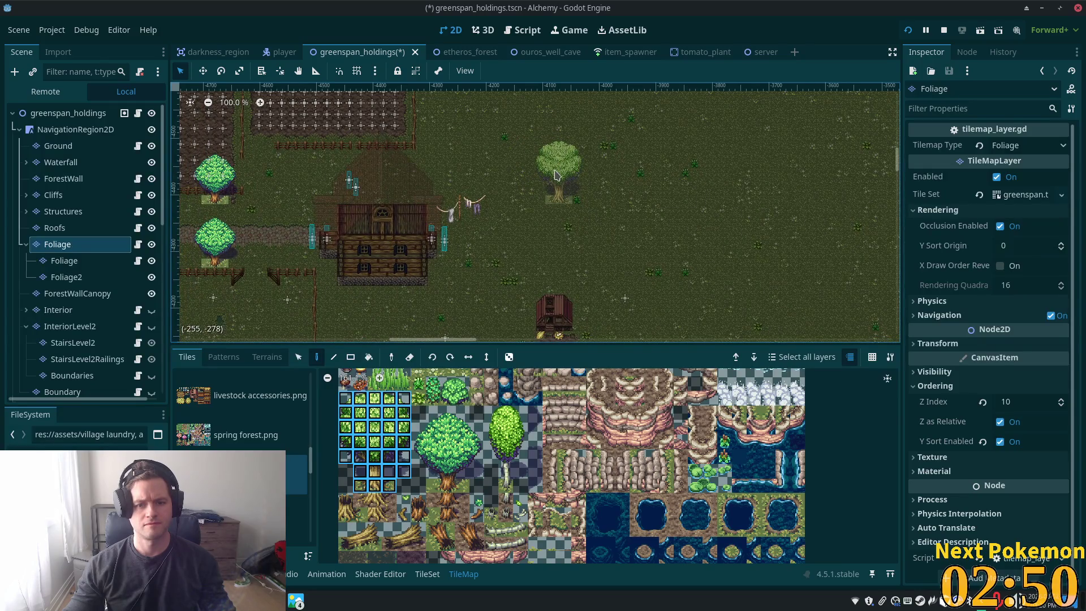
left_click(556, 176)
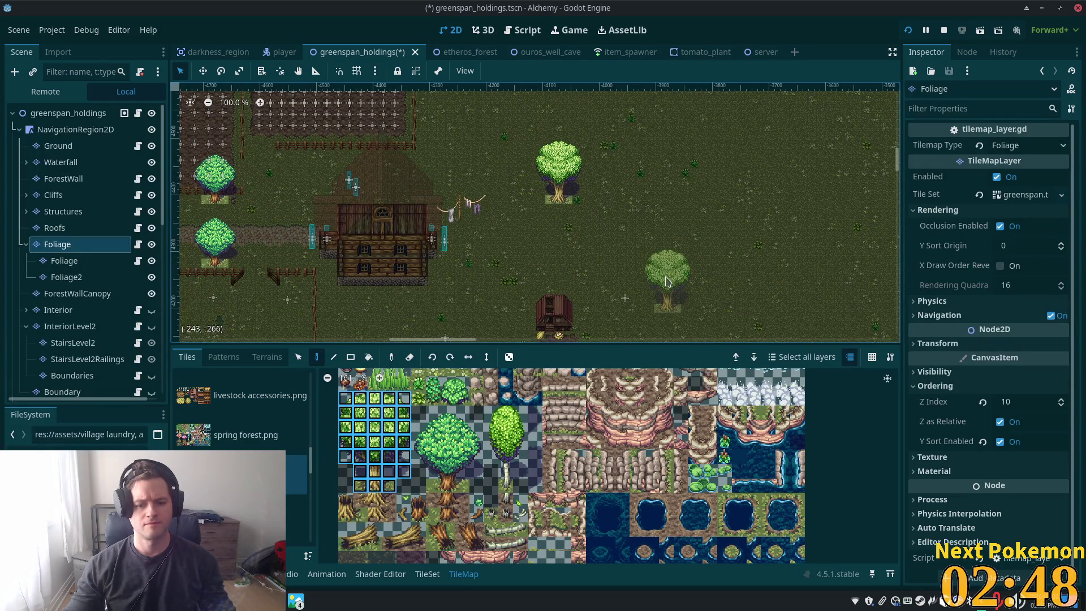
scroll(634, 170, "up", 5)
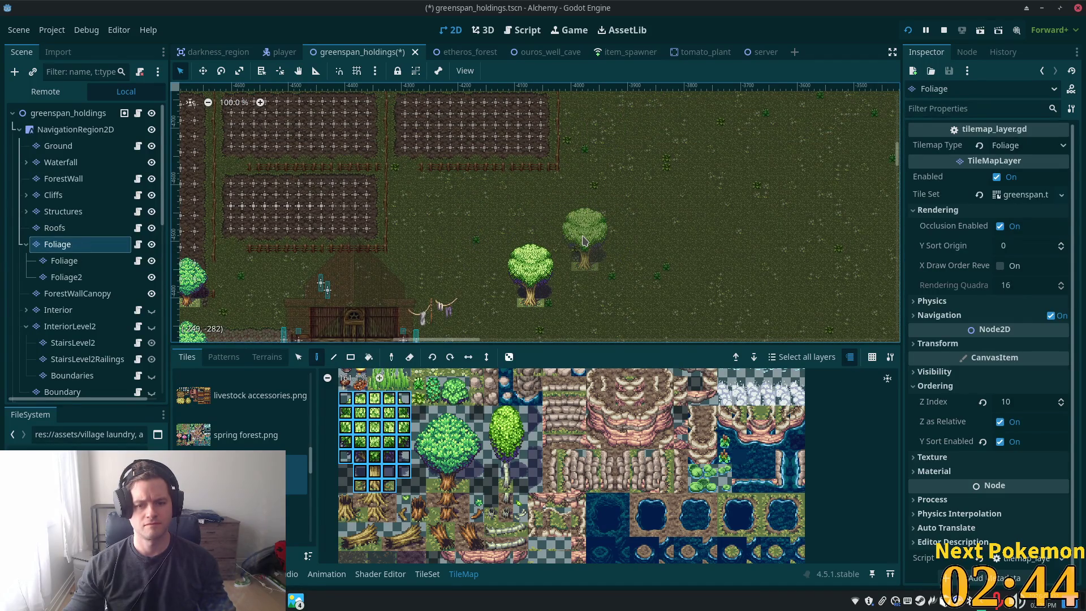
scroll(586, 238, "down", 4)
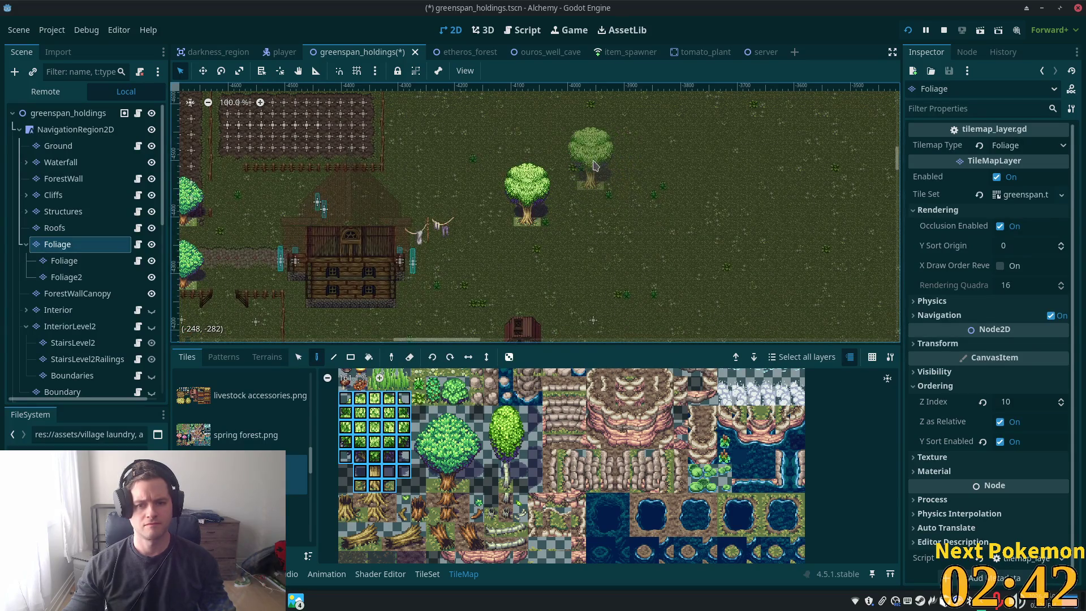
scroll(628, 238, "down", 4)
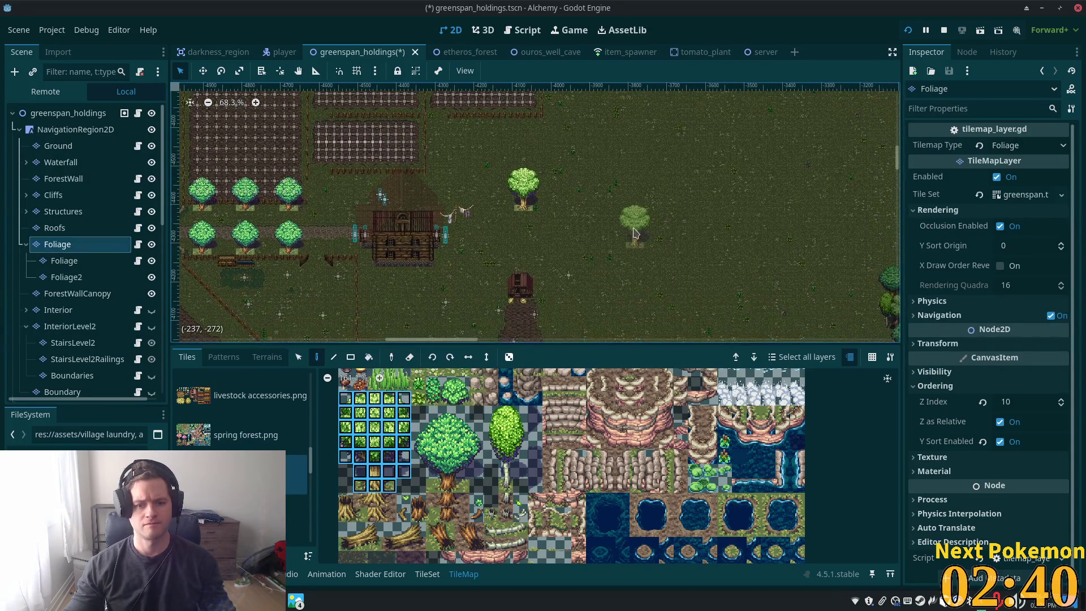
scroll(648, 249, "down", 3)
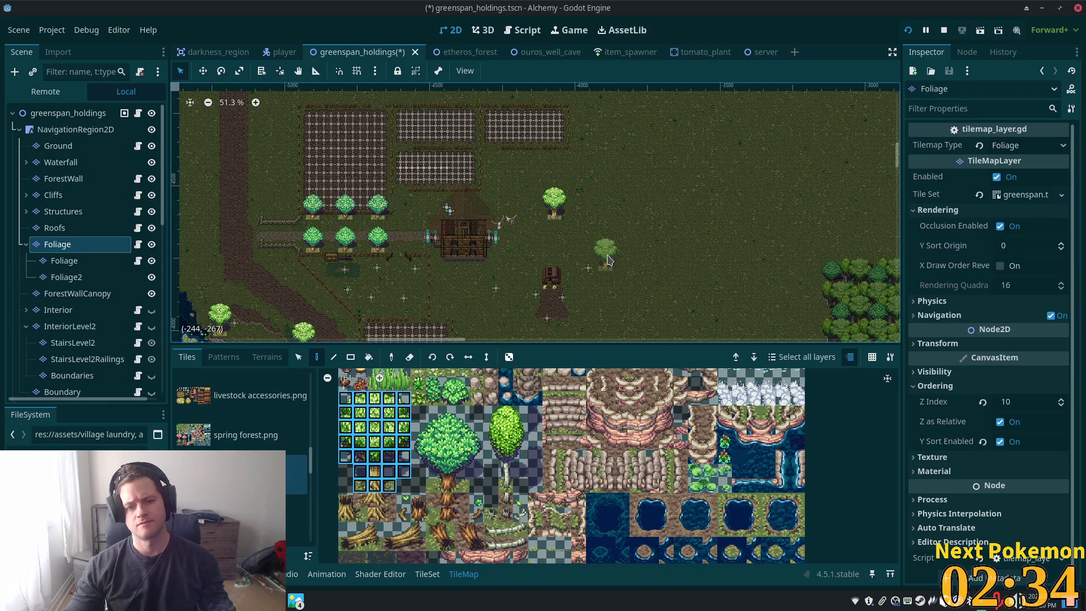
Paint three bushes on the open grass east of the farm
scroll(609, 260, "down", 3)
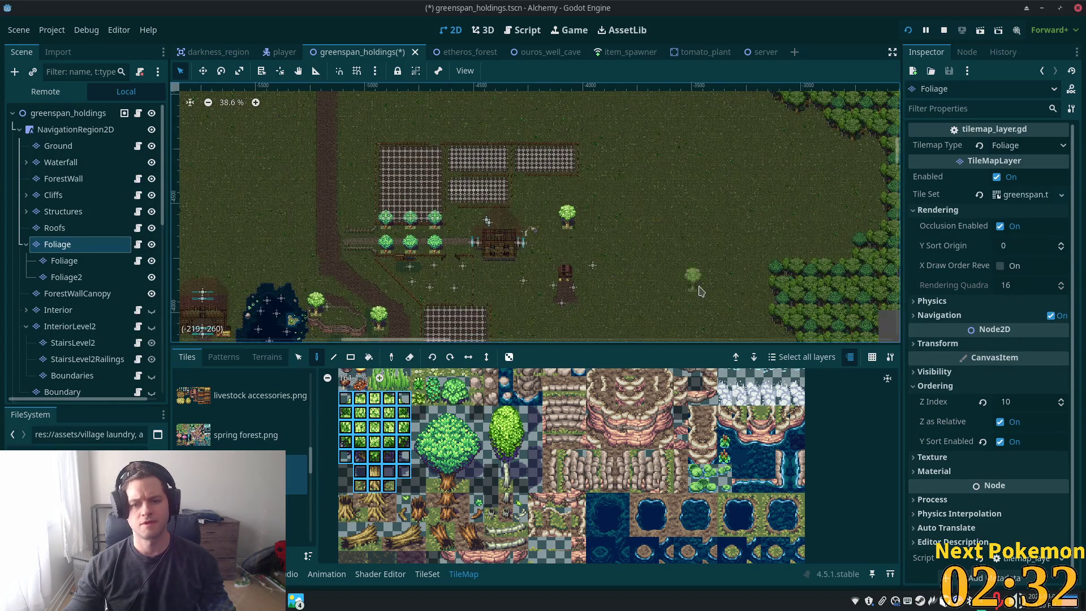
scroll(600, 255, "right", 3)
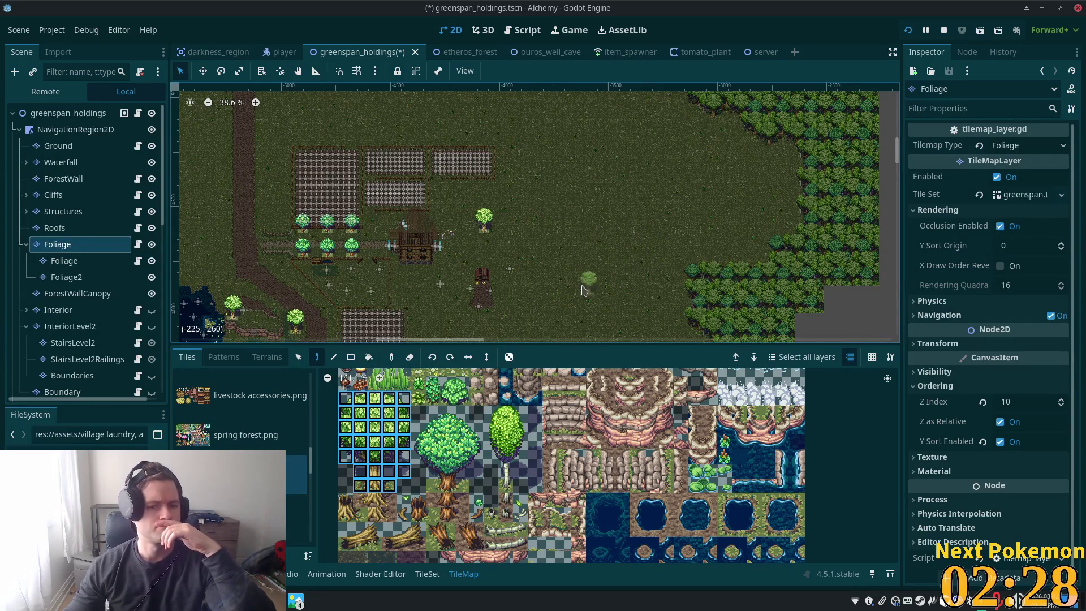
scroll(589, 201, "down", 10)
scroll(575, 101, "left", 2)
left_click_drag(574, 100, 532, 204)
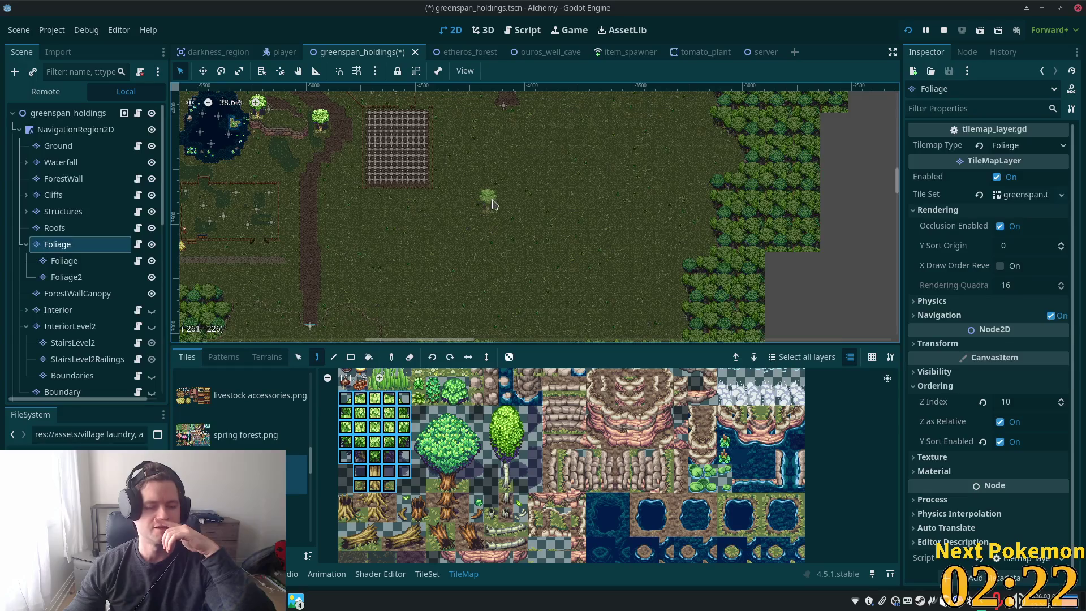
scroll(489, 205, "down", 3)
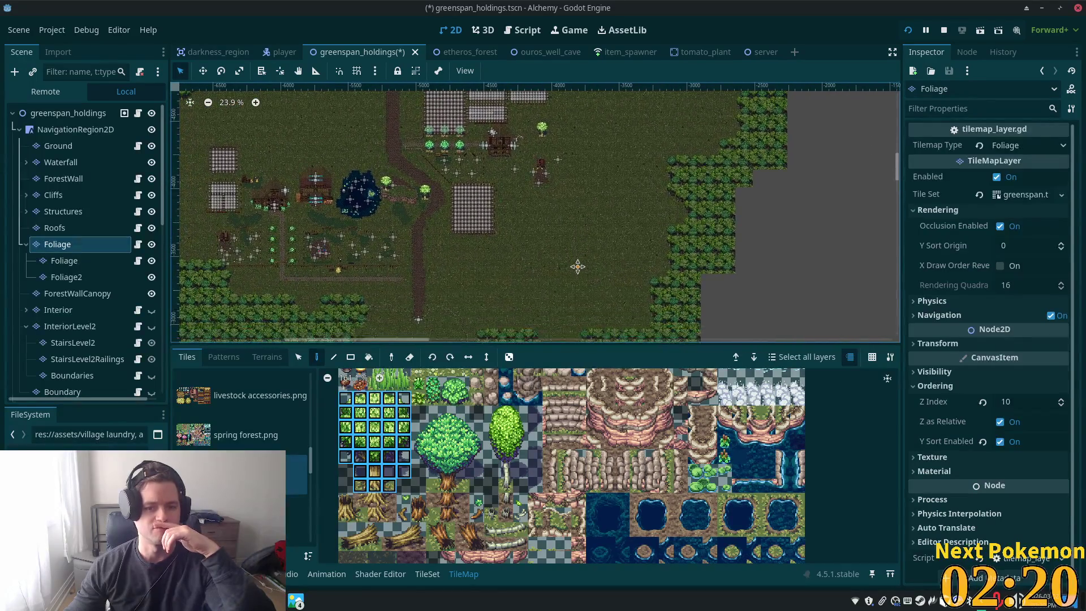
scroll(539, 111, "up", 4)
scroll(539, 111, "left", 2)
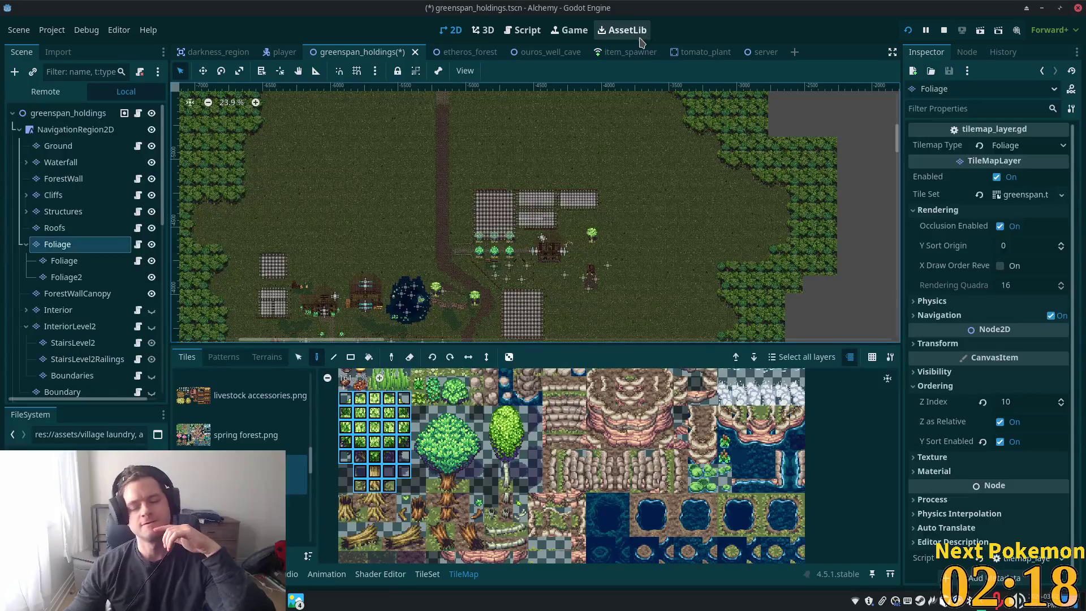
scroll(670, 119, "down", 2)
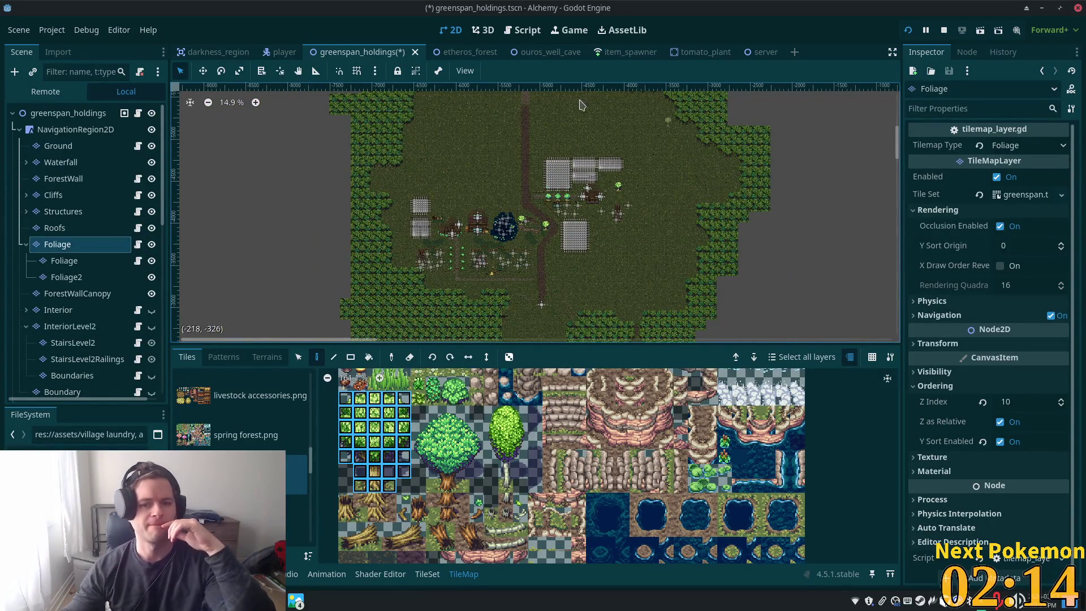
scroll(649, 281, "up", 2)
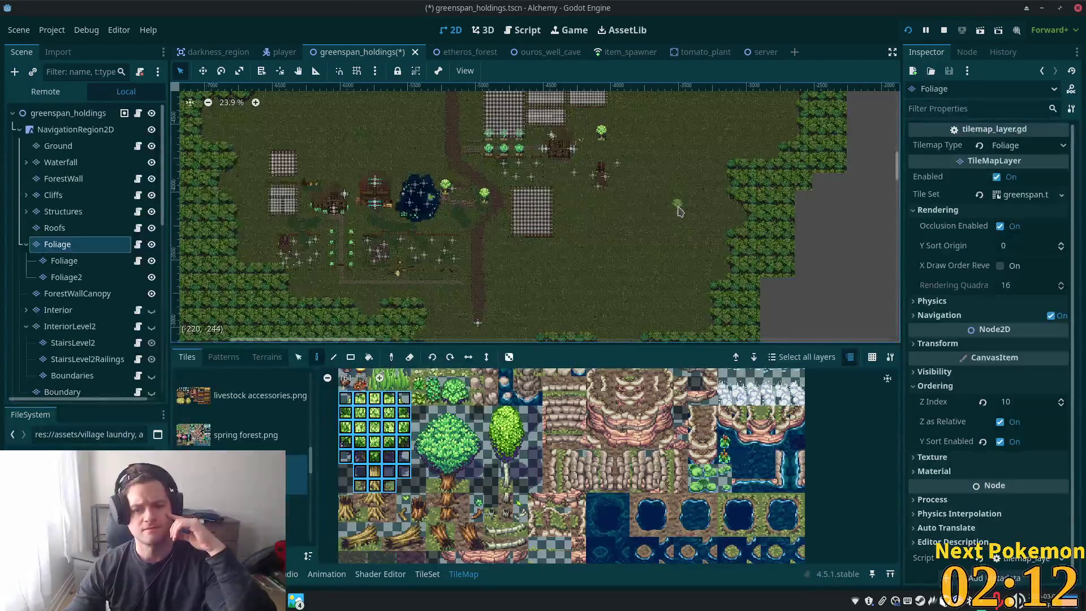
left_click(668, 210)
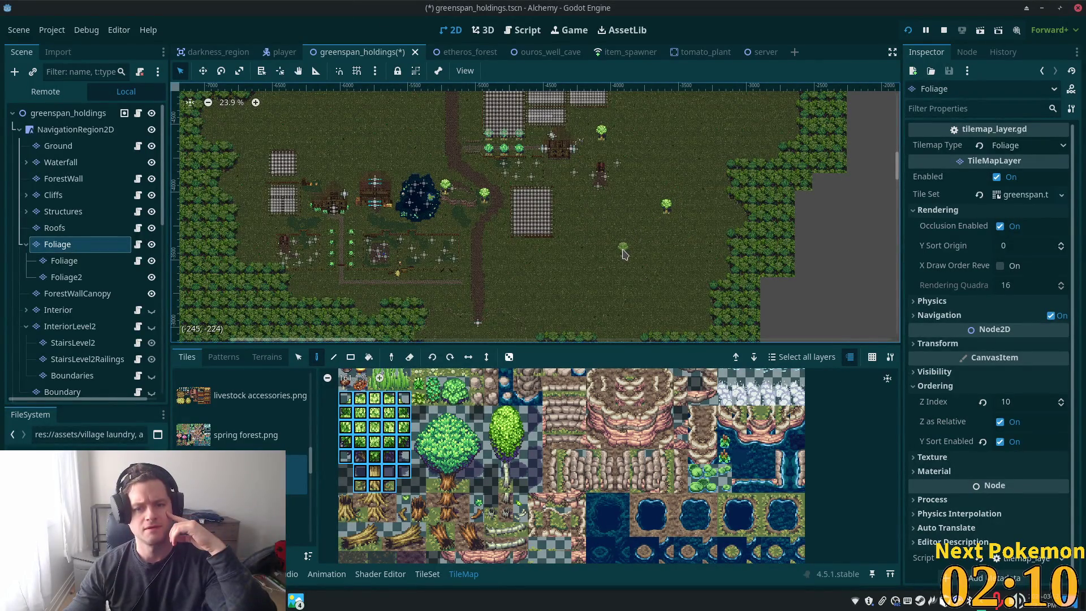
left_click(625, 254)
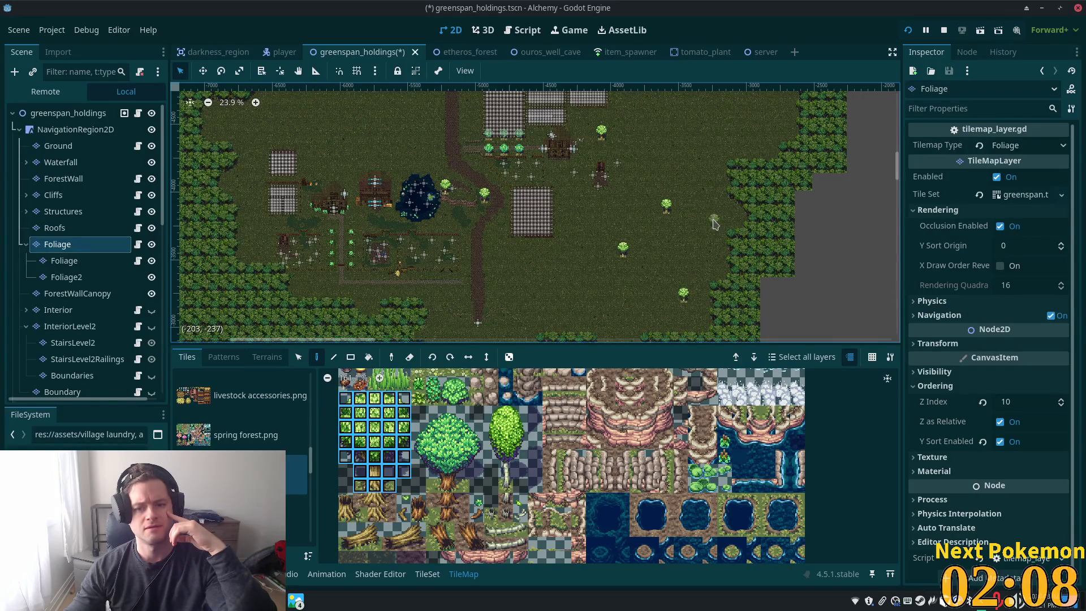
left_click(633, 299)
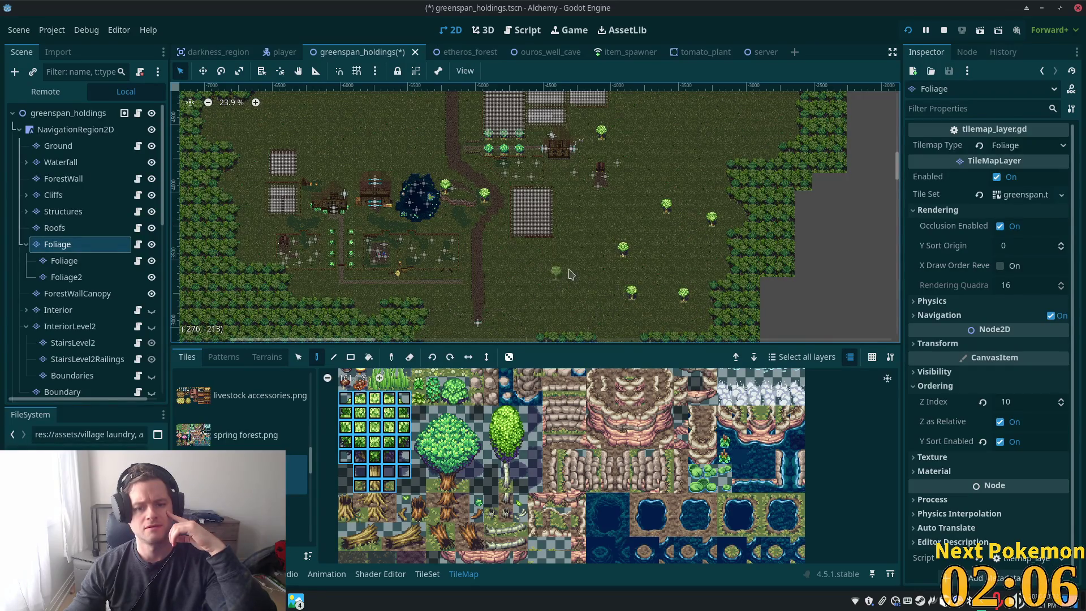
Select the scene root to view the whole map with no layer dimmed
scroll(651, 186, "up", 3)
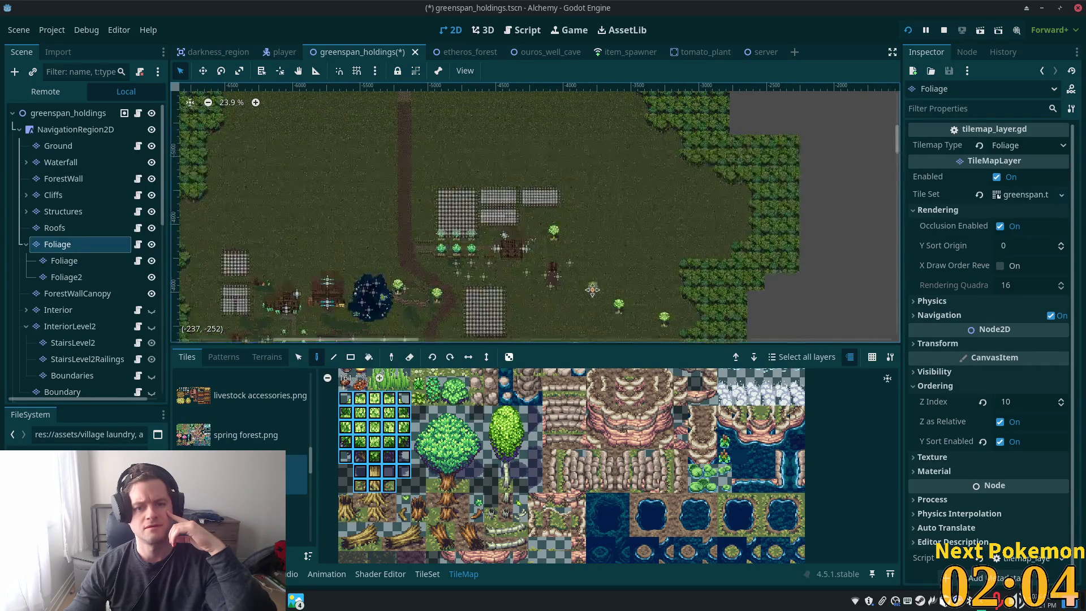
scroll(554, 244, "up", 3)
scroll(553, 244, "up", 3)
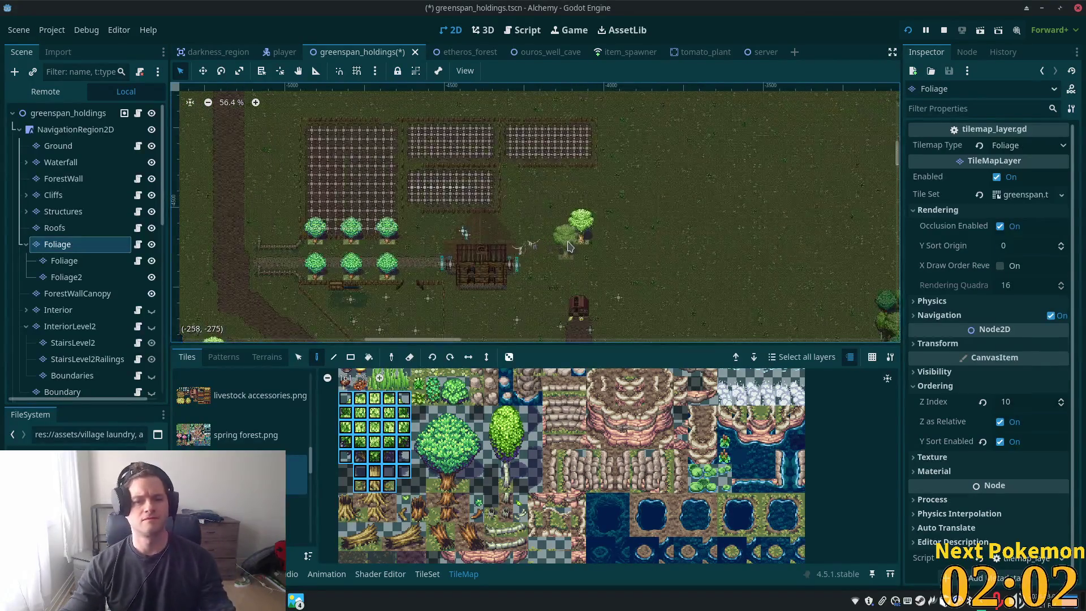
left_click(85, 114)
scroll(419, 254, "up", 1)
scroll(419, 254, "up", 4)
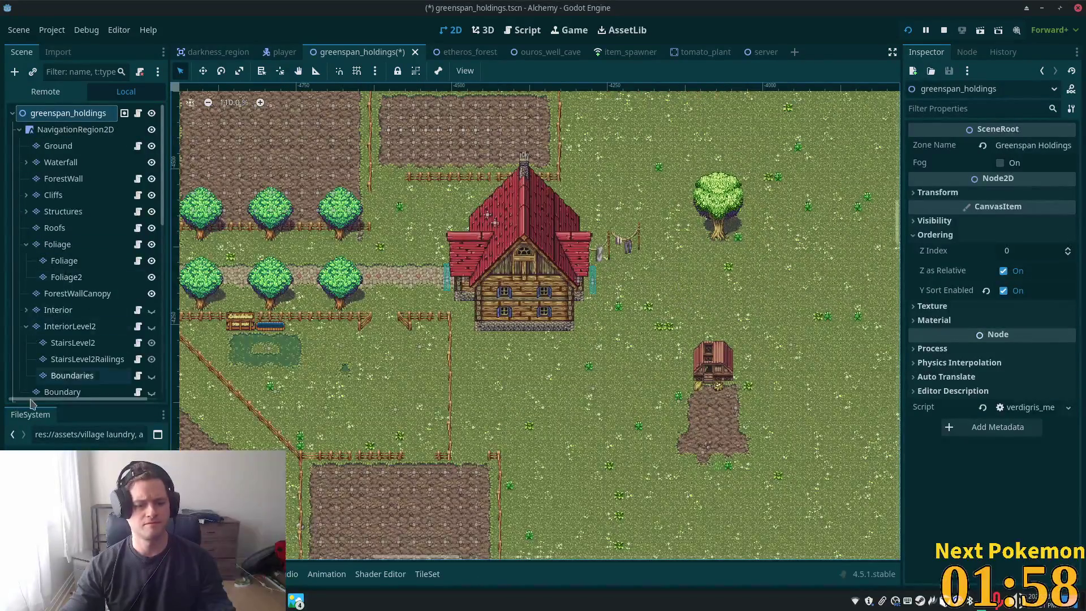
On the Foliage layer, load the travelers camp 32x32 sheet and center the view on the clothesline tree
scroll(73, 376, "right", 1)
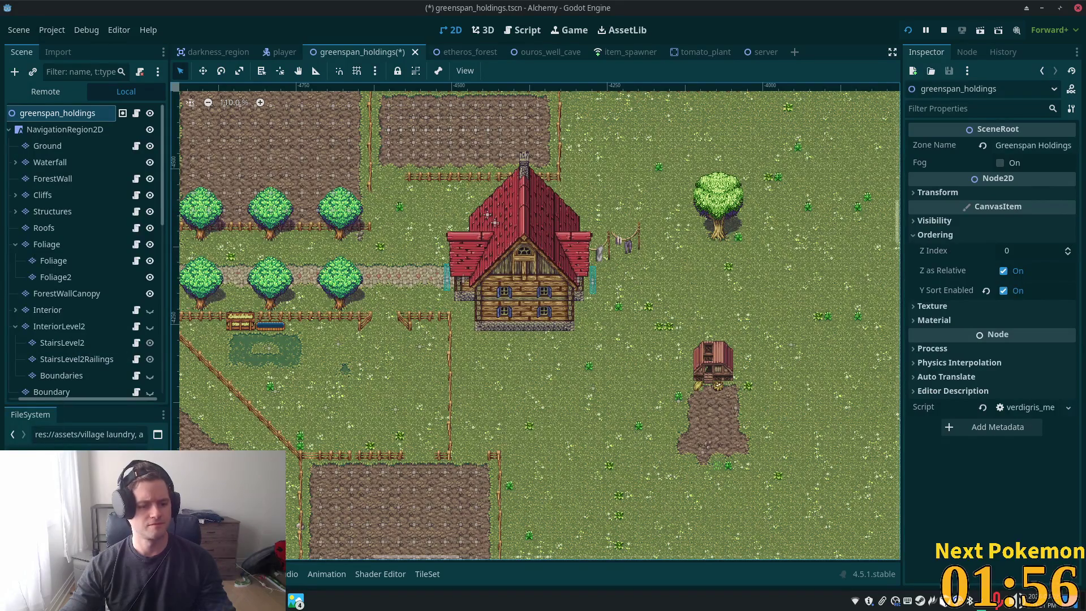
left_click(66, 253)
scroll(243, 418, "down", 3)
left_click(266, 403)
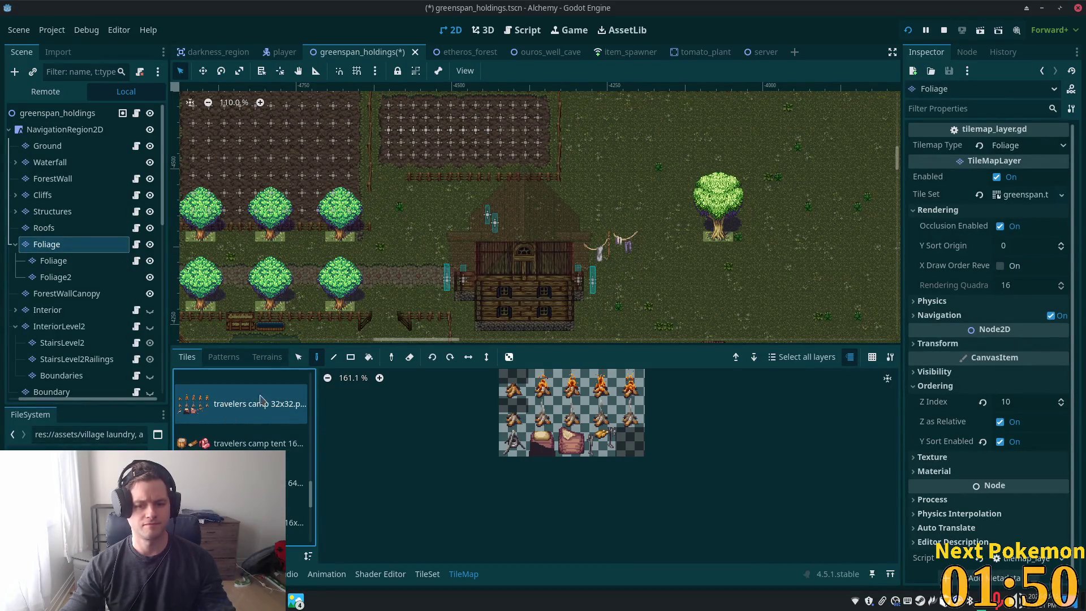
scroll(266, 403, "down", 4)
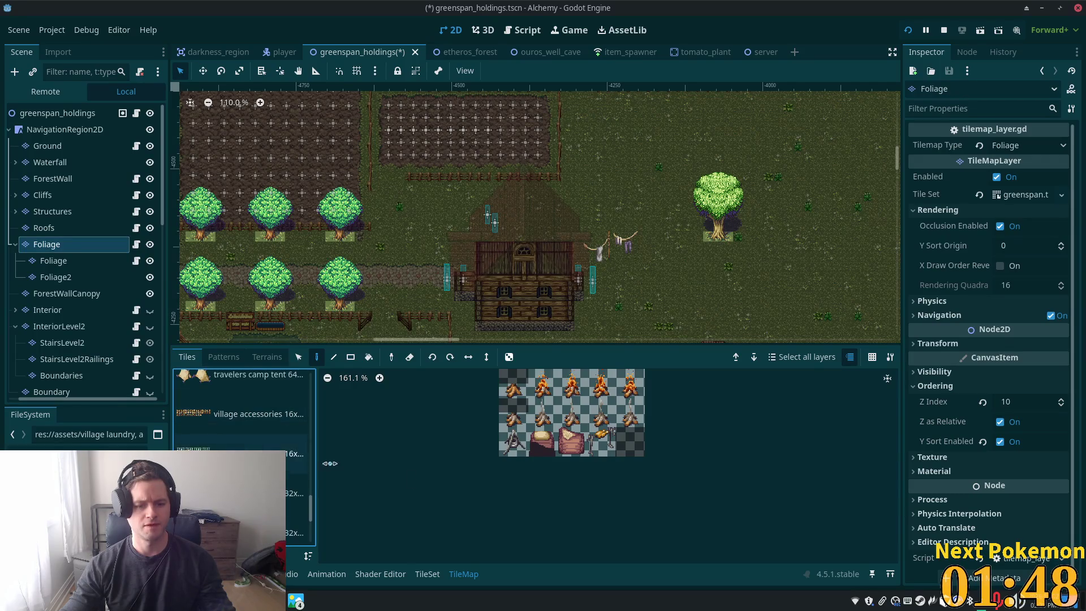
scroll(566, 441, "up", 3)
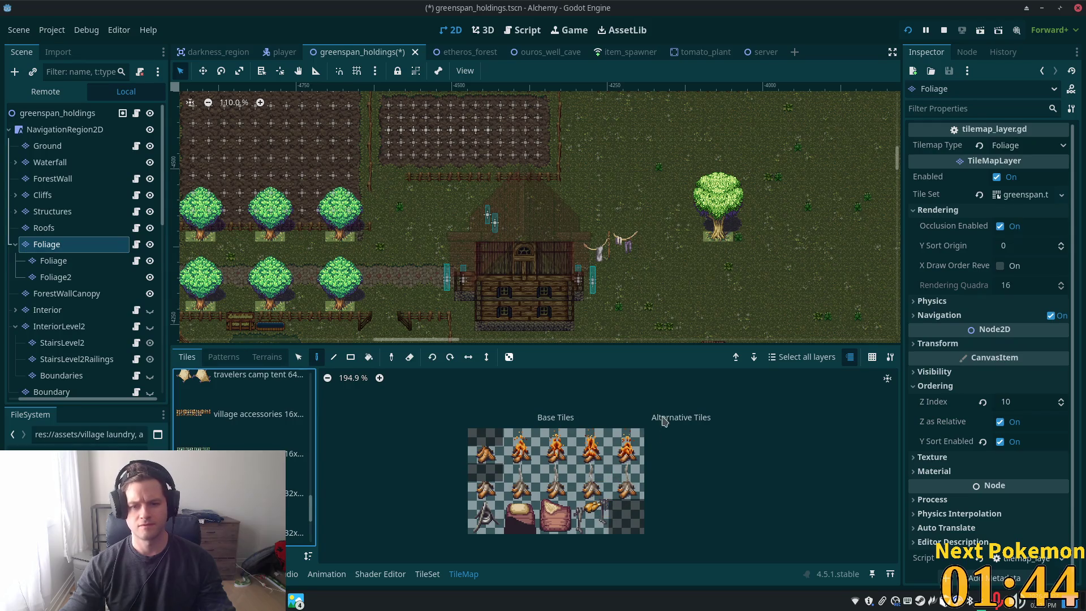
mouse_move(741, 349)
left_mouse_down()
mouse_move(668, 272)
mouse_move(559, 187)
mouse_move(728, 279)
left_mouse_up()
scroll(559, 187, "up", 4)
scroll(626, 260, "up", 5)
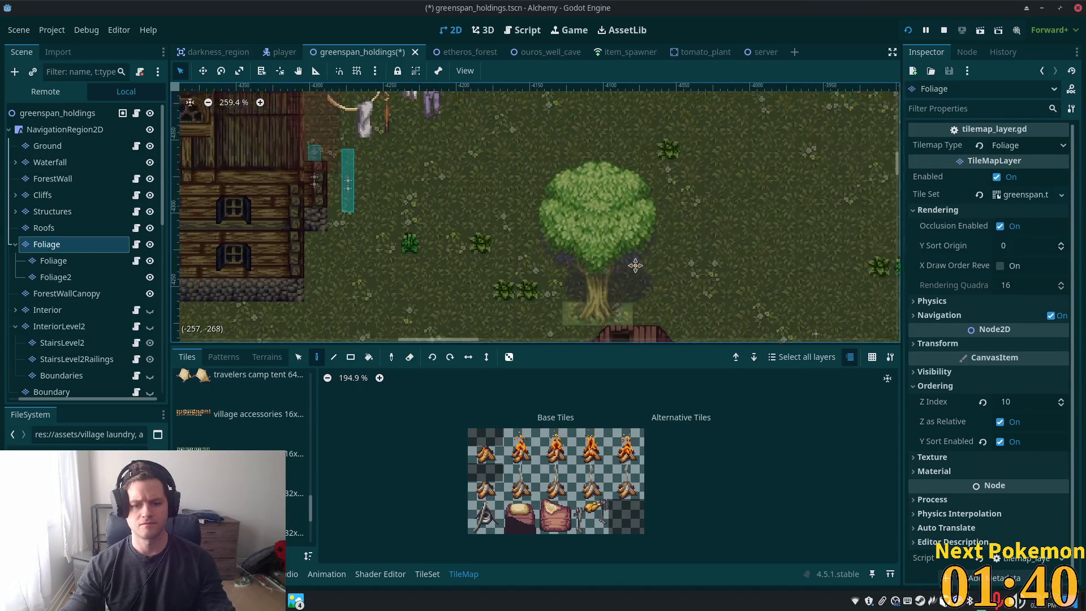
left_click_drag(626, 259, 683, 332)
Pick a two-tile log pile from the travelers camp atlas
scroll(606, 494, "down", 4)
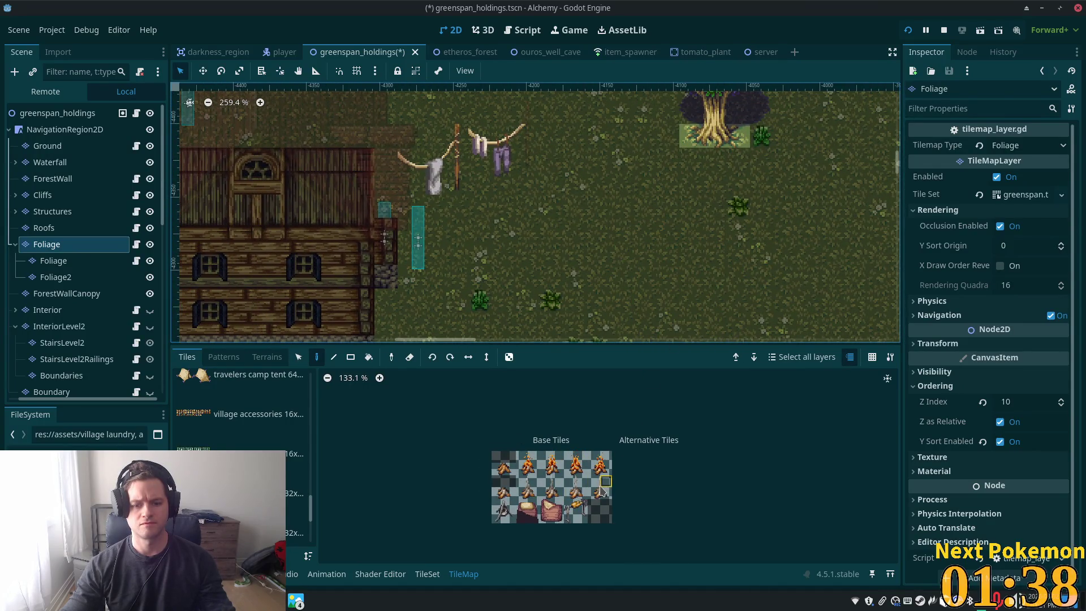
scroll(549, 503, "up", 9)
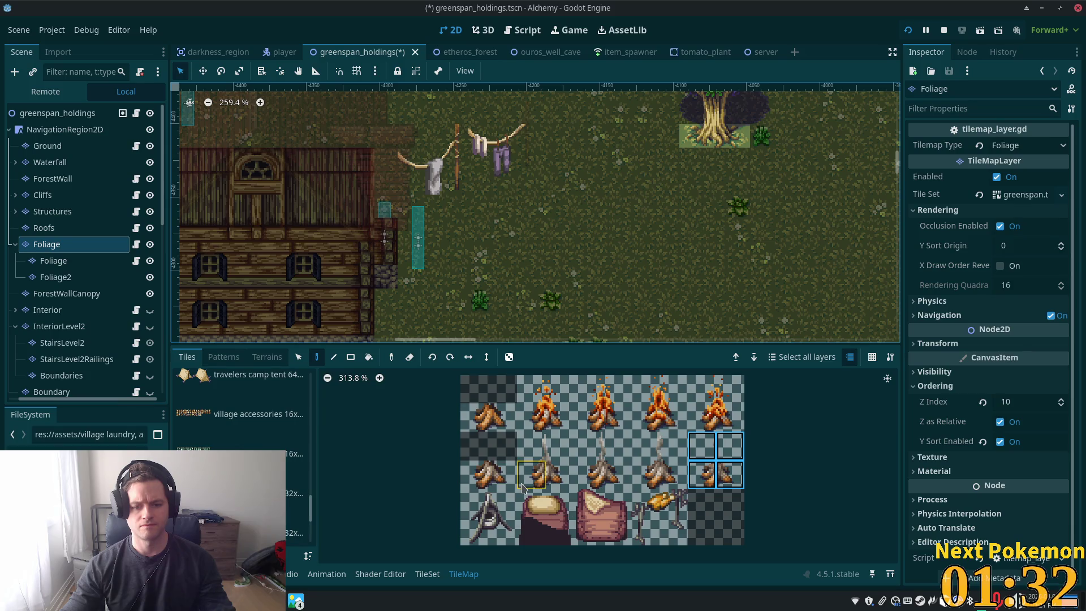
left_click(475, 476)
left_click_drag(501, 485, 502, 482)
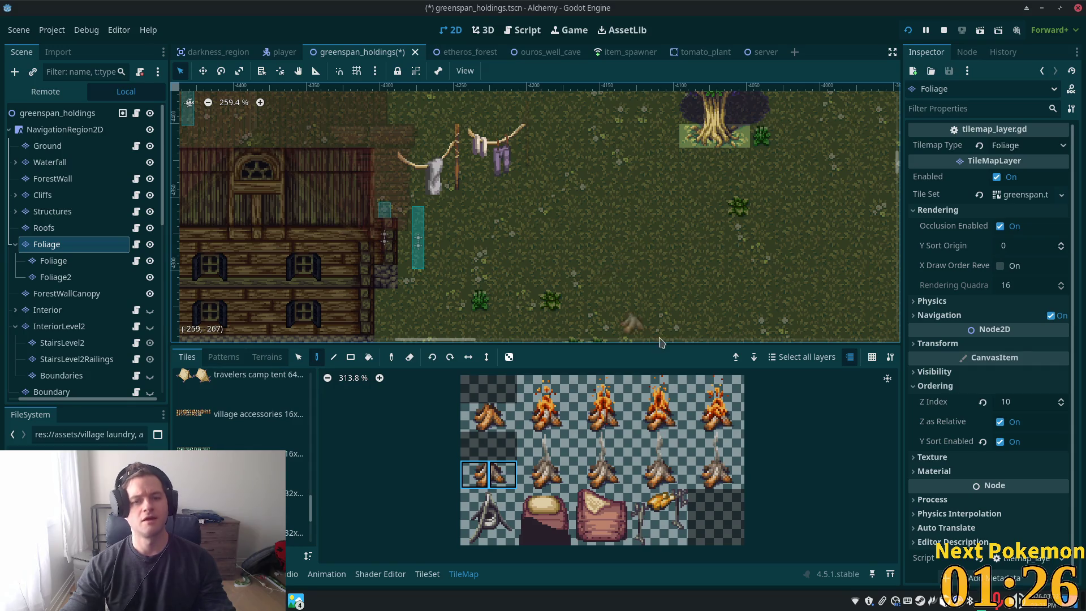
scroll(588, 289, "up", 3)
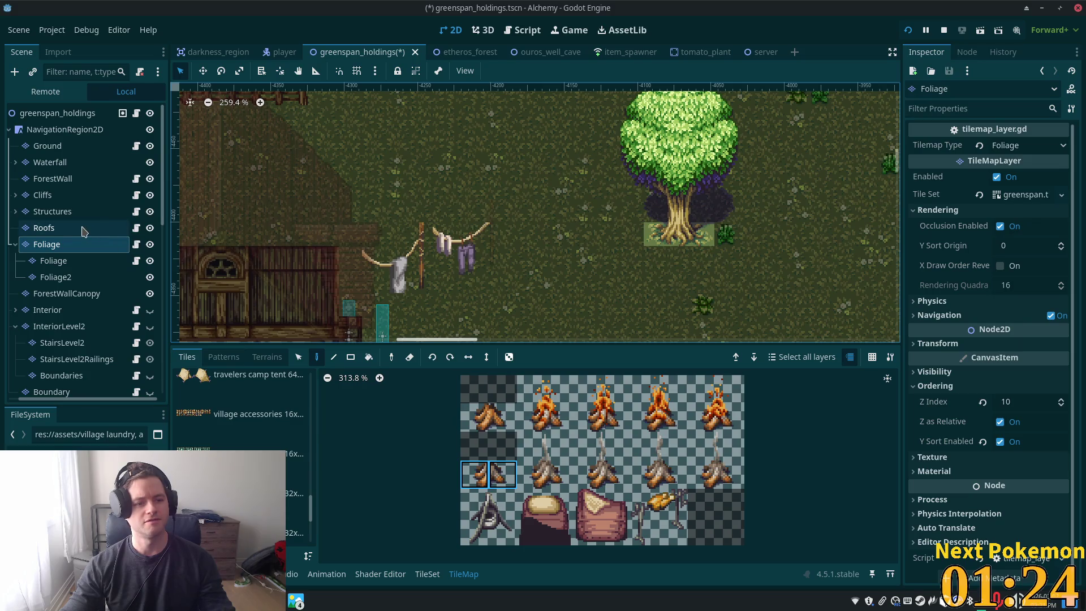
left_click(62, 211)
Place a narrow outhouse door block from village accessories beside the clothesline on Structures
scroll(396, 317, "down", 1)
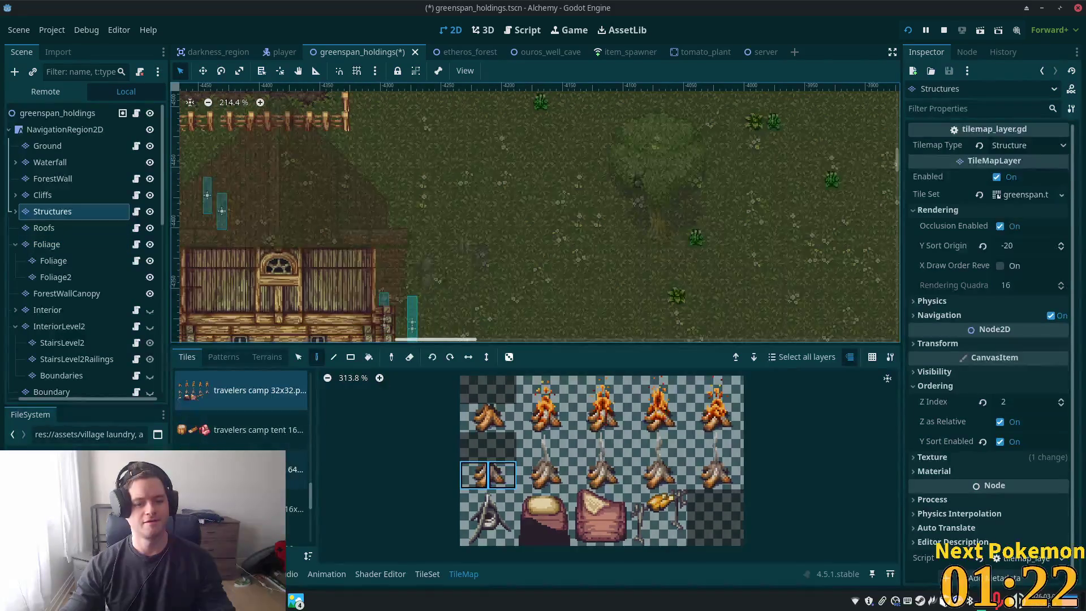
scroll(241, 407, "up", 3)
left_click(254, 498)
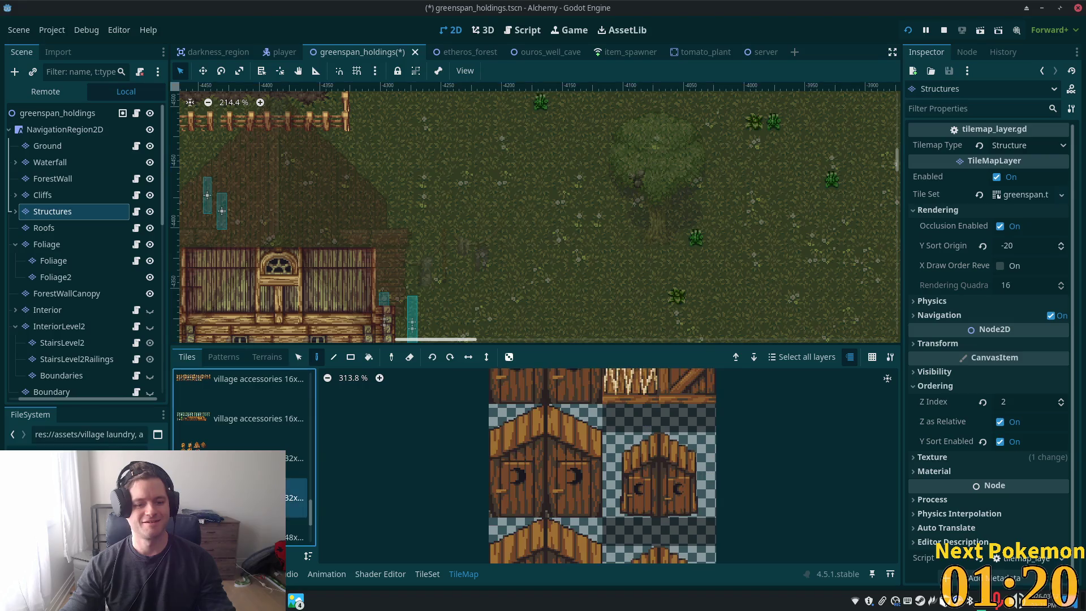
left_click_drag(589, 410, 557, 509)
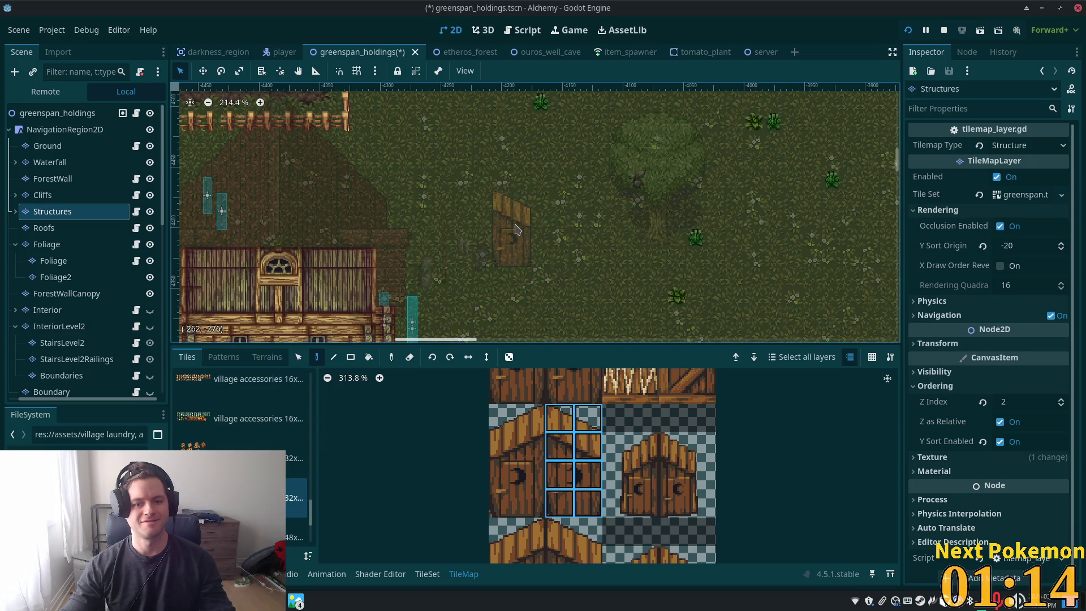
left_click(516, 230)
left_click(57, 113)
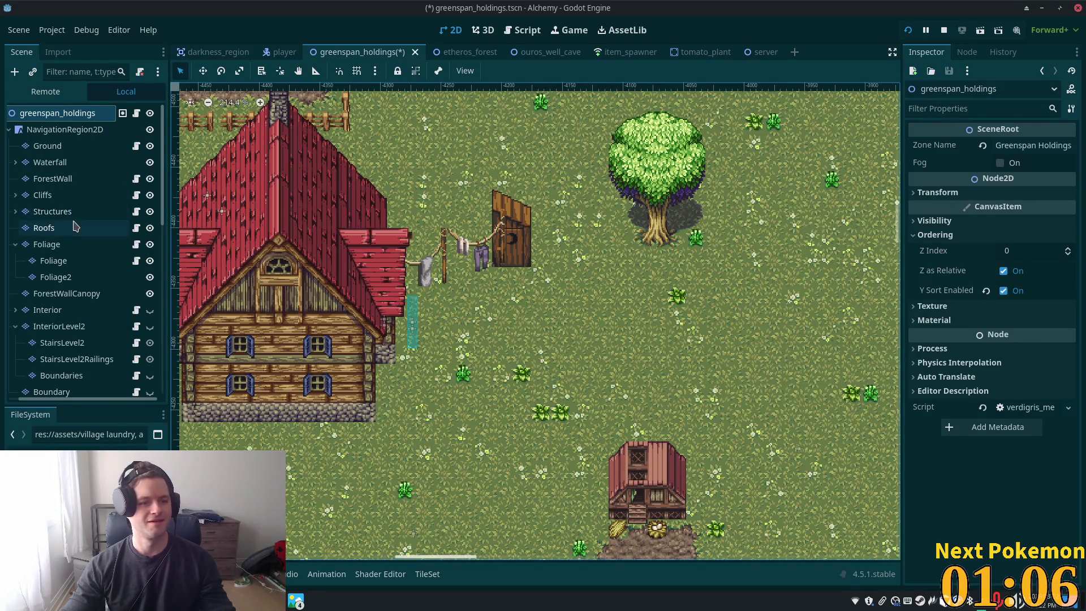
Replace it with the larger double-door shed block beside the clothesline
left_click(83, 214)
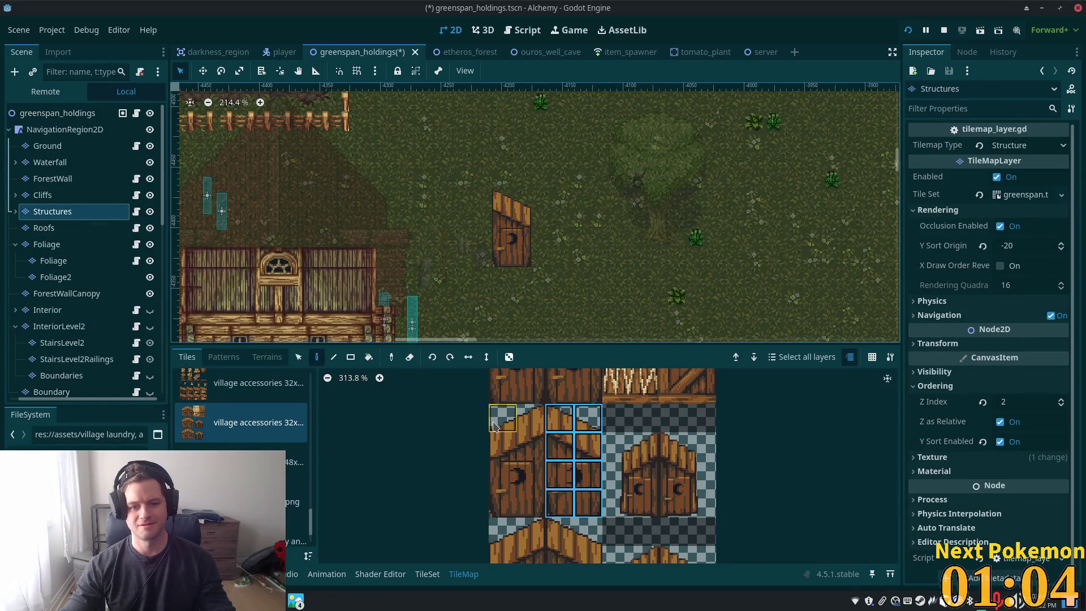
scroll(554, 439, "down", 3)
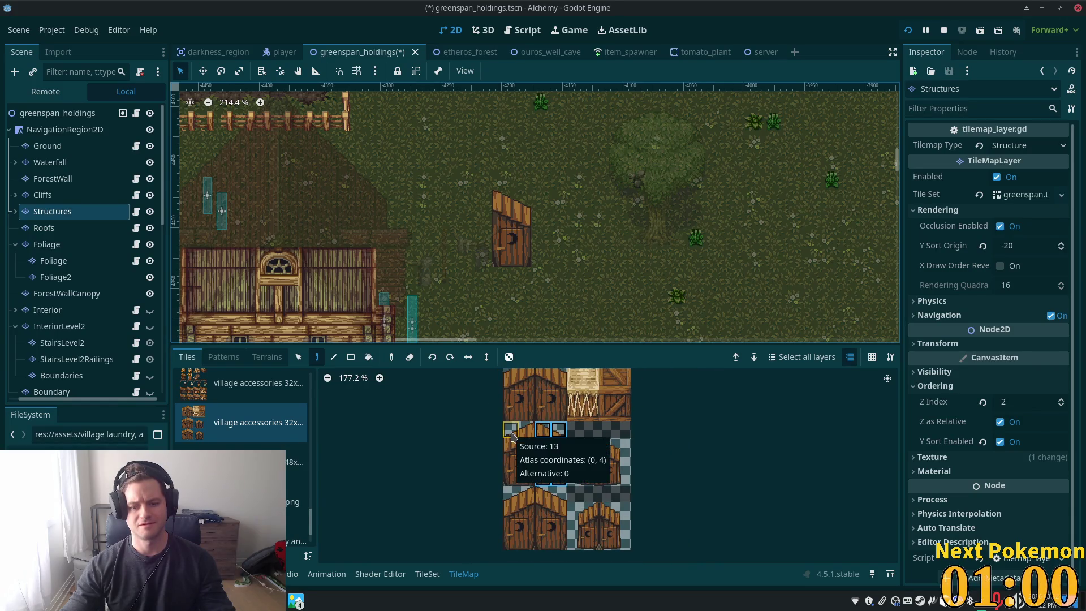
left_click_drag(511, 430, 559, 478)
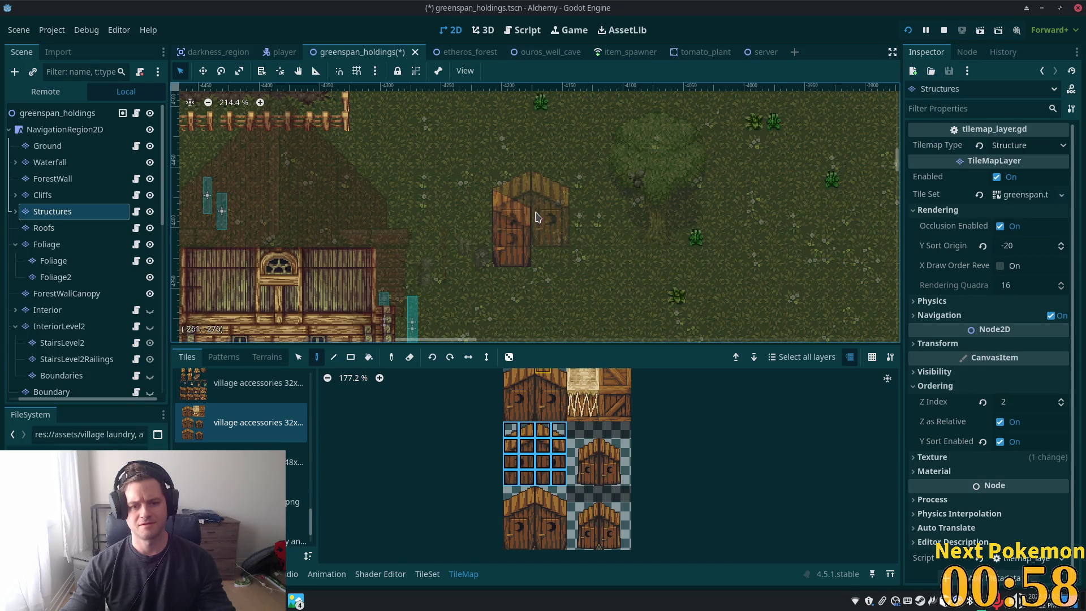
left_click(532, 232)
left_click(135, 115)
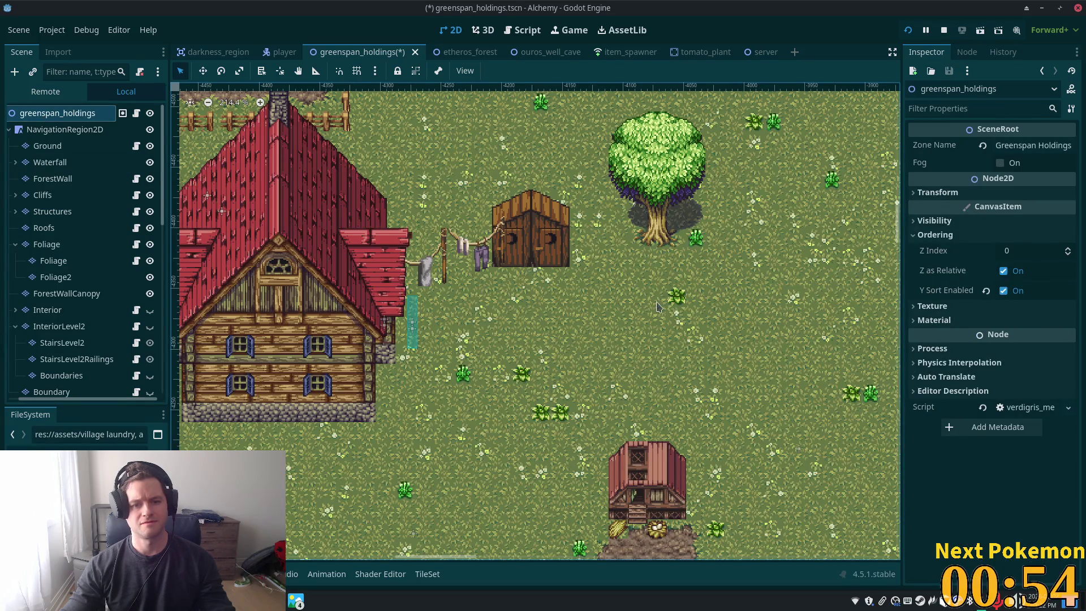
scroll(643, 306, "down", 1)
scroll(614, 289, "up", 4)
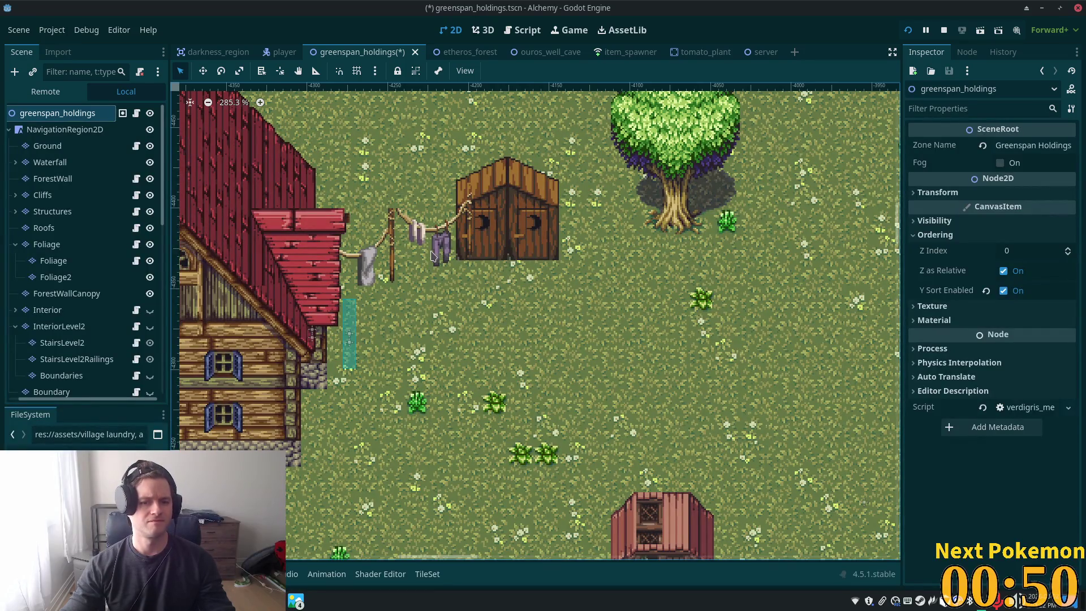
left_click(59, 246)
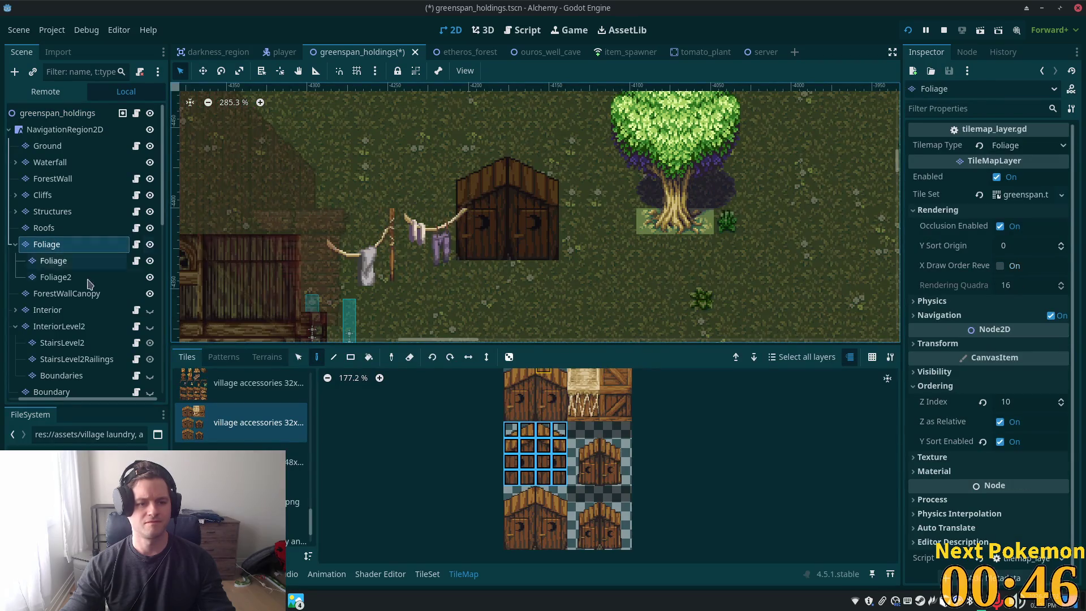
left_click(54, 277)
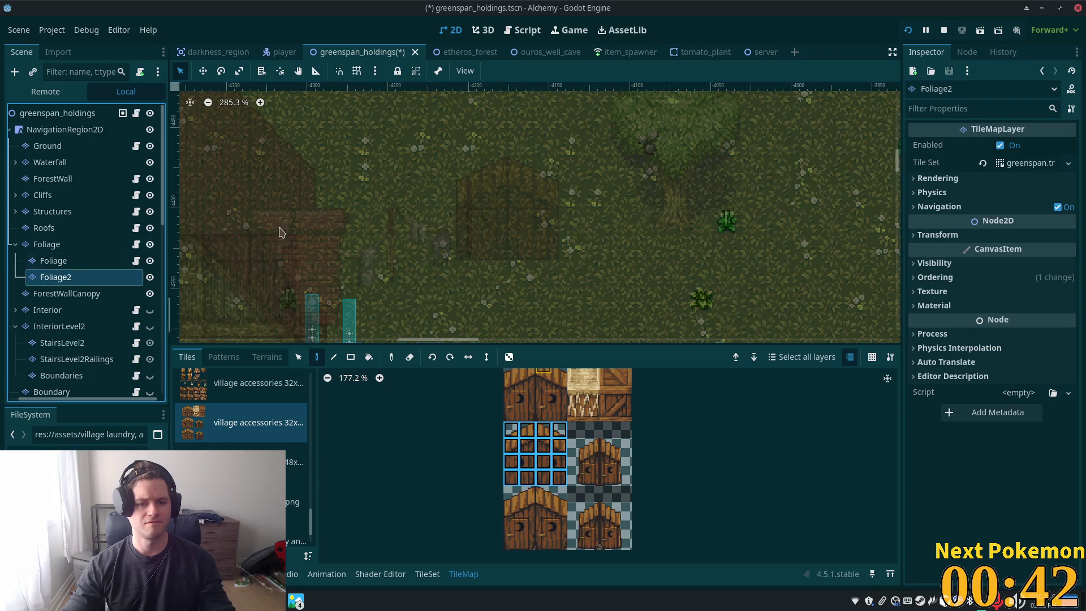
left_click(54, 261)
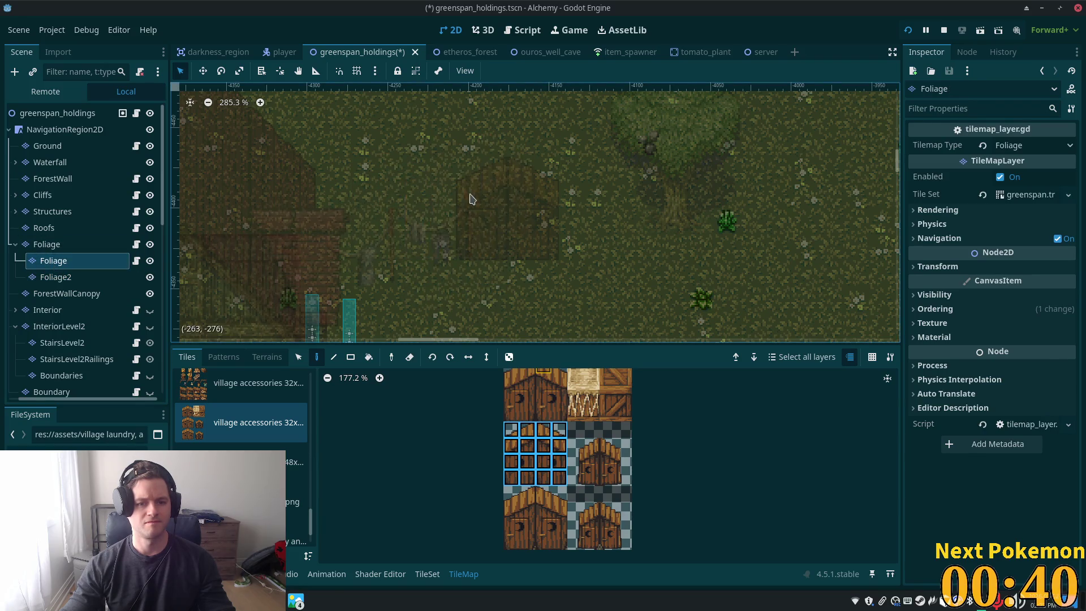
left_click(51, 149)
left_click(57, 113)
scroll(617, 247, "down", 3)
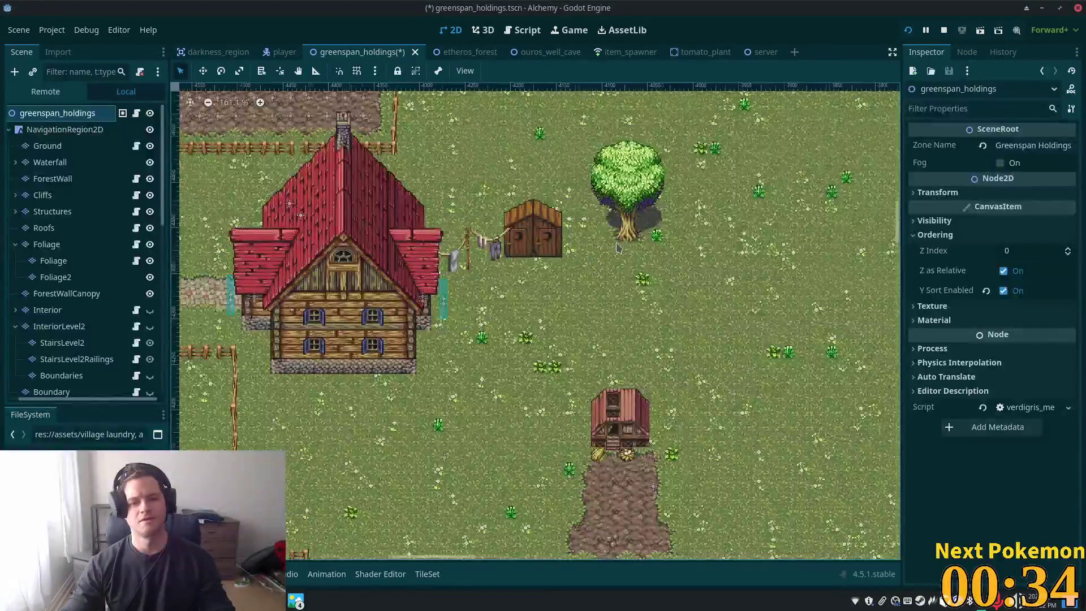
scroll(618, 249, "up", 4)
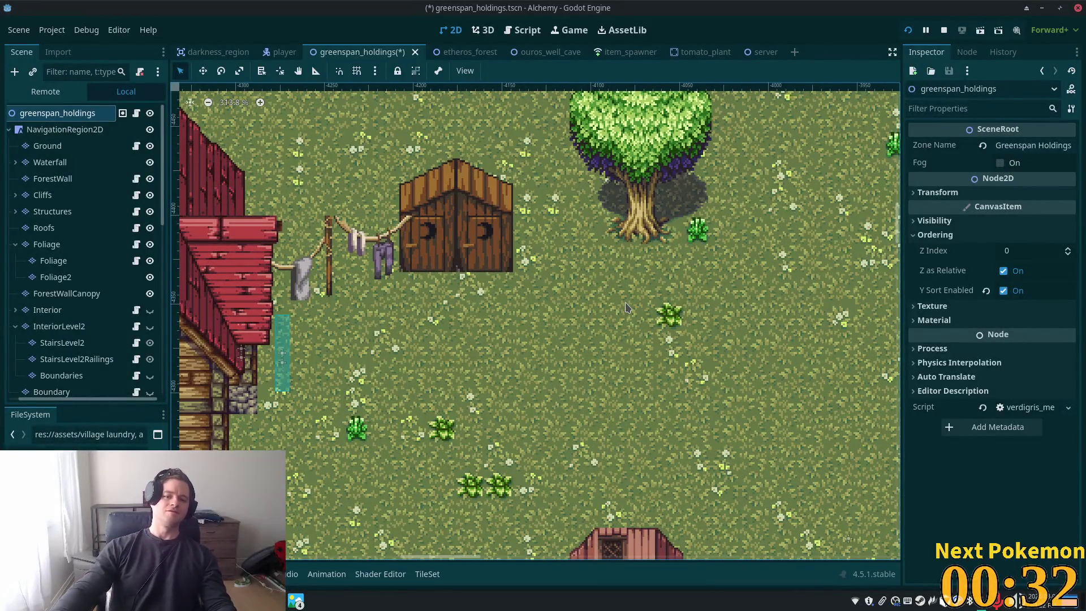
scroll(462, 364, "down", 1)
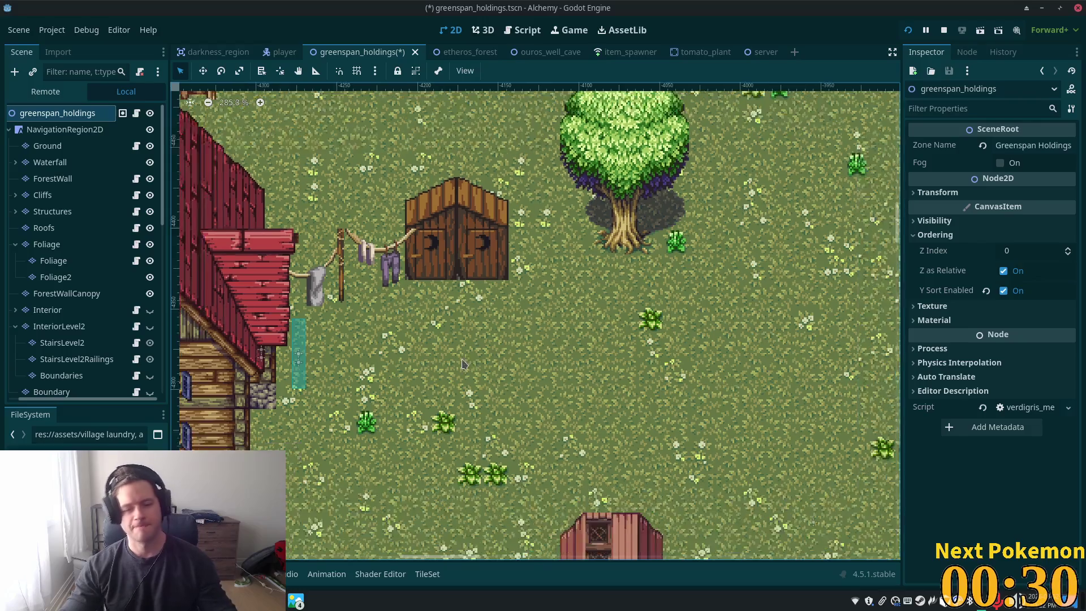
scroll(462, 364, "down", 4)
scroll(547, 365, "up", 5)
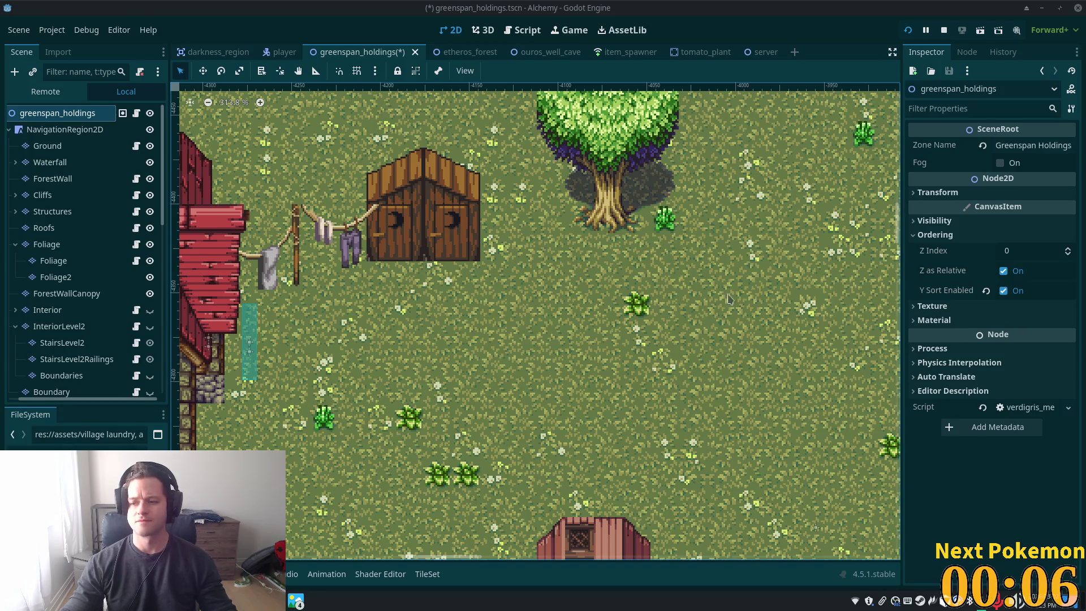
scroll(486, 243, "up", 1)
scroll(338, 438, "left", 5)
scroll(337, 438, "down", 3)
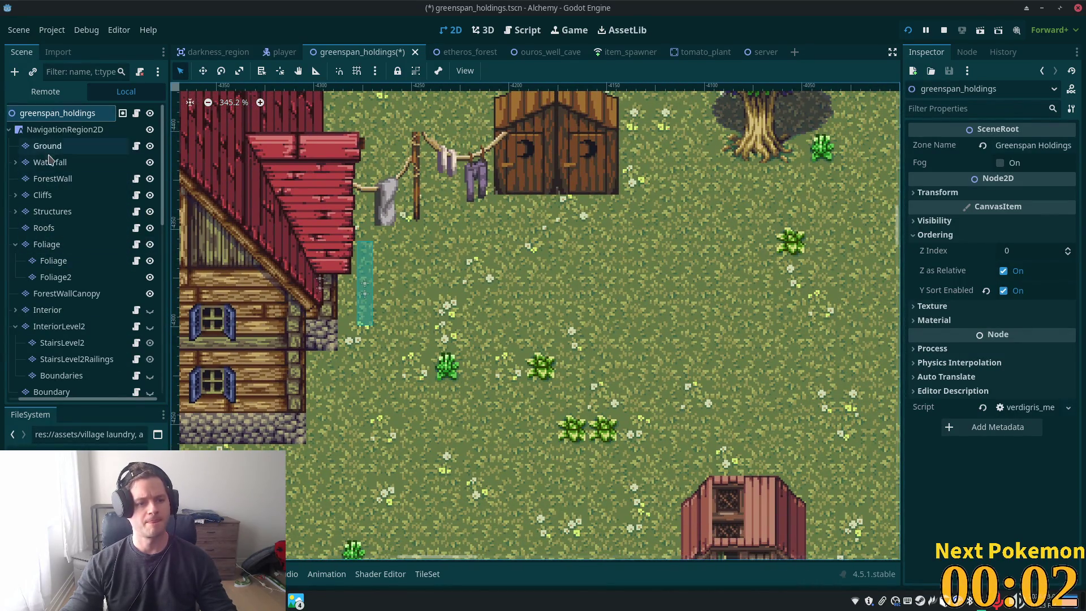
left_click(49, 162)
left_click(47, 146)
Scroll through the Ground layer's tile sources, viewing the cozy furnishings sheet
scroll(480, 267, "down", 2)
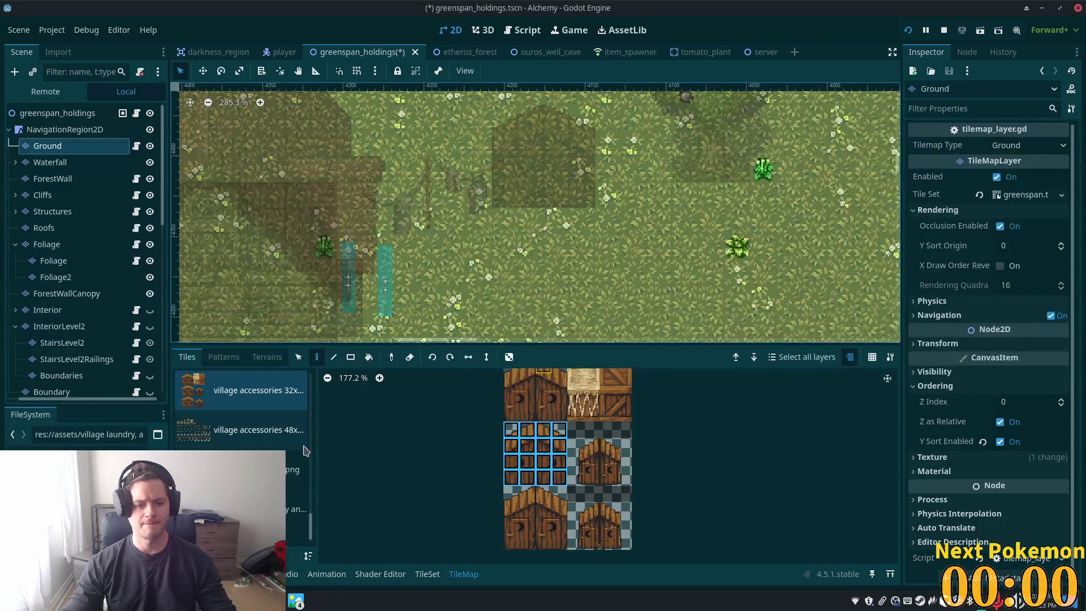
left_click_drag(313, 534, 308, 390)
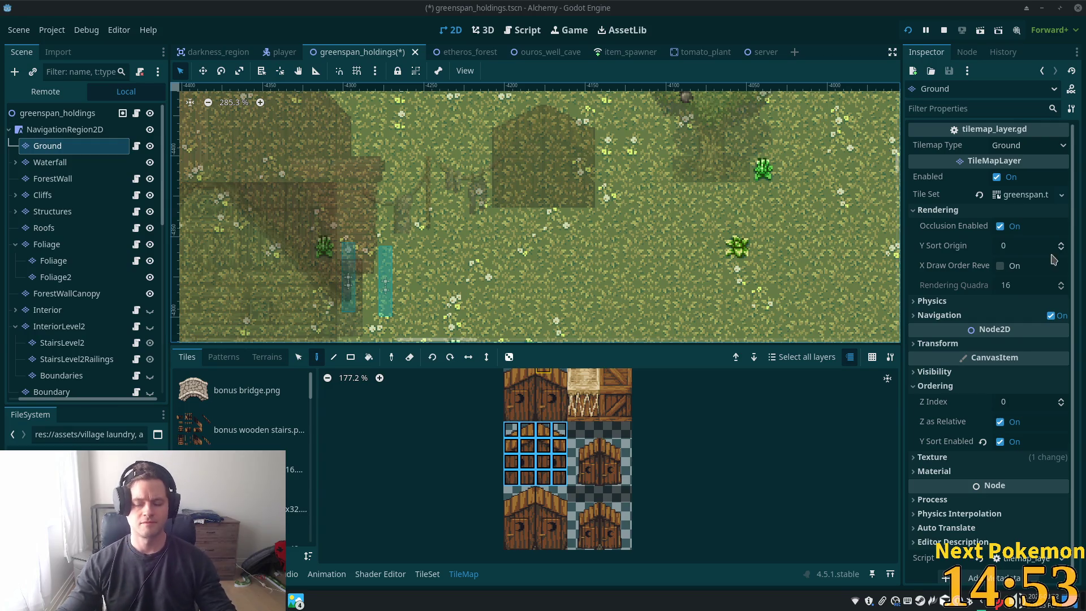
scroll(251, 423, "down", 2)
scroll(251, 423, "down", 1)
left_click(250, 423)
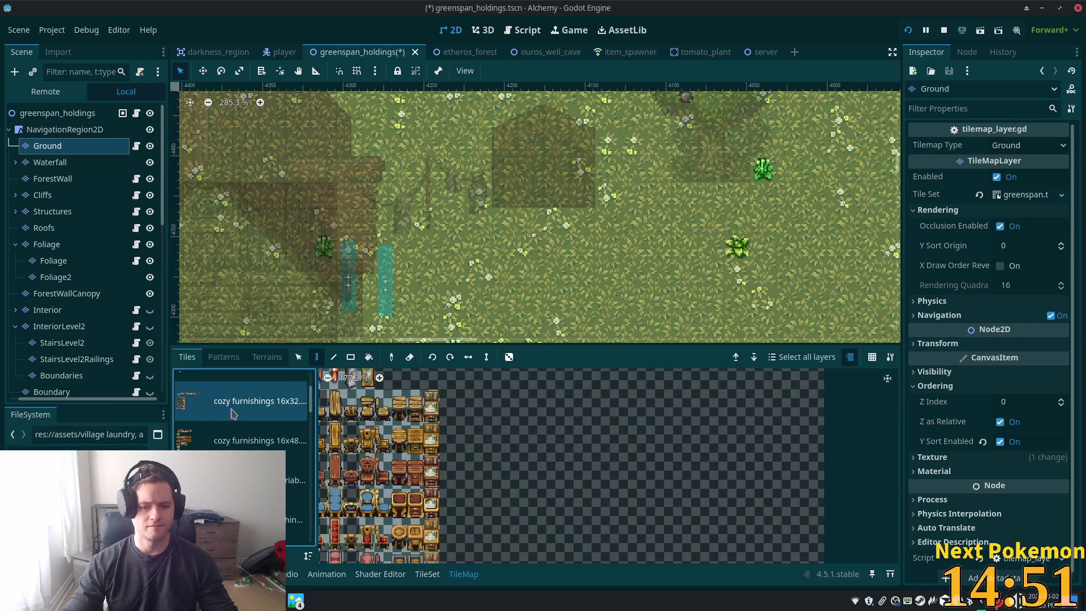
scroll(251, 423, "down", 2)
scroll(251, 423, "down", 5)
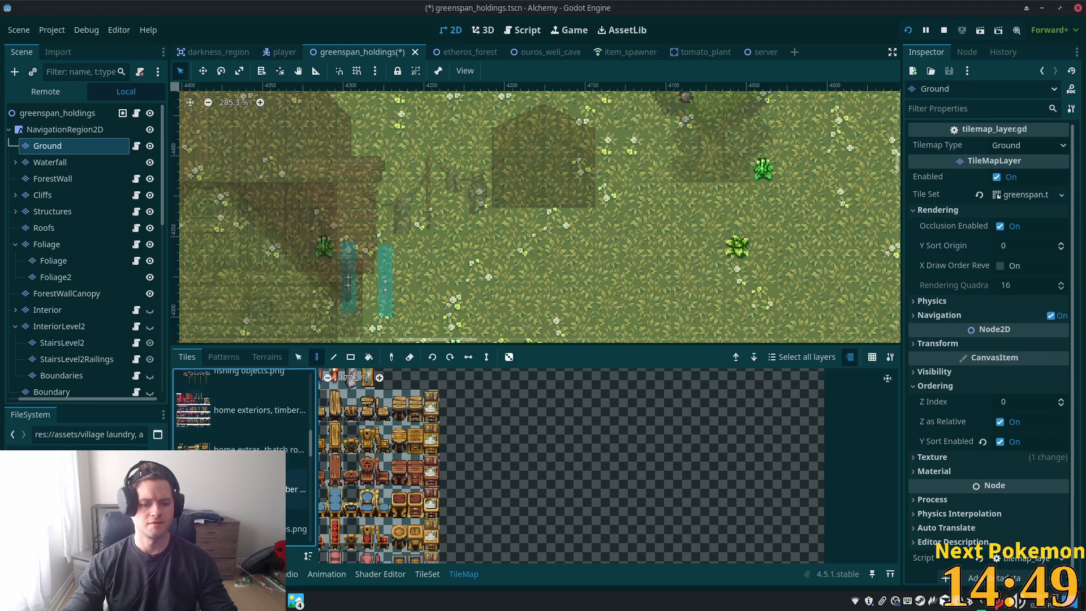
Show the nature tileset, then switch to the Terrains palette with Summer Cobble and Summer Grass
left_click(297, 533)
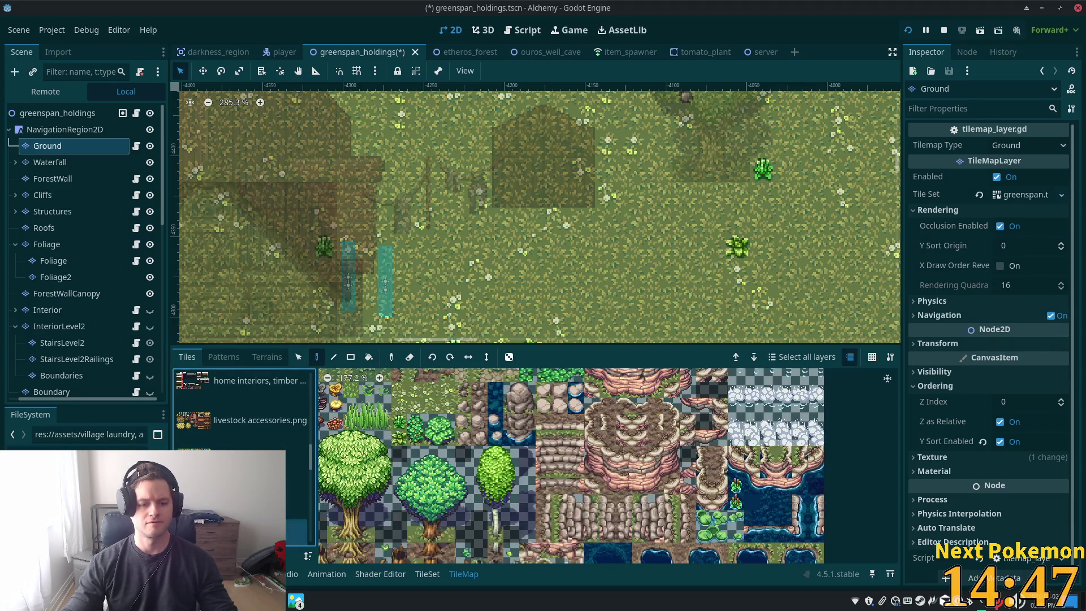
scroll(661, 256, "down", 3)
scroll(660, 256, "right", 3)
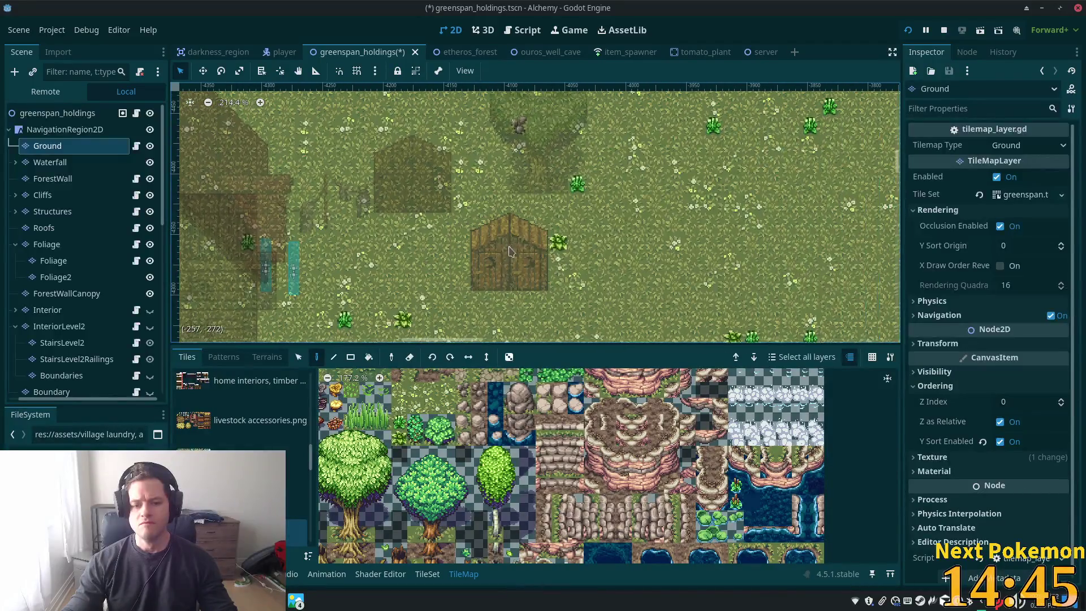
left_click(266, 357)
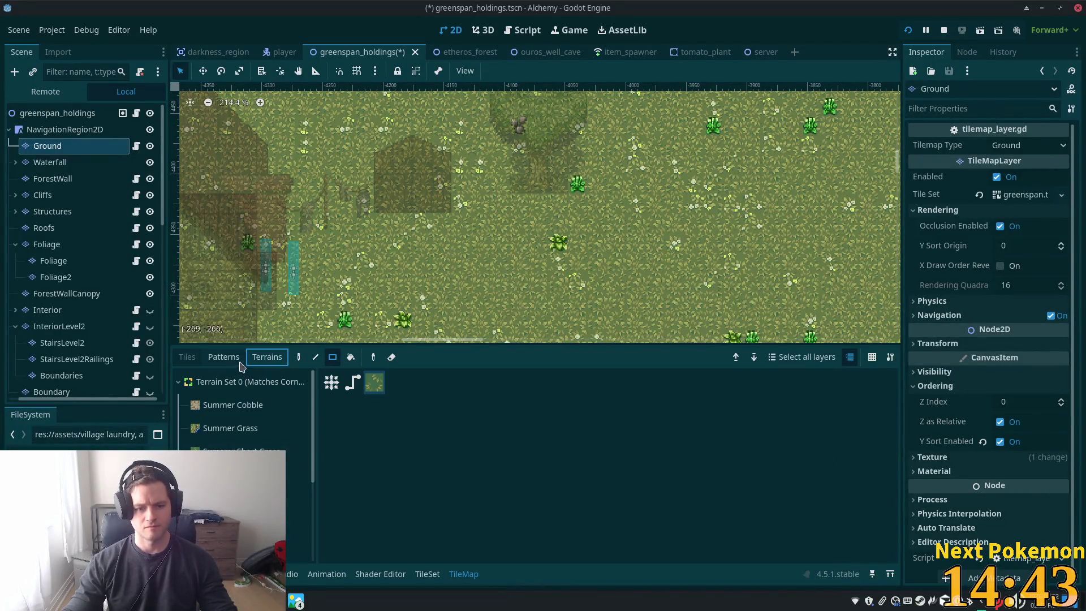
Paint two overlapping rectangles and a thin strip of darker grass terrain on the Ground layer
scroll(243, 413, "down", 5)
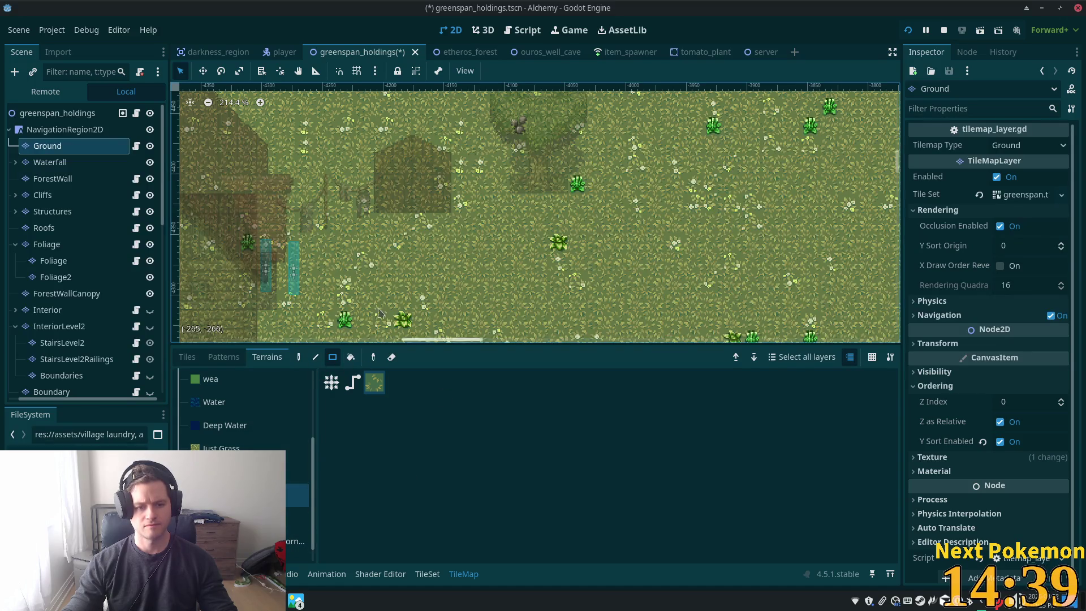
mouse_move(382, 218)
left_mouse_down()
mouse_move(412, 229)
mouse_move(469, 311)
left_mouse_up()
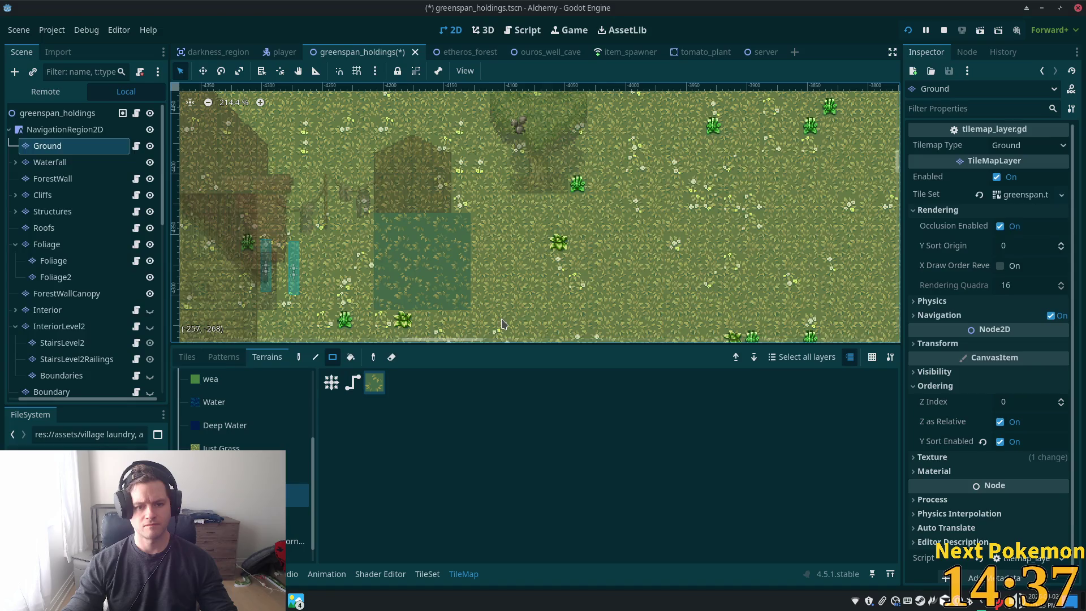
mouse_move(456, 243)
left_mouse_down()
mouse_move(509, 269)
mouse_move(566, 328)
left_mouse_up()
scroll(483, 205, "down", 3)
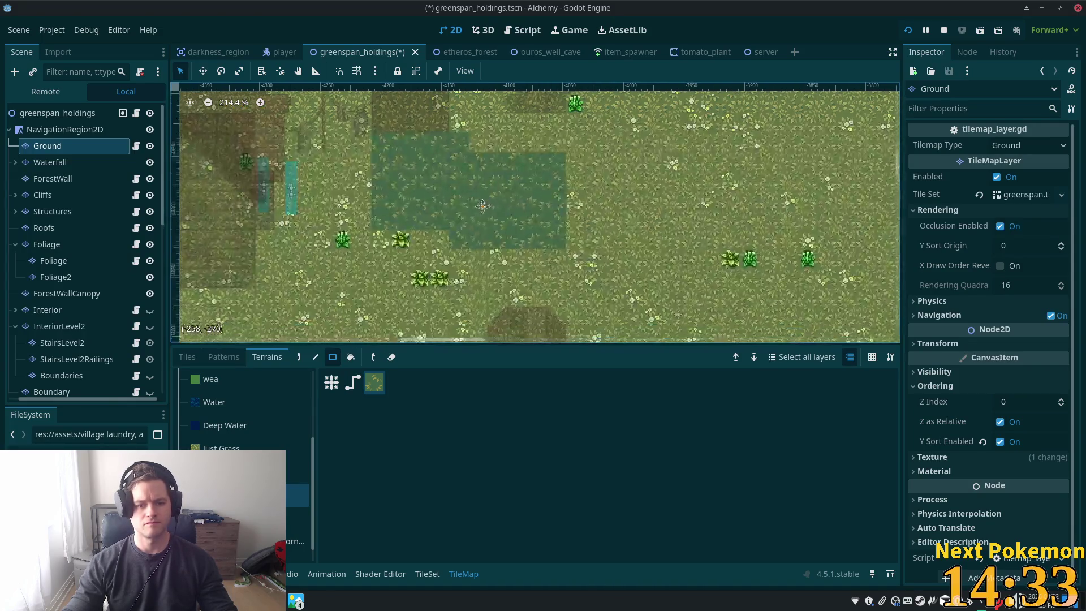
scroll(483, 204, "up", 1)
mouse_move(362, 227)
left_mouse_down()
mouse_move(285, 230)
mouse_move(422, 233)
left_mouse_up()
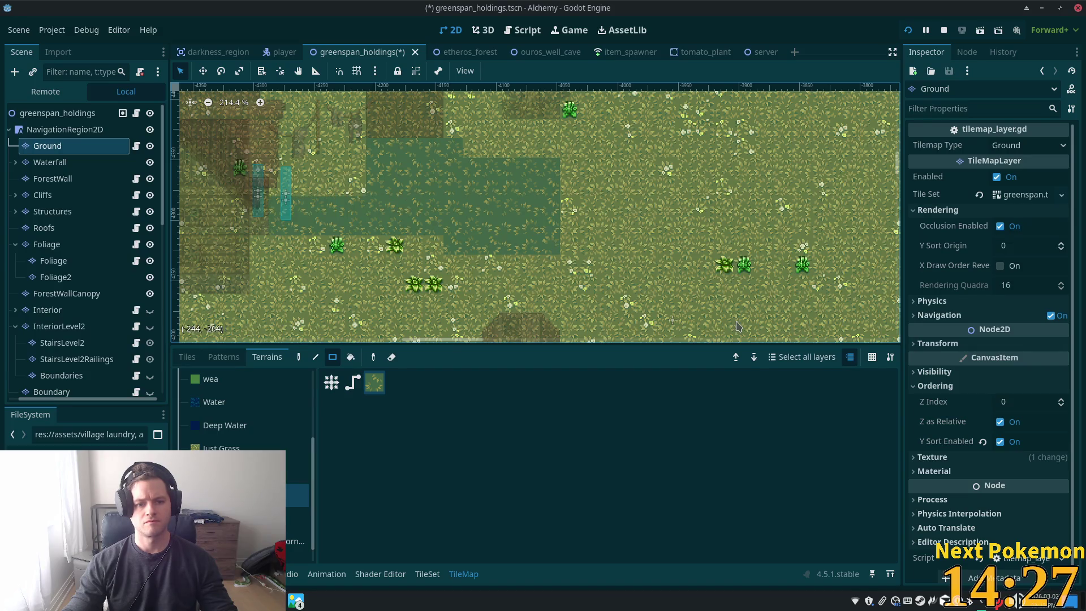
scroll(552, 266, "up", 5)
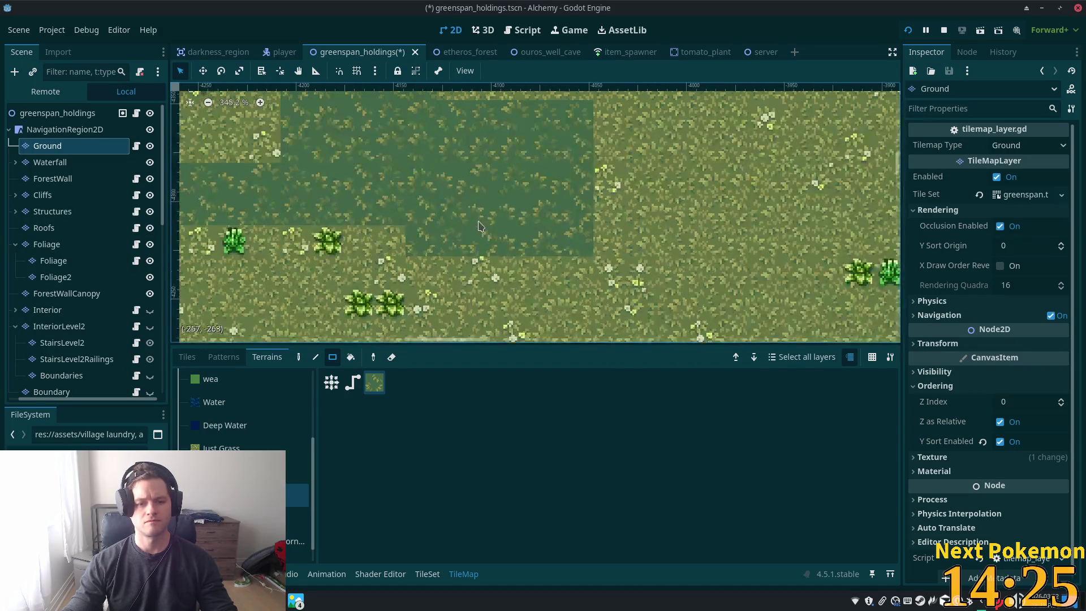
key("e")
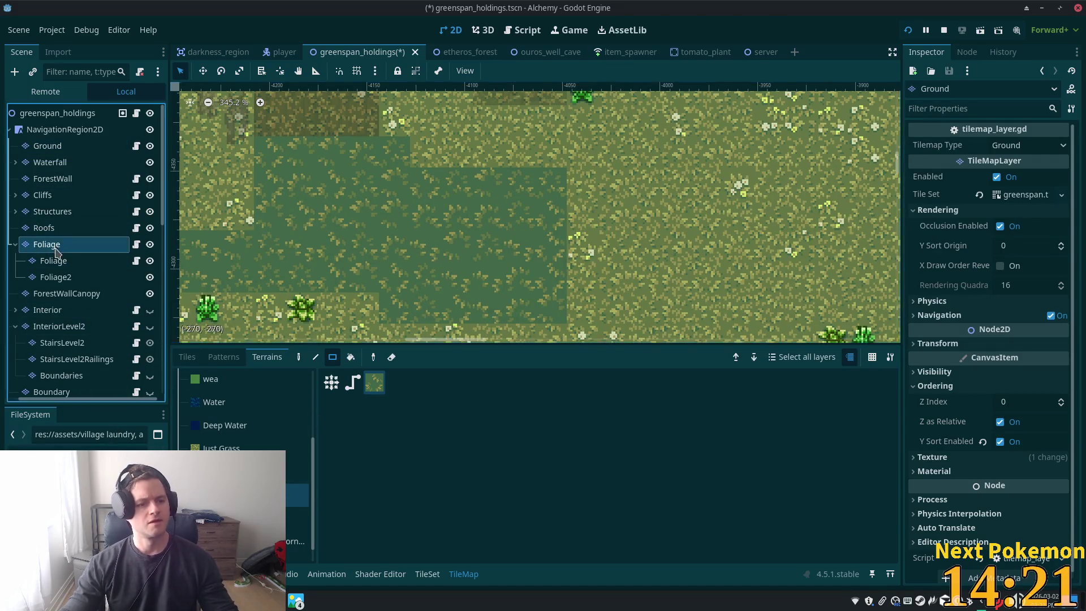
On Foliage, pick the two-tile campfire log piece, then return to Ground's terrain palette
left_click(57, 245)
left_click(187, 358)
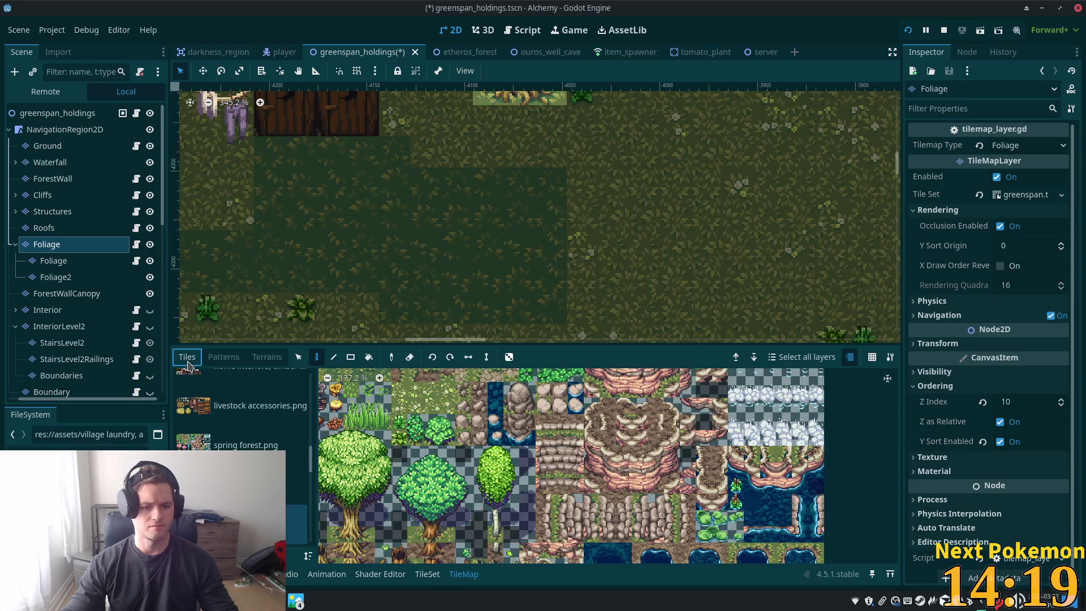
scroll(243, 419, "down", 5)
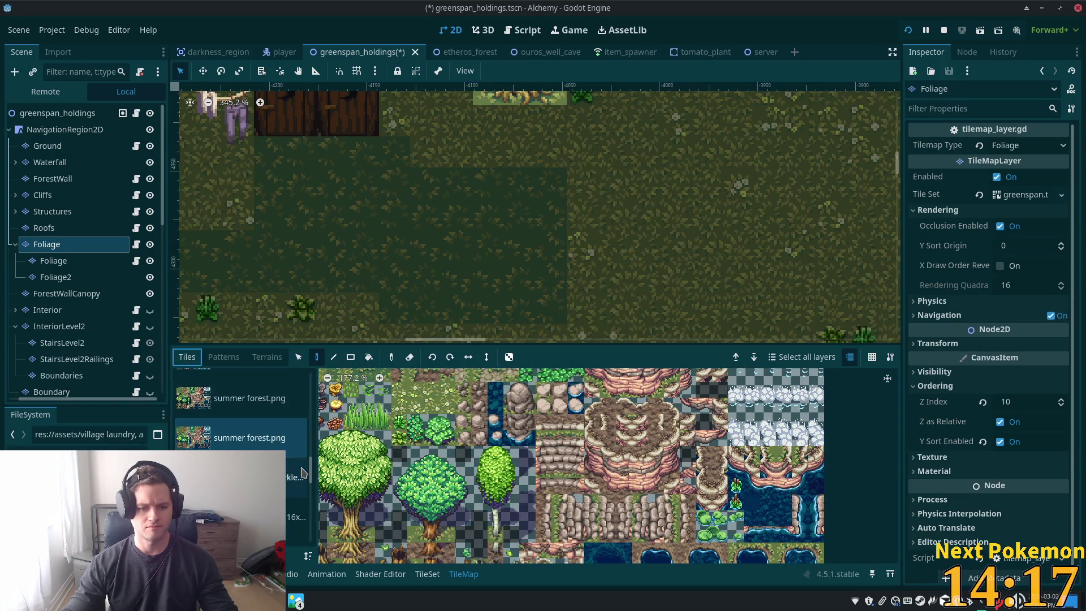
left_click(254, 467)
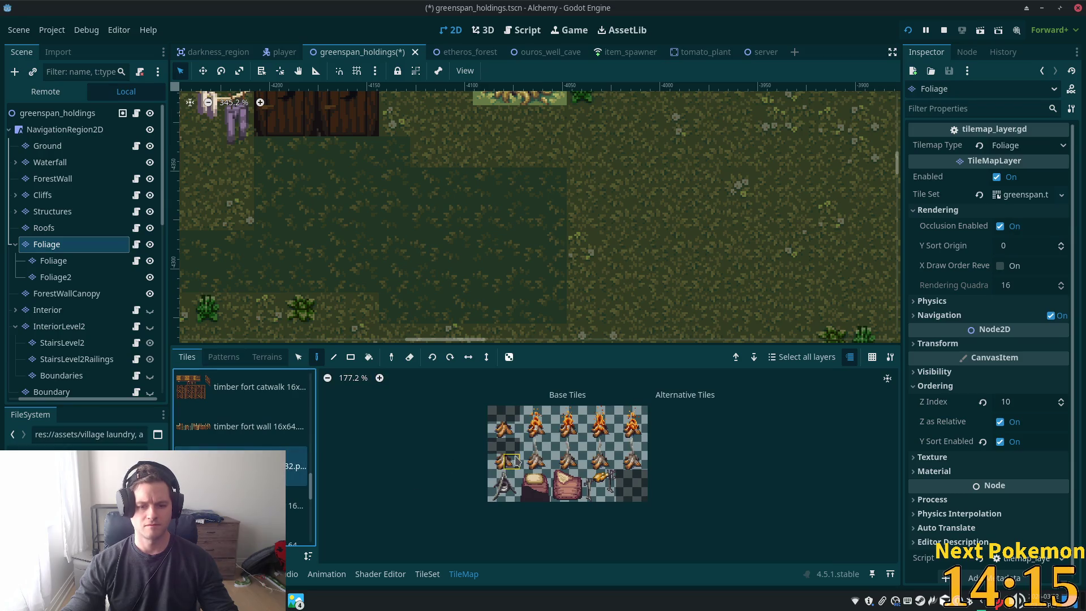
scroll(516, 461, "up", 5)
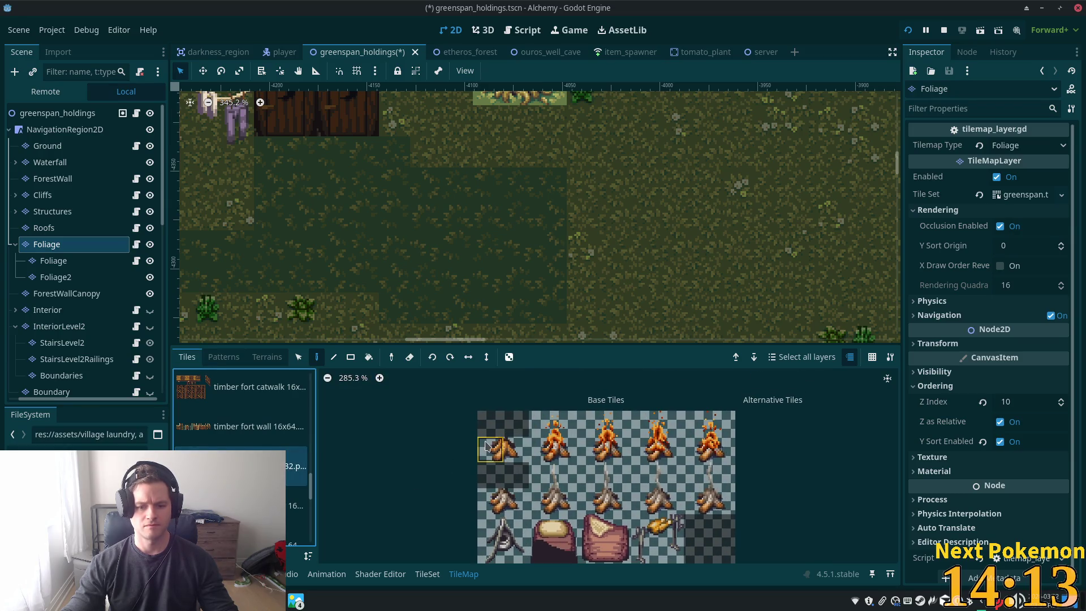
left_click(516, 450)
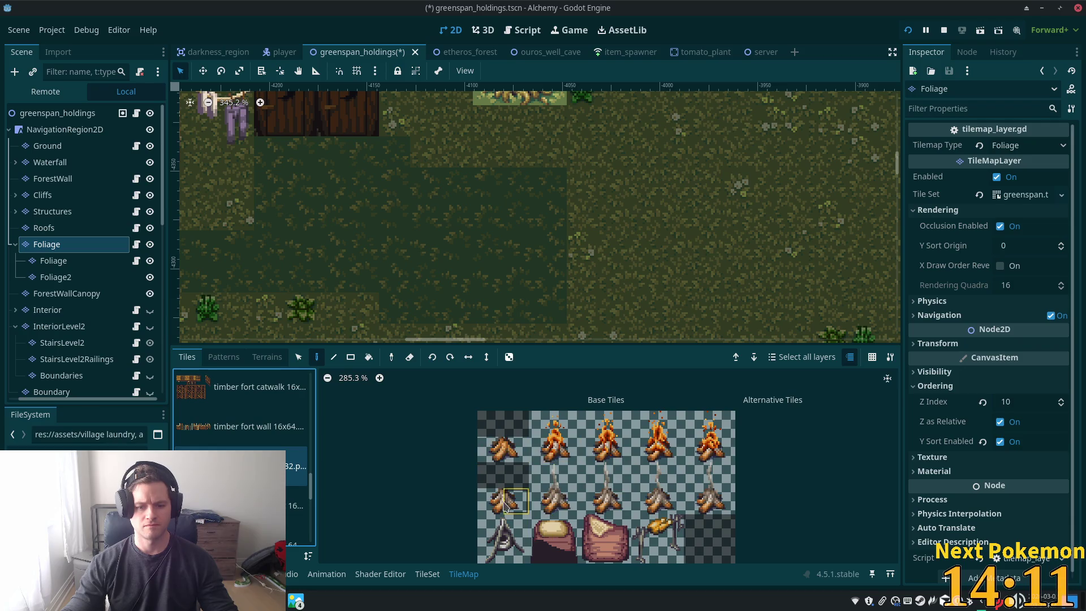
left_click_drag(515, 506, 516, 506)
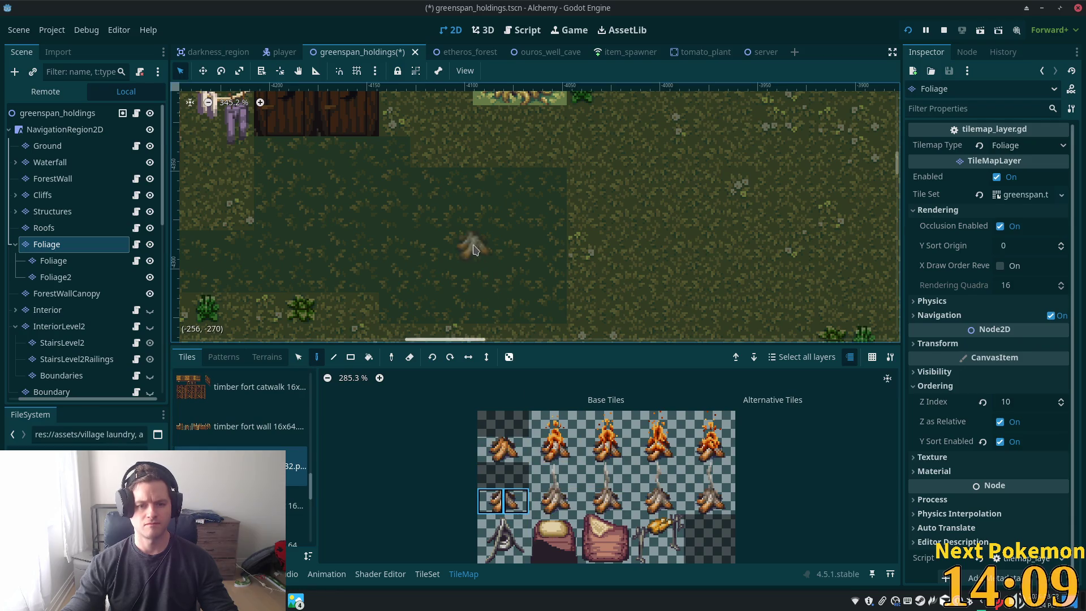
left_click(47, 146)
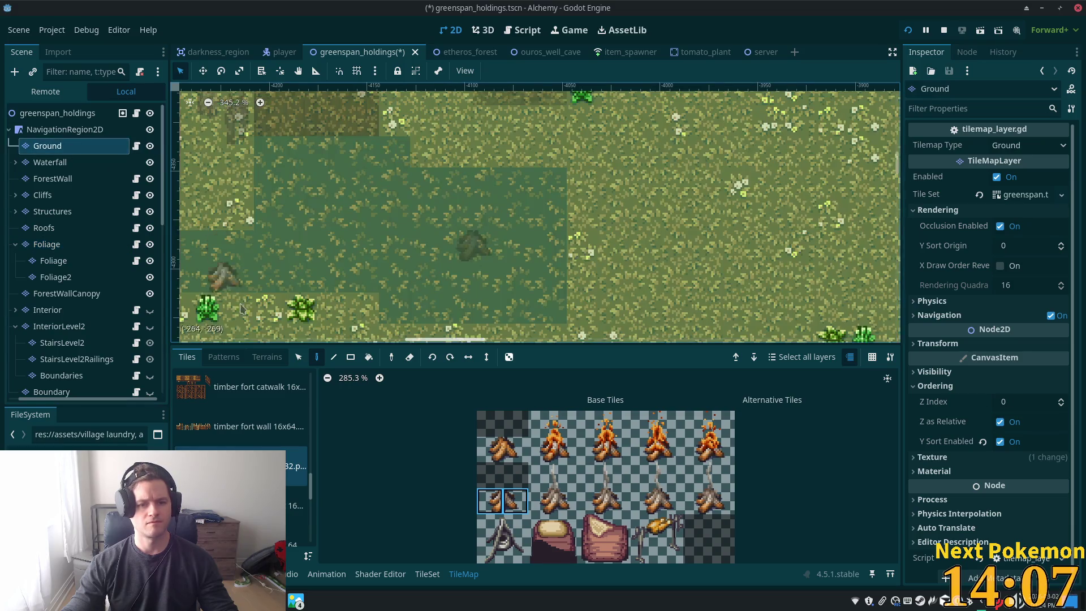
left_click(288, 357)
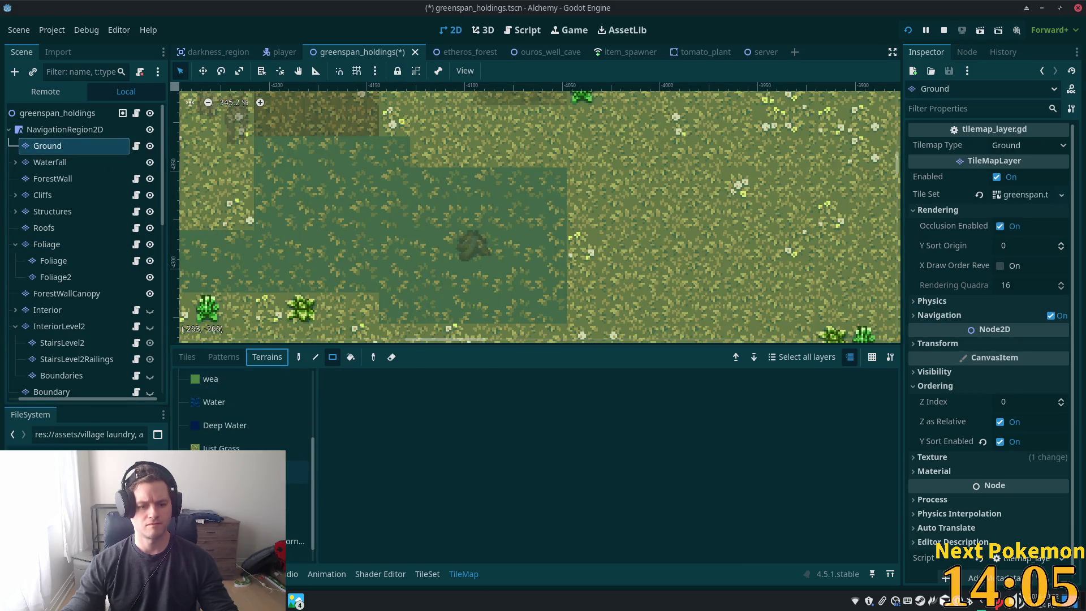
Paint a rectangular patch of dirt terrain inside the grass clearing
left_click(297, 471)
left_click(374, 382)
mouse_move(416, 205)
left_mouse_down()
mouse_move(532, 286)
mouse_move(523, 270)
left_mouse_up()
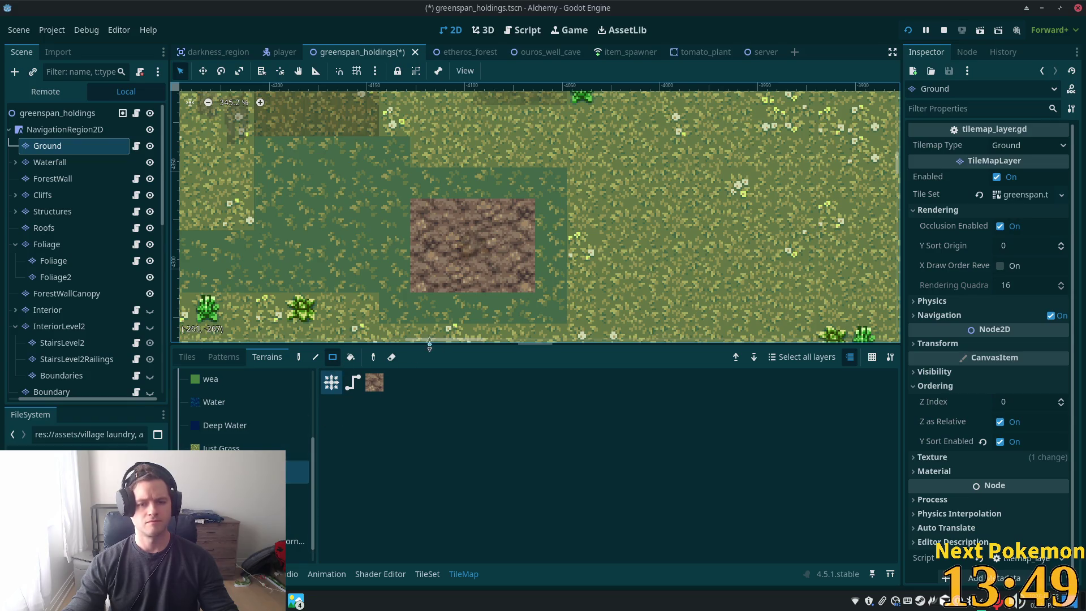
scroll(646, 169, "down", 3)
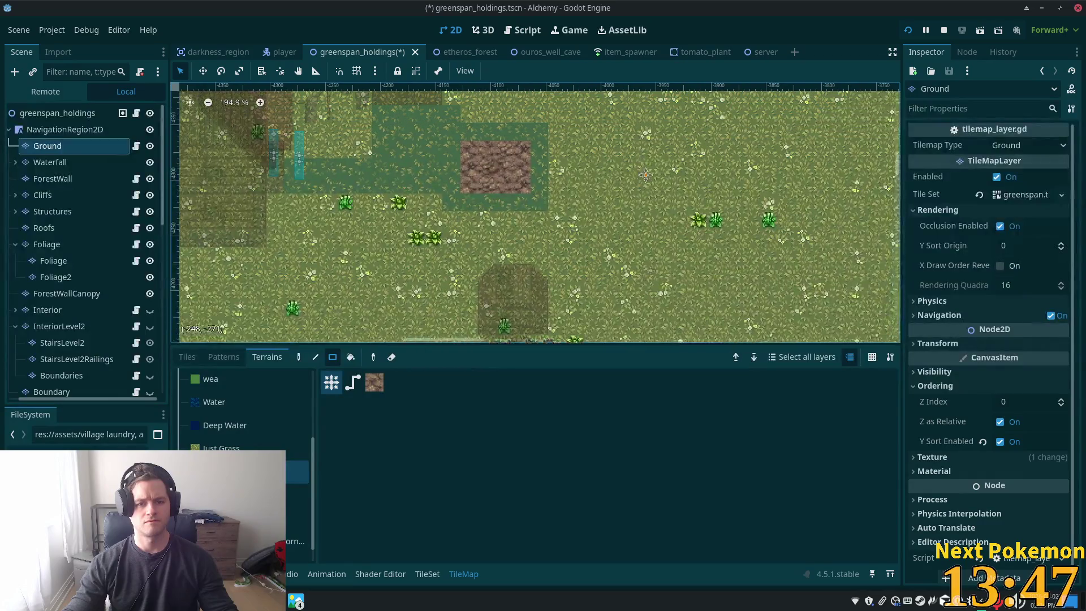
scroll(412, 319, "up", 3)
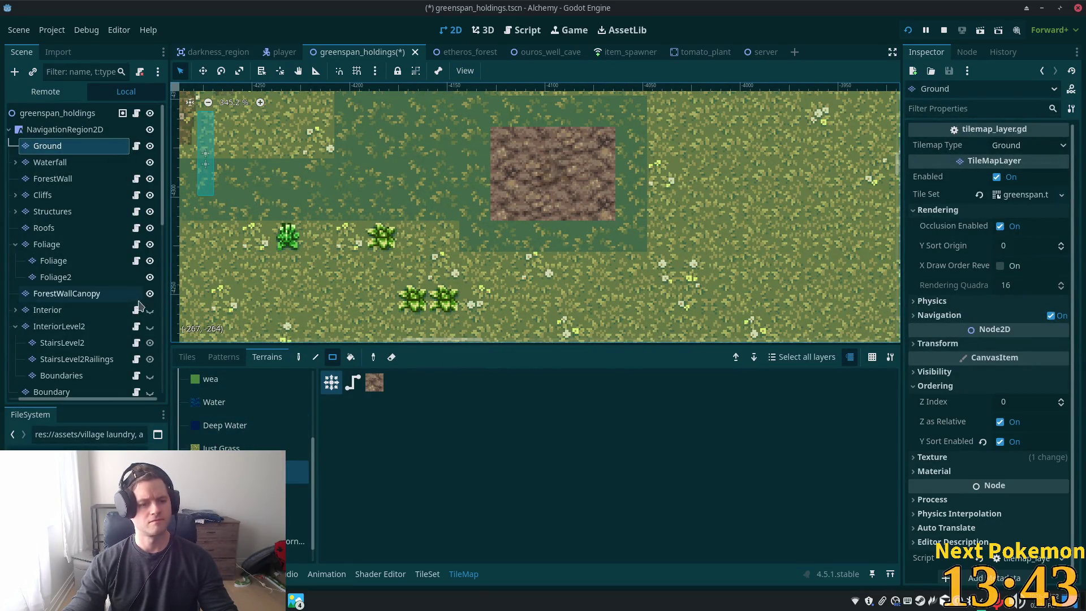
Place the campfire logs on the dirt patch on the Foliage layer, then return to Ground
left_click(186, 357)
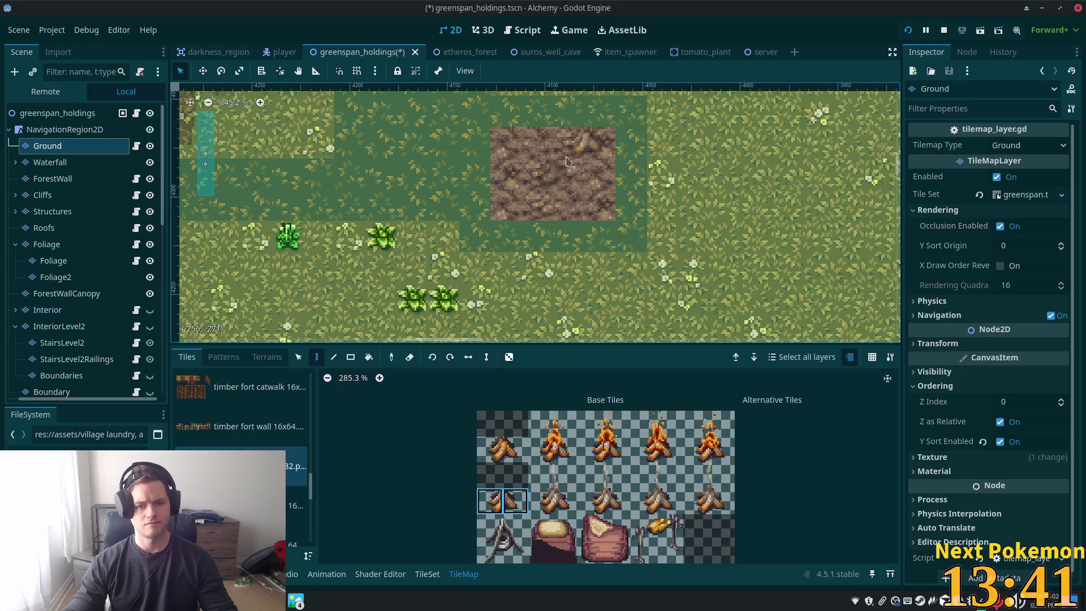
left_click(551, 173)
left_click(46, 244)
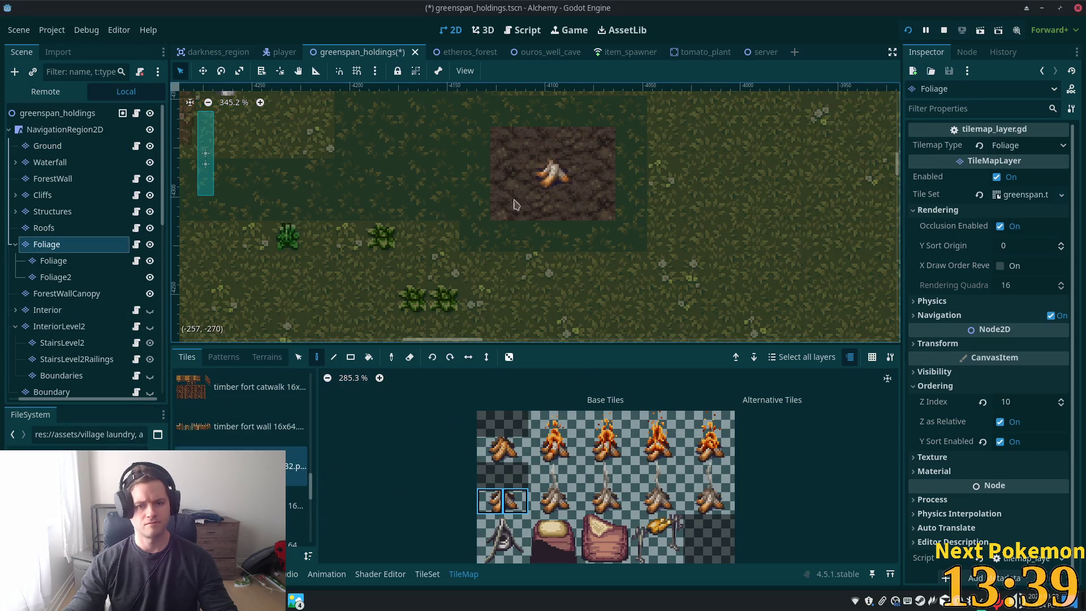
left_click(78, 148)
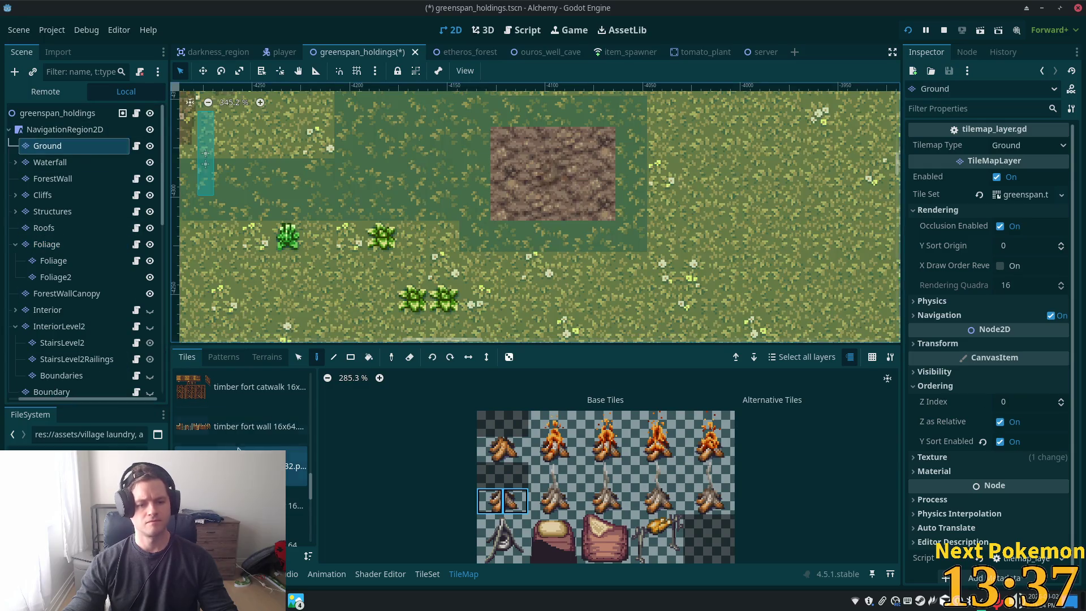
Check the TileSet atlas setup, then return to the TileMap painting panel
left_click(427, 575)
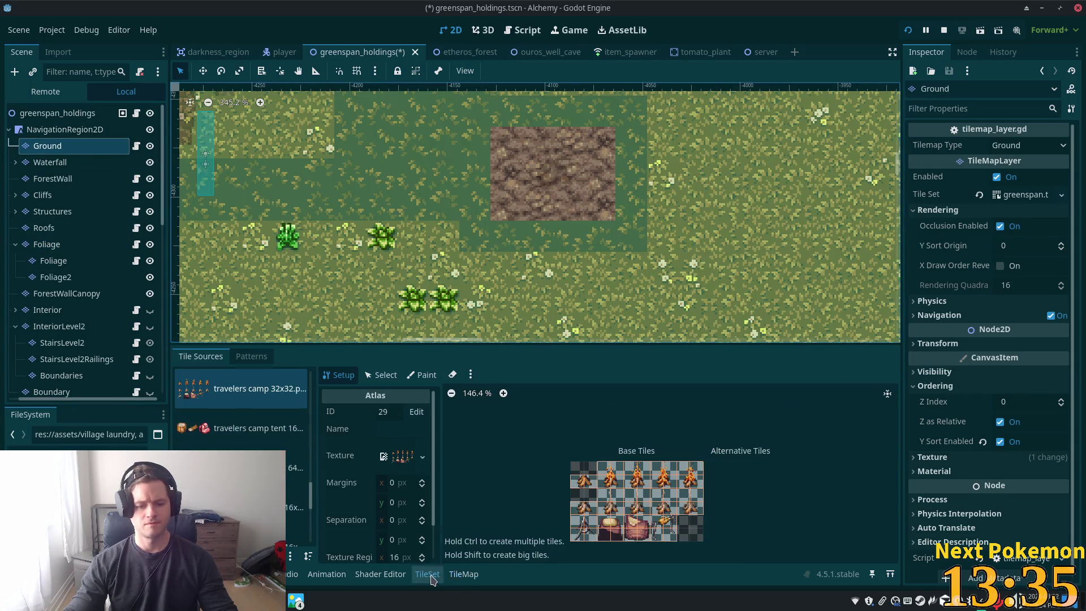
left_click(461, 576)
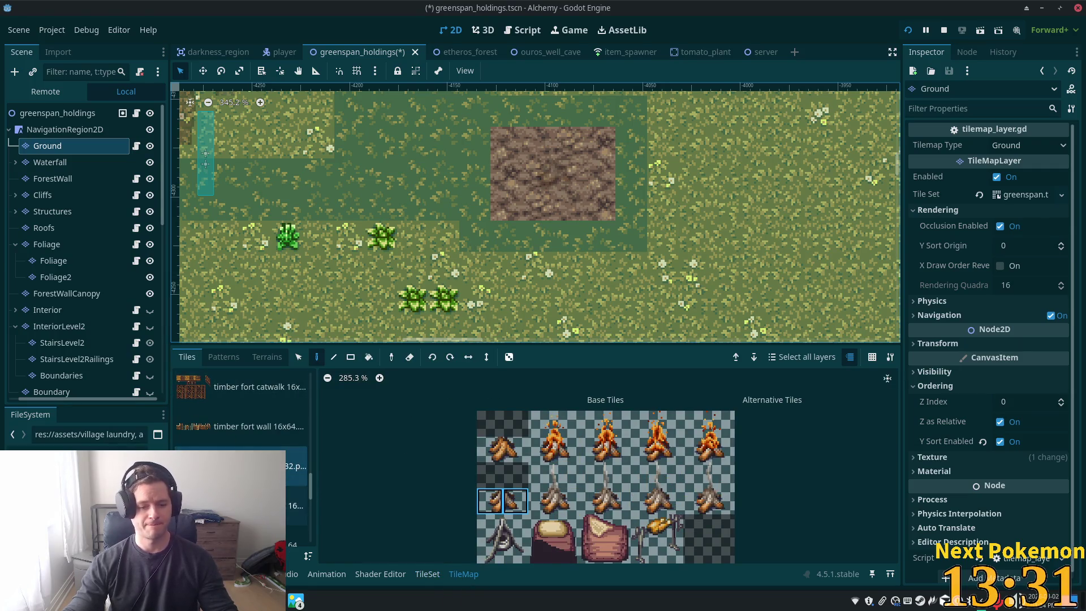
left_click(54, 214)
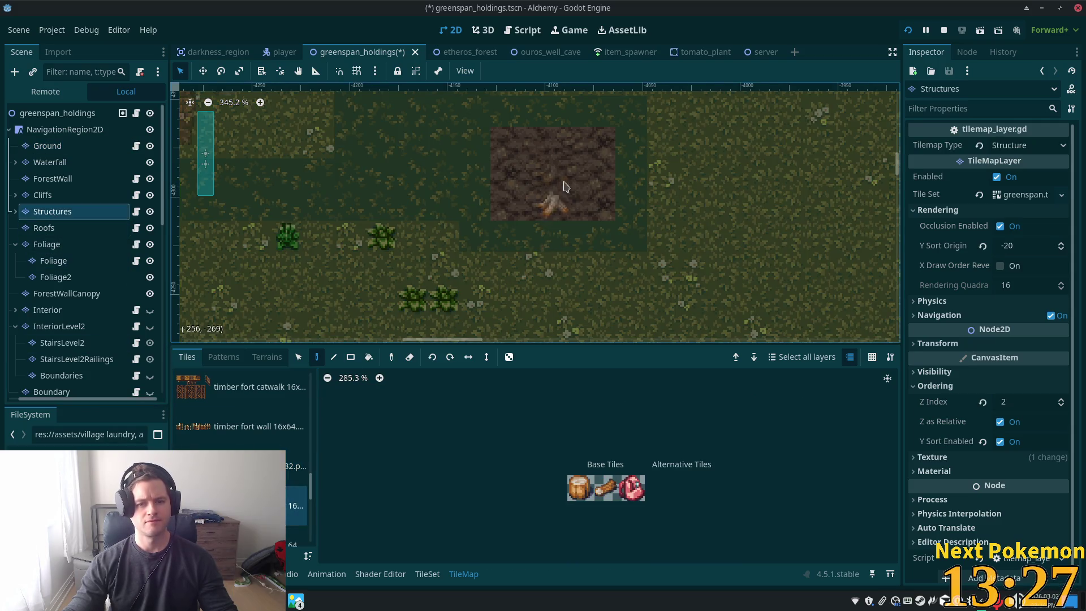
Paint a stump from the travelers camp source at the clearing's top-right corner on Structures
left_click(255, 505)
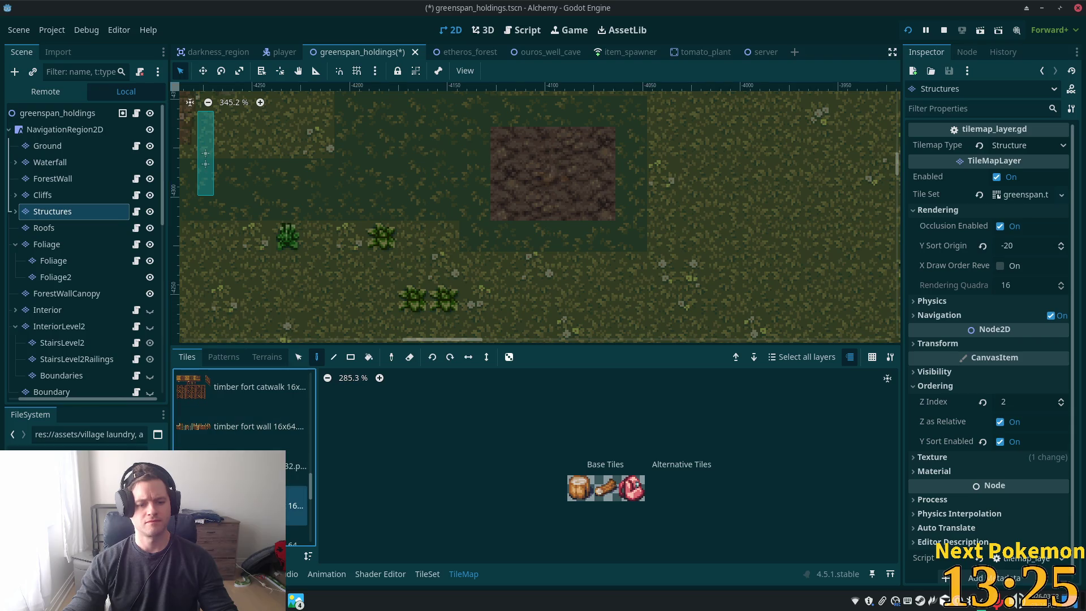
left_click(581, 490)
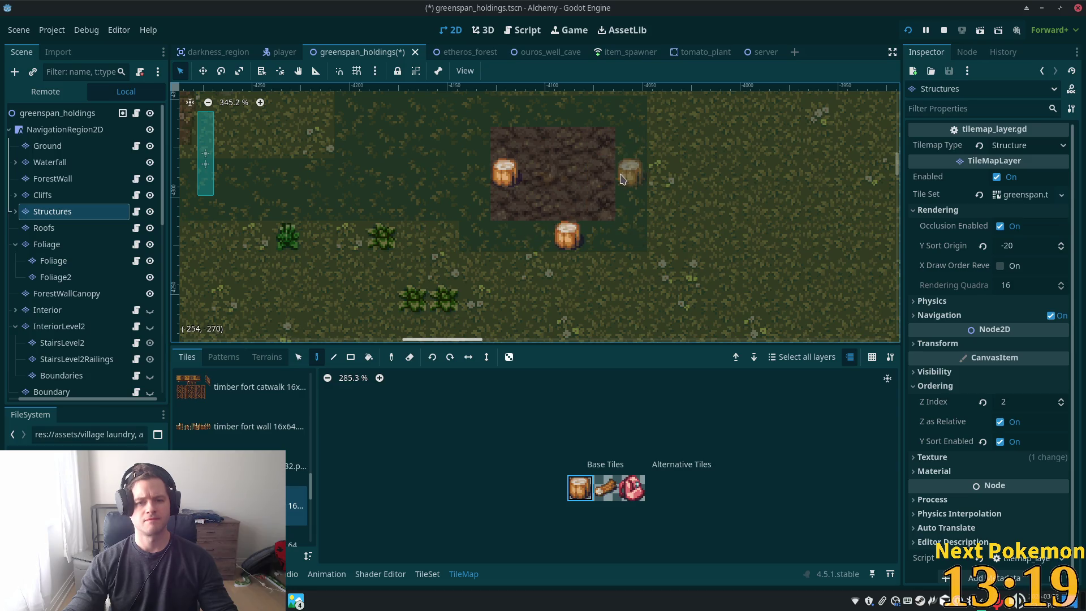
left_click(616, 158)
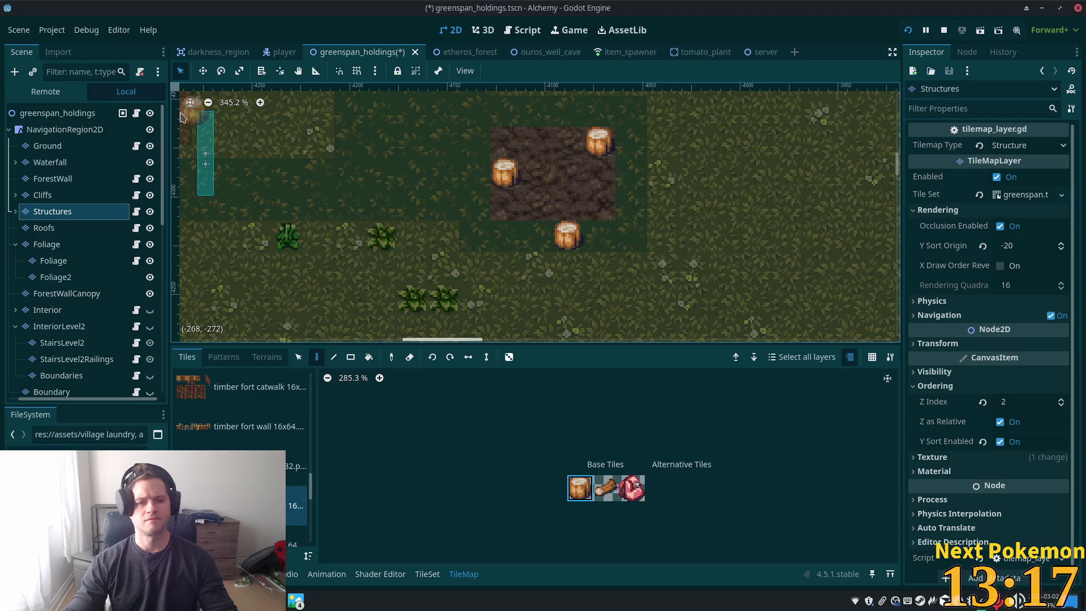
left_click(32, 118)
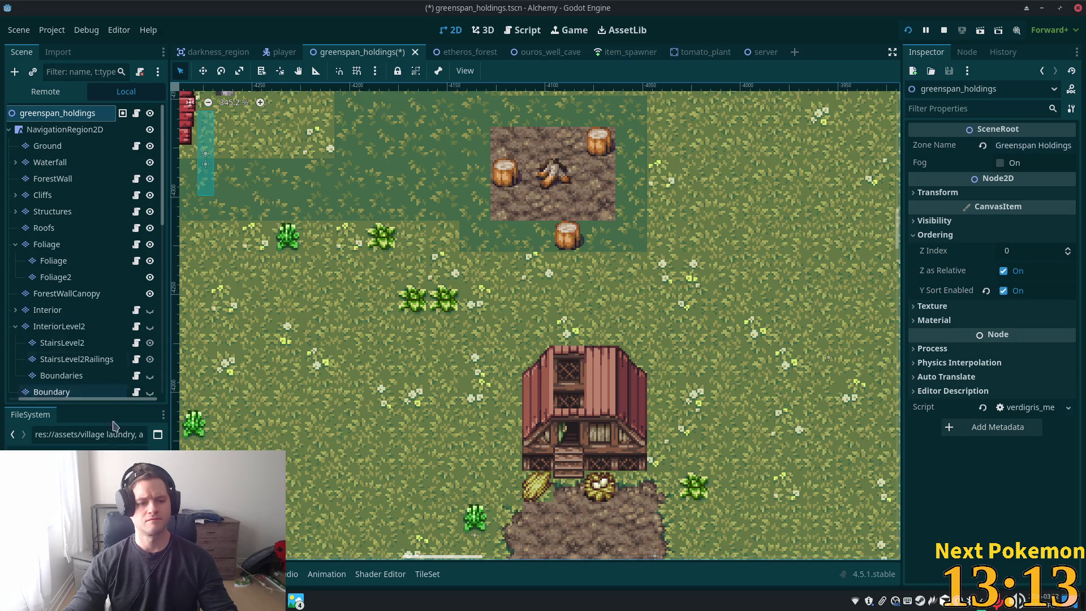
left_click(53, 211)
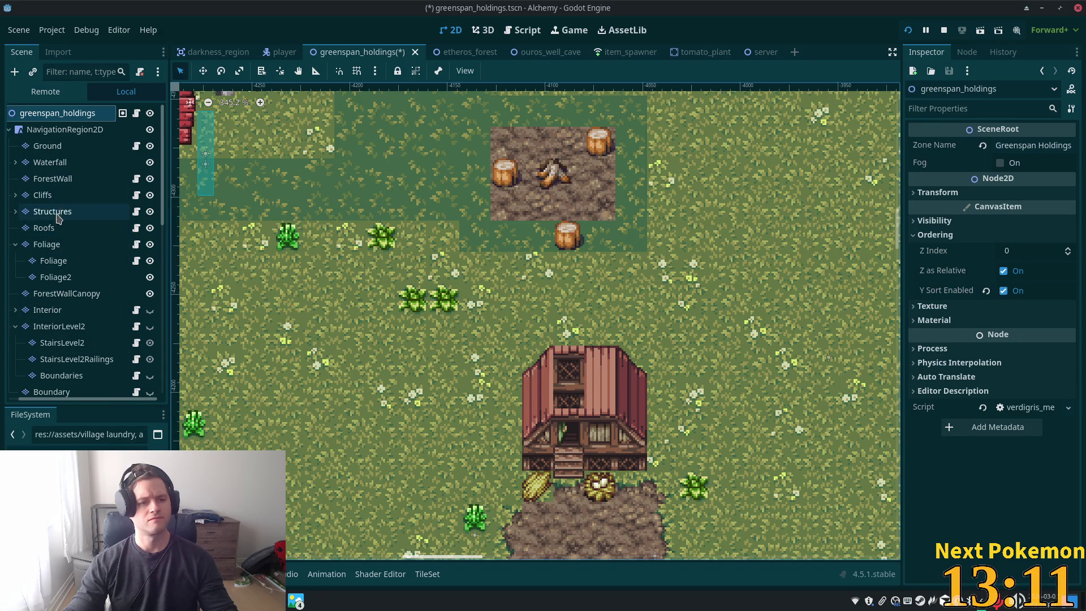
Move the lower stump up onto the clearing's edge with the Selection tool
left_click(299, 357)
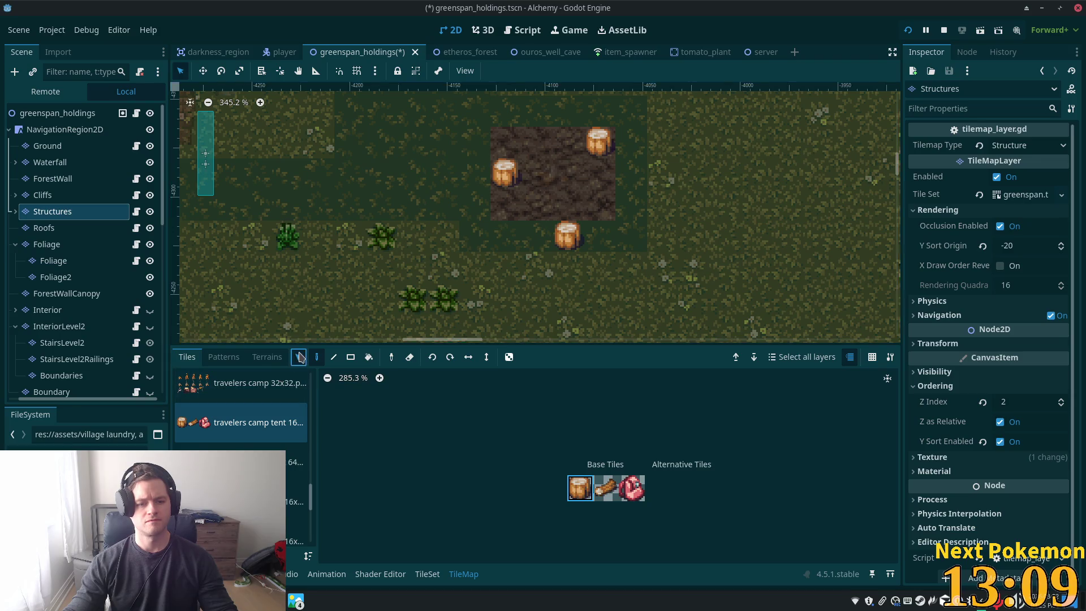
left_click(568, 240)
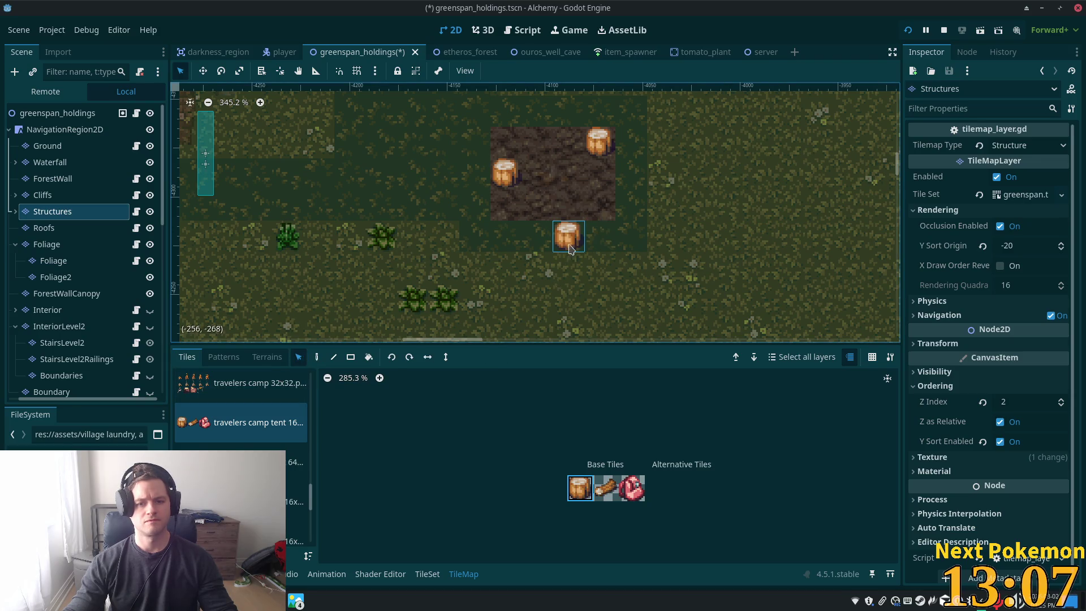
left_click_drag(570, 248, 570, 218)
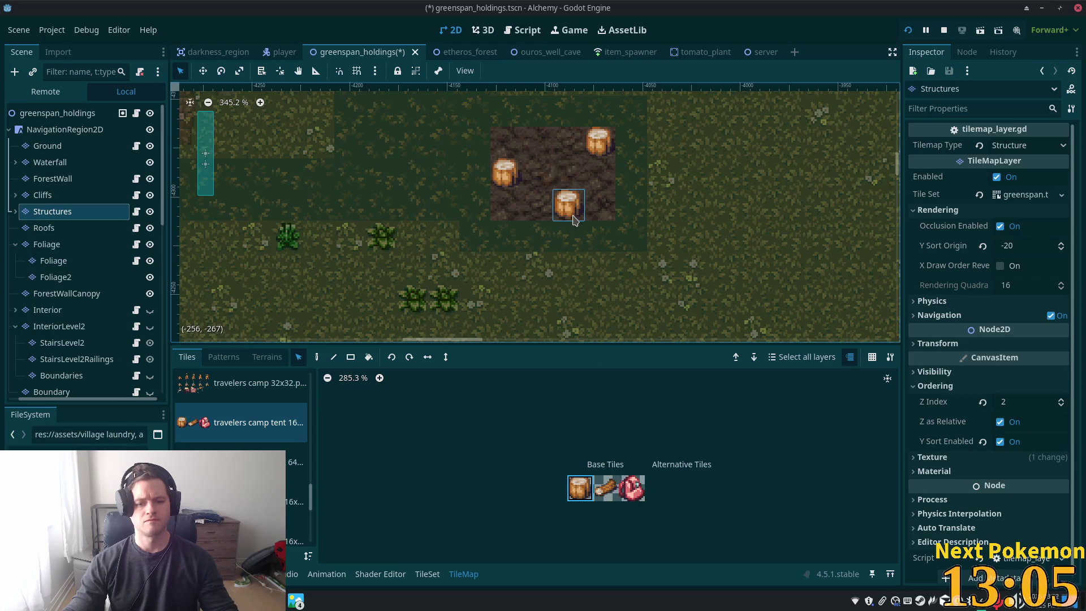
left_click(317, 357)
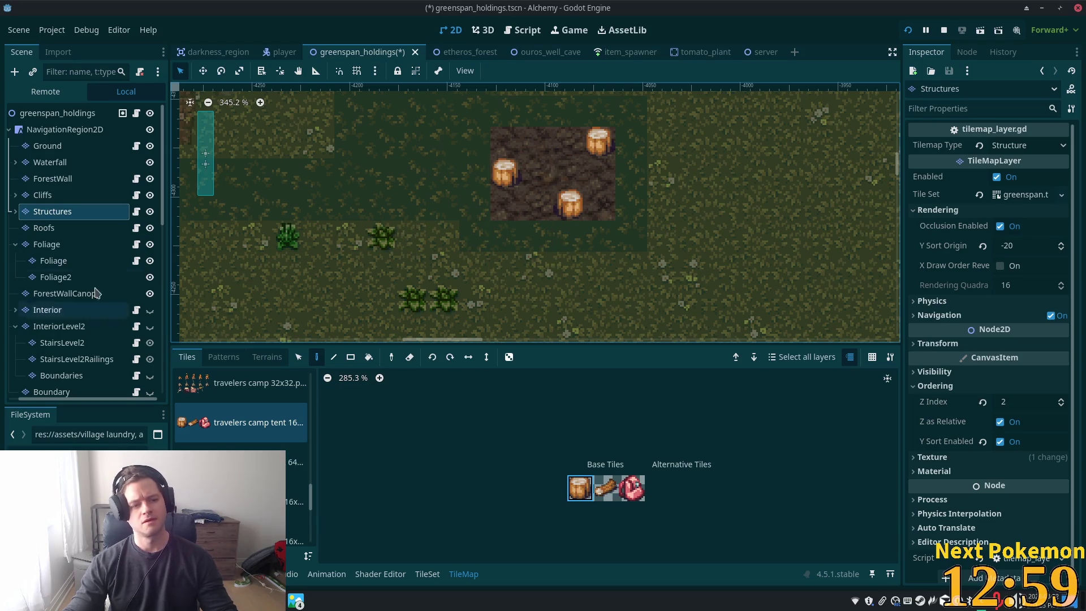
Switch to the Ground layer and open the summer forest tile source
left_click(48, 146)
left_click_drag(309, 484, 319, 433)
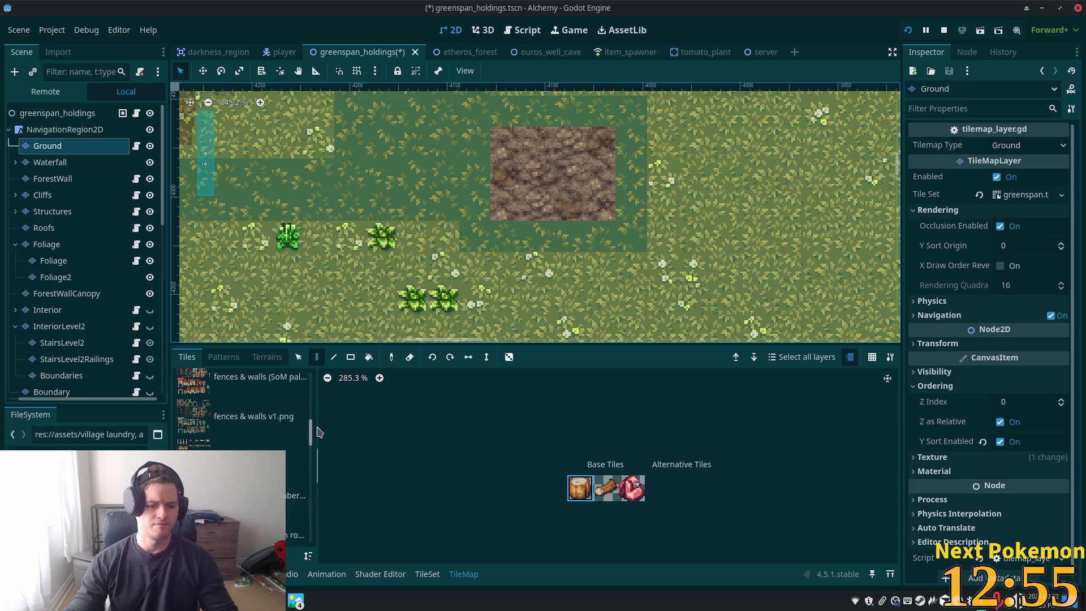
scroll(255, 481, "down", 3)
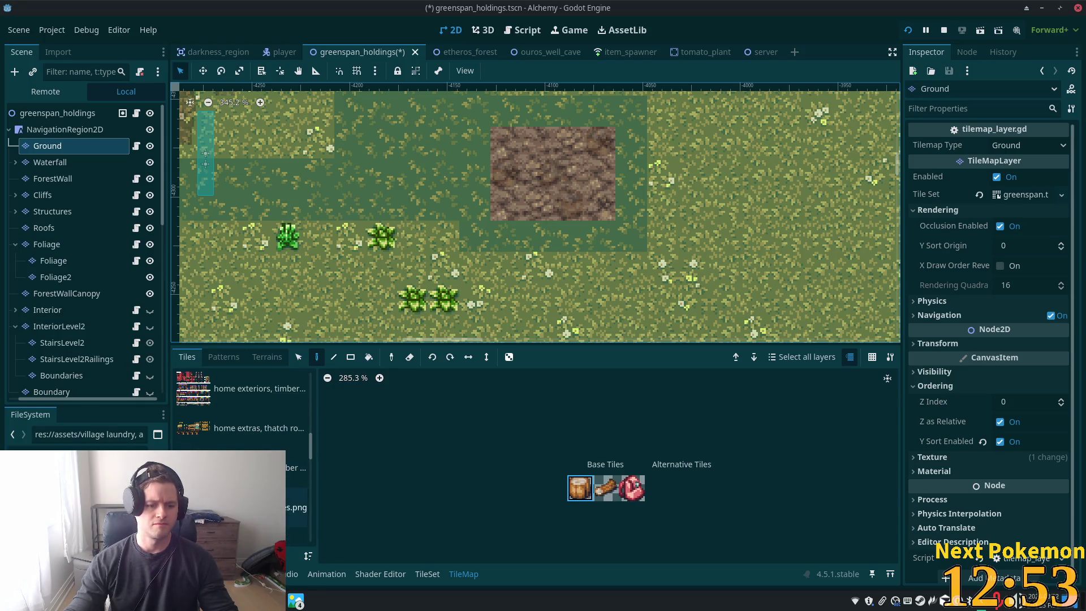
scroll(255, 453, "down", 2)
left_click(244, 458)
scroll(537, 503, "down", 1)
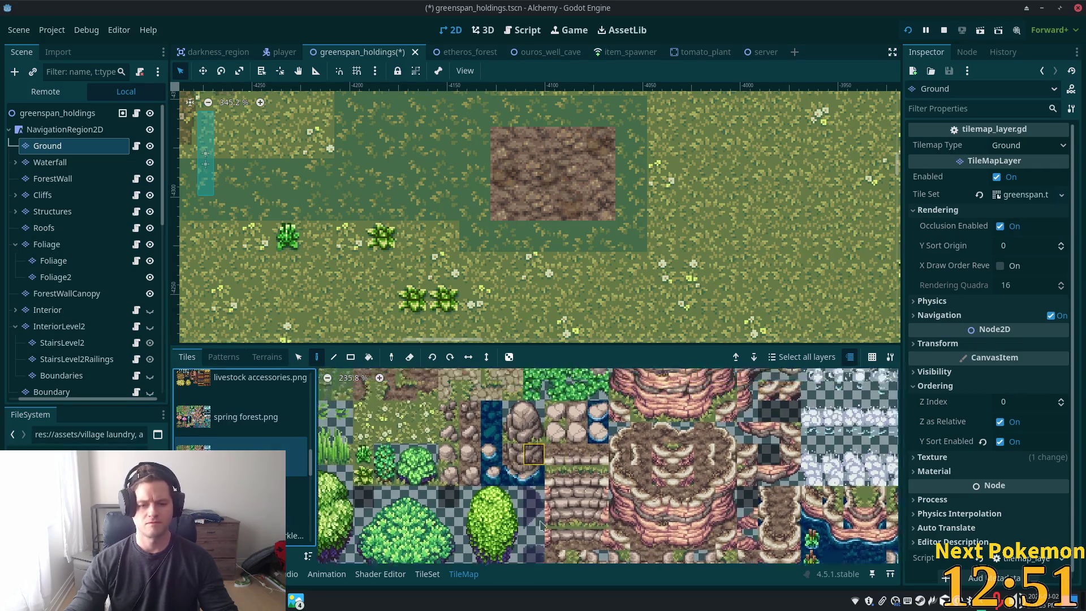
Paint grass-to-dirt edge tiles on the clearing's top-left, top-right corner, right edge and bottom-right corner
scroll(536, 504, "up", 5)
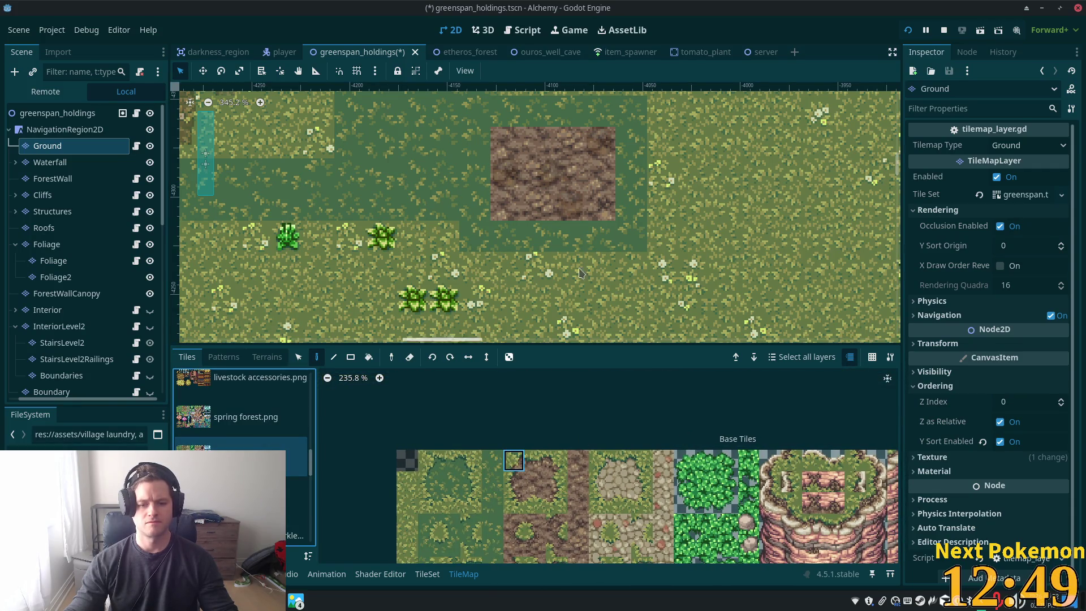
scroll(559, 317, "up", 3)
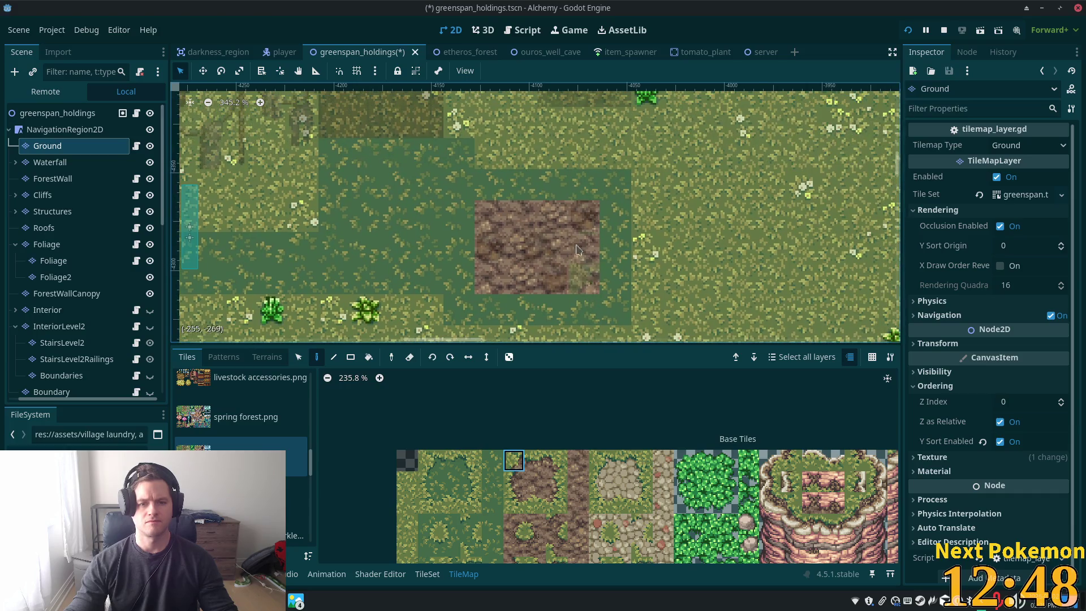
left_click(535, 457)
left_click(522, 216)
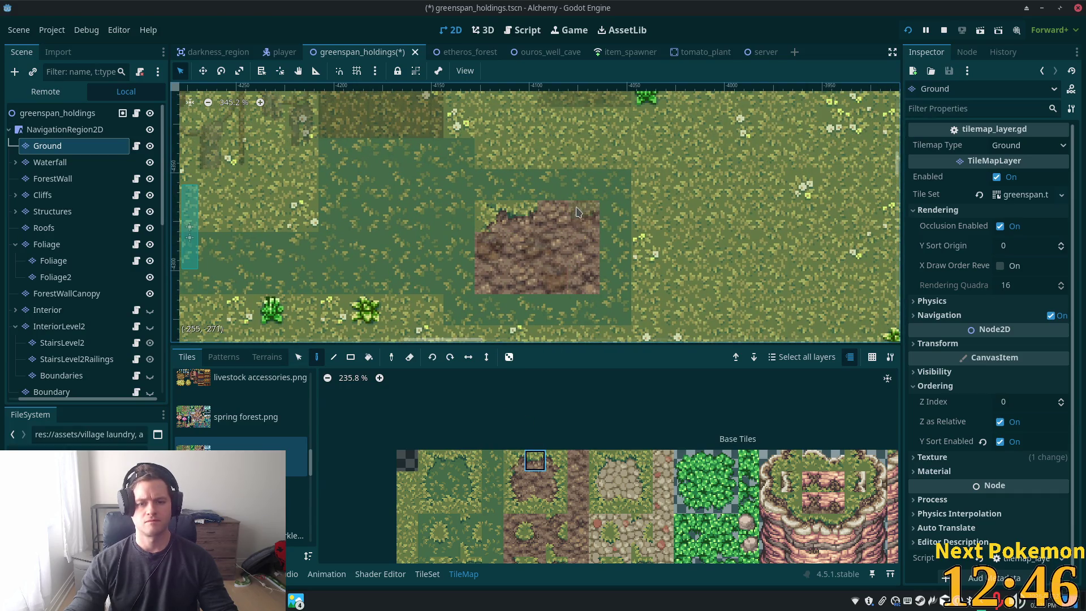
left_click(556, 460)
left_click(585, 216)
left_click(556, 481)
left_click(585, 246)
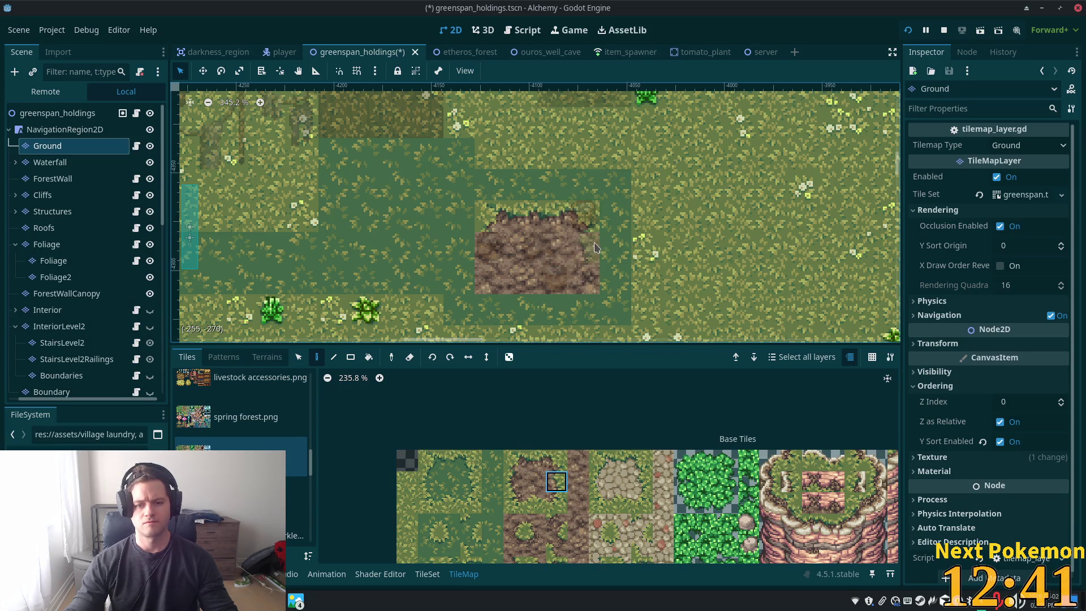
left_click(556, 502)
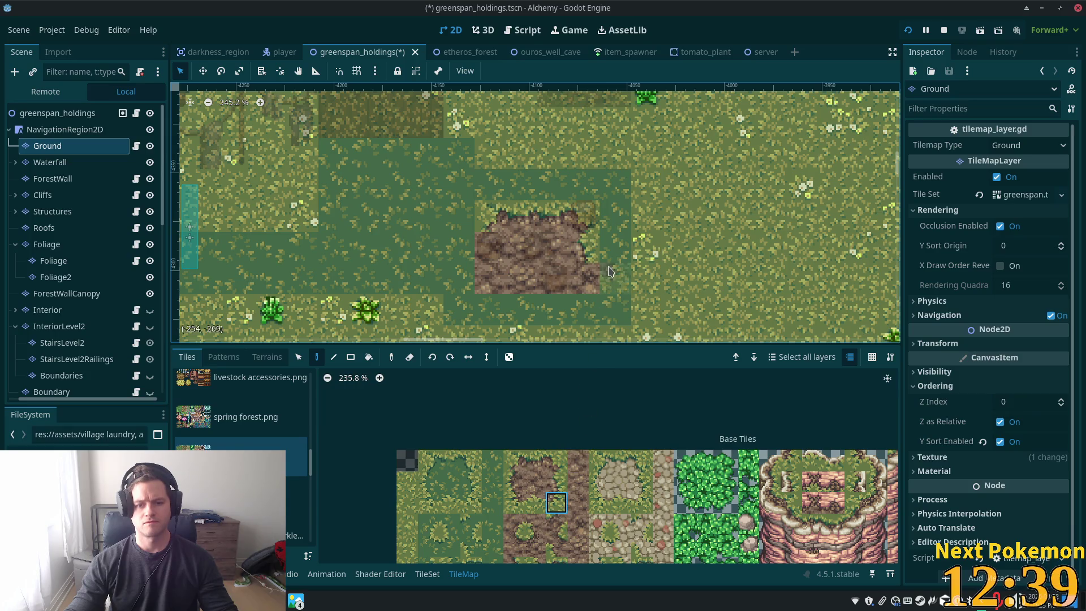
left_click(584, 279)
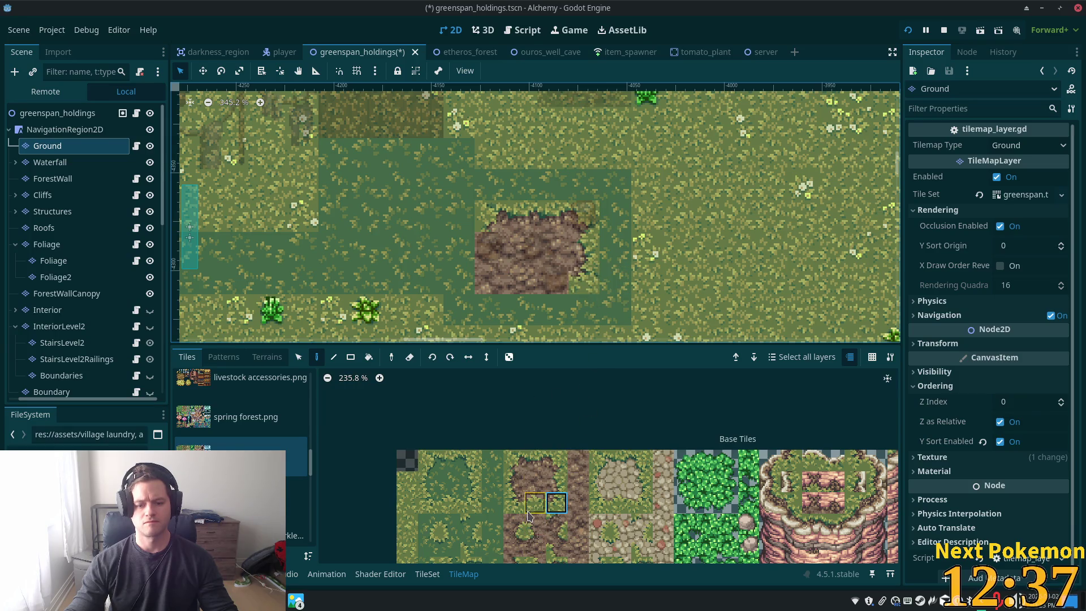
Blend the clearing's bottom edge with another dirt edge tile, then select the whole scene
scroll(554, 509, "down", 3)
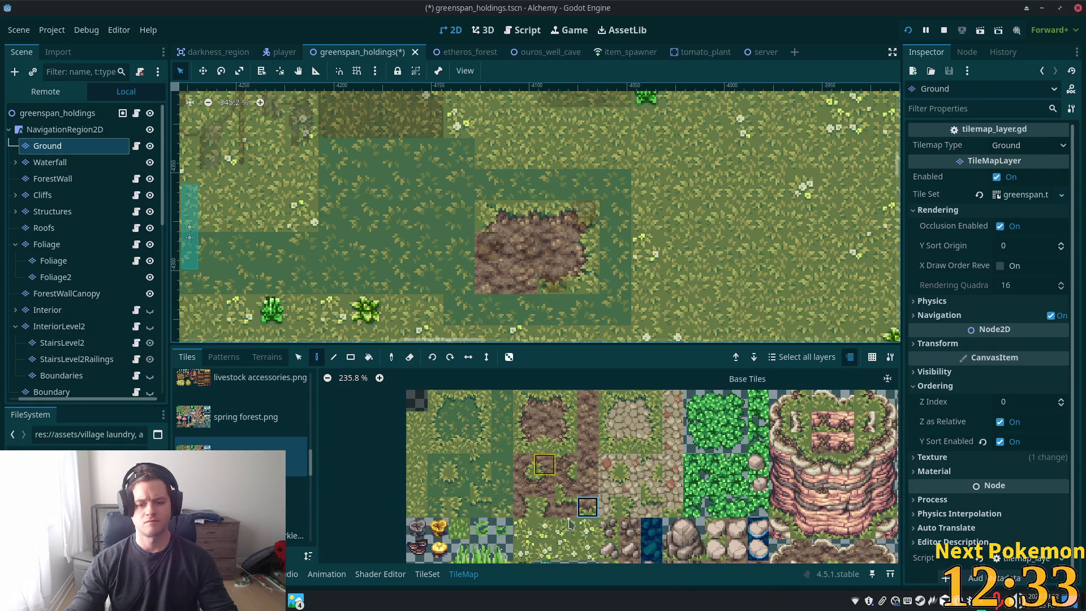
left_click(544, 443)
left_click(509, 281)
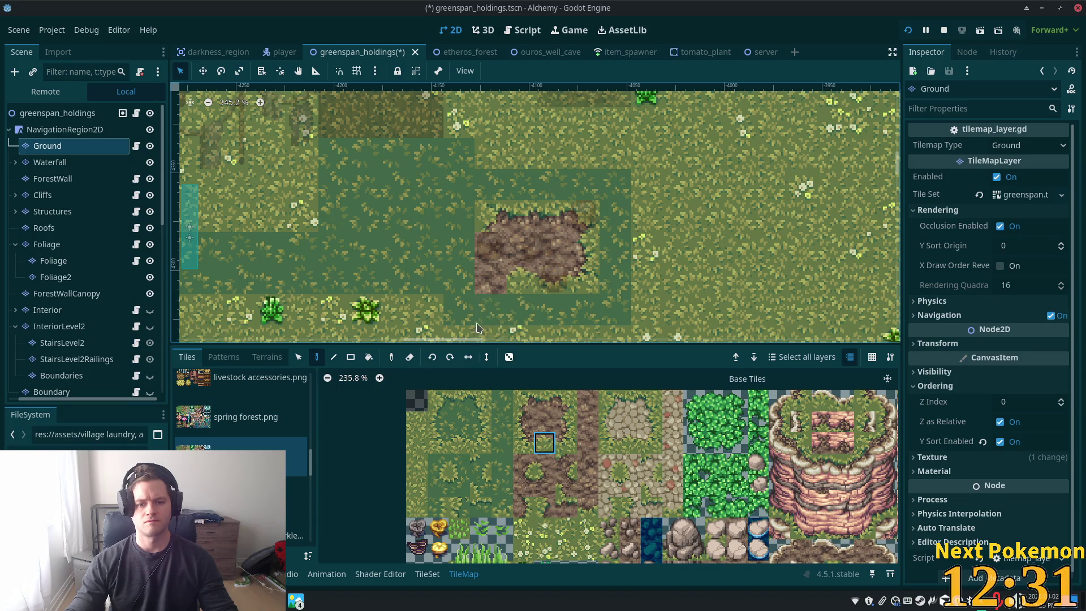
left_click(520, 448)
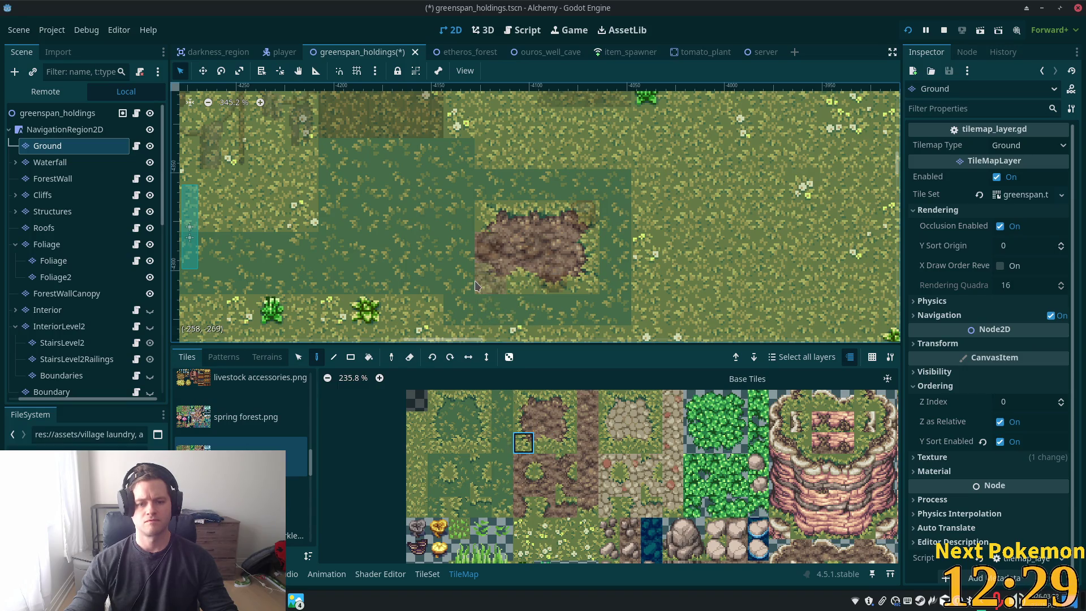
left_click(547, 503)
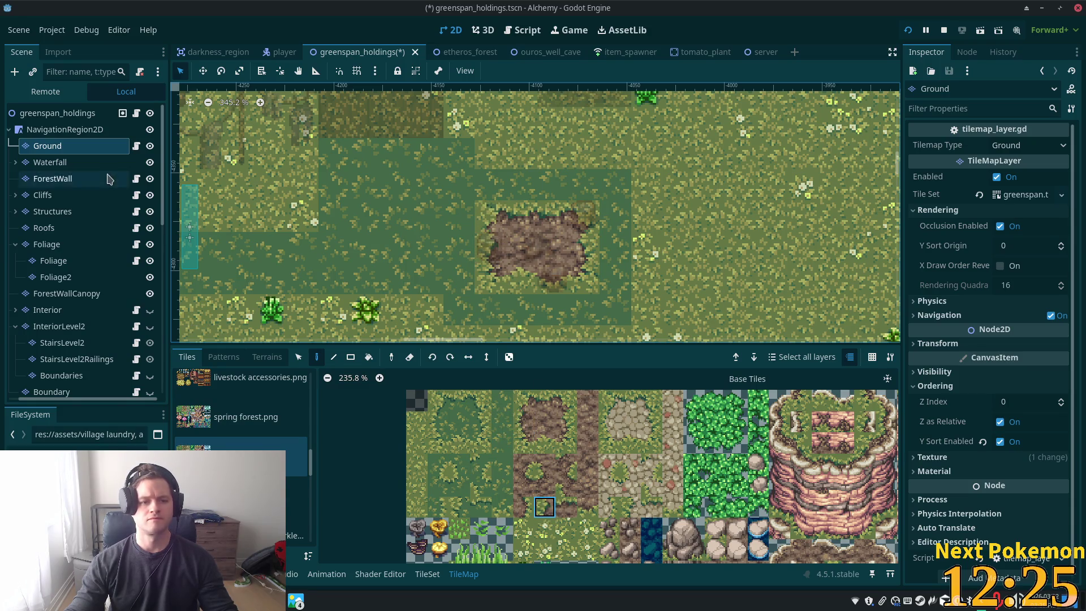
left_click(58, 113)
Paint dark grass-edge tiles along the Ground layer beside the clearing's top edge
scroll(501, 255, "down", 4)
left_click_drag(675, 301, 606, 355)
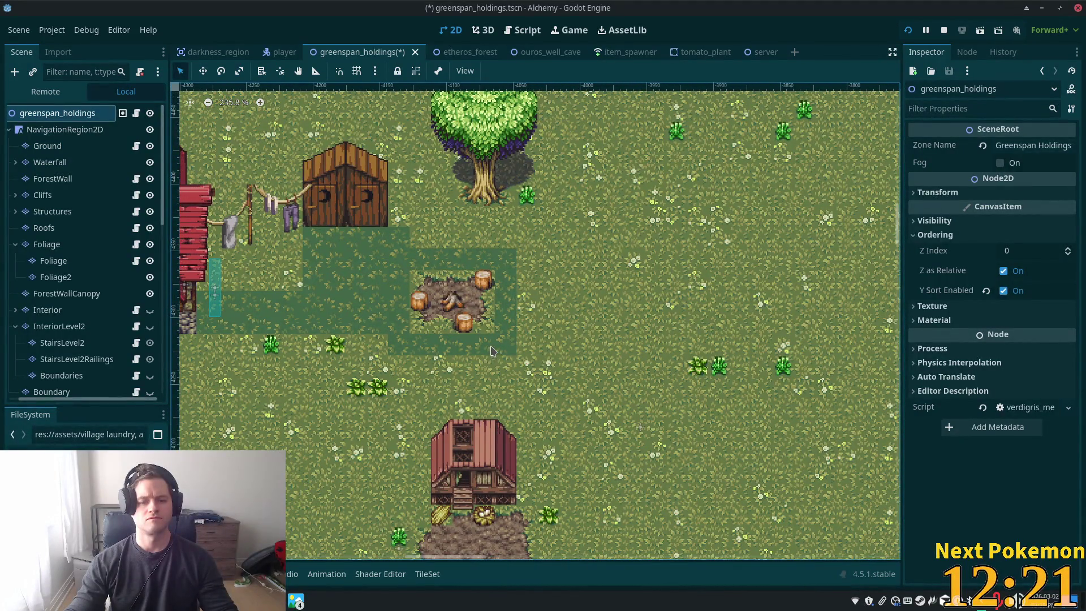
scroll(492, 350, "up", 8)
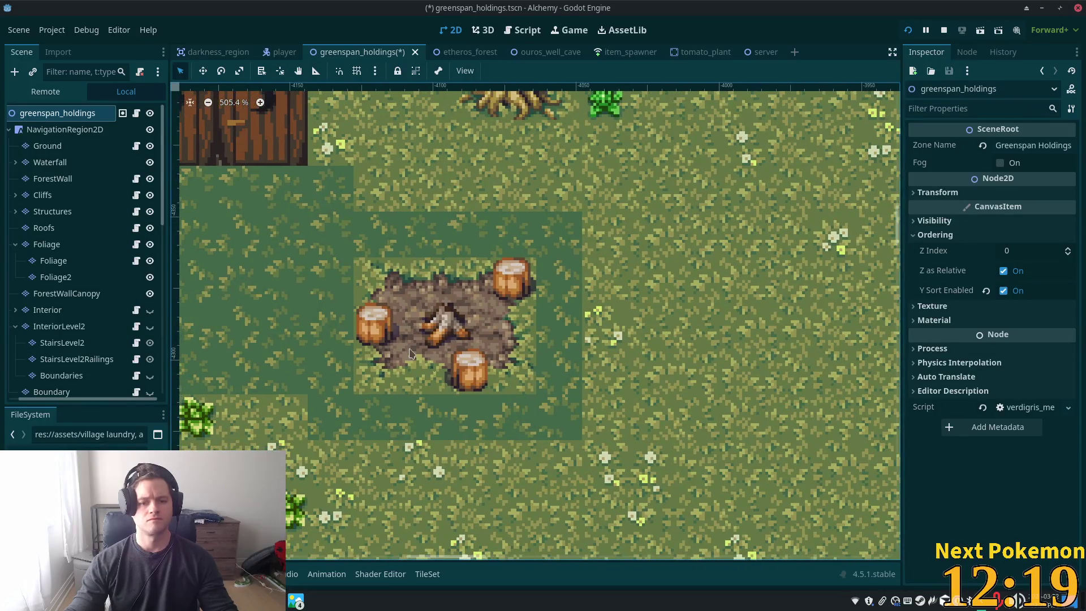
left_click(48, 146)
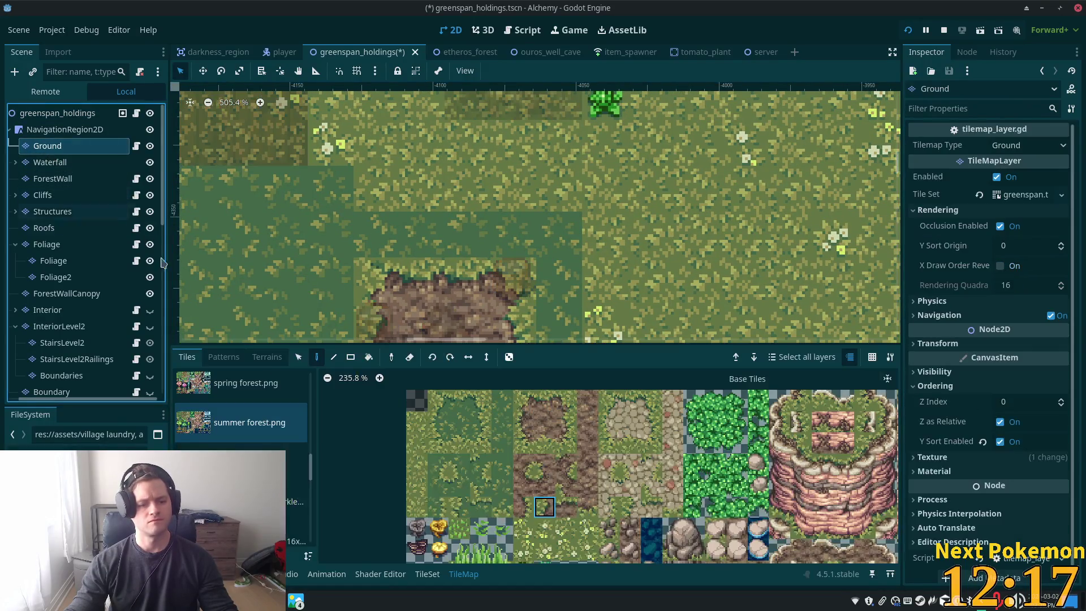
left_click(435, 420)
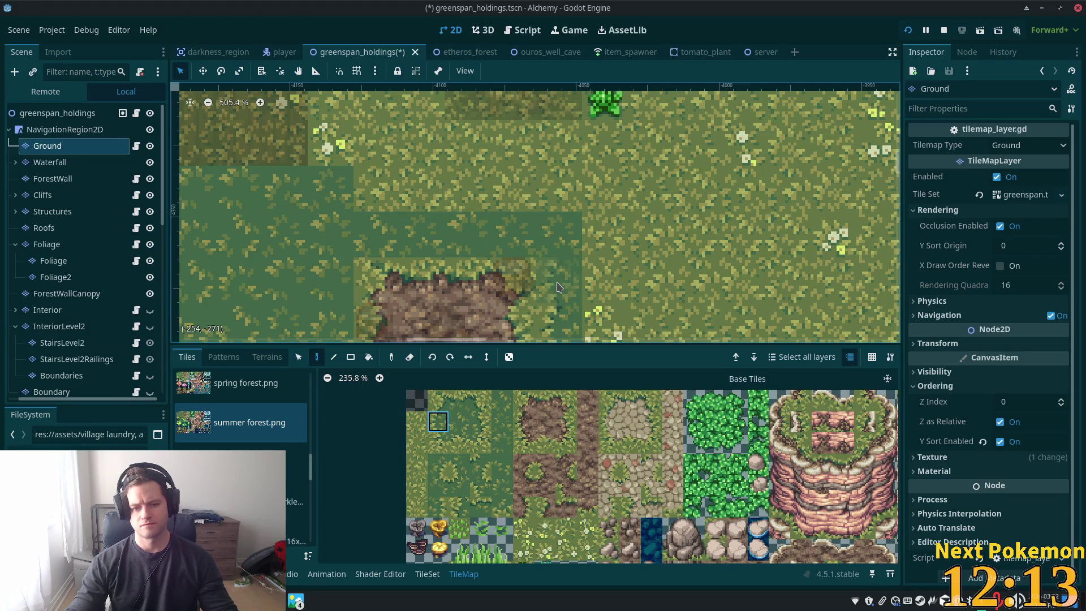
left_click_drag(557, 307, 567, 206)
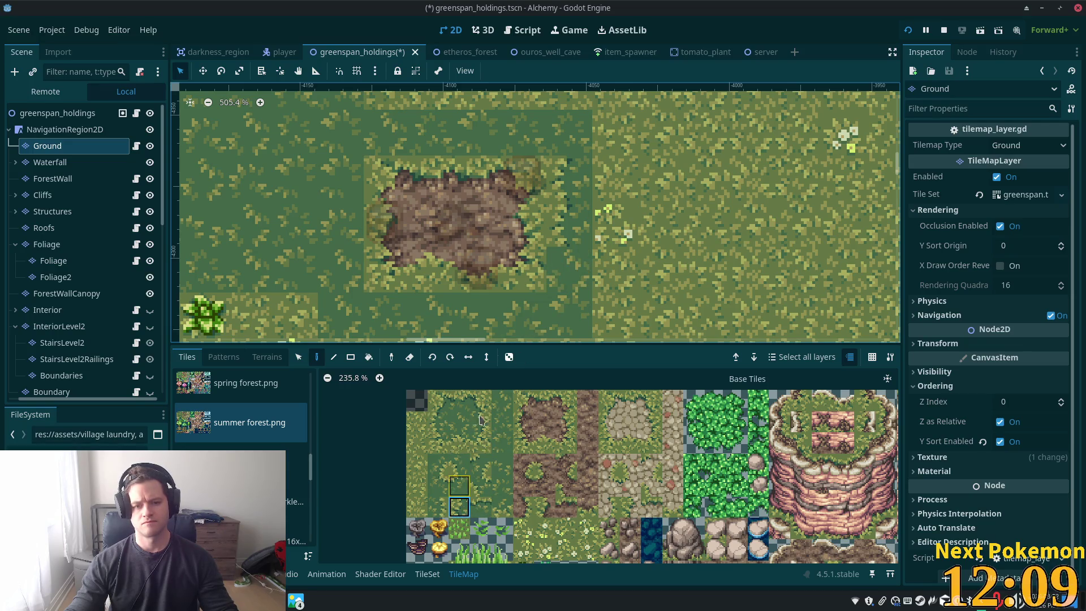
left_click(567, 269)
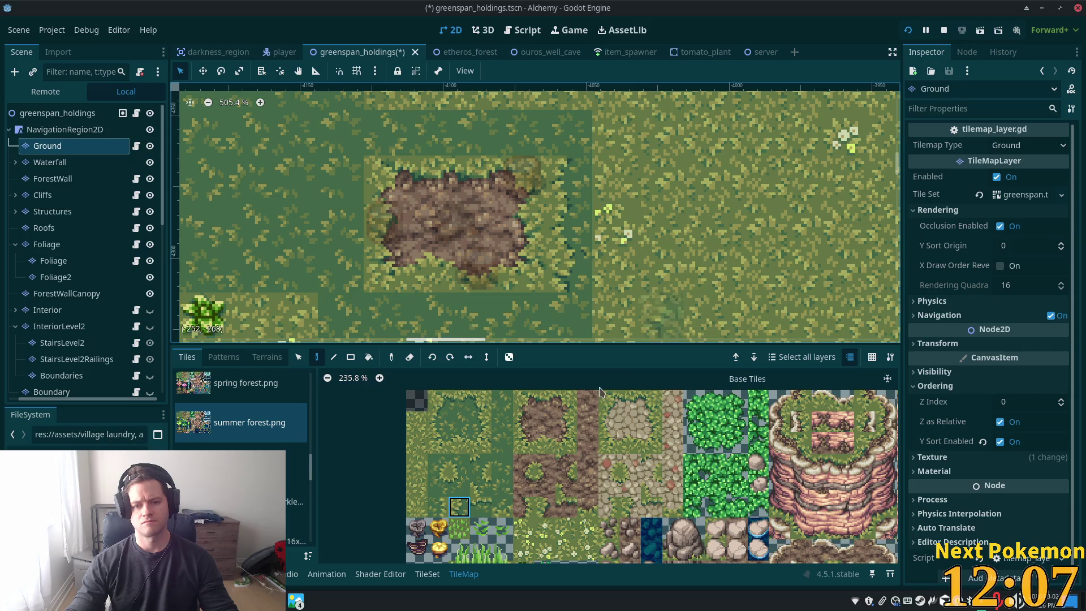
left_click_drag(707, 223, 662, 246)
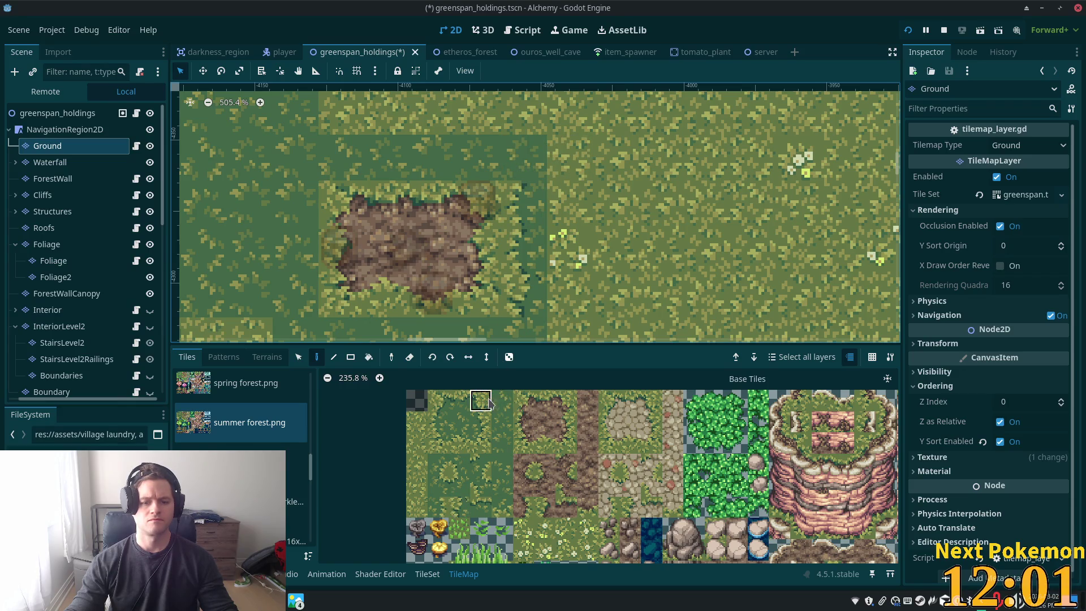
left_click(565, 159)
left_click(480, 422)
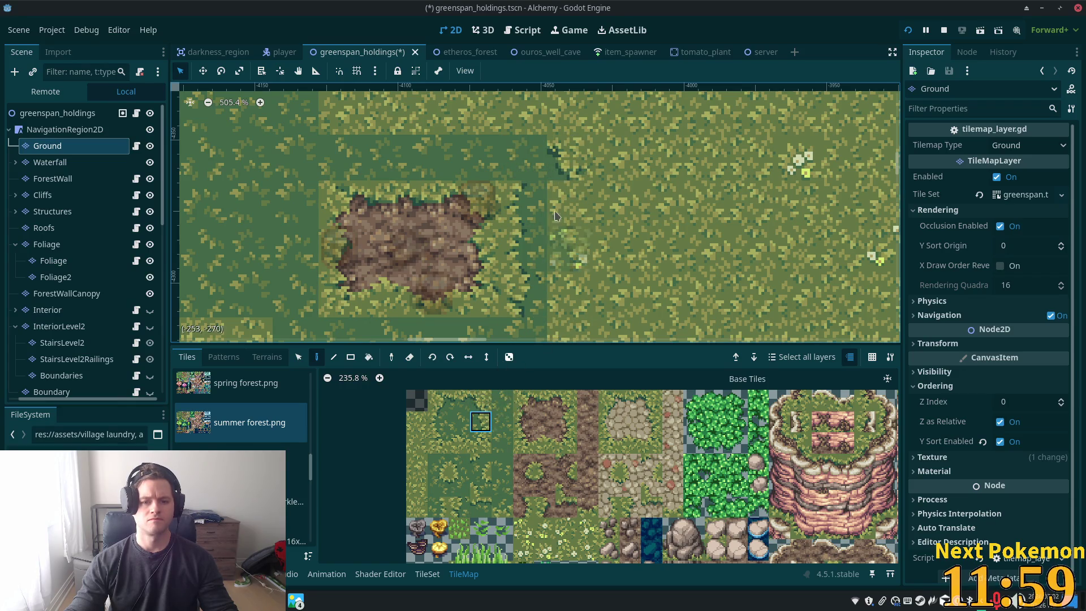
left_click(555, 220)
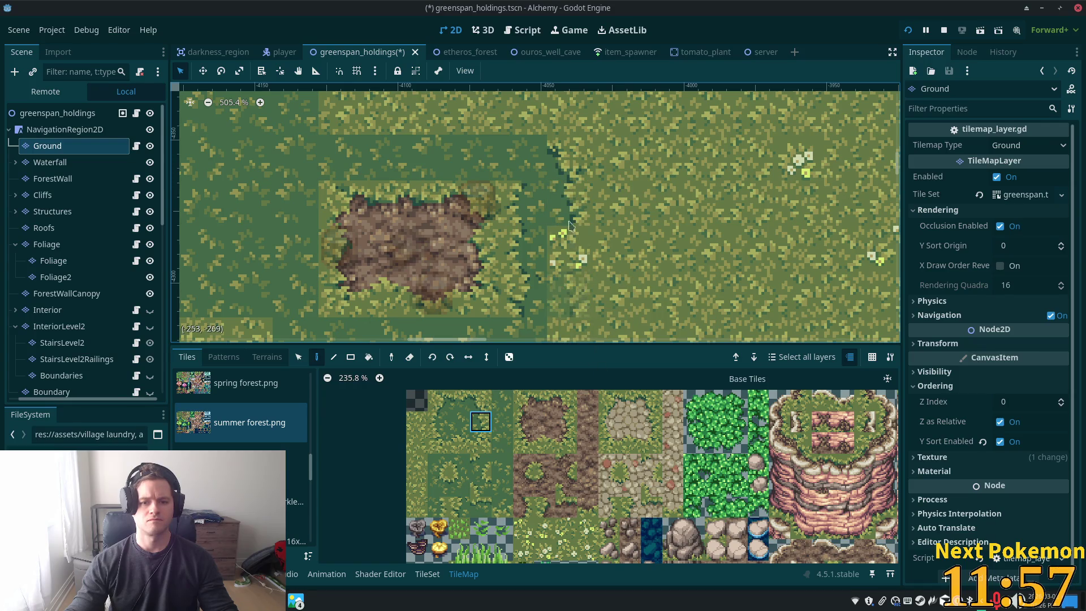
Extend the grass-edge tiles leftward along the grass above the clearing
left_click(459, 401)
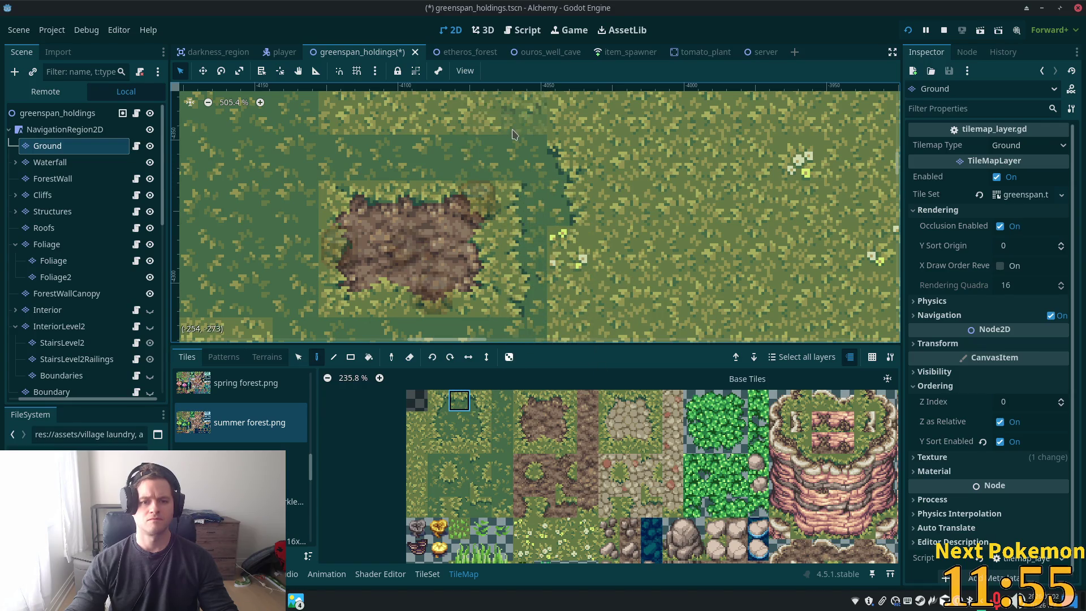
left_click(519, 149)
left_click_drag(512, 141, 676, 209)
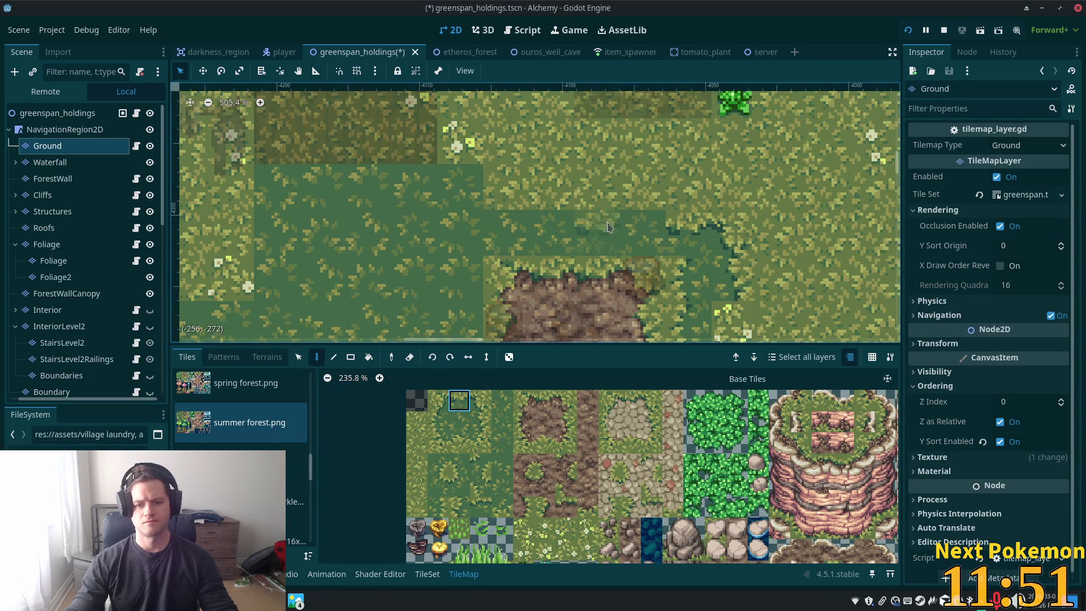
left_click(644, 223)
left_click(481, 515)
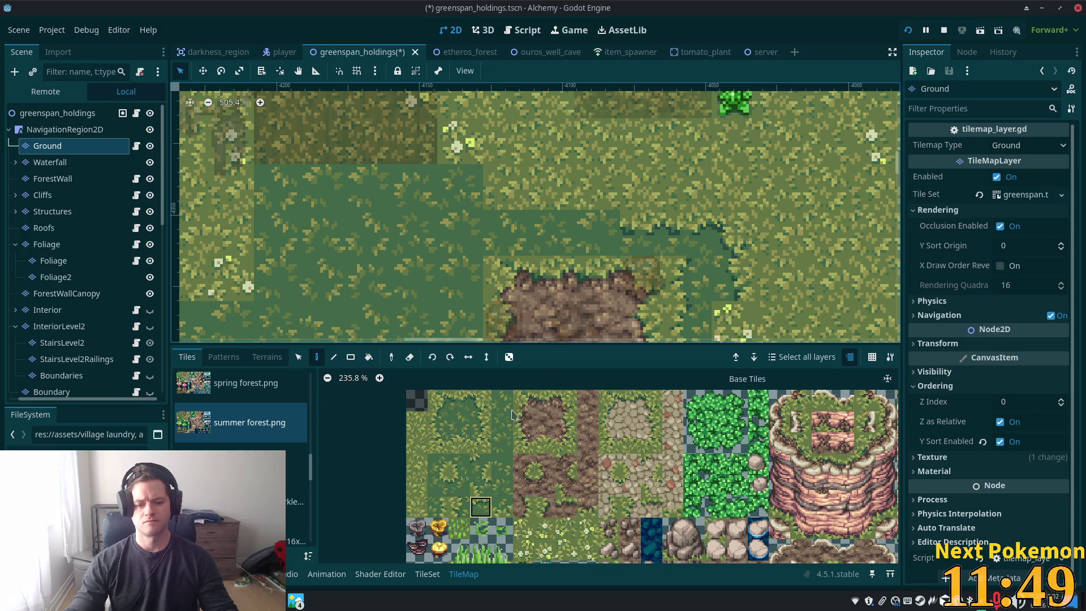
left_click(589, 224)
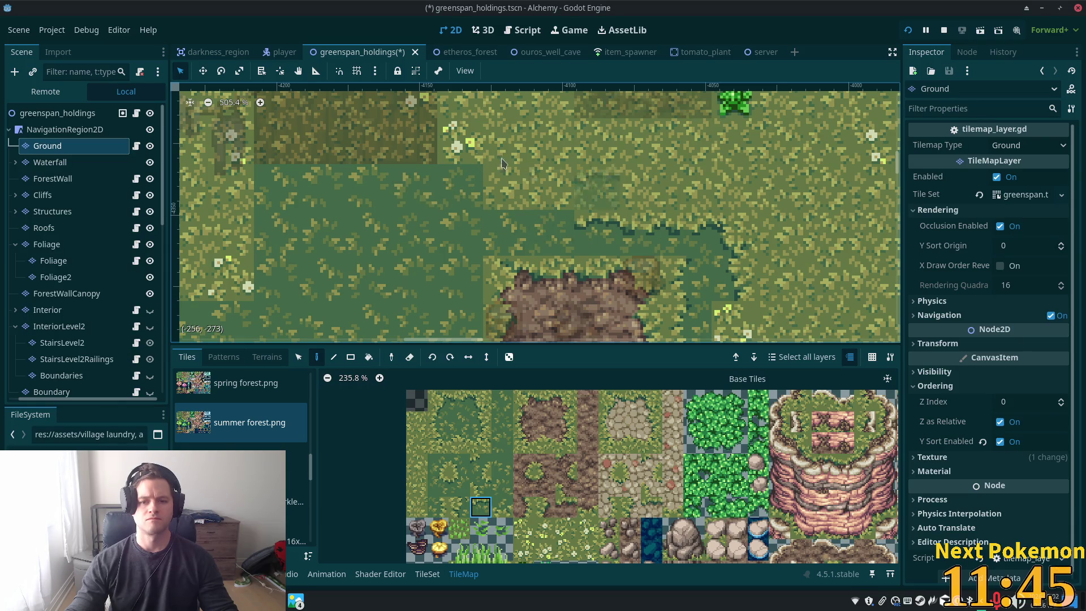
left_click(554, 229)
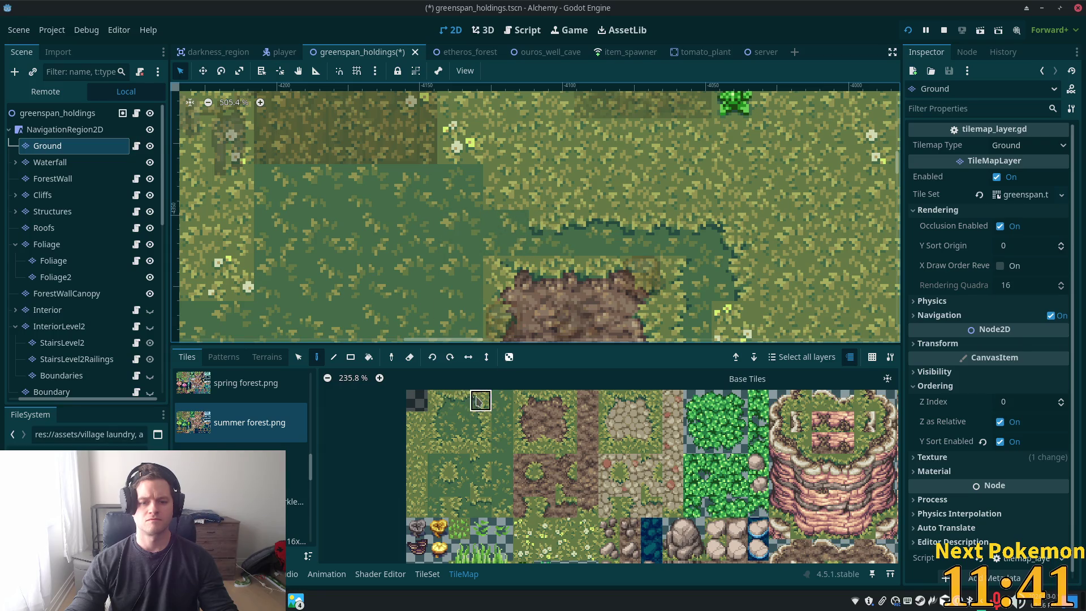
left_click(513, 192)
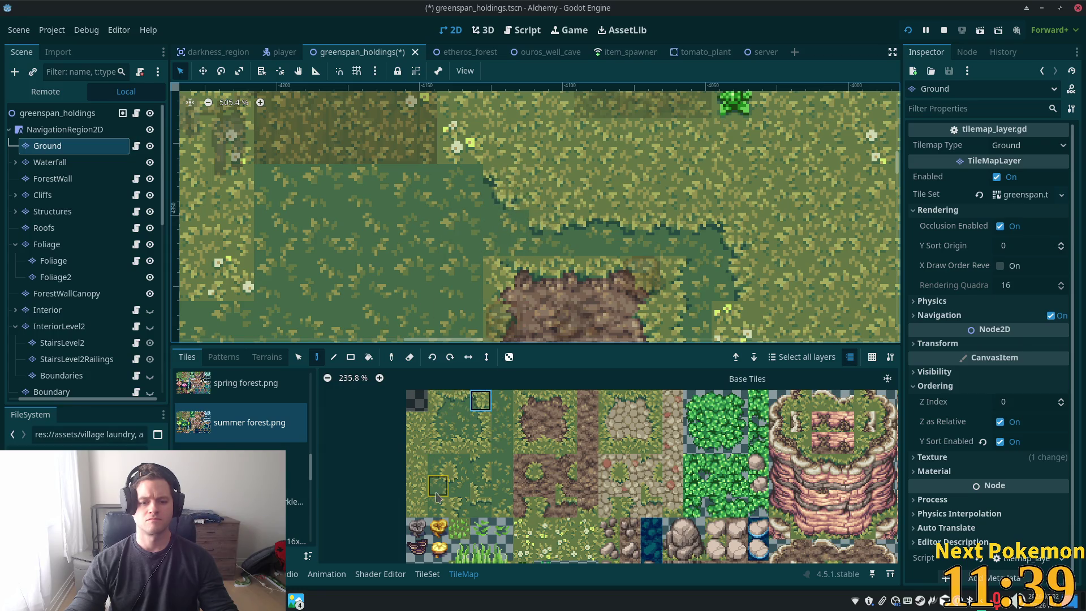
Paint one more grass-edge tile near the clearing's upper-right border
scroll(457, 338, "up", 3)
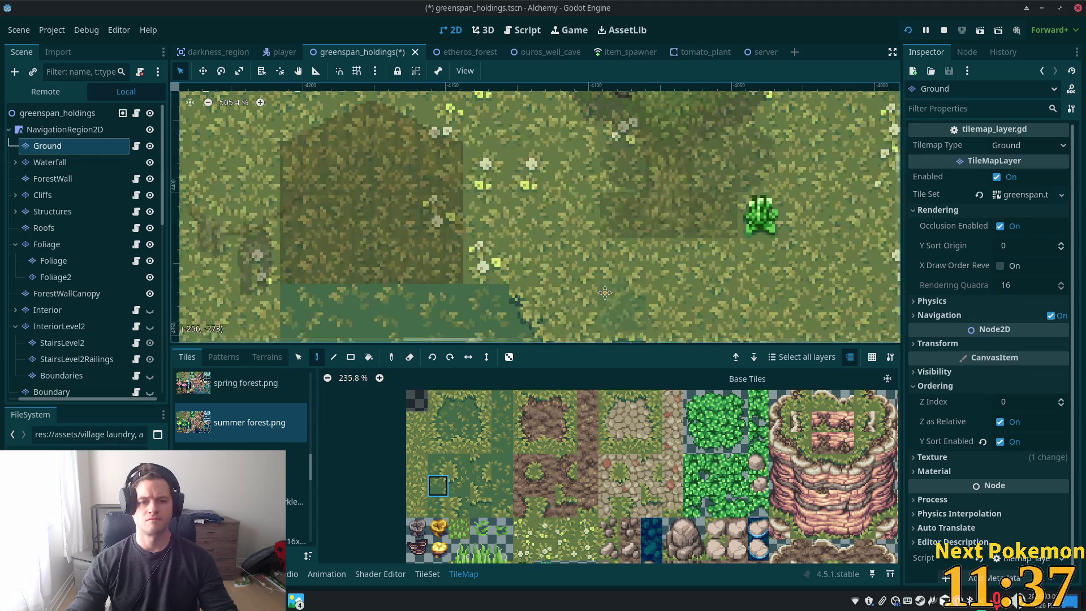
left_click(480, 402)
left_click(487, 263)
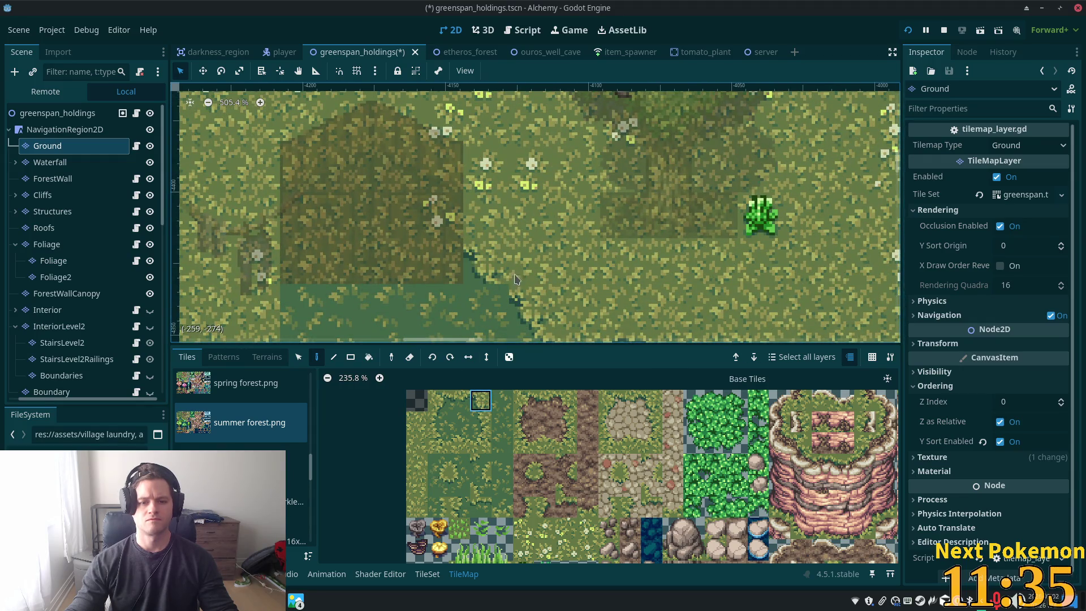
left_click(438, 485)
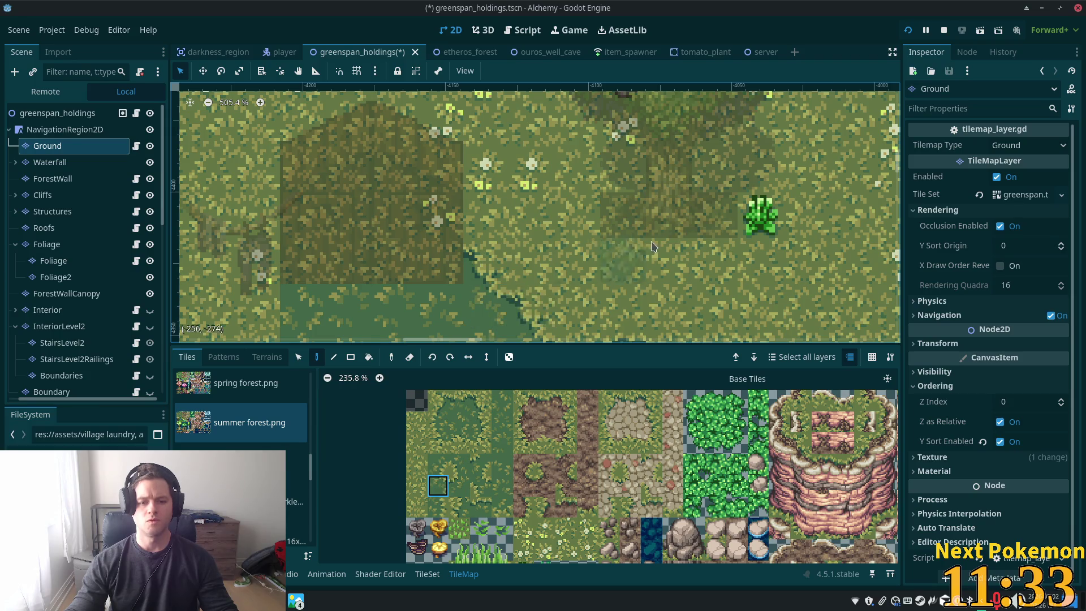
scroll(478, 217, "down", 3)
scroll(628, 294, "down", 3)
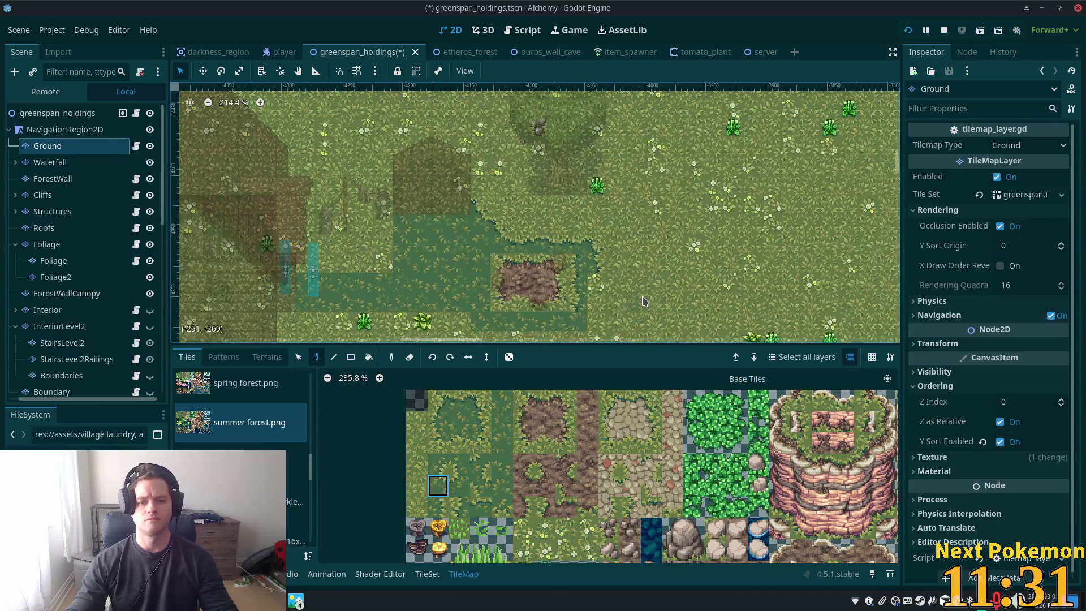
Preview the full greenspan_holdings map, then return to Ground and pick the dark-grass tile
left_click(57, 112)
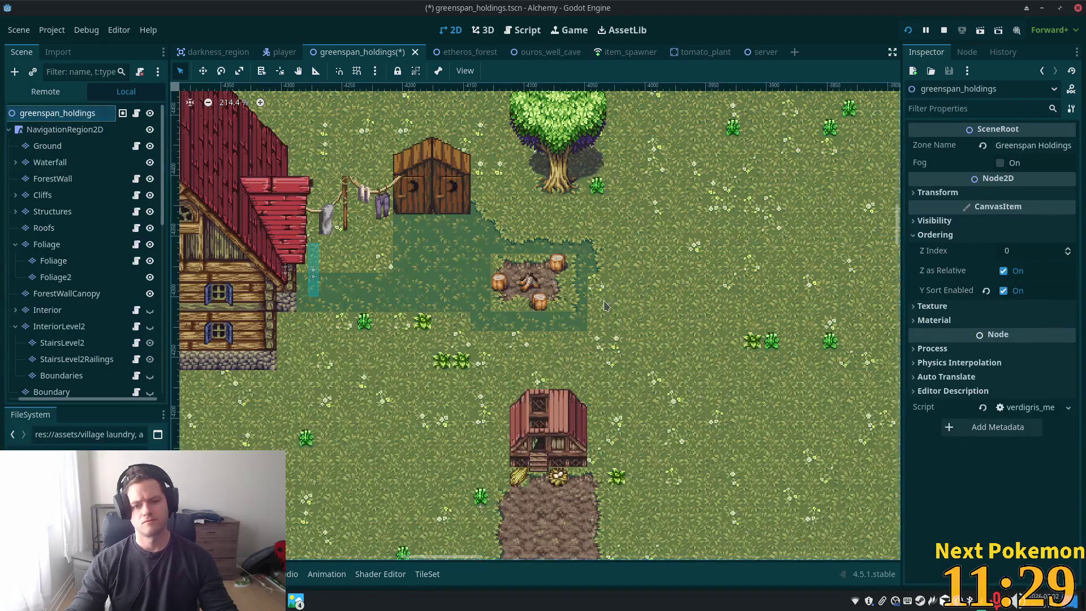
scroll(604, 306, "up", 5)
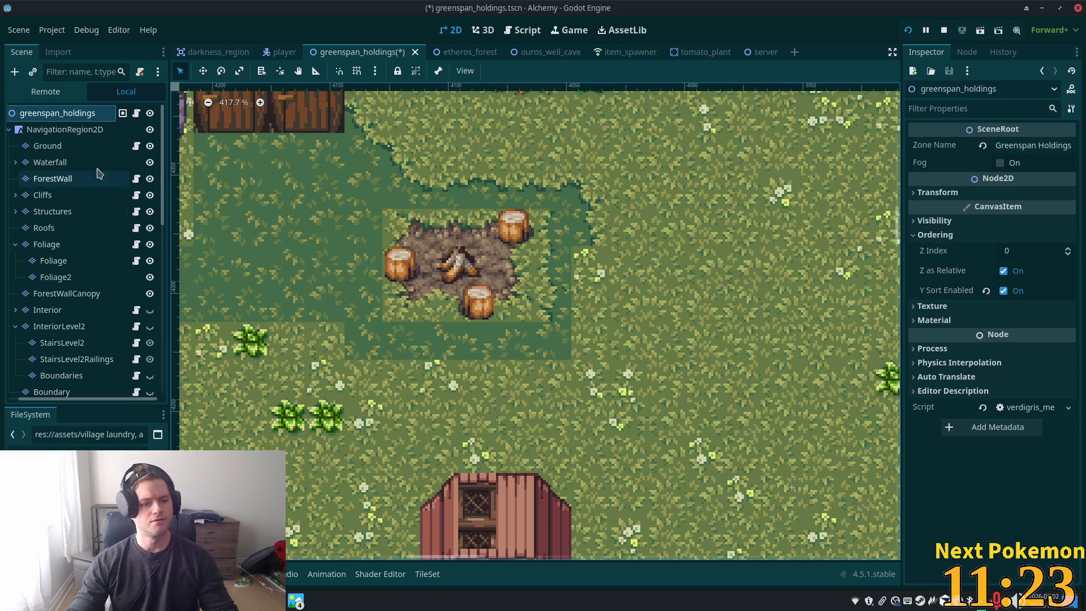
left_click(48, 146)
left_click(480, 422)
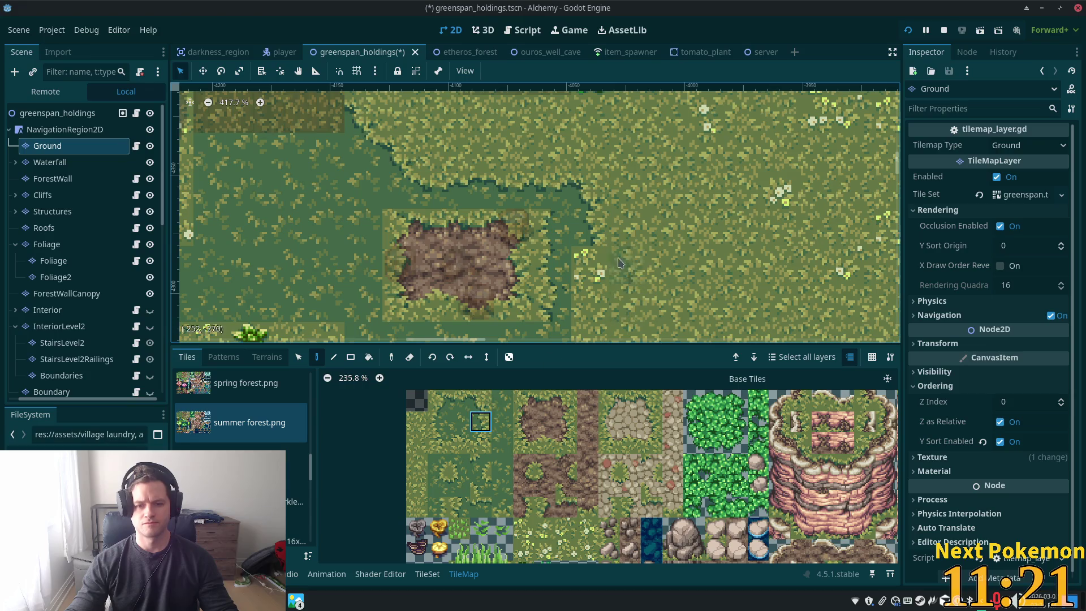
Paint an upper grass-edge tile near the clearing after trying several variants
left_click_drag(630, 279, 598, 208)
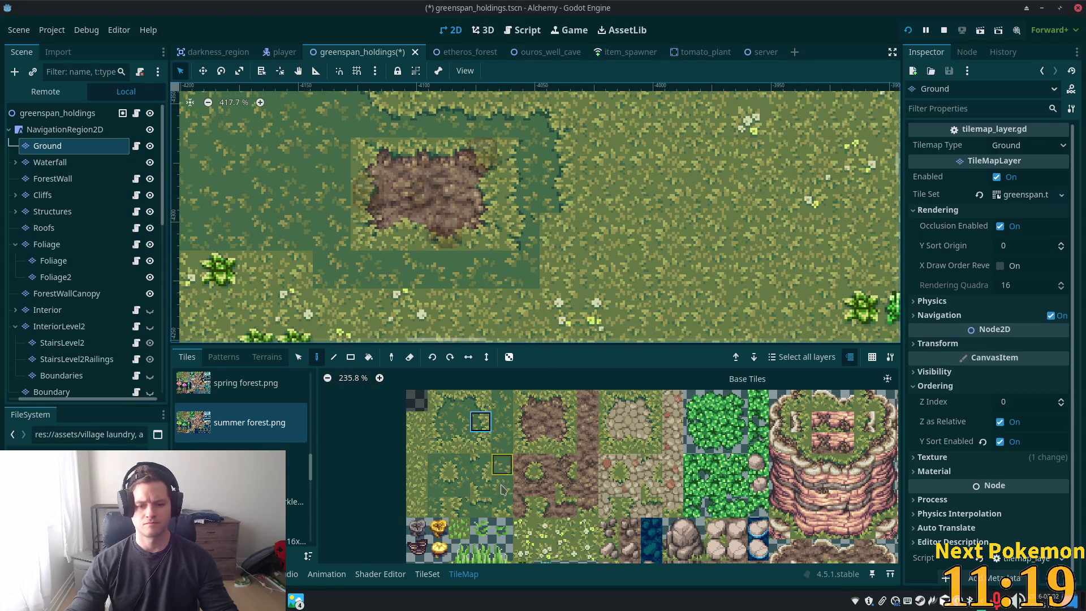
left_click(445, 506)
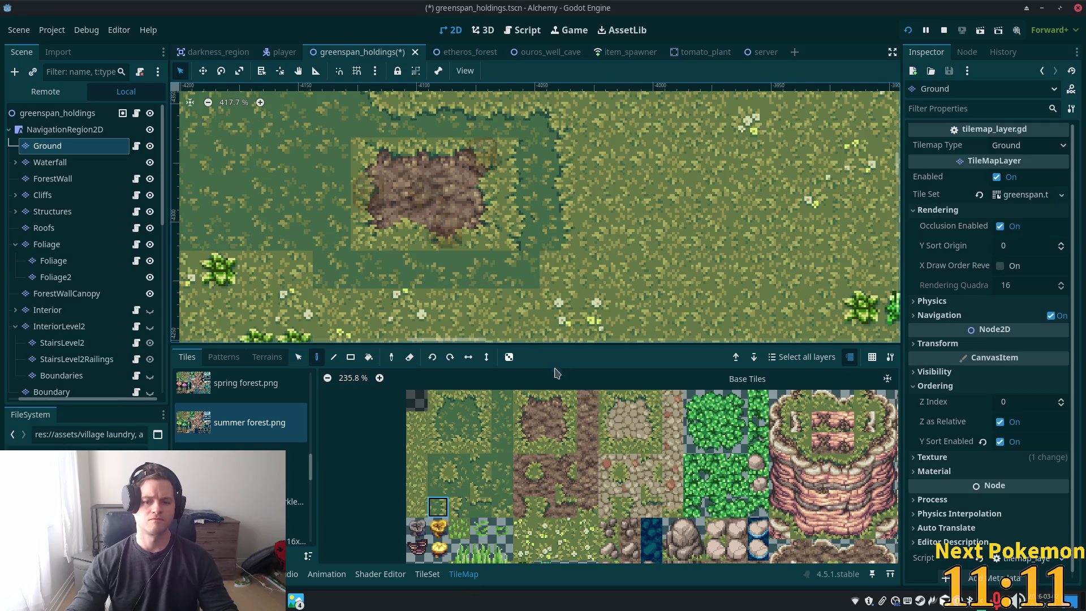
left_click(438, 485)
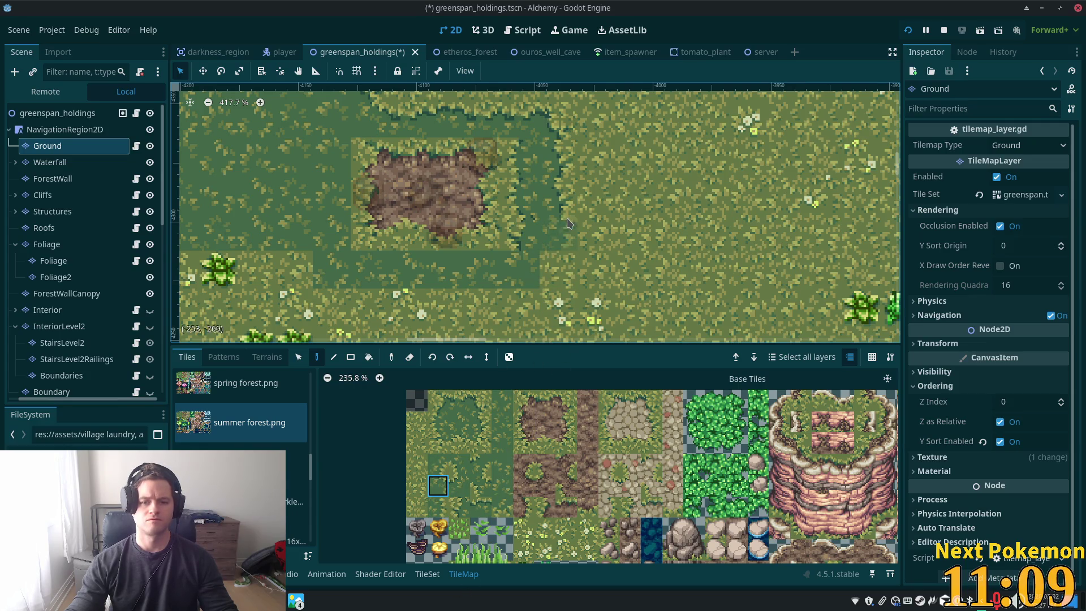
left_click(480, 421)
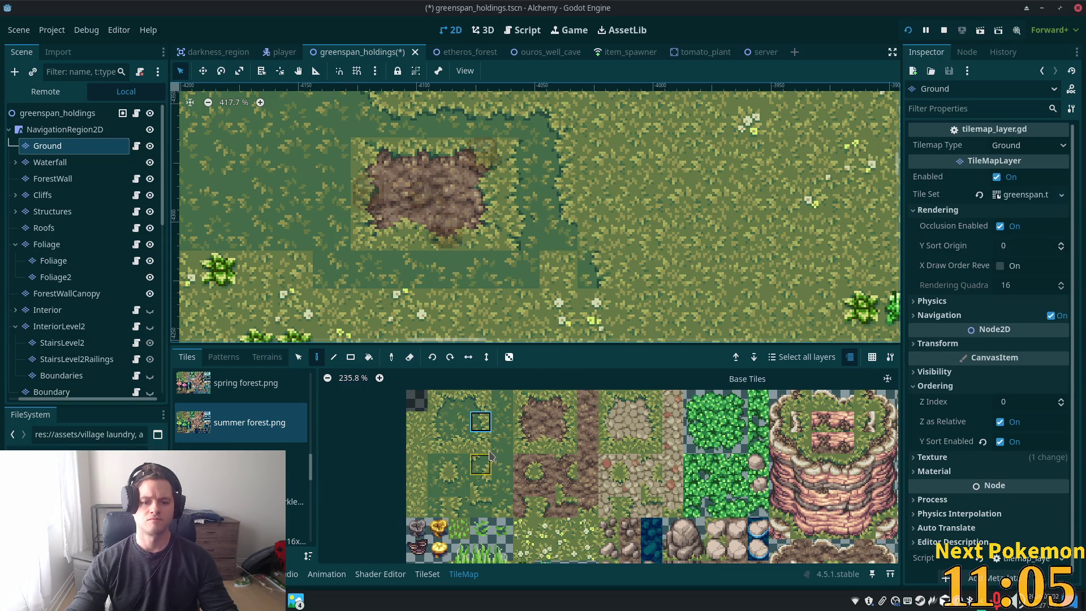
left_click(481, 400)
left_click(596, 231)
Compare several edge tiles, then paint the top grass-edge tile left of the clearing
left_click(480, 443)
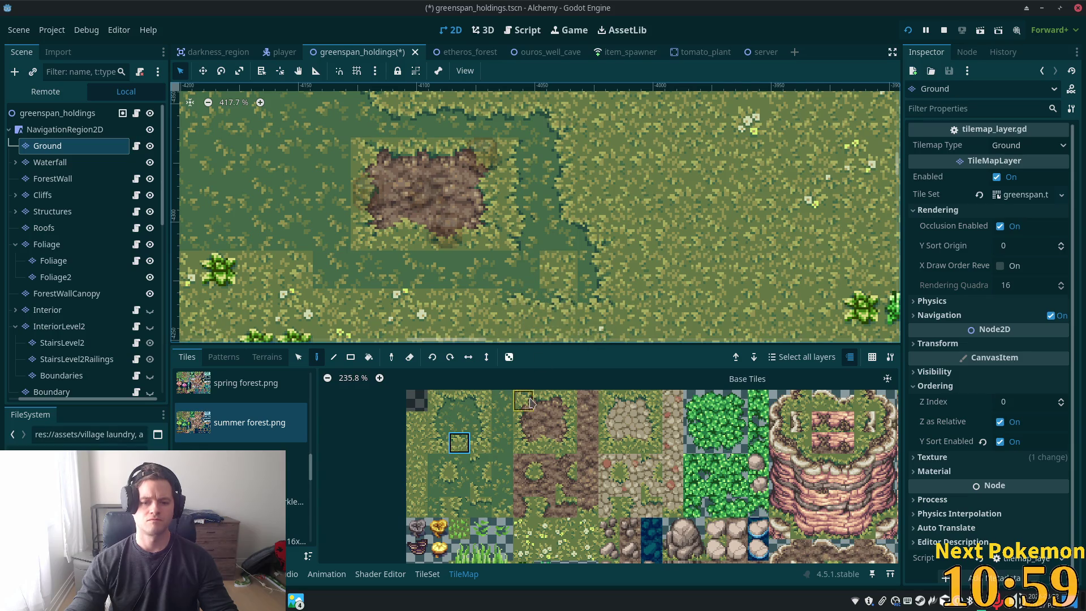
left_click(498, 442)
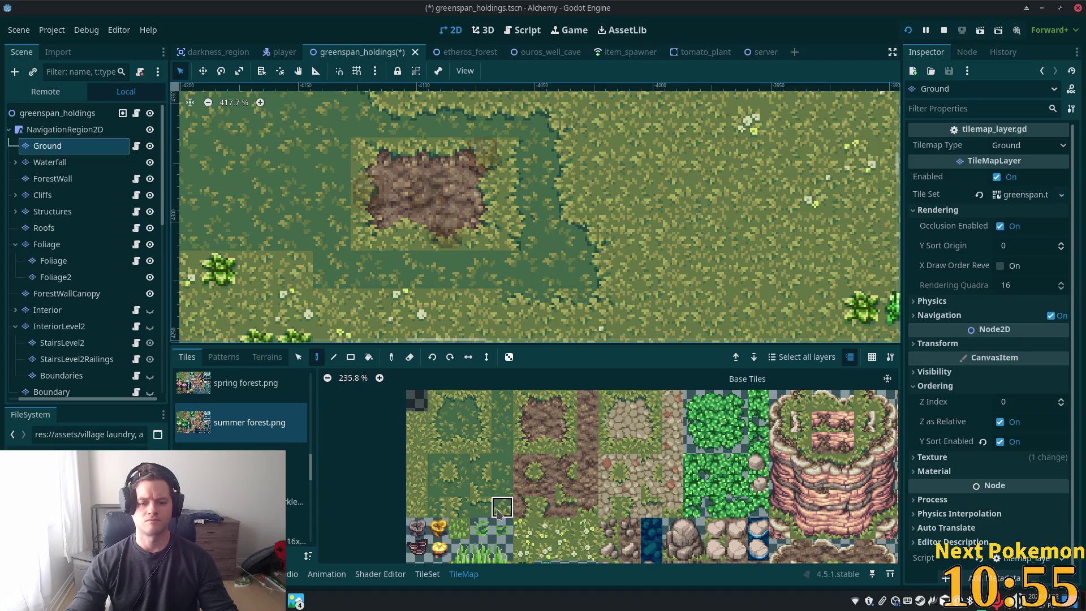
left_click(498, 512)
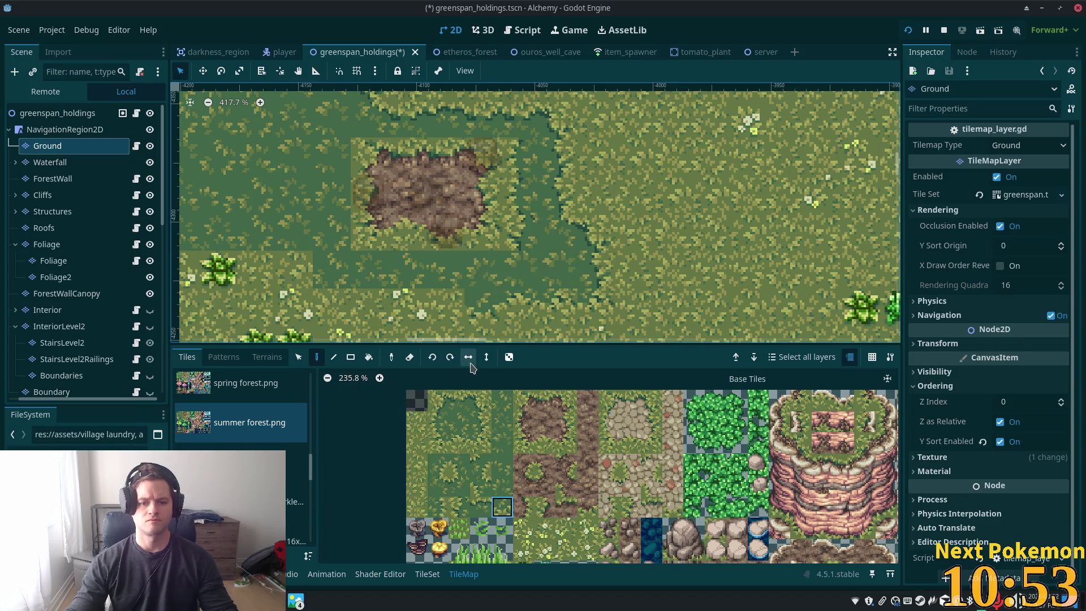
left_click(459, 400)
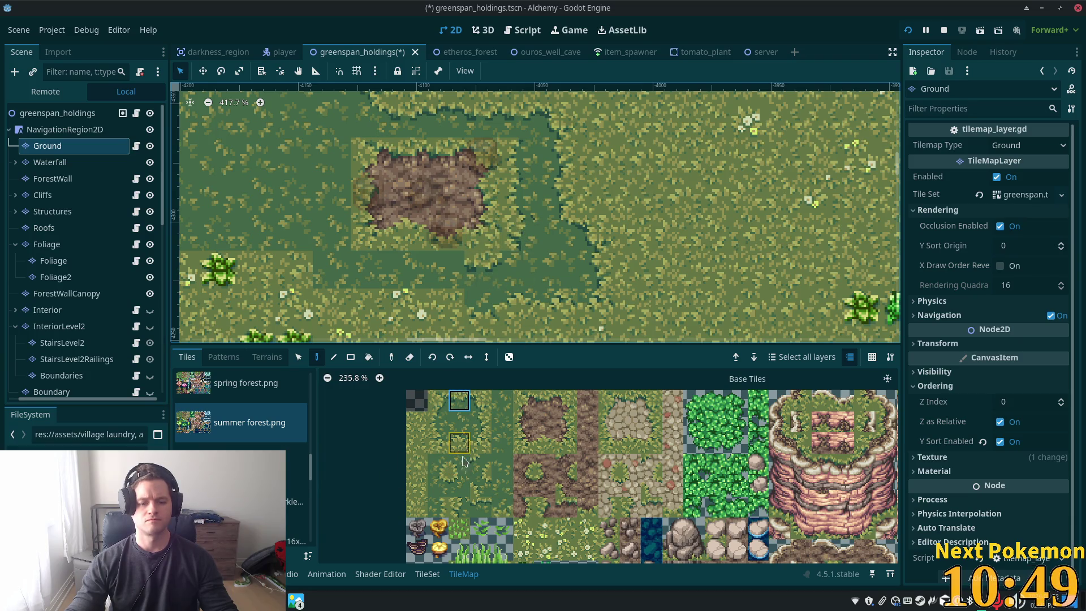
left_click(459, 485)
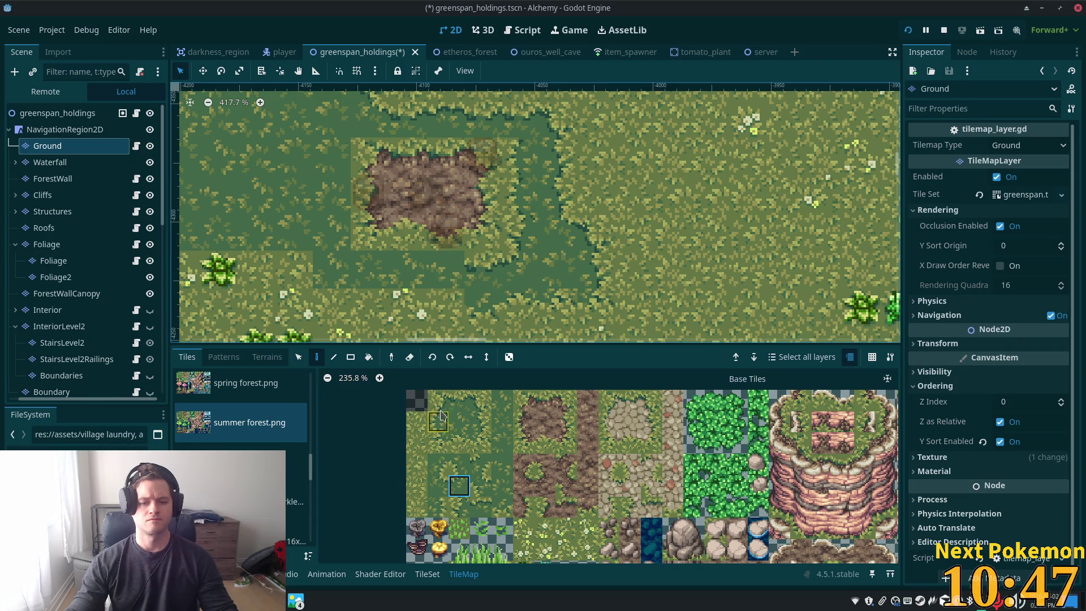
left_click(459, 400)
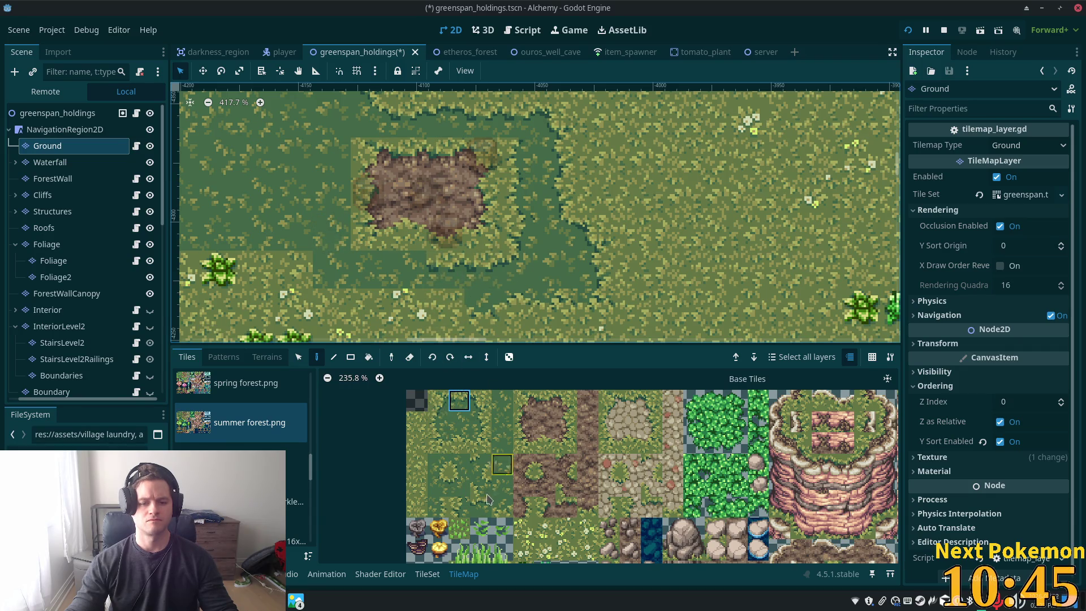
left_click(480, 507)
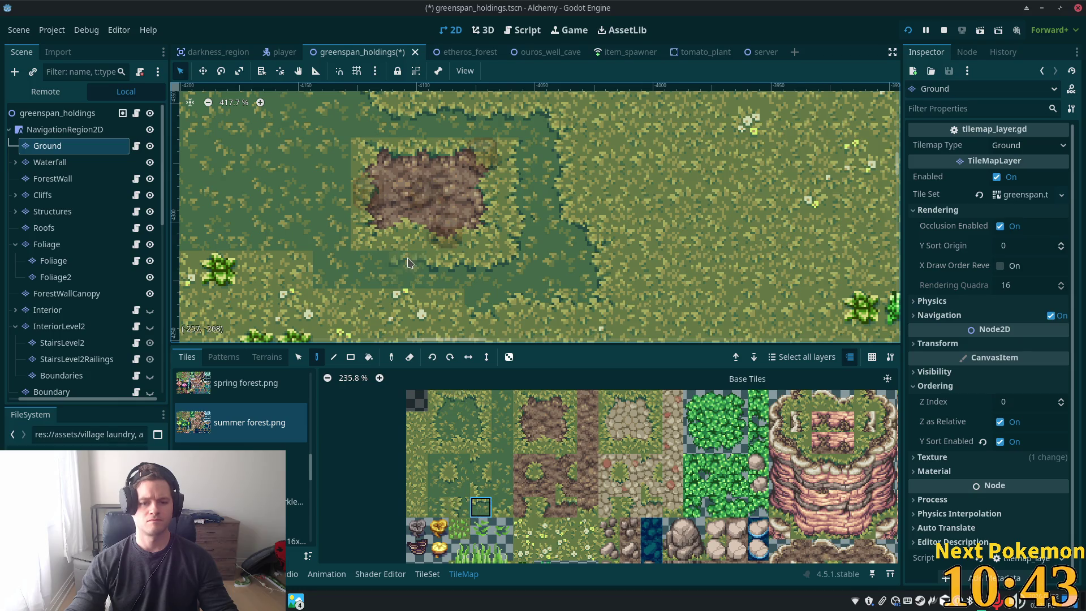
left_click(441, 490)
scroll(334, 264, "left", 5)
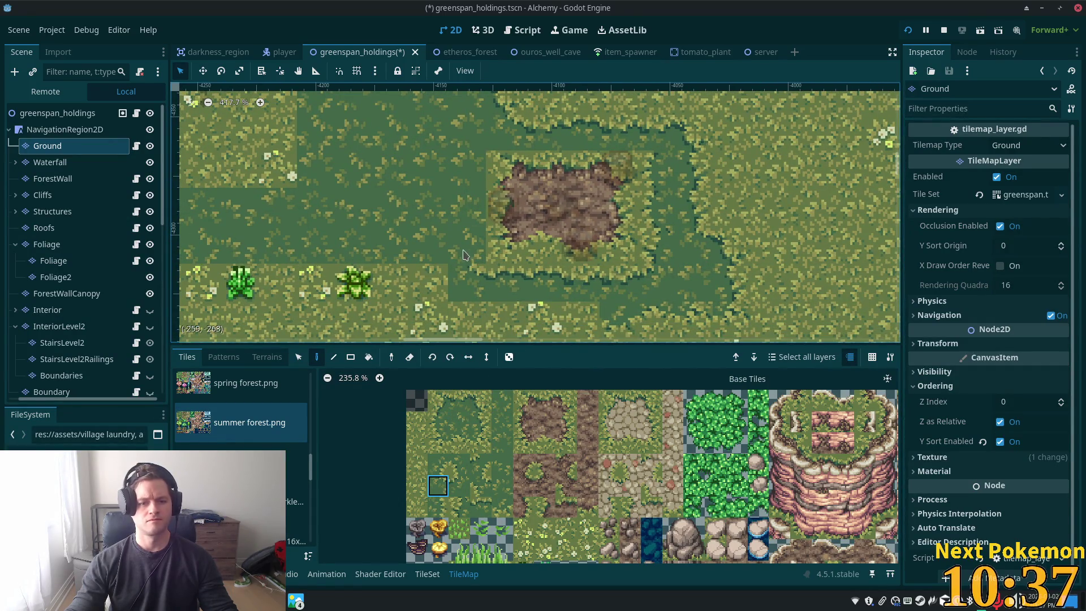
left_click(480, 400)
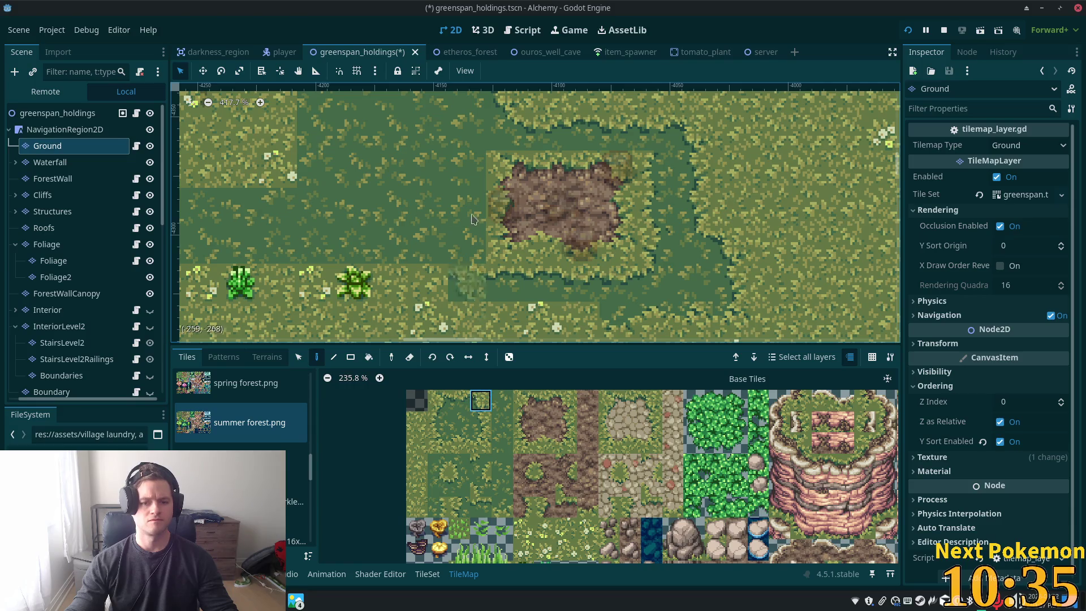
left_click(475, 247)
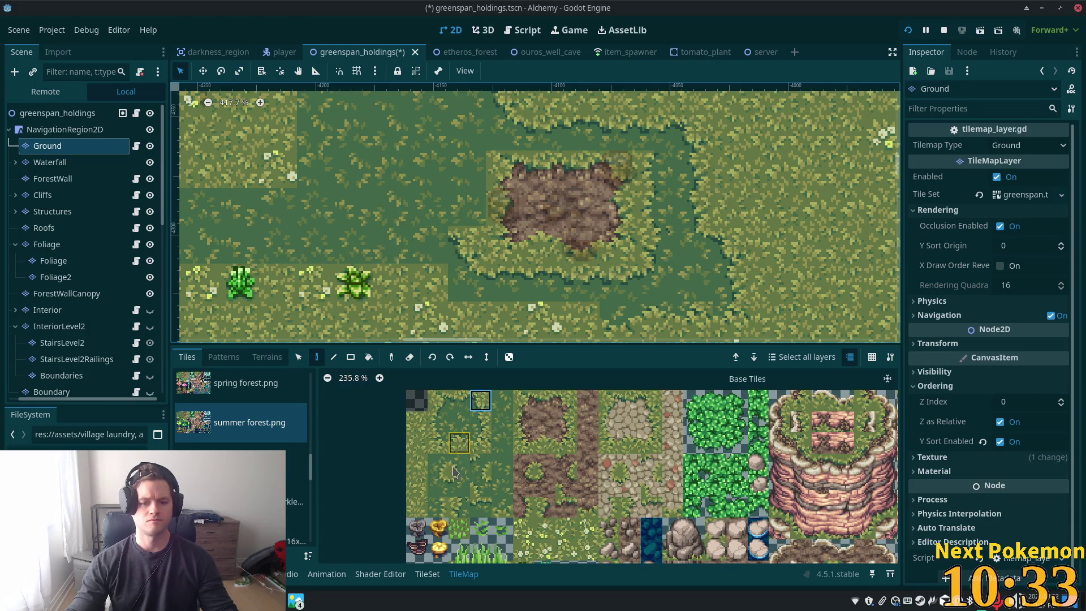
Paint a two-tile stacked edge block, then pick a single grass tile above the clearing
left_click_drag(437, 465, 439, 481)
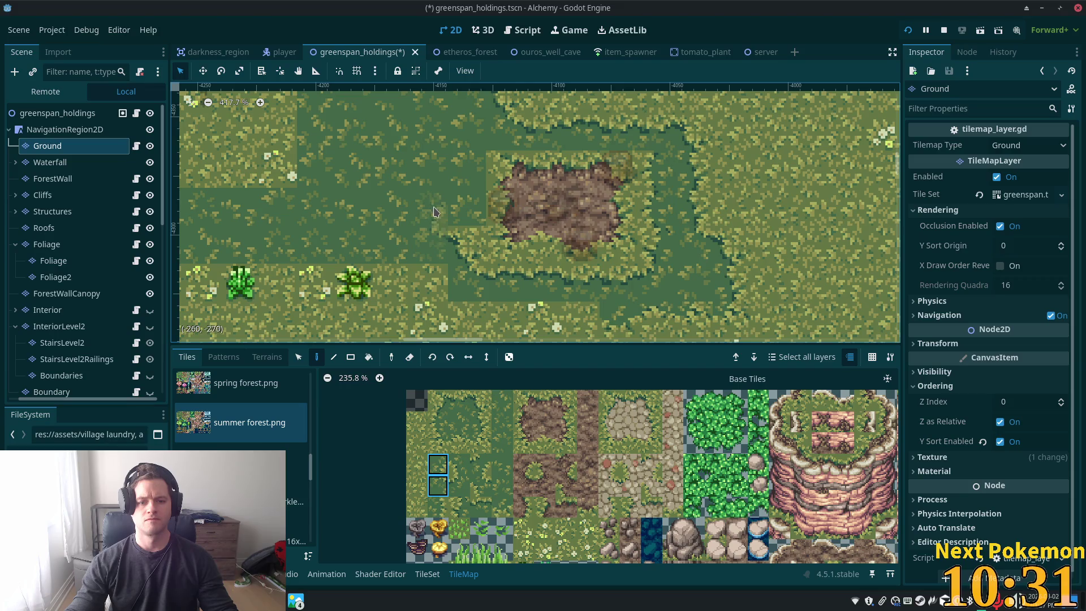
left_click(433, 187)
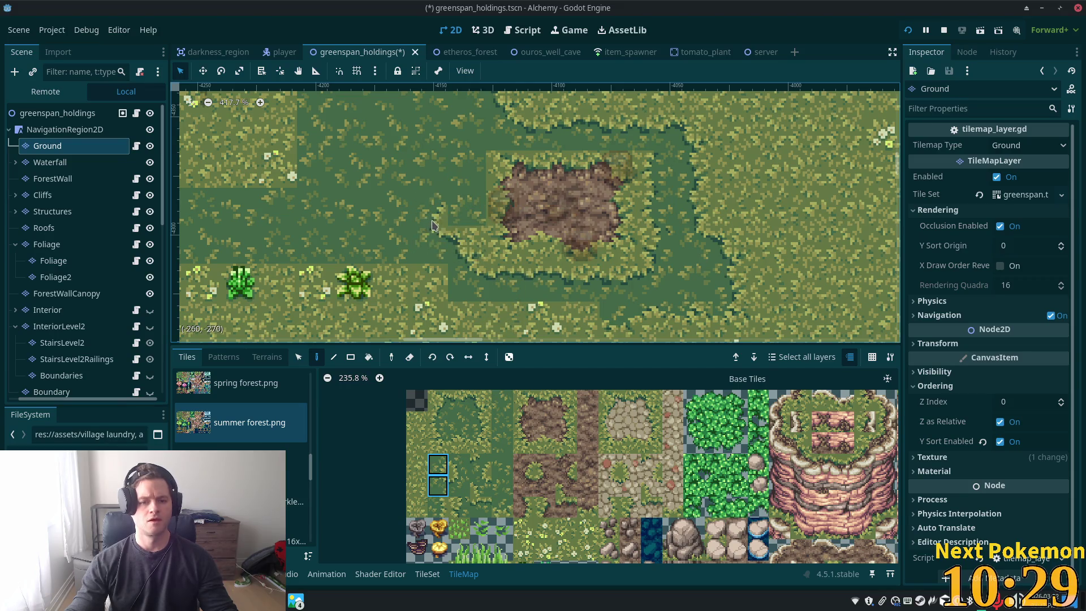
left_click(480, 443)
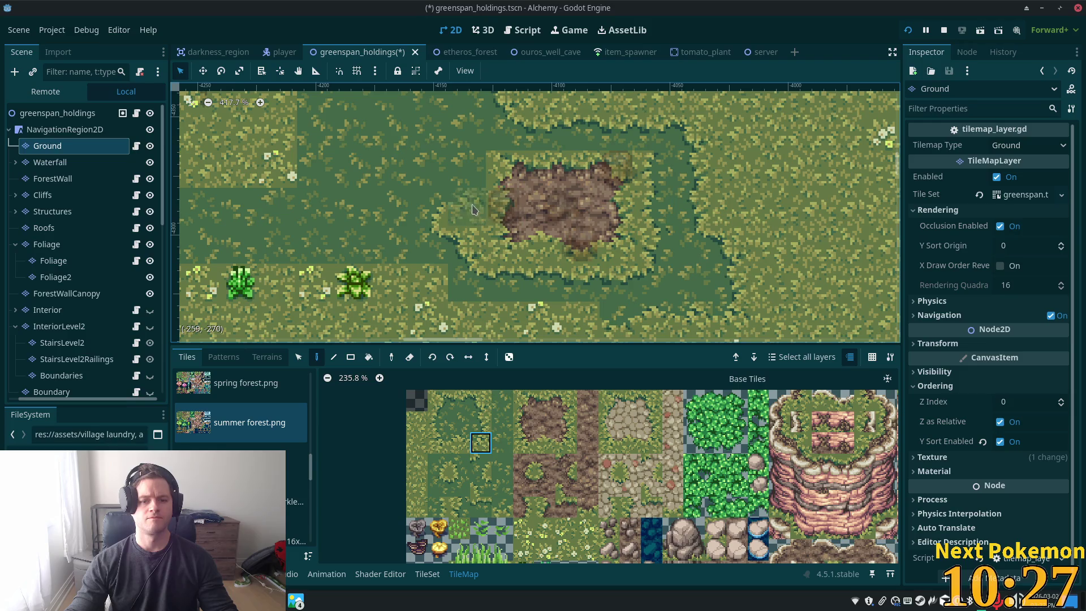
left_click_drag(536, 203, 492, 317)
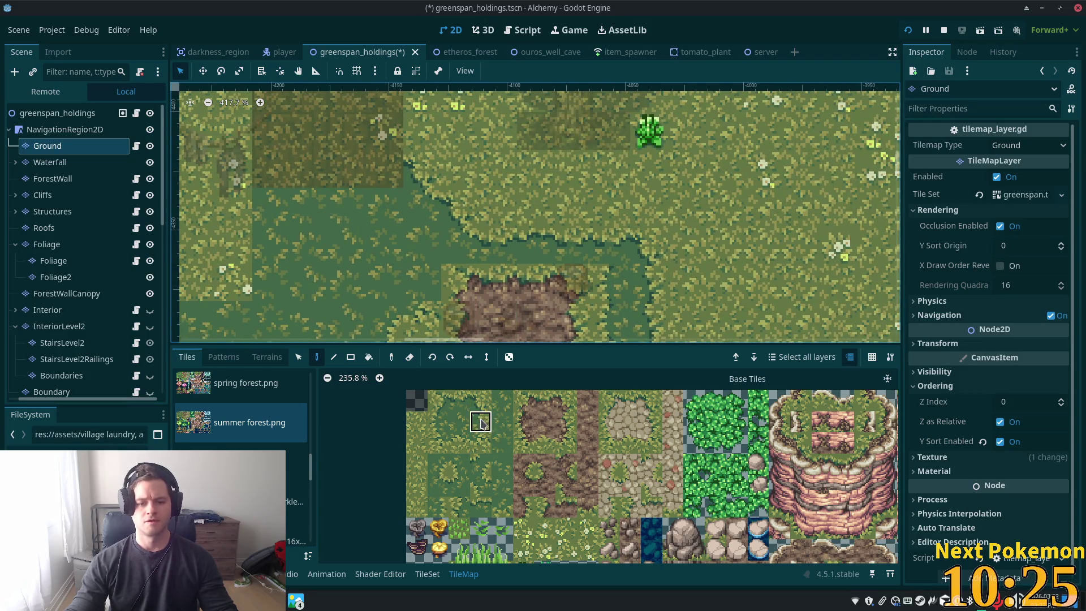
Paint light grass left of the dirt patch and shift the edge-tile strips up one row
left_click_drag(422, 320, 421, 282)
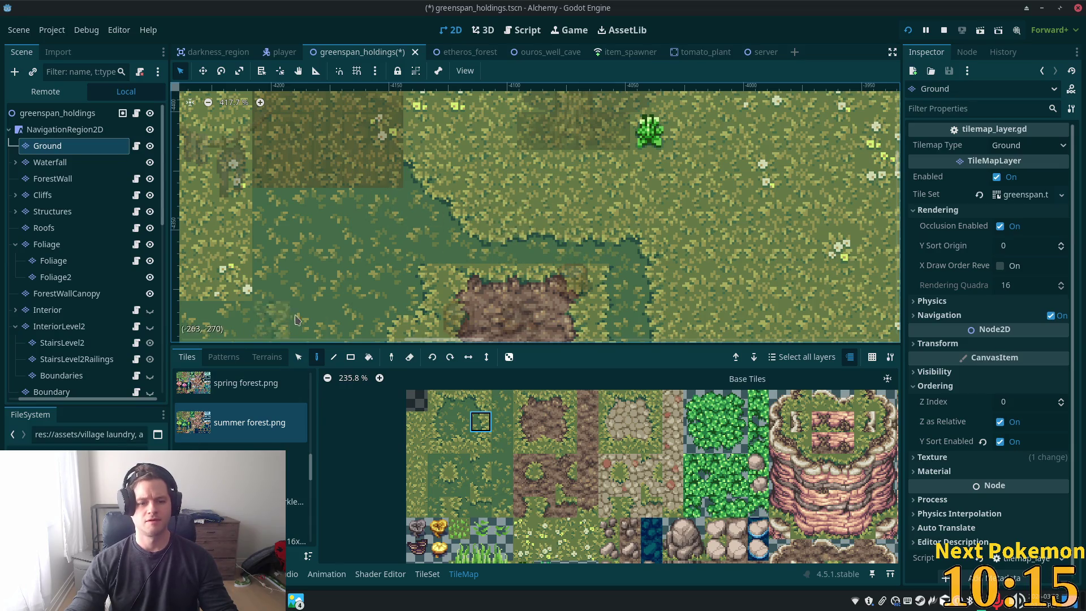
left_click(299, 357)
left_click_drag(452, 229, 597, 239)
left_click_drag(535, 250, 529, 217)
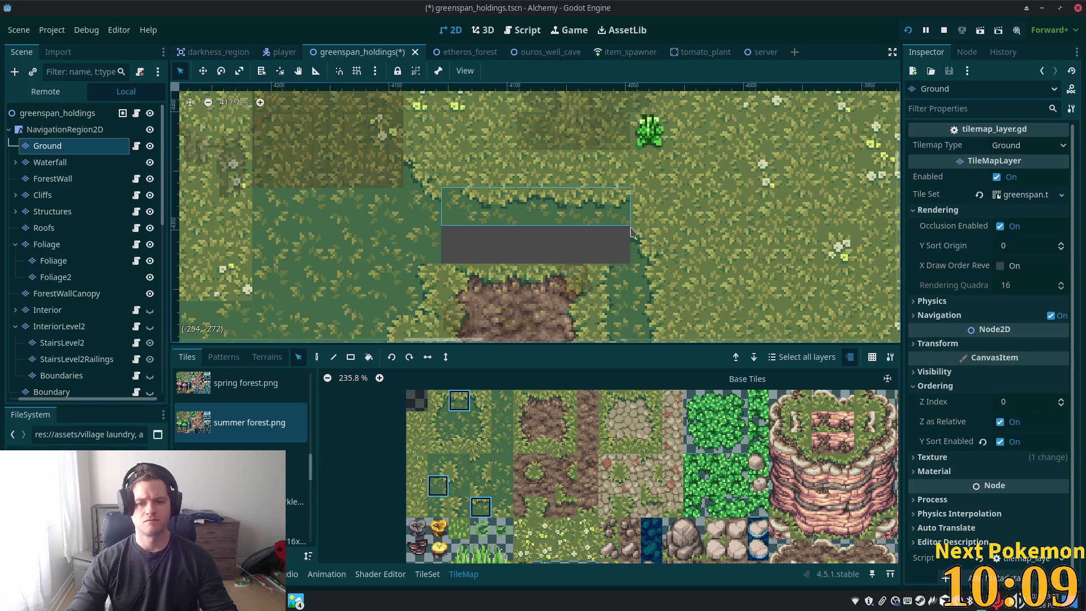
left_click(481, 401)
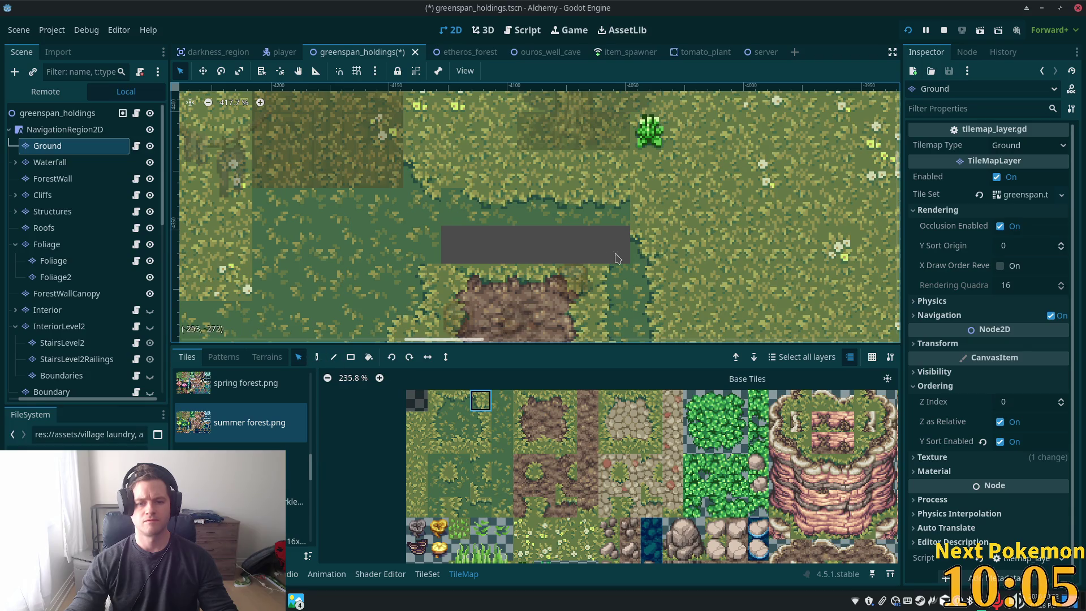
left_click_drag(651, 233, 653, 222)
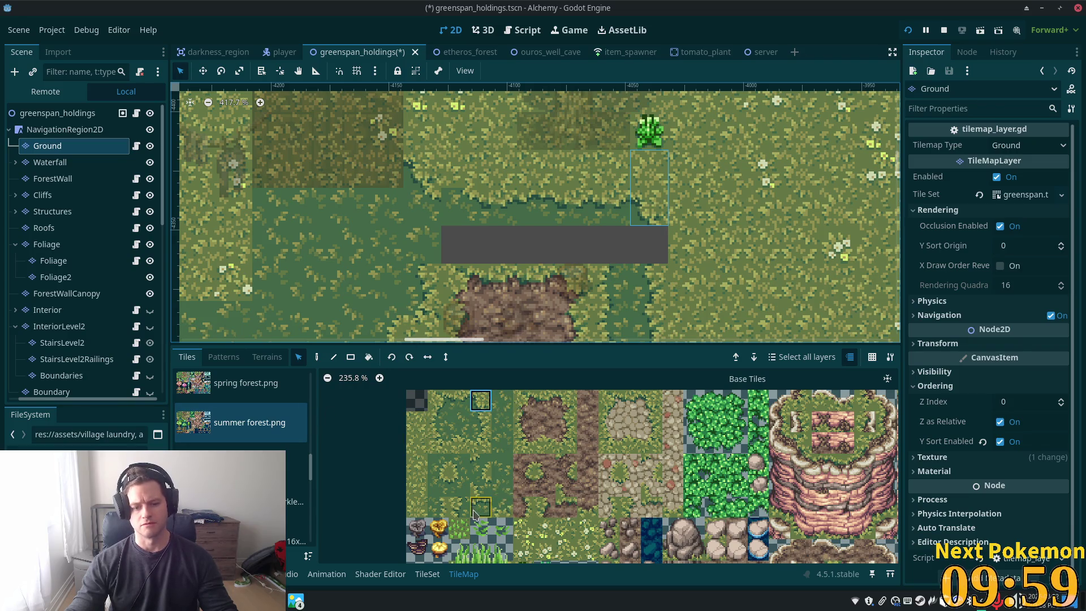
Fill the left and middle of the gap above the clearing with grass tiles
left_click(438, 507)
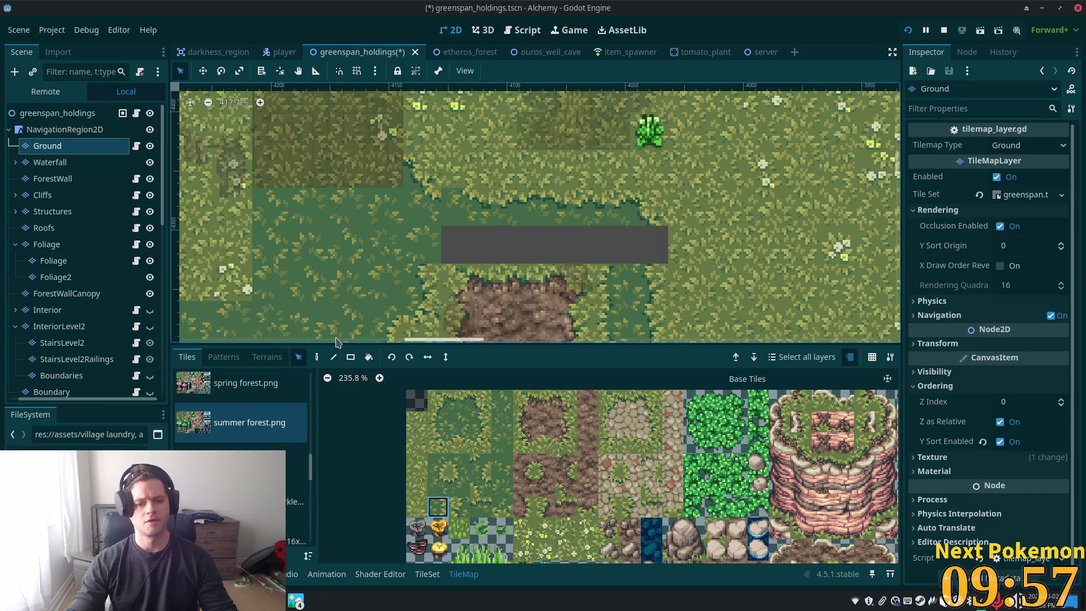
left_click(317, 357)
left_click(650, 245)
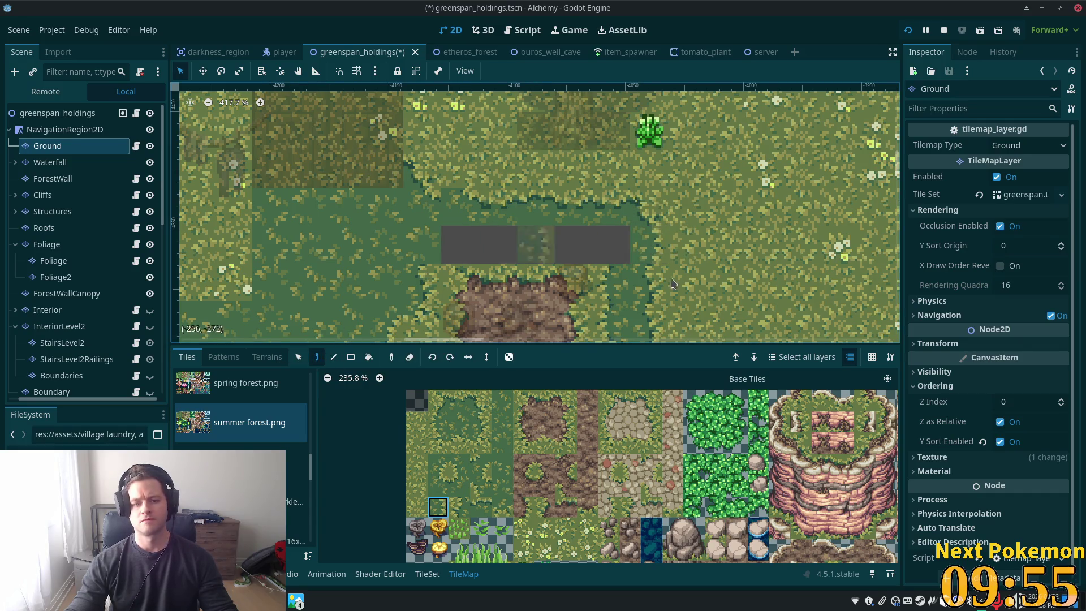
left_click_drag(513, 416, 514, 473)
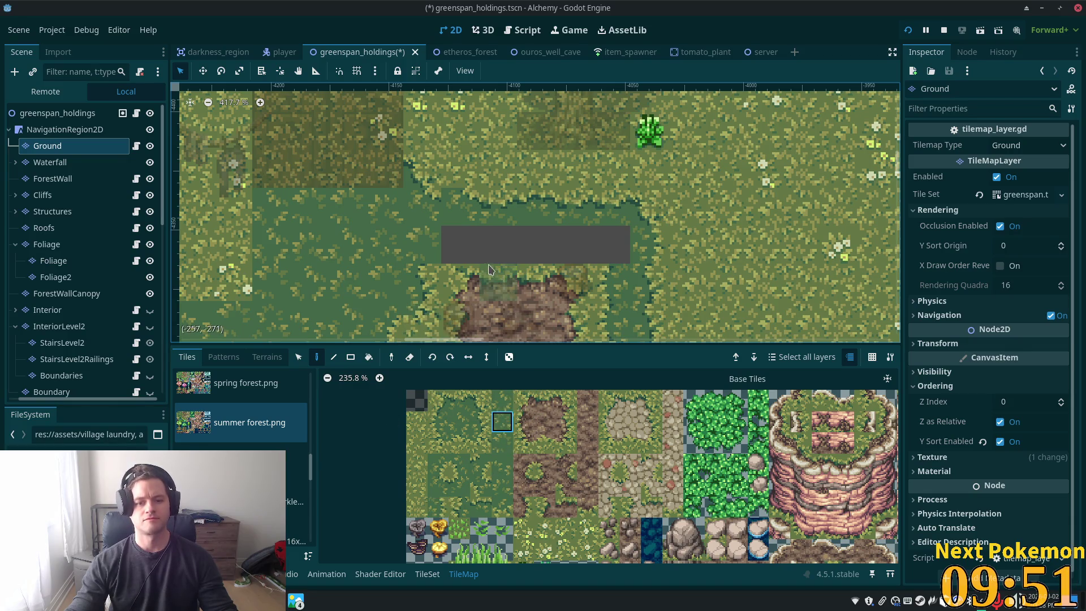
left_click(498, 244)
left_click(503, 485)
left_click(461, 244)
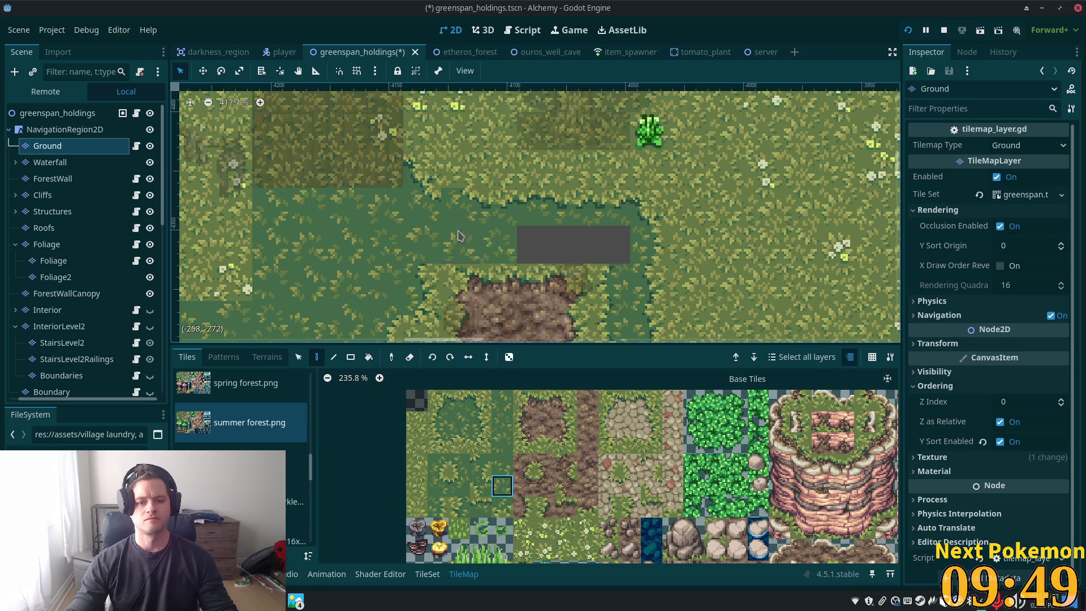
left_click(458, 422)
left_click(574, 244)
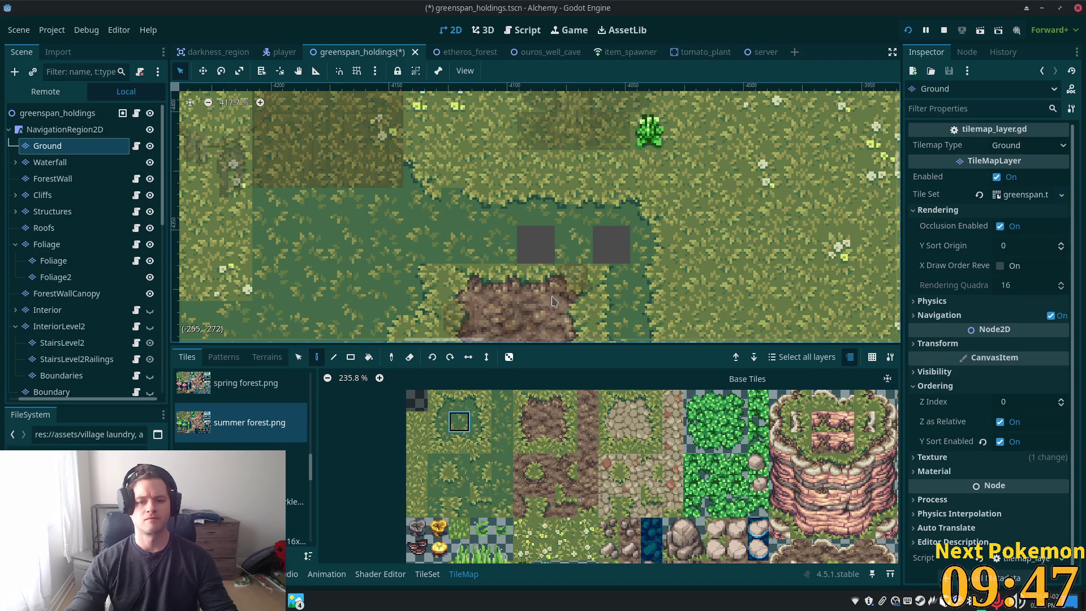
Fill the left empty square with flat grass and add a foliage edge tile beside the clearing
left_click(503, 400)
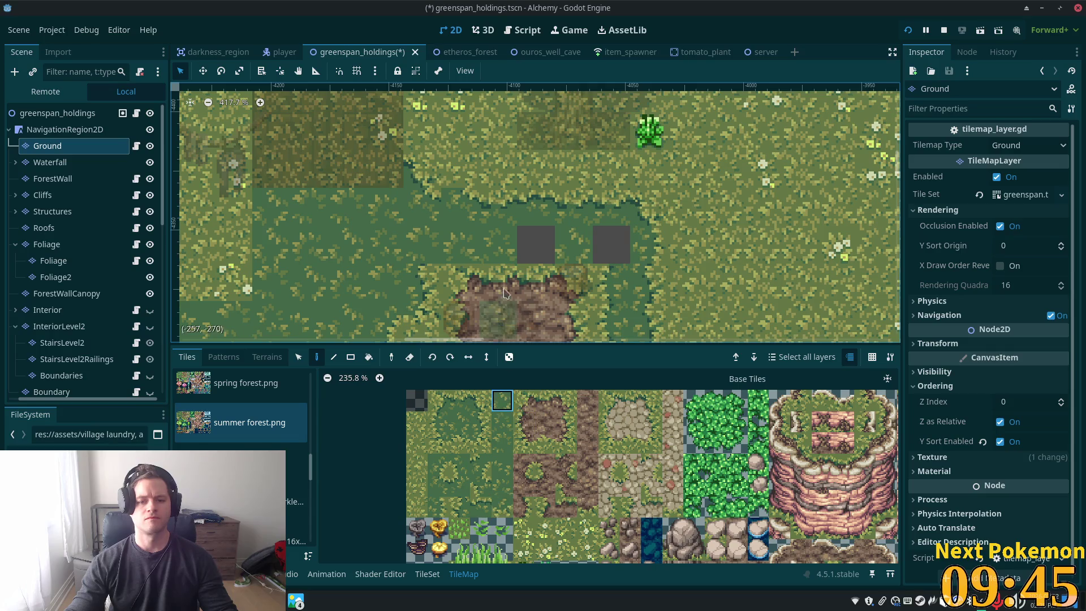
left_click(502, 507)
left_click(536, 244)
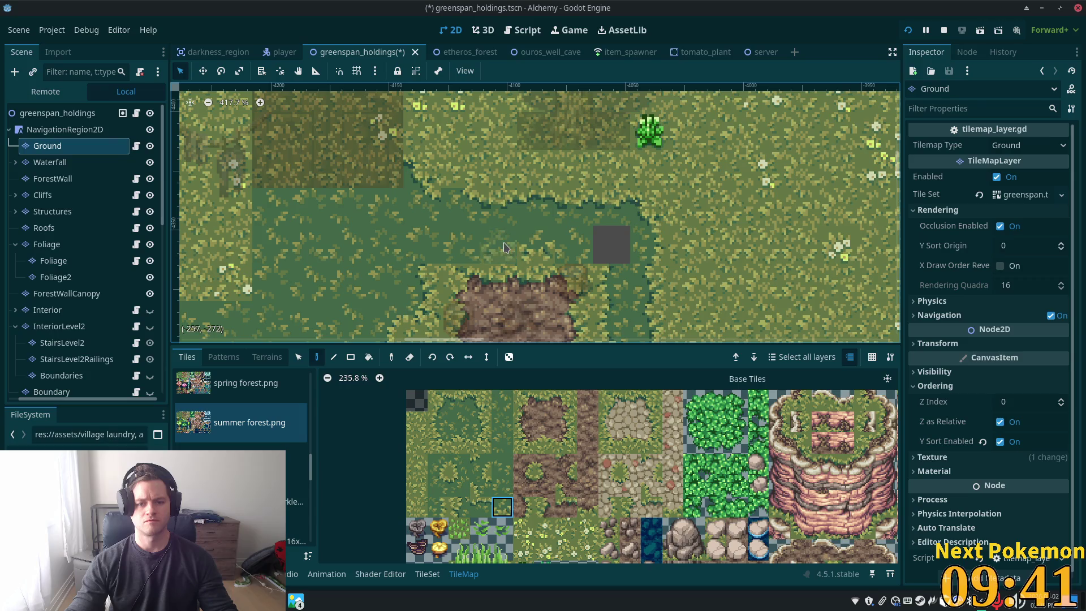
left_click(462, 447)
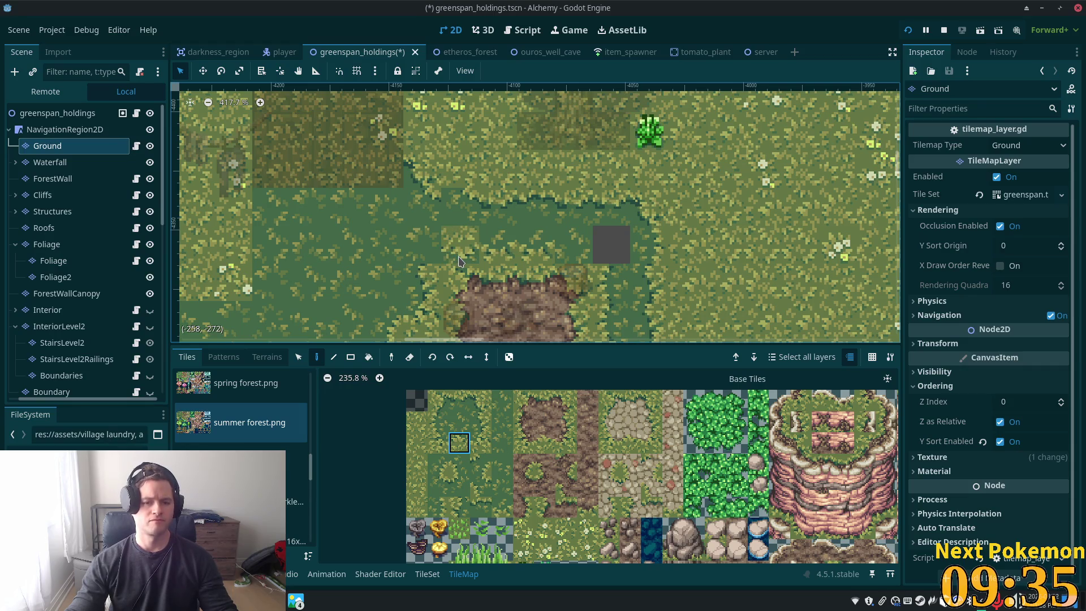
left_click(459, 259)
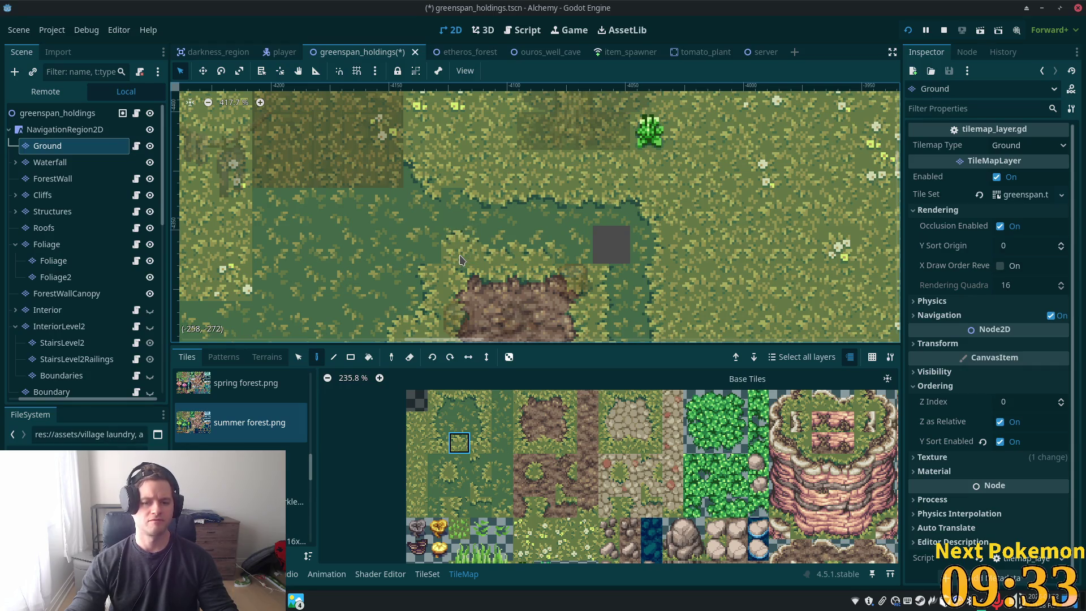
left_click(439, 464)
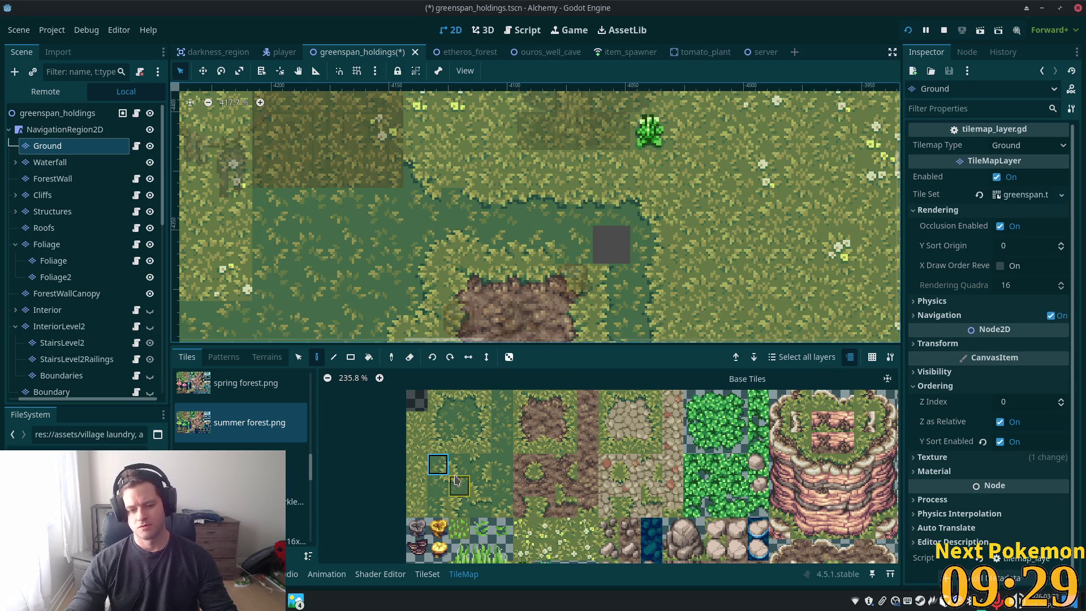
left_click(460, 464)
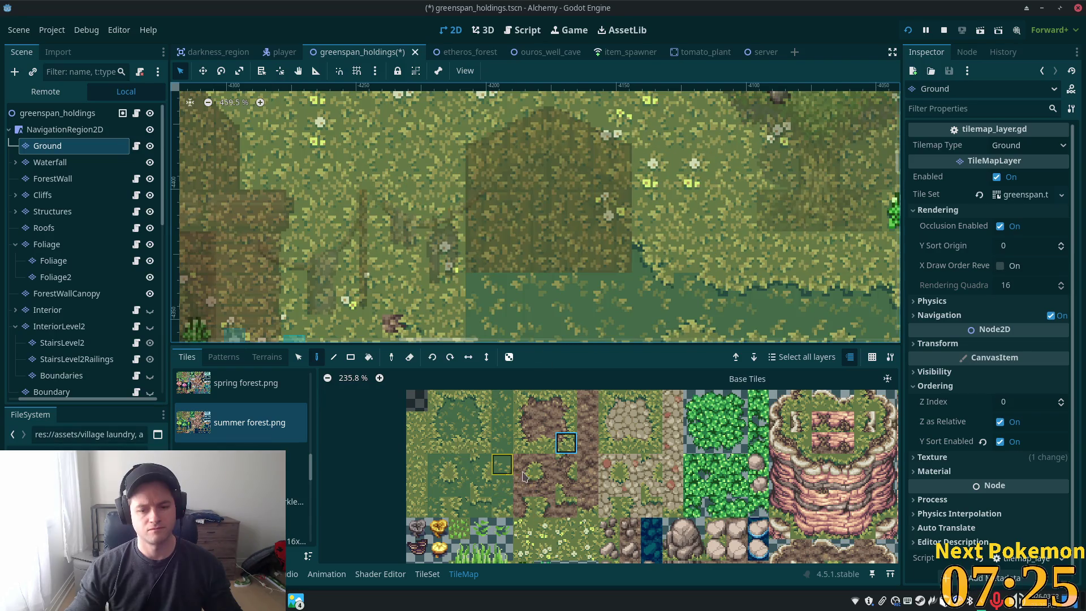
Paint a dirt tile under the clothesline and pick the dirt edge tile and the one below it
left_click(404, 305)
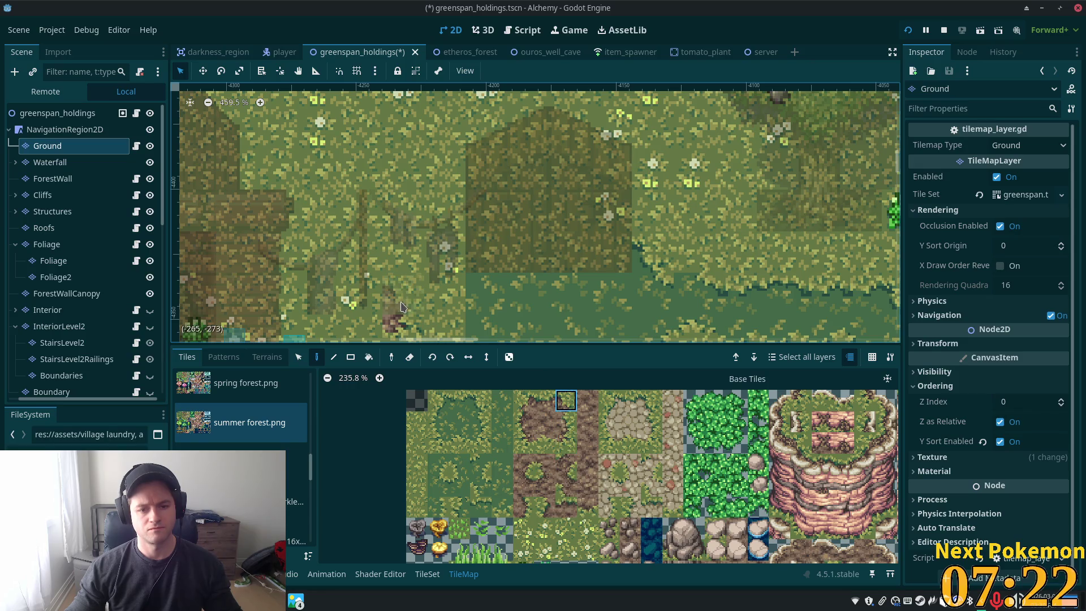
left_click(525, 406)
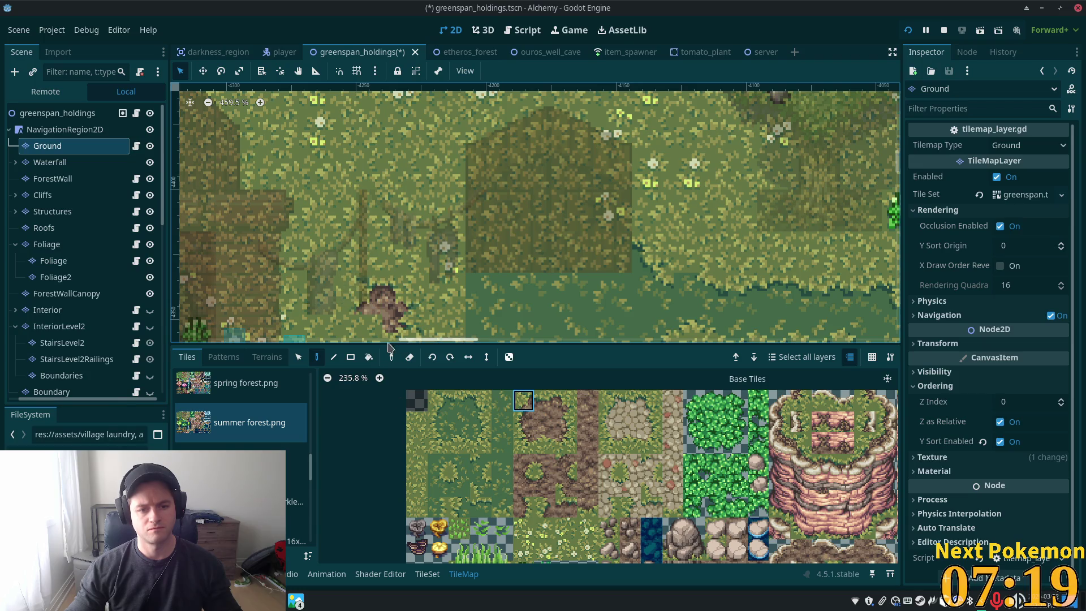
left_click(524, 443)
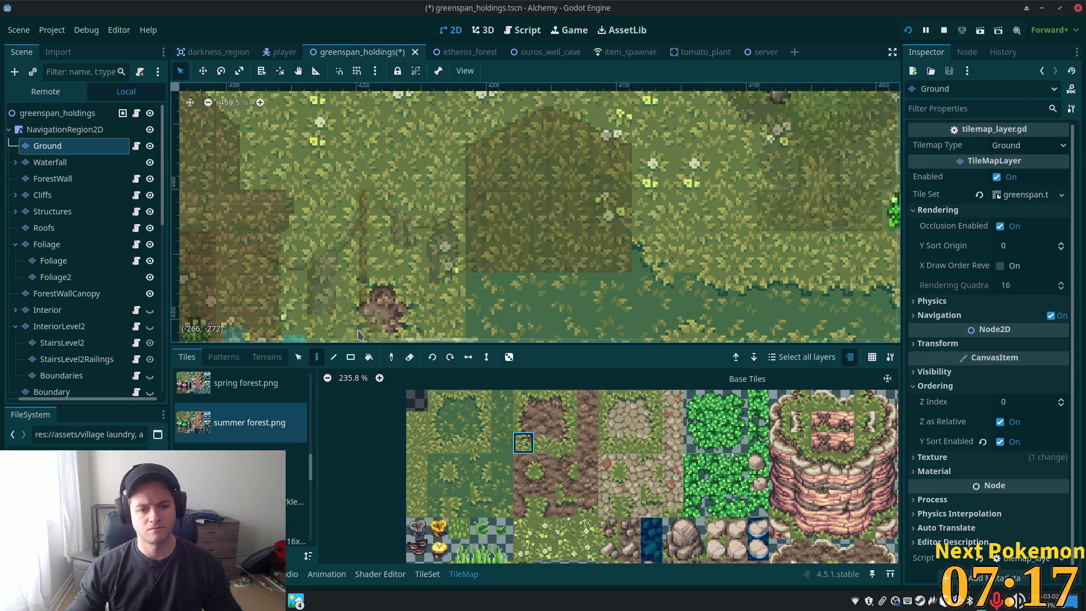
Select a 2x2 block of map cells with the tile Select tool
left_click(299, 357)
scroll(374, 255, "down", 2)
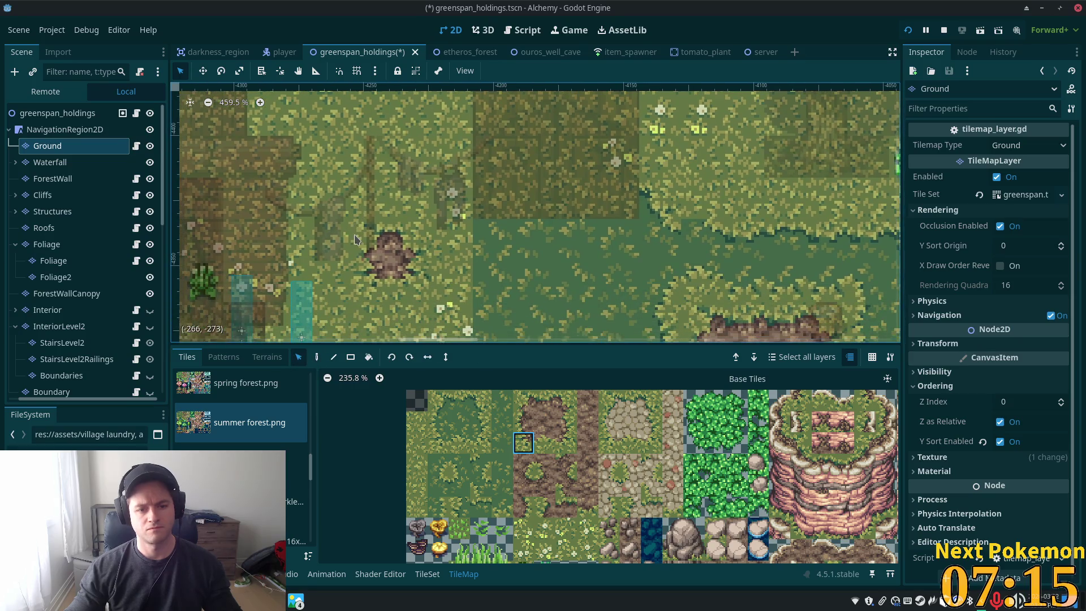
mouse_move(368, 241)
left_mouse_down()
mouse_move(399, 266)
mouse_move(377, 261)
mouse_move(390, 235)
mouse_move(395, 256)
mouse_move(383, 256)
mouse_move(396, 259)
mouse_move(382, 254)
mouse_move(395, 267)
left_mouse_up()
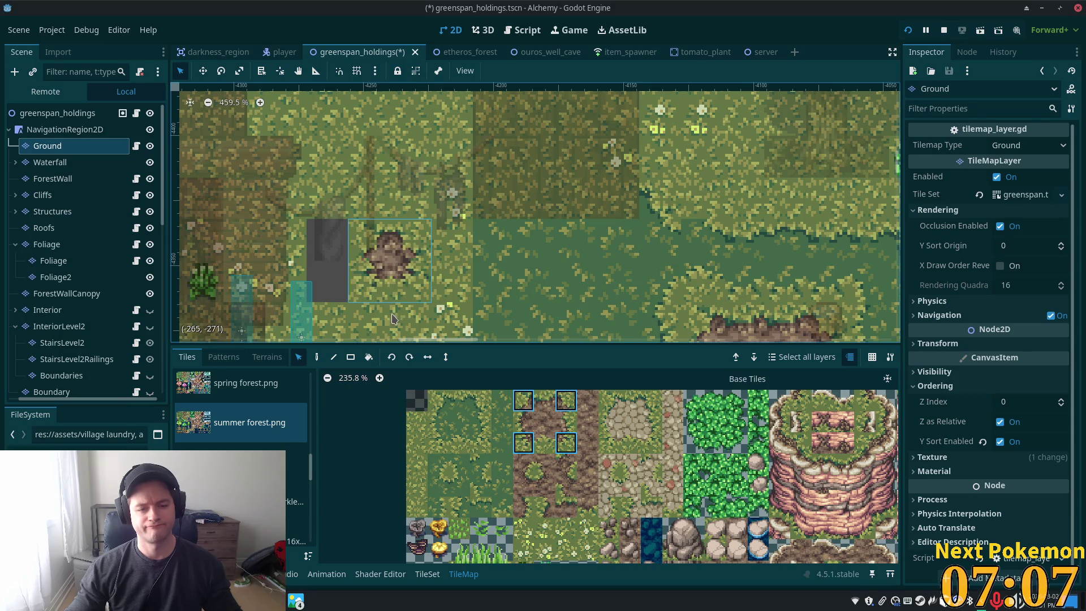
Preview the whole scene from the root node, then reselect the Ground layer
left_click(72, 120)
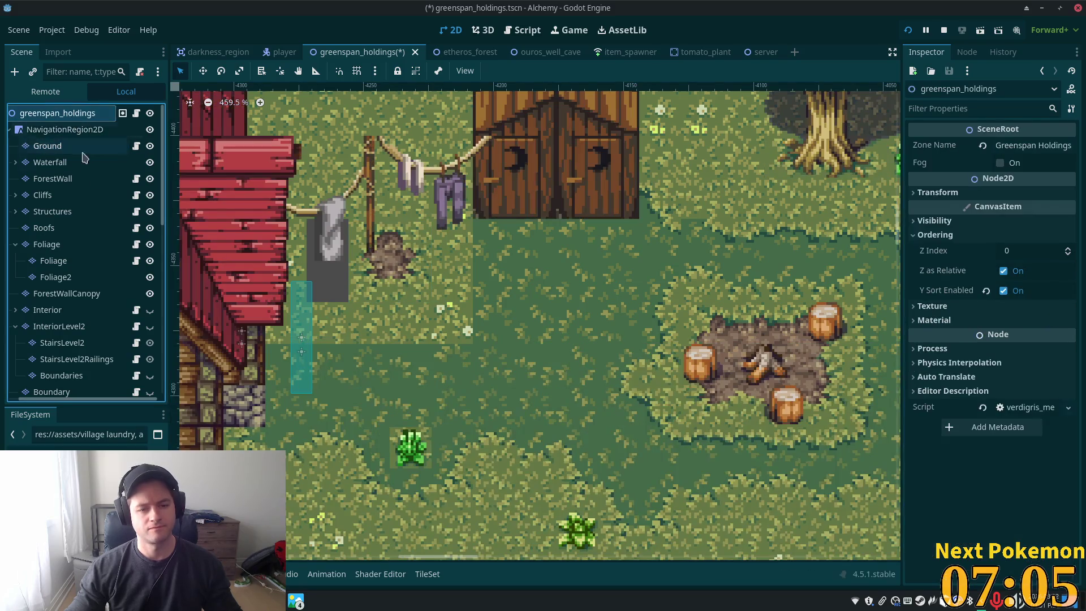
scroll(504, 350, "down", 4)
scroll(504, 349, "up", 4)
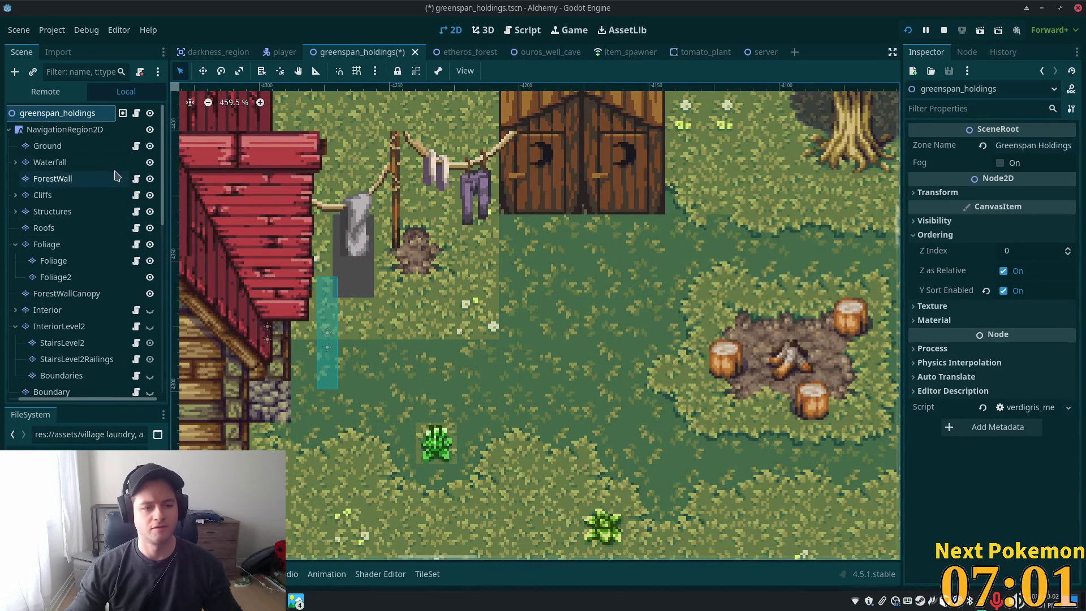
left_click(48, 145)
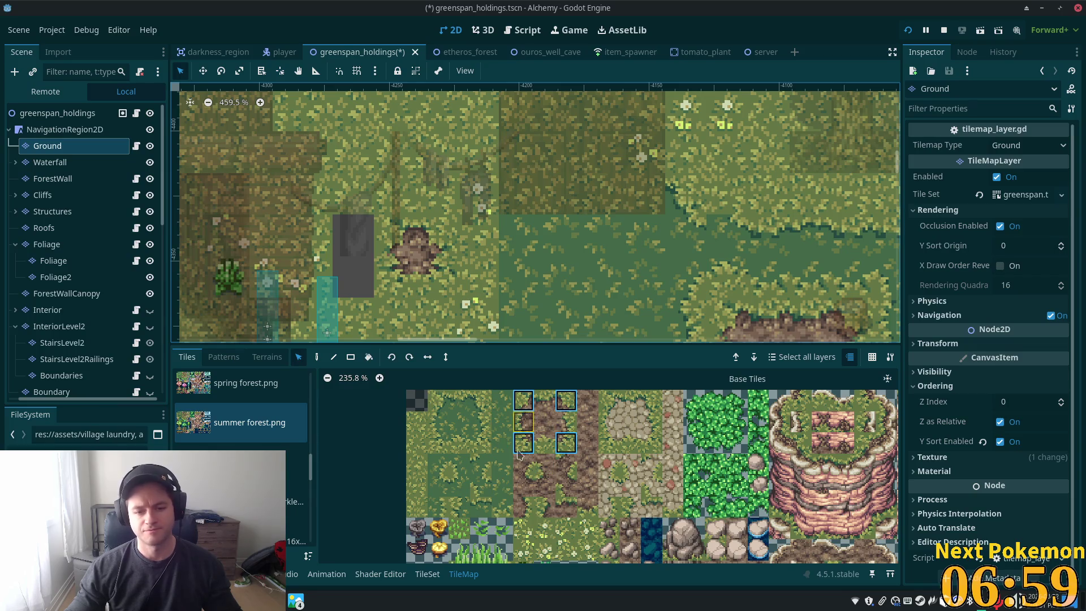
Paint grass edge and flat grass tiles around the dirt patch, partly covering it
mouse_move(438, 400)
left_mouse_down()
mouse_move(481, 400)
mouse_move(452, 403)
left_mouse_up()
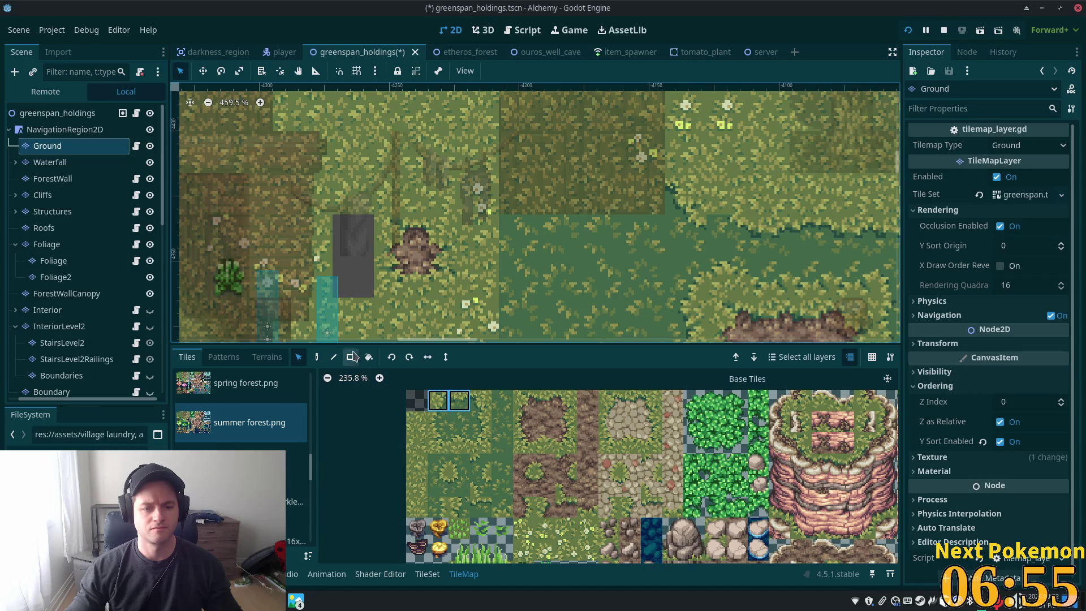
key("d")
left_click(484, 214)
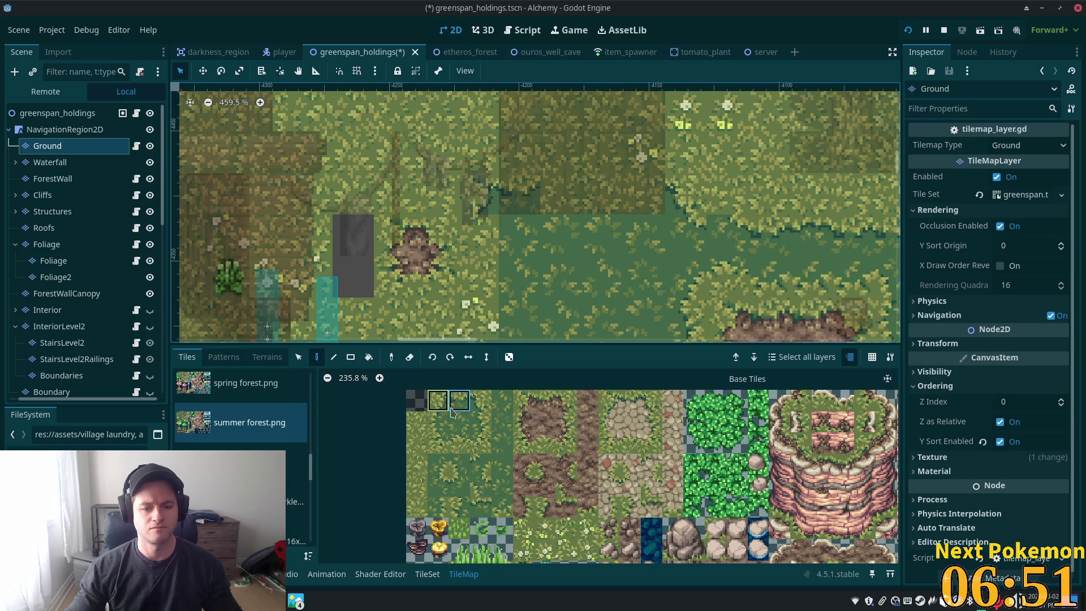
left_click(459, 486)
left_click(478, 235)
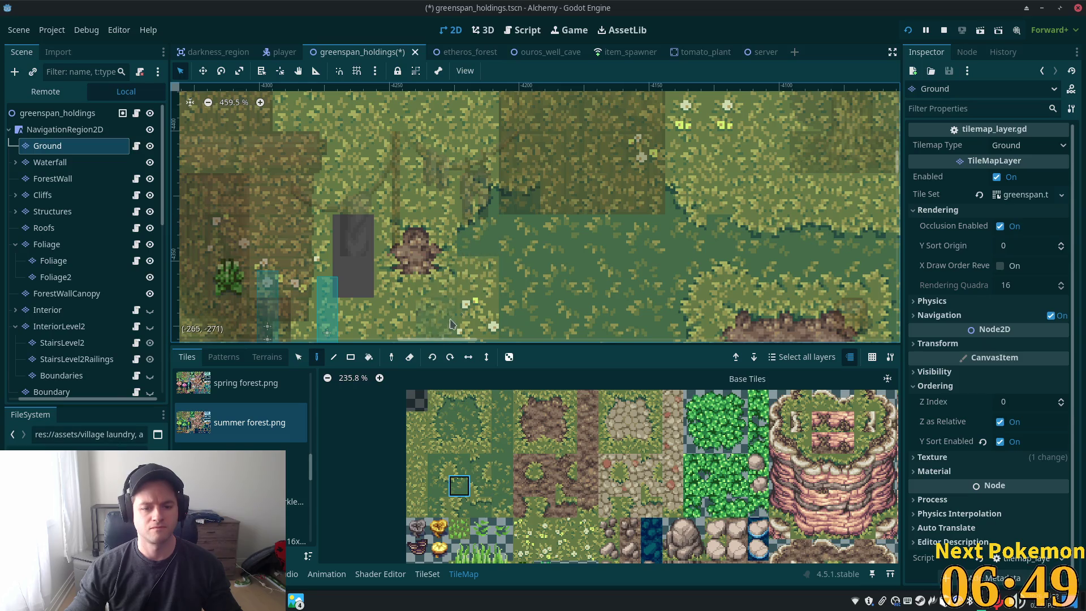
left_click(437, 278)
left_click(437, 400)
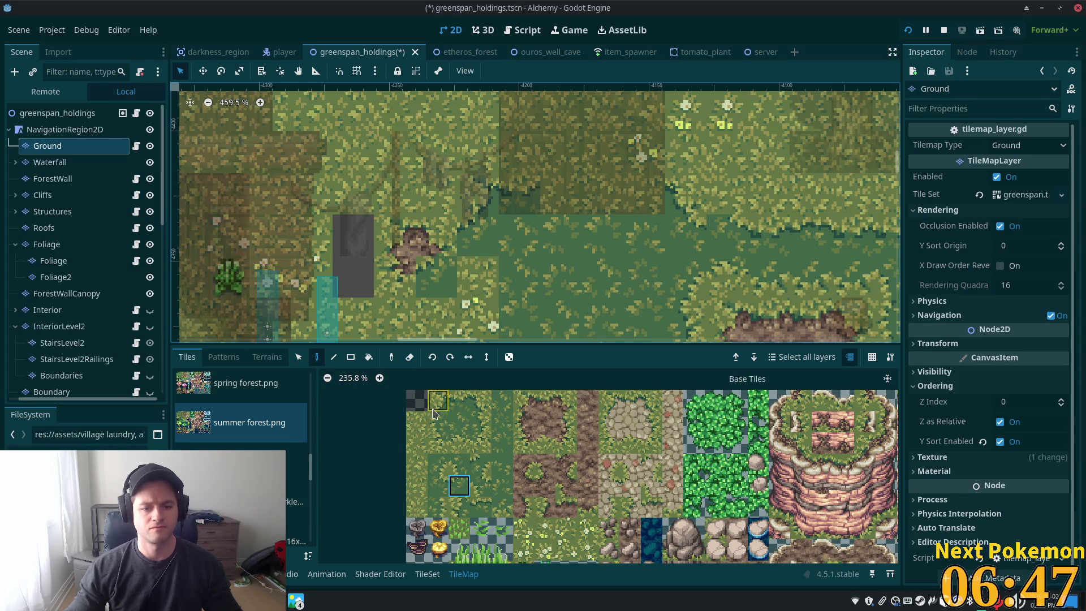
left_click(444, 253)
Paint grass across the grey block's lower cells and two nearby ground cells
scroll(478, 278, "down", 2)
scroll(478, 278, "left", 2)
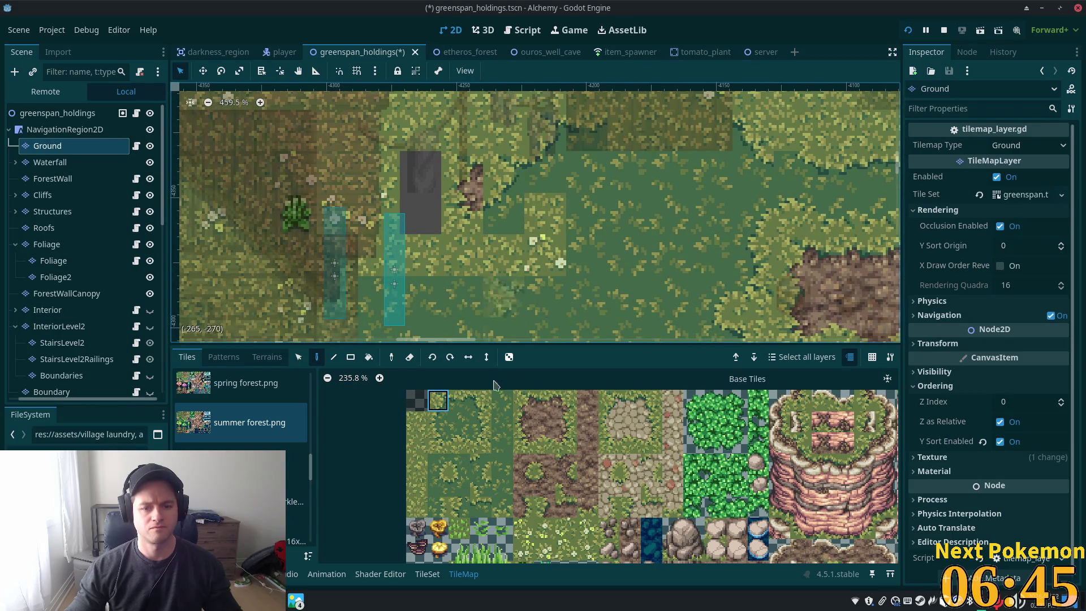
left_click(459, 400)
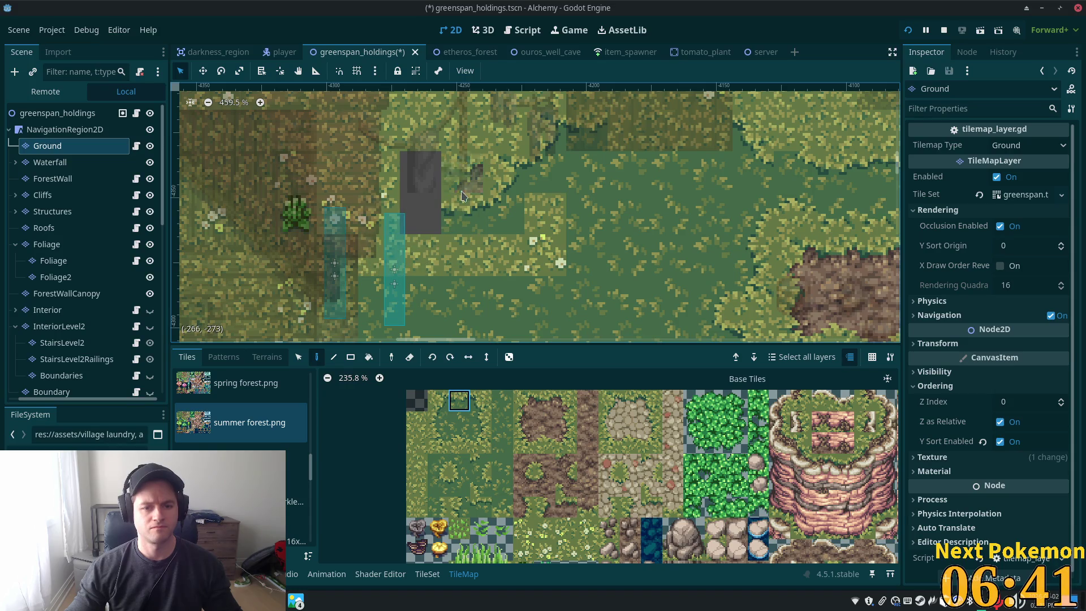
left_click(424, 443)
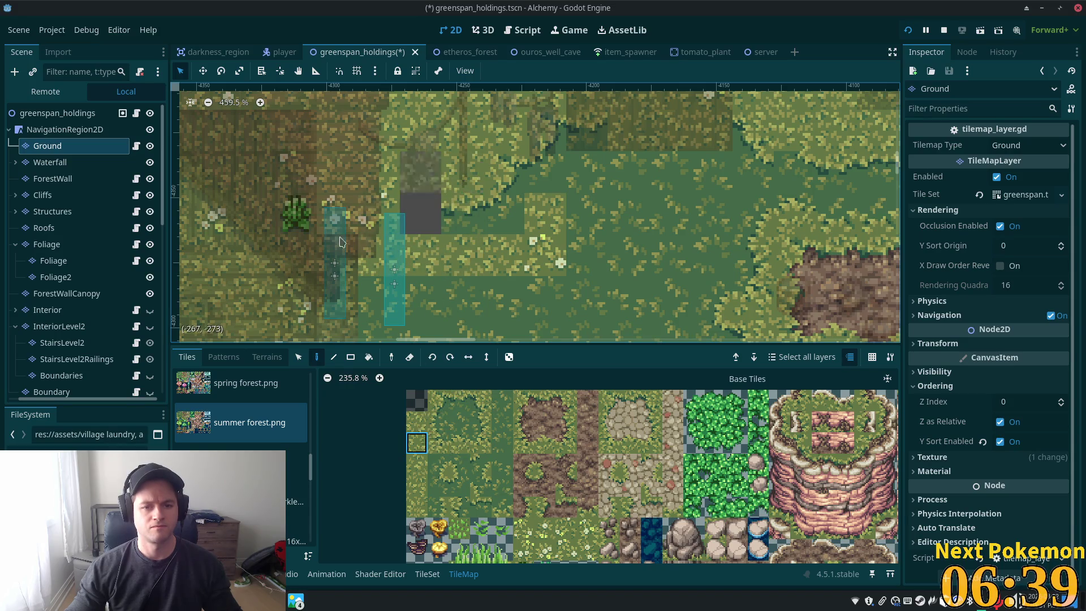
left_click(459, 400)
mouse_move(430, 200)
left_mouse_down()
mouse_move(403, 231)
mouse_move(379, 214)
left_mouse_up()
left_click(438, 400)
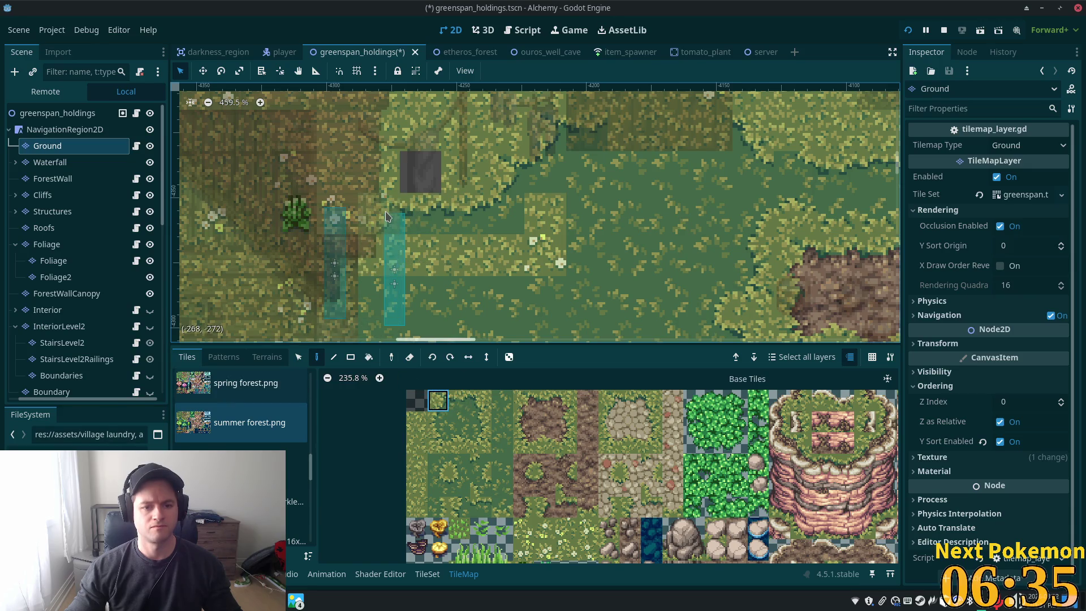
Scatter darker grass tiles over several surrounding ground cells
left_click(492, 460)
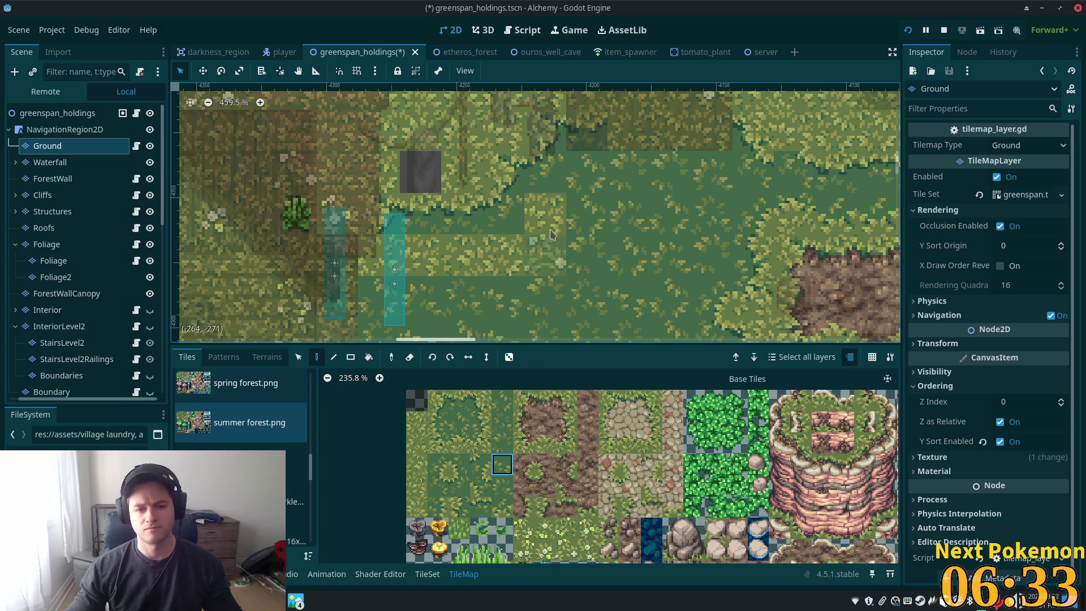
left_click(504, 255)
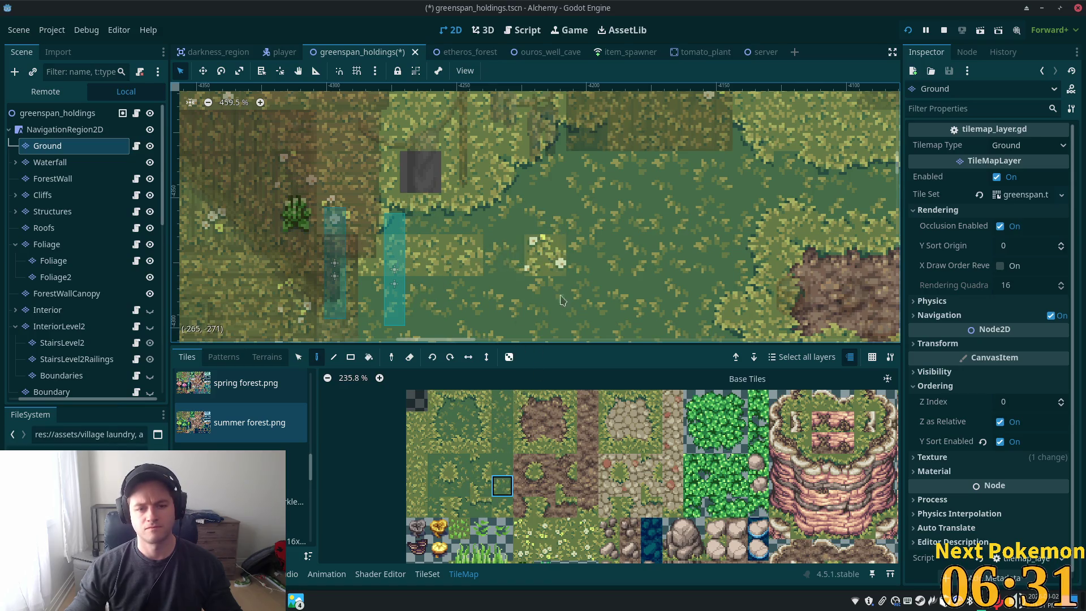
left_click(504, 423)
left_click(543, 258)
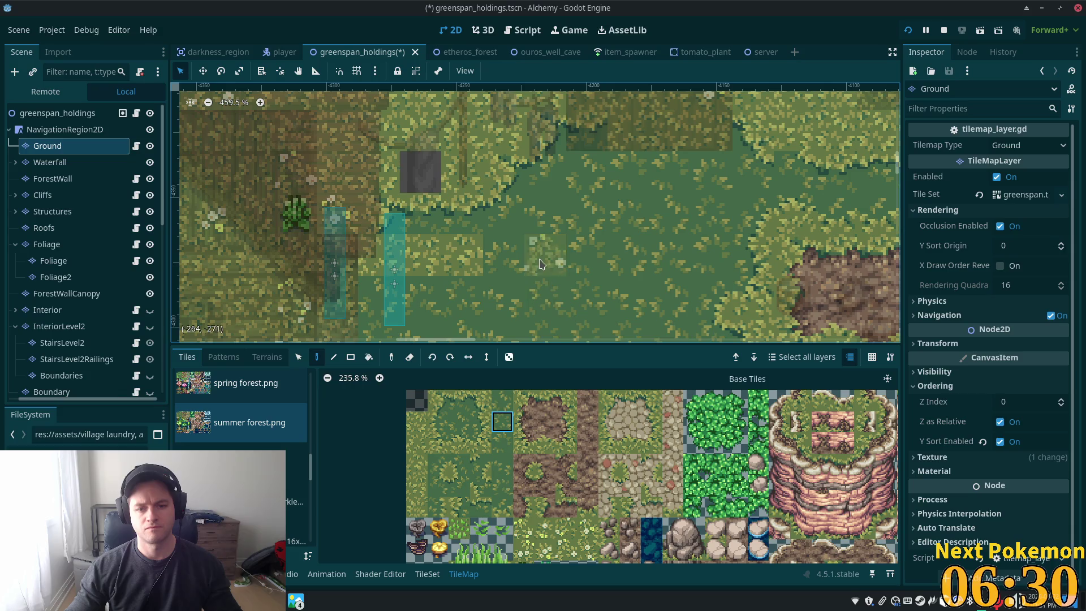
left_click(503, 401)
left_click(420, 255)
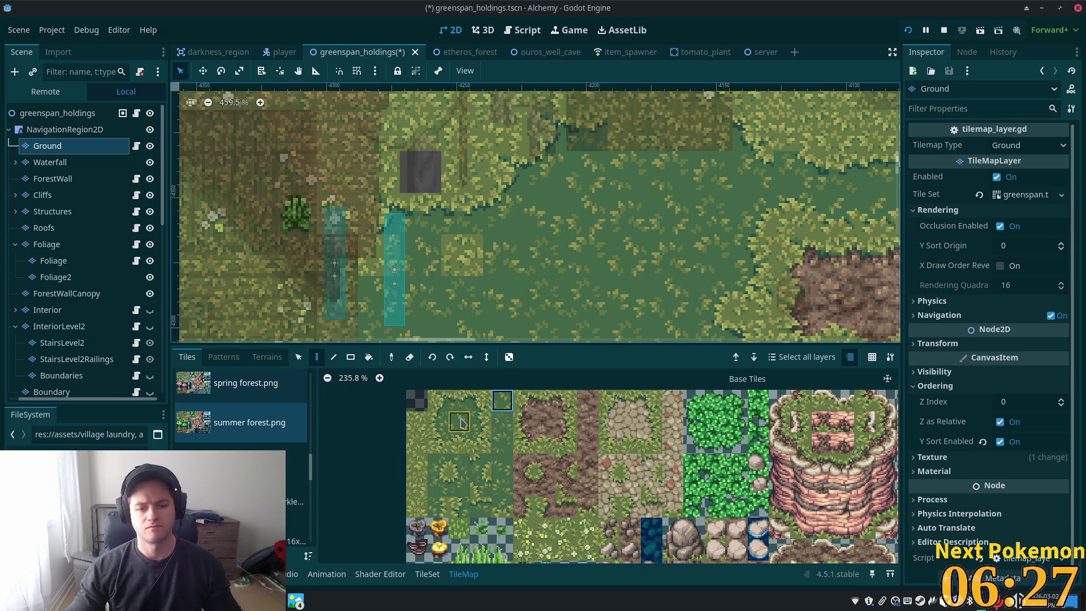
left_click_drag(463, 256, 462, 297)
left_click_drag(459, 400, 459, 421)
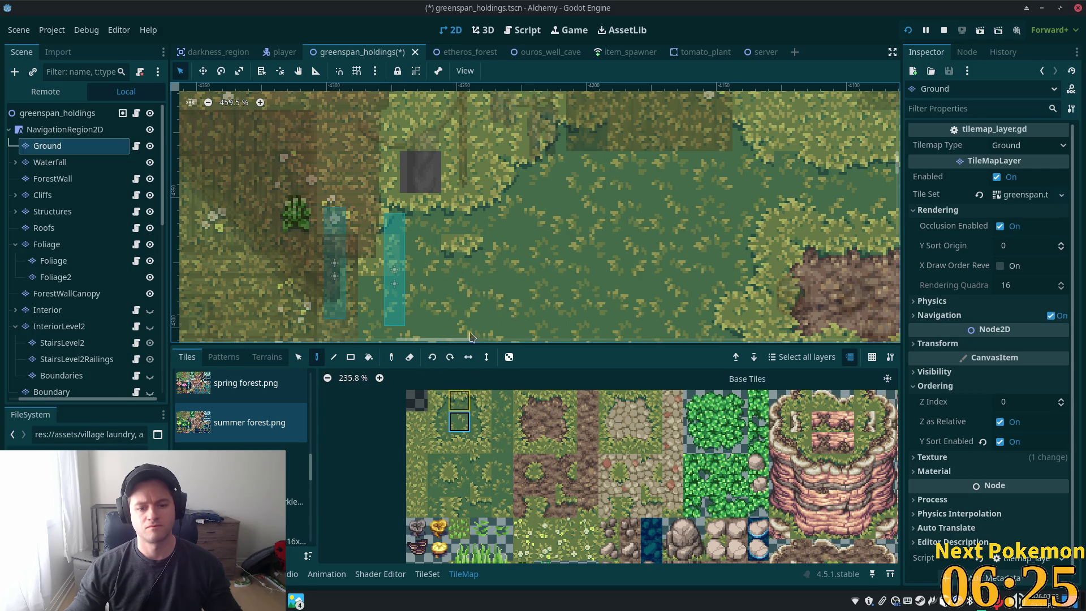
left_click(466, 259)
left_click(502, 485)
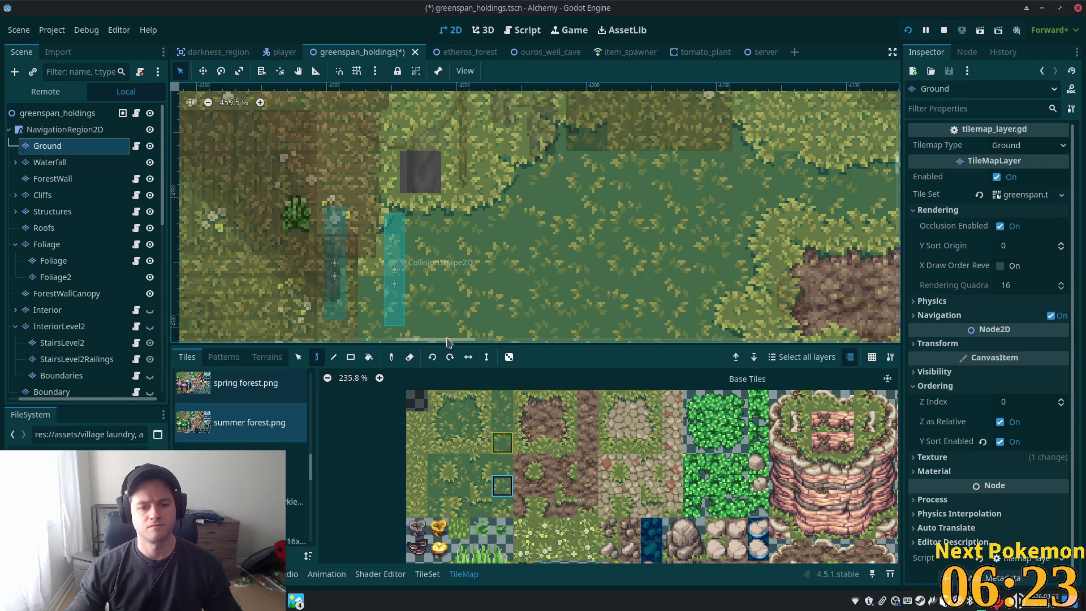
left_click(393, 276)
scroll(490, 263, "down", 3)
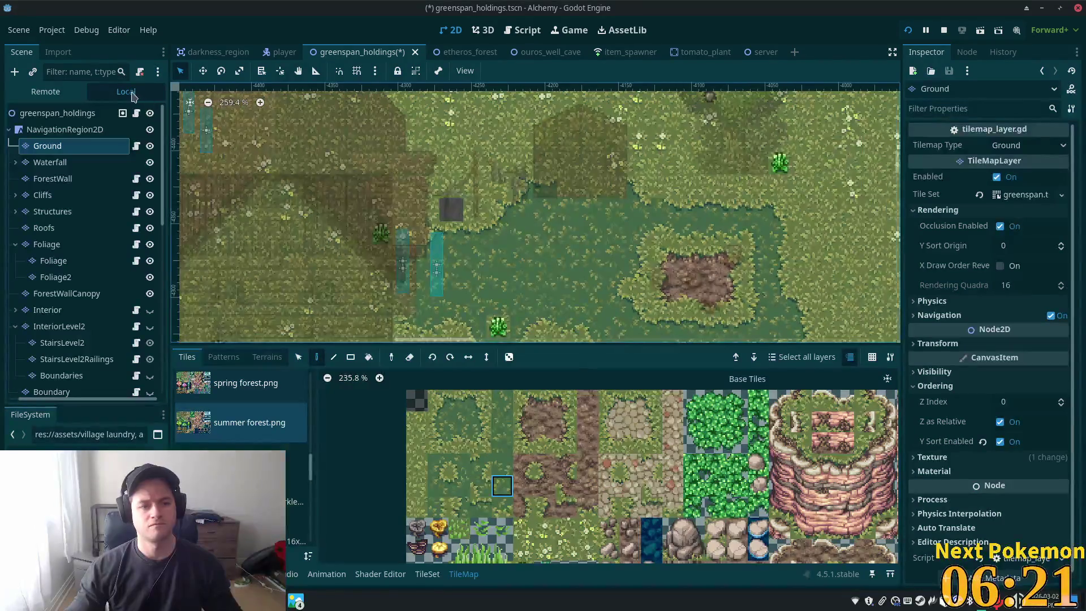
Save the greenspan_holdings scene and run the game
left_click(56, 112)
key("ctrl+s")
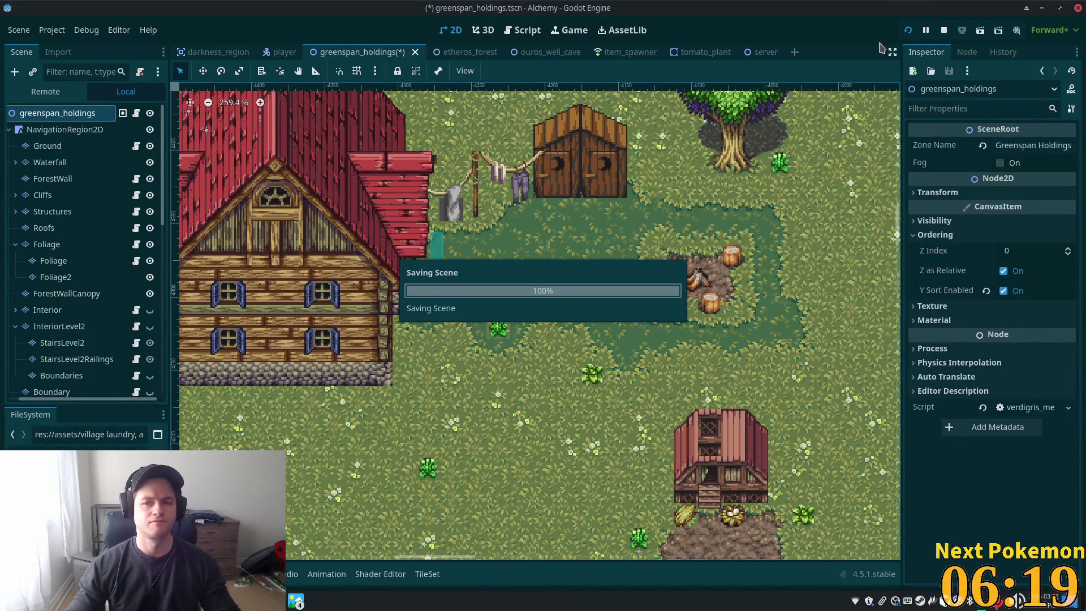
left_click(909, 29)
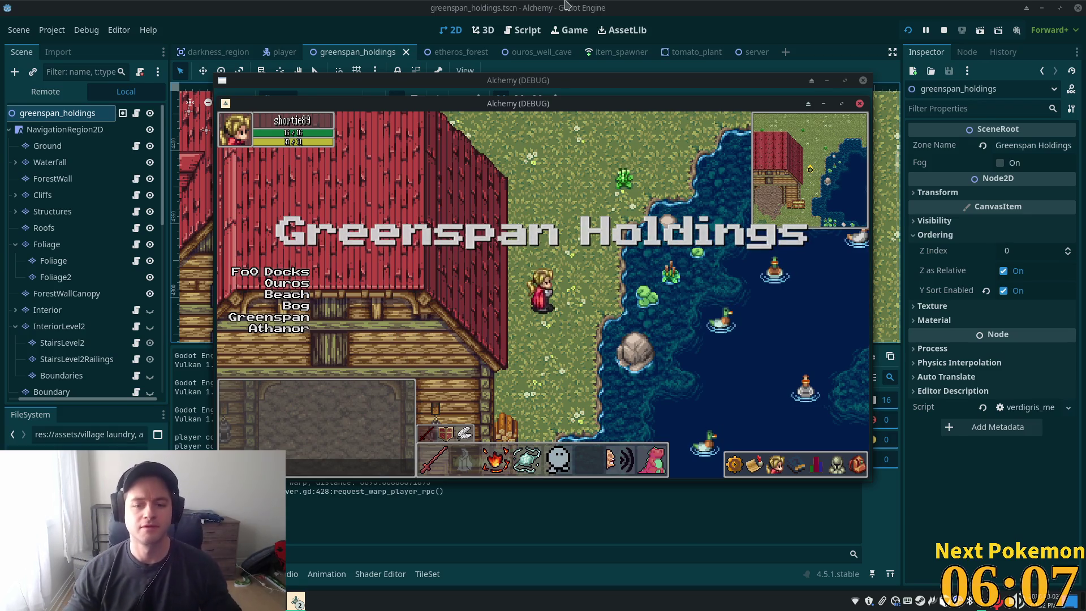
Walk the player around the red-roofed house and toward the wheat field
key("w")
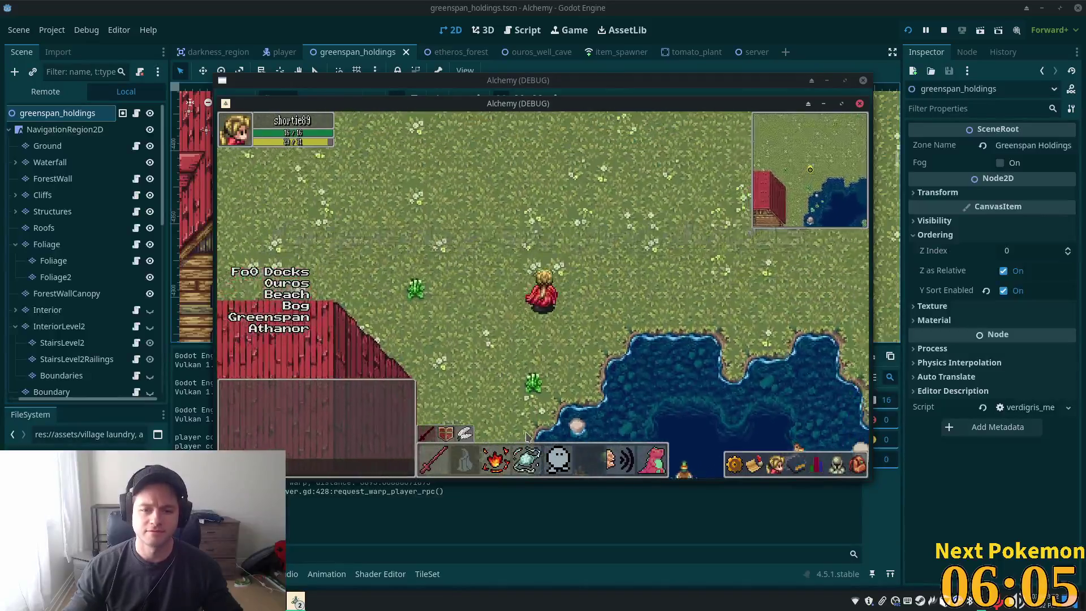
key("d")
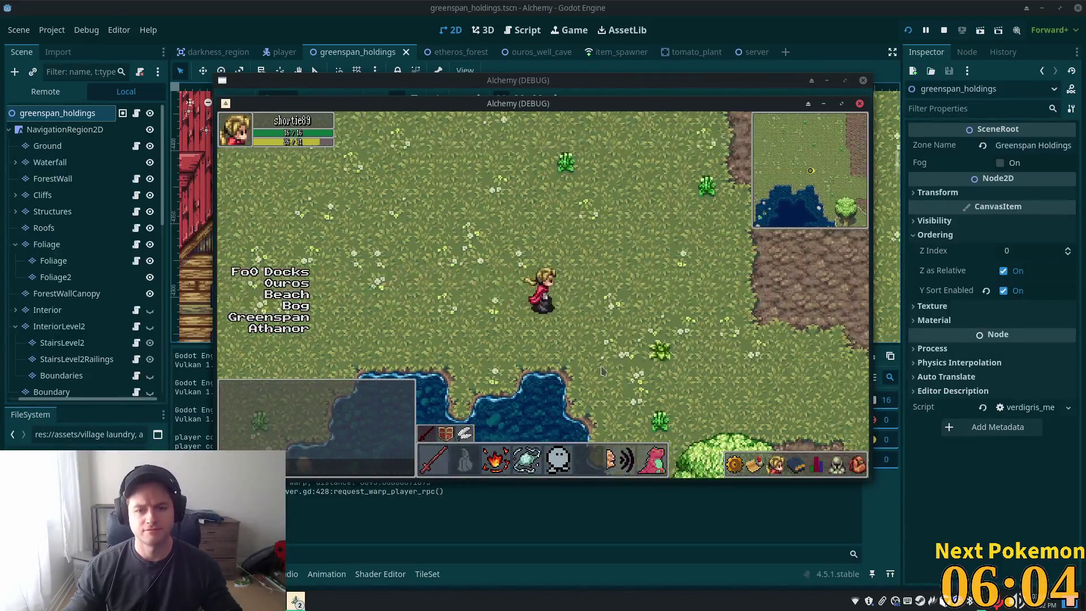
key("d")
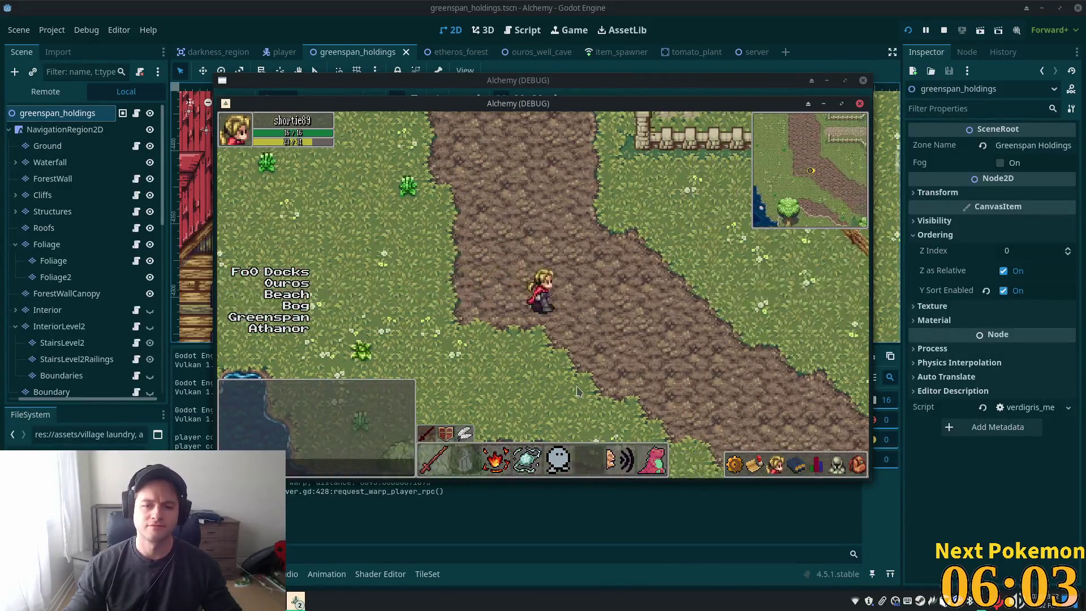
key("a")
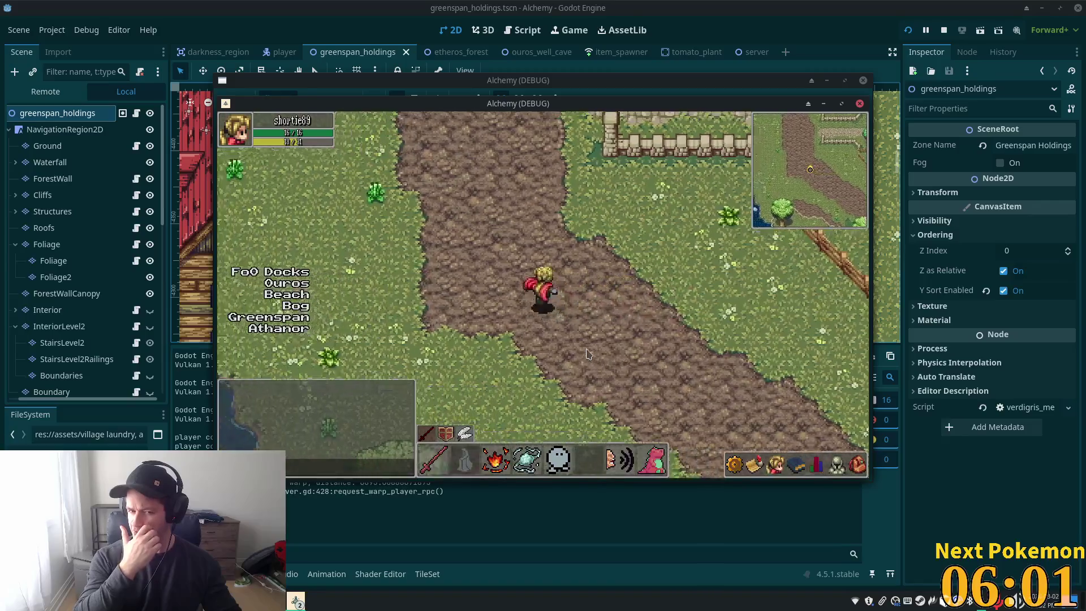
key("w")
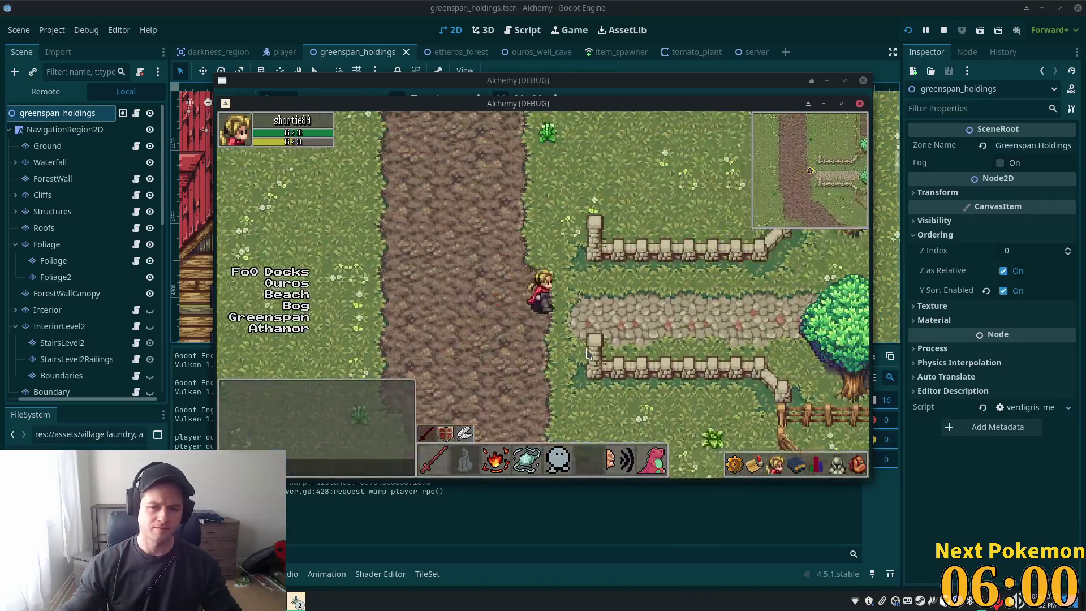
key("d")
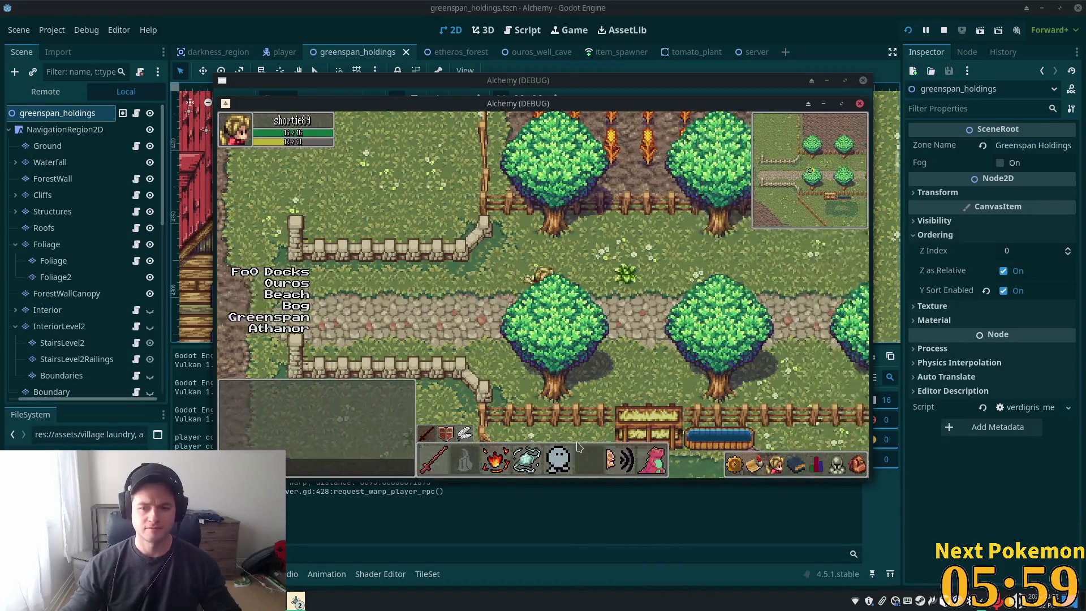
key("d")
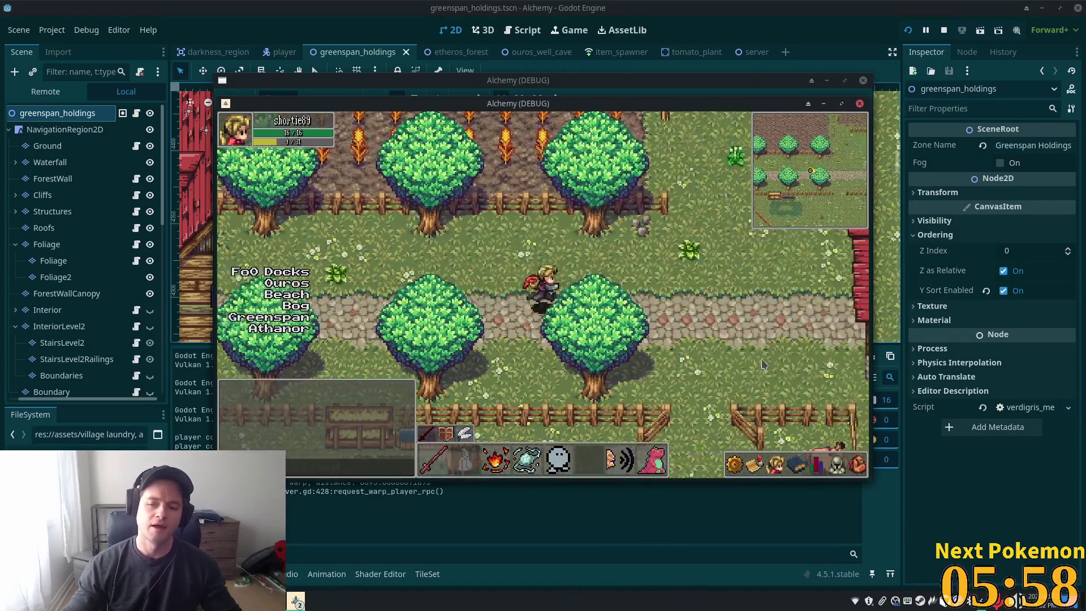
key("d")
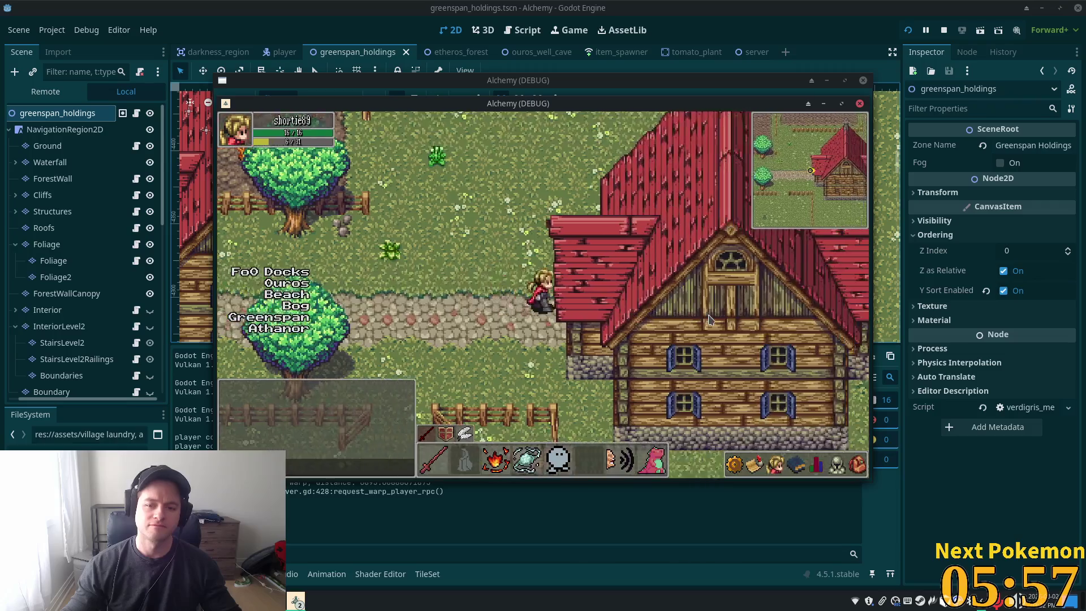
key("d")
key("d")
key("a")
key("d")
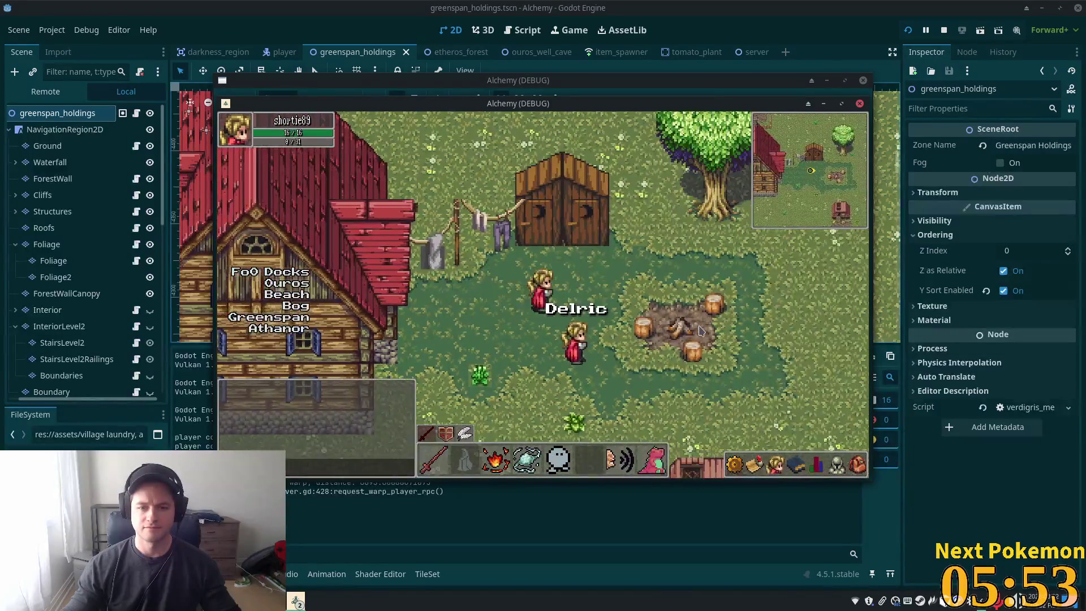
key("s")
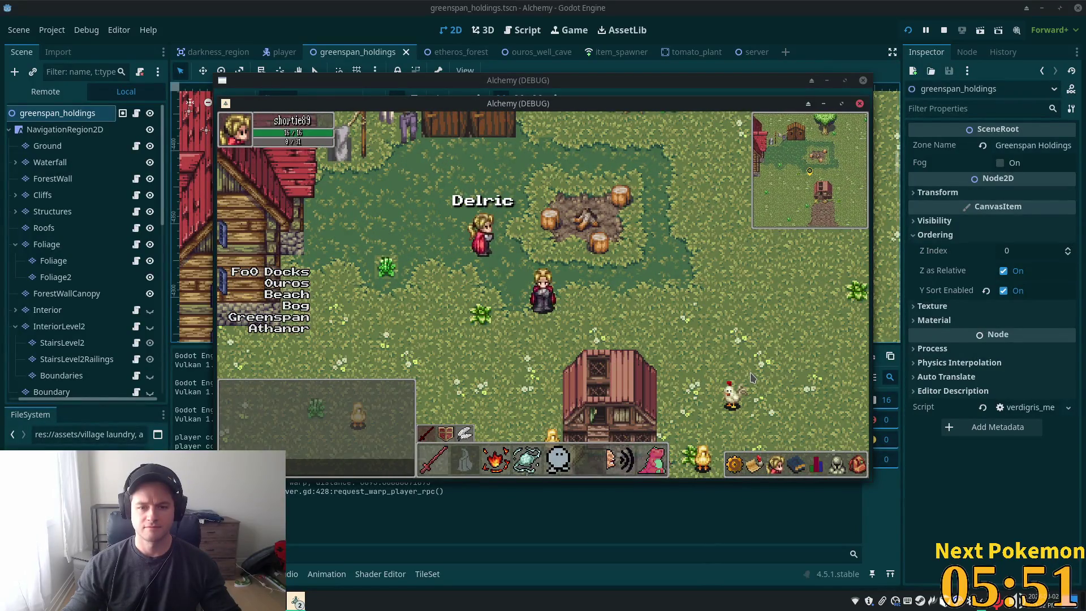
key("d")
key("w")
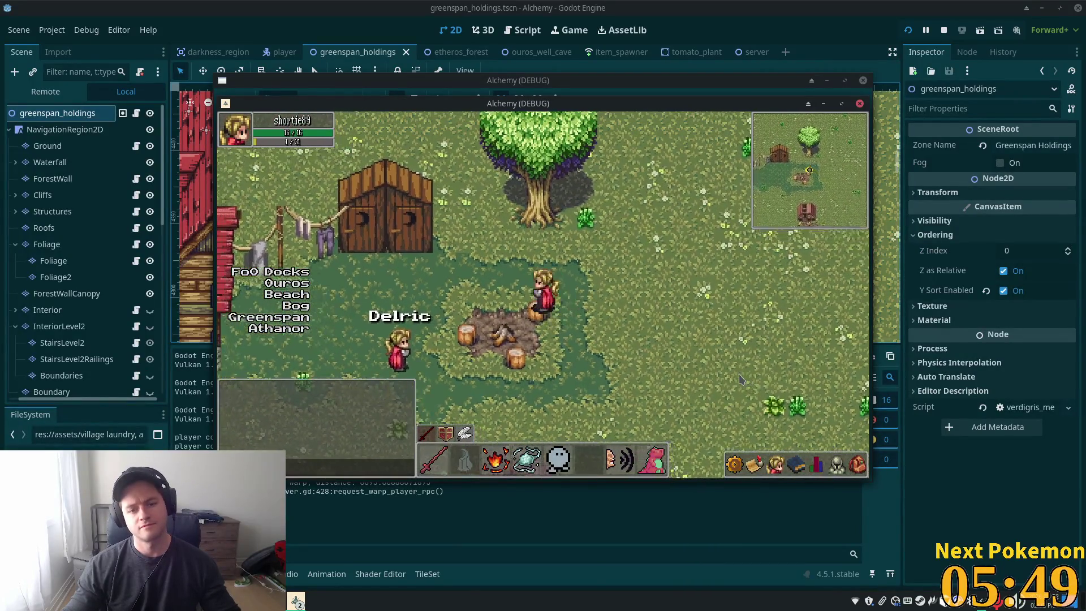
key("s")
key("a")
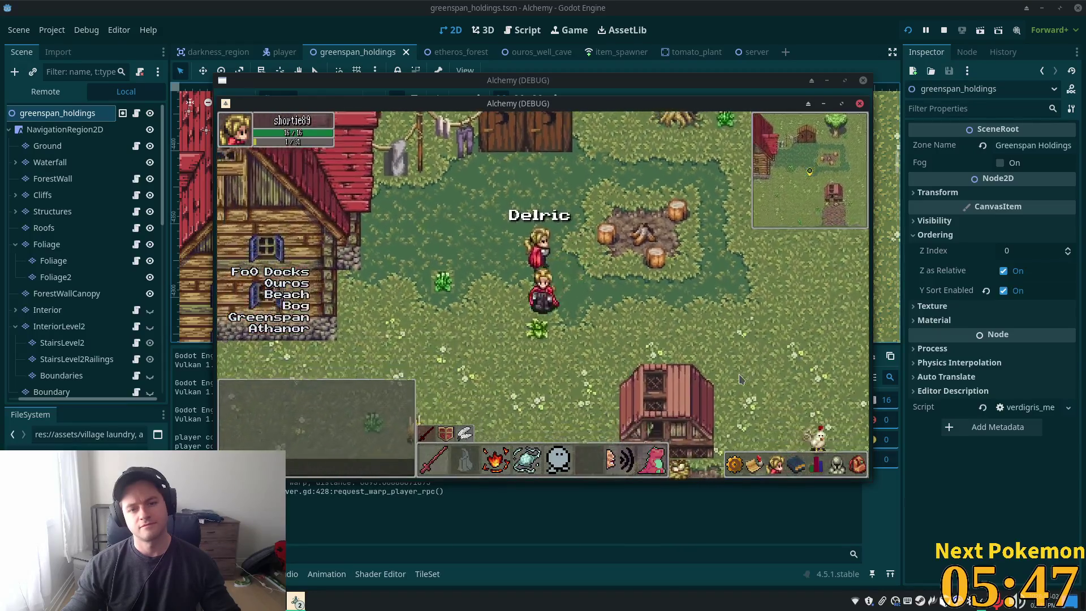
key("s")
key("a")
key("s")
key("d")
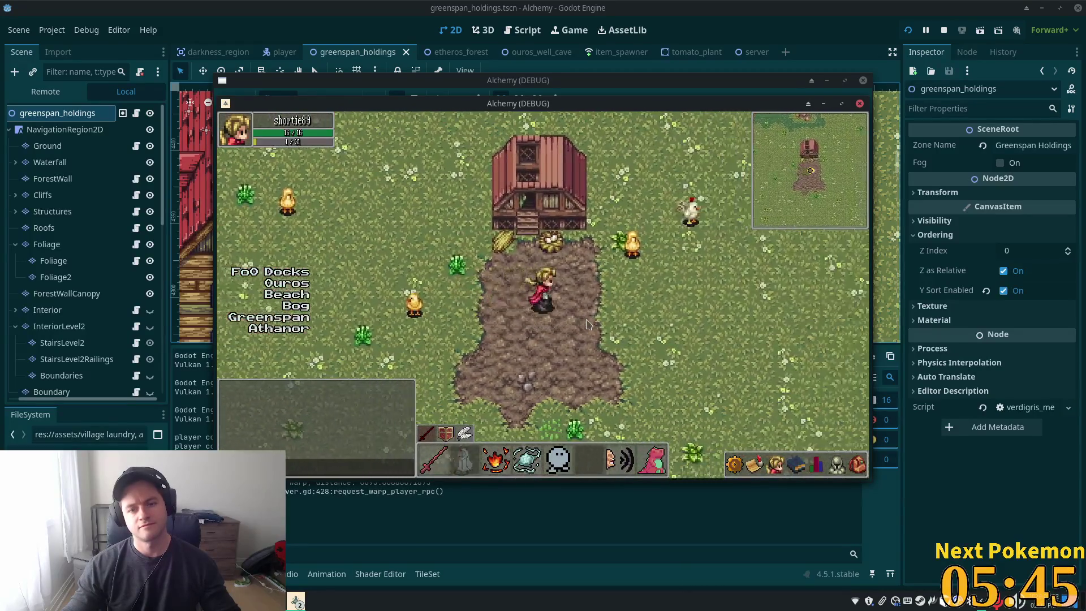
key("a")
key("w")
key("a")
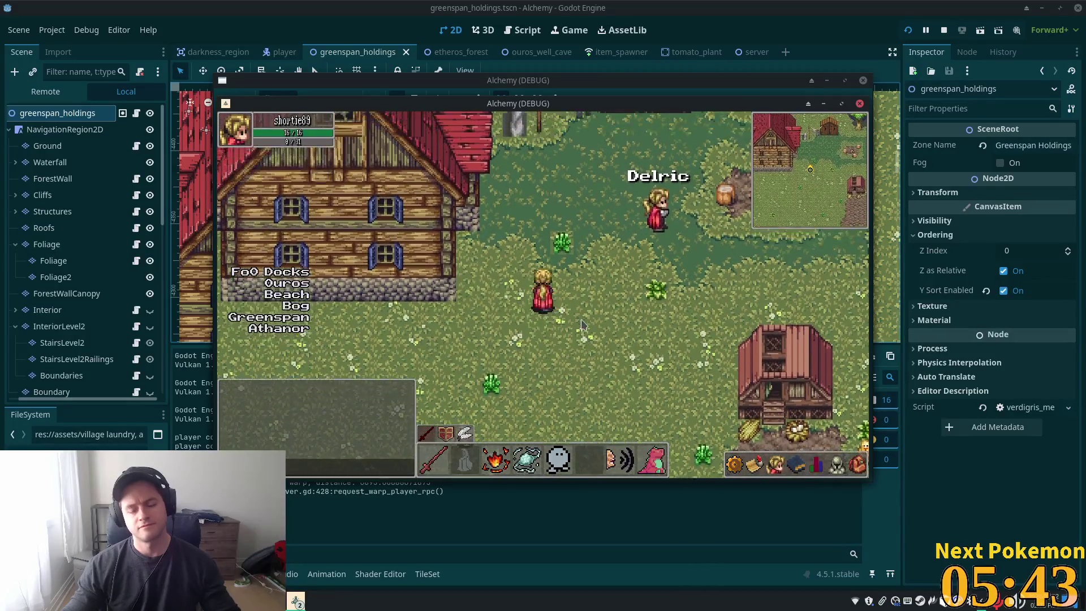
key("s")
key("d")
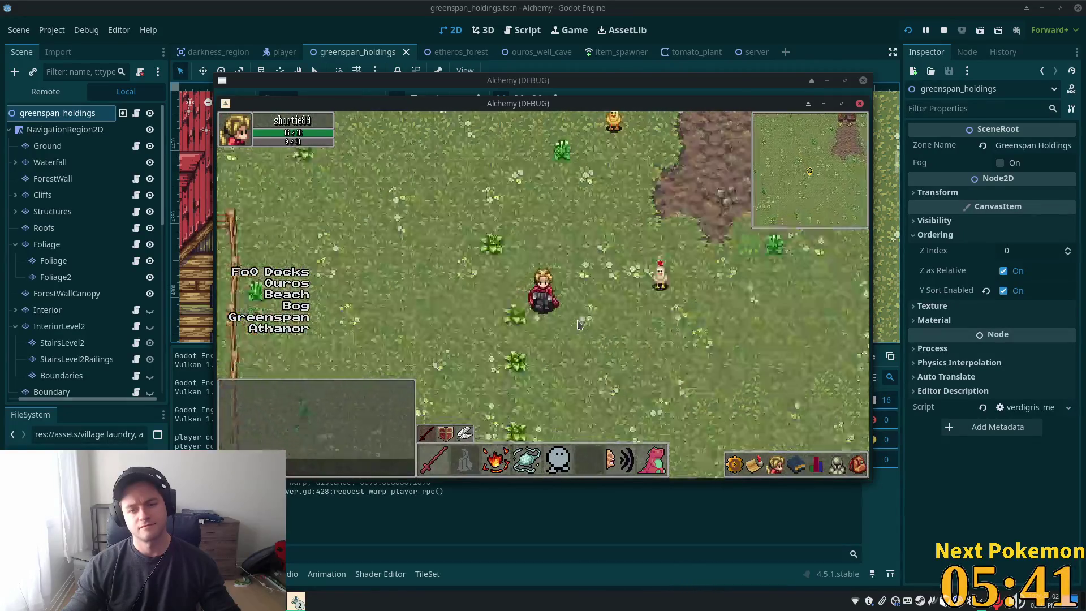
key("a")
key("s")
key("w")
key("a")
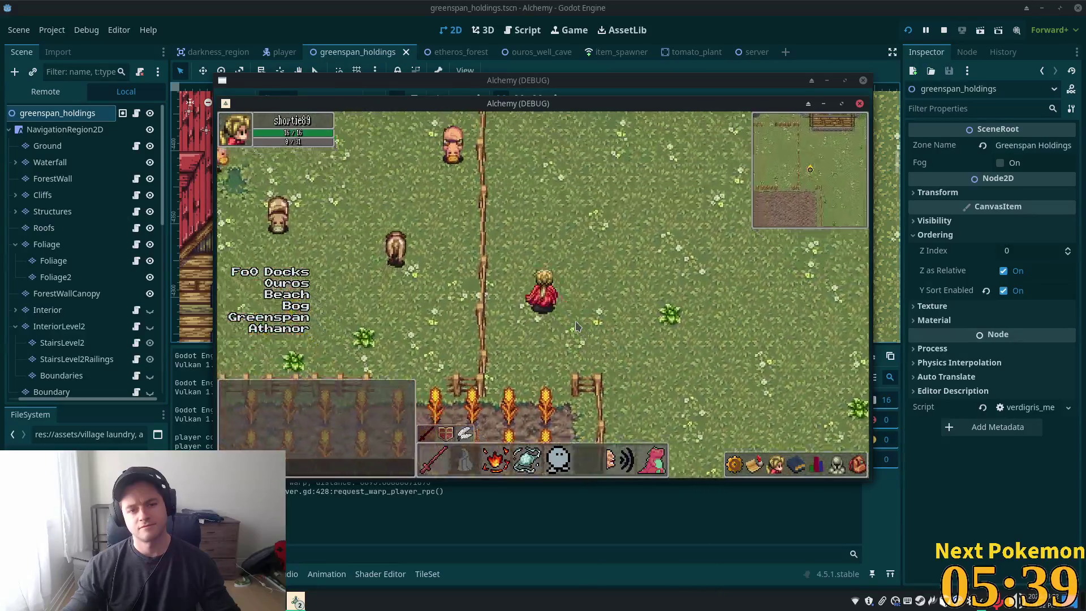
key("w")
key("a")
key("w")
key("a")
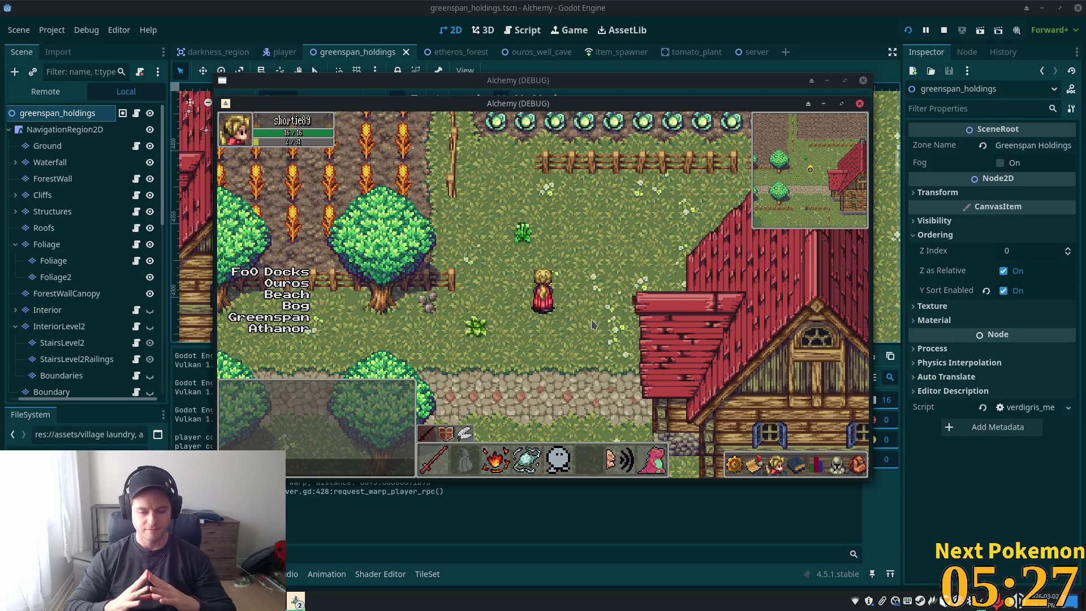
Walk the player onto and across the outhouse, then select the Foliage layer in the editor
key("d")
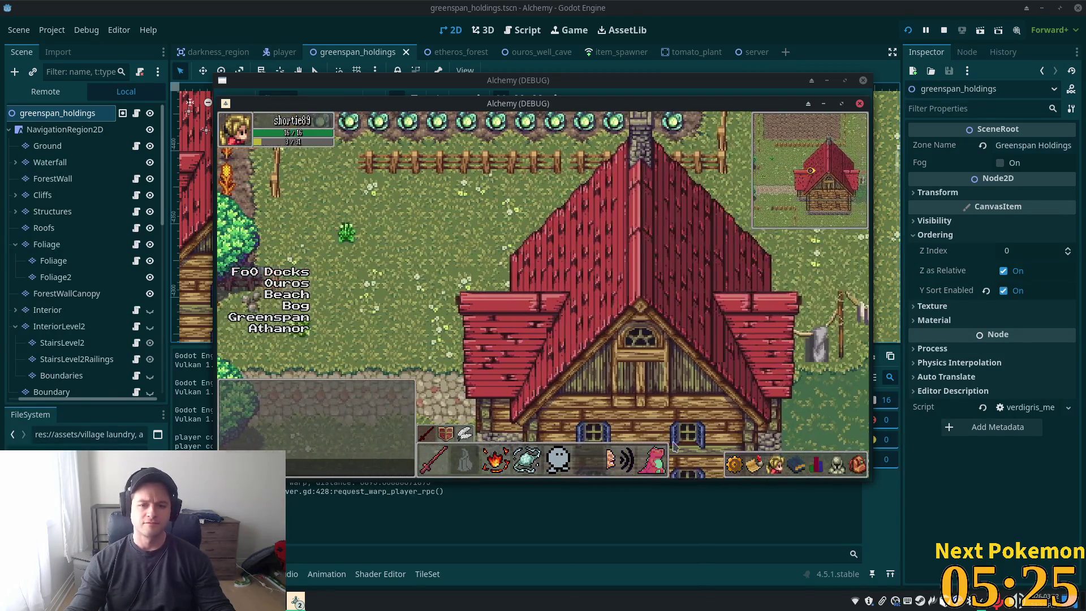
key("w")
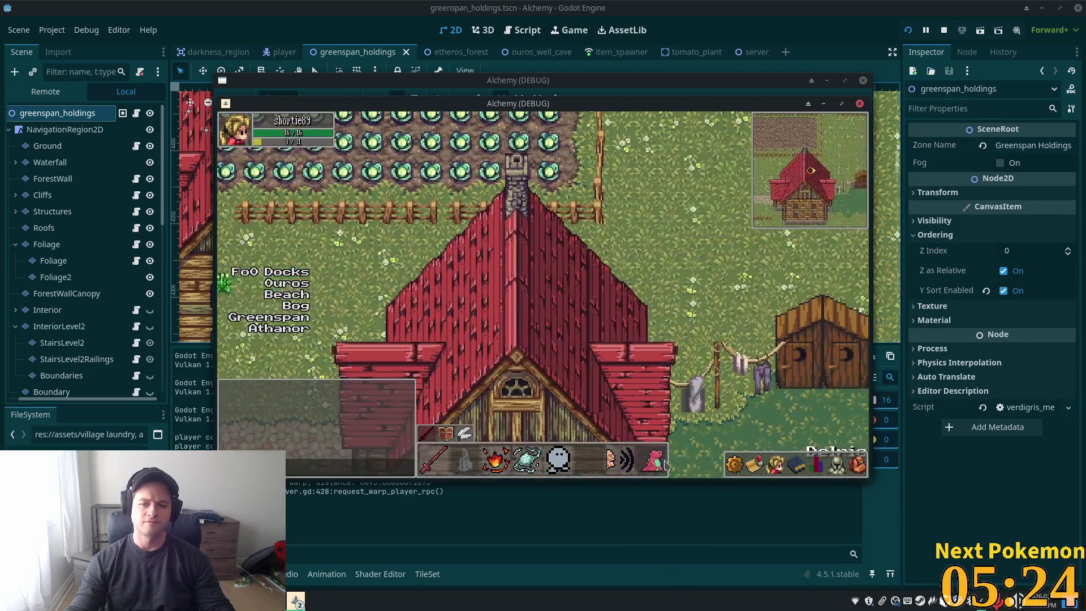
key("d")
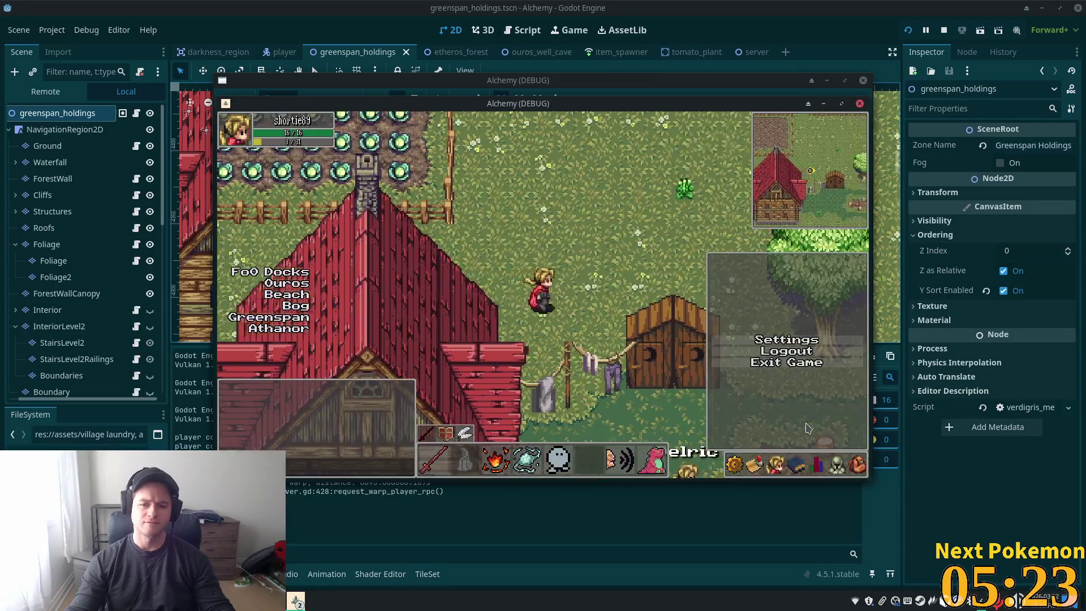
key("d")
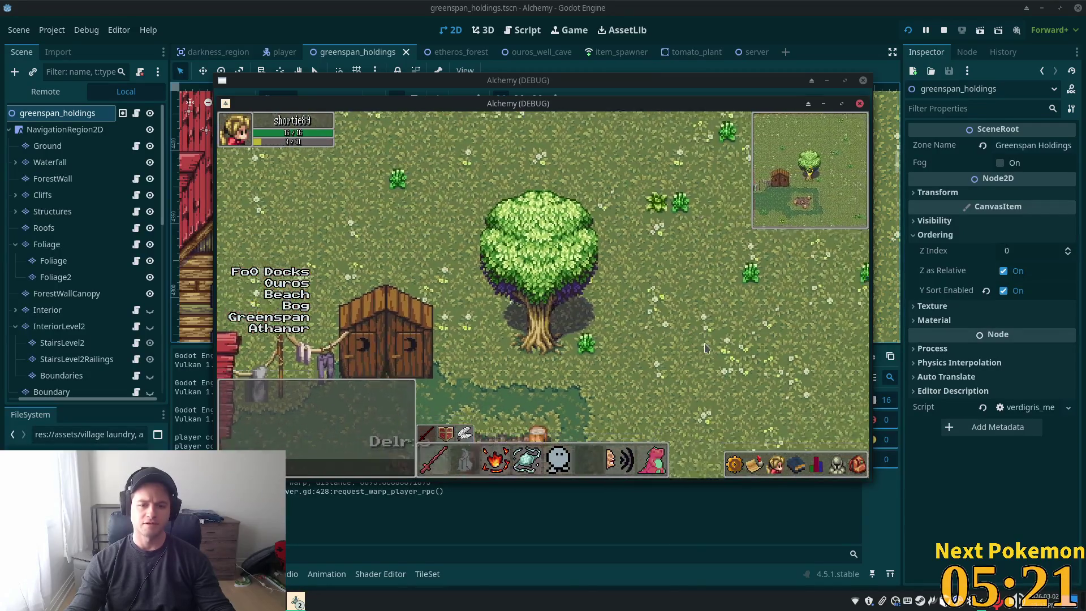
key("a")
key("s")
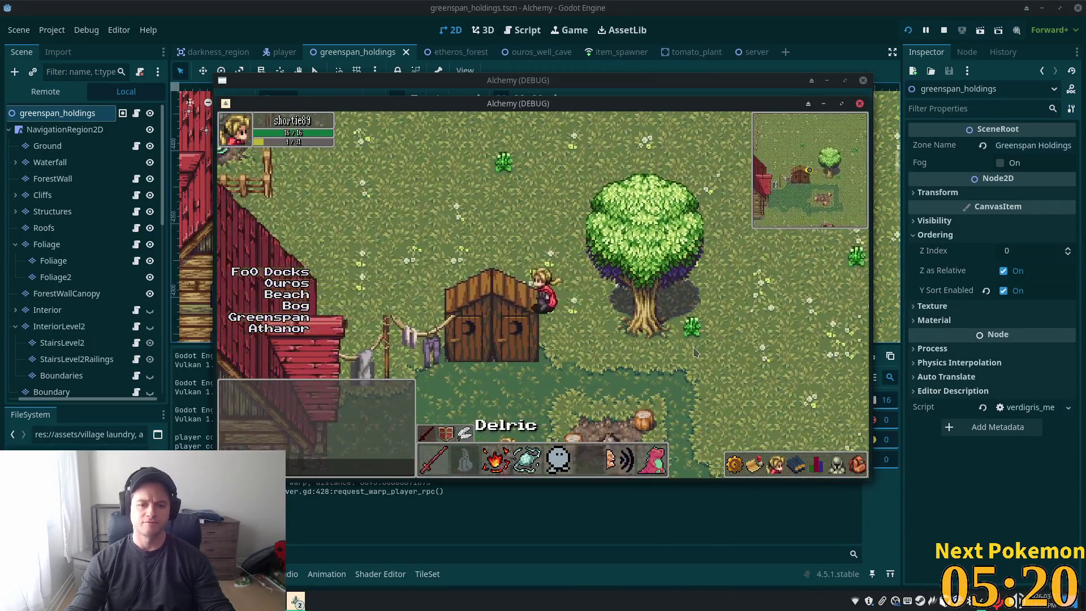
key("a")
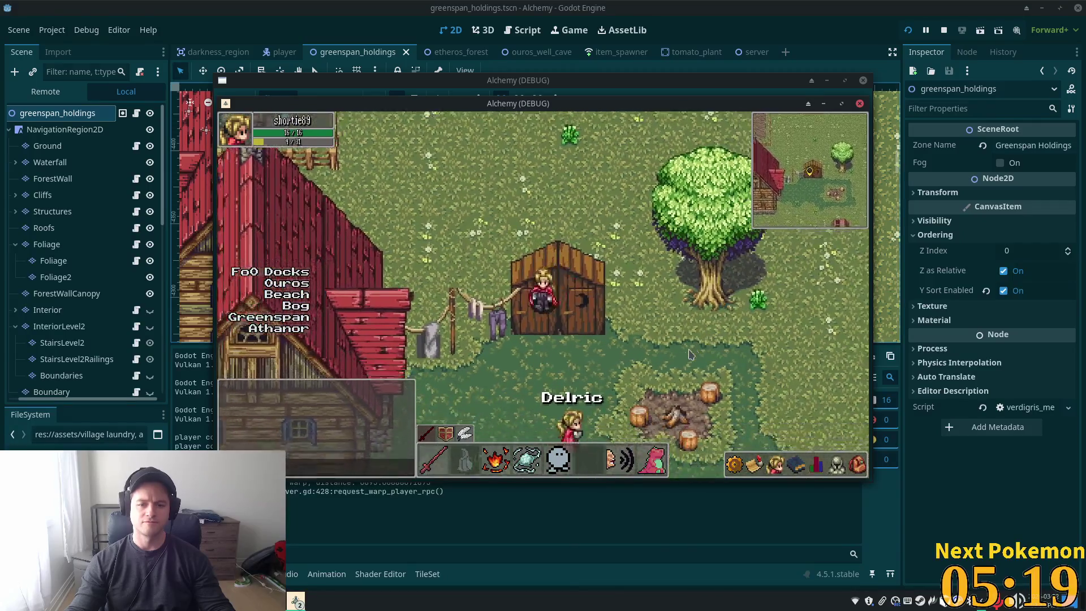
key("s")
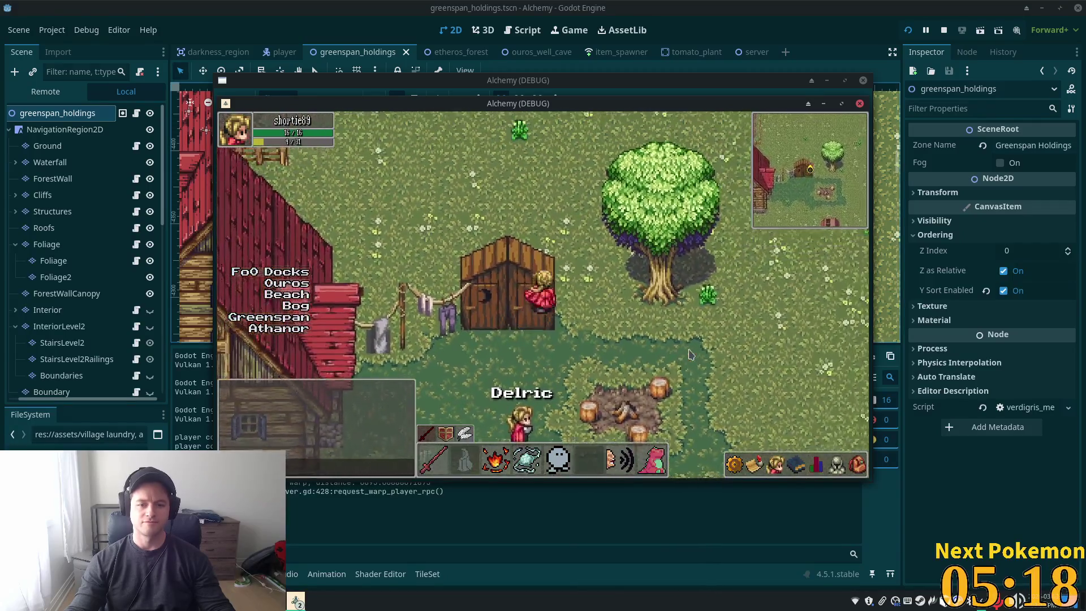
key("w")
key("a")
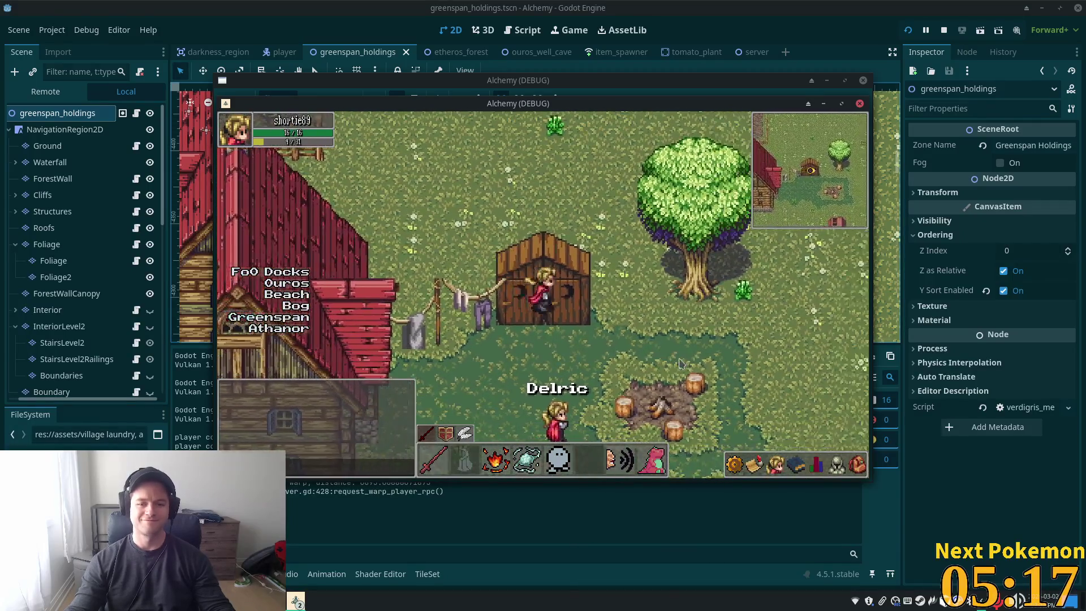
key("w")
key("d")
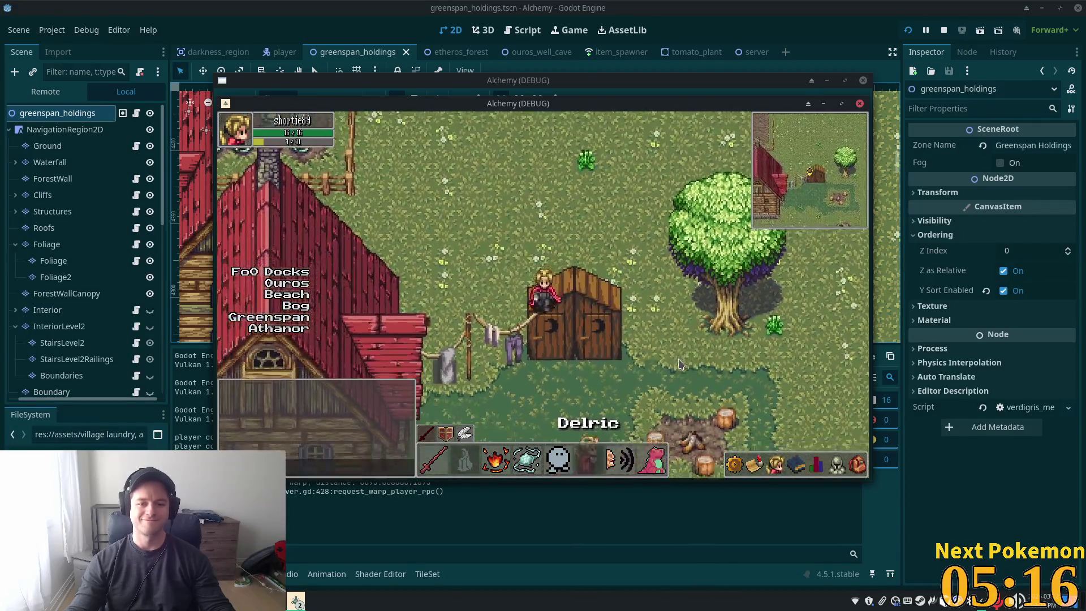
key("s")
key("d")
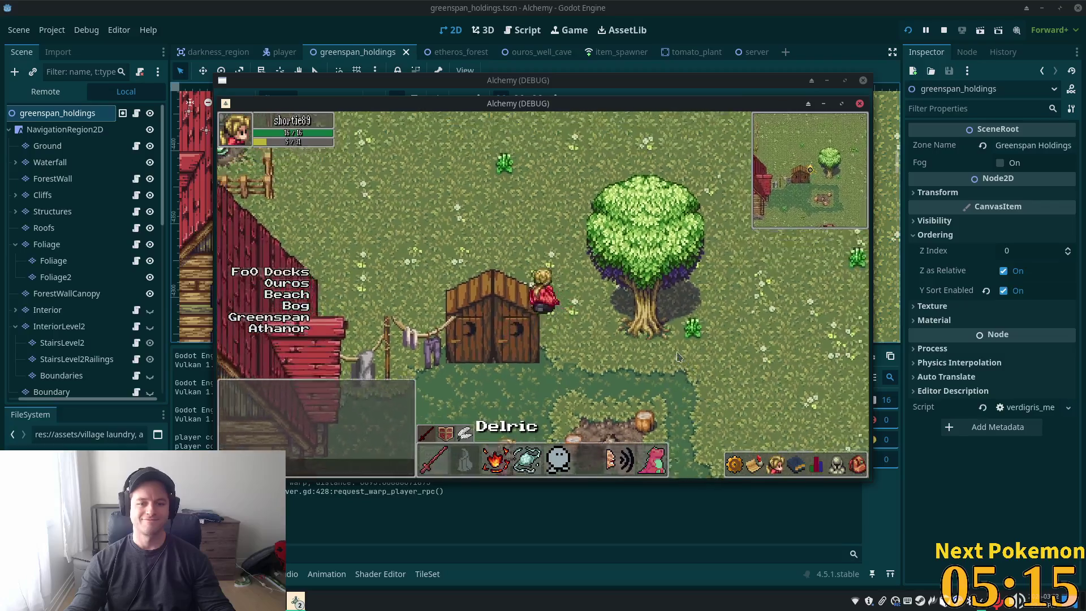
key("a")
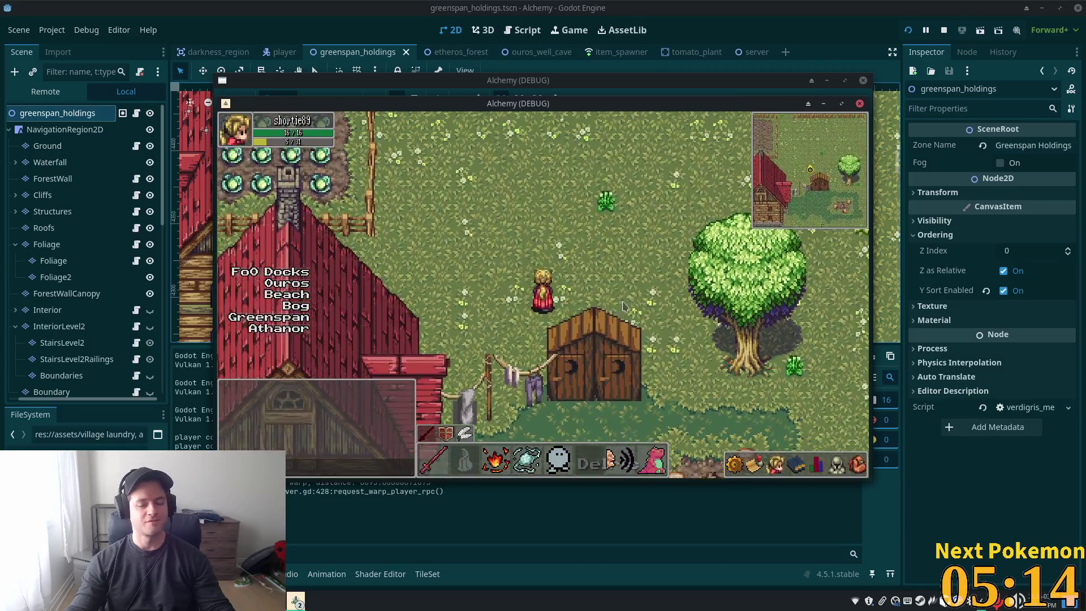
key("d")
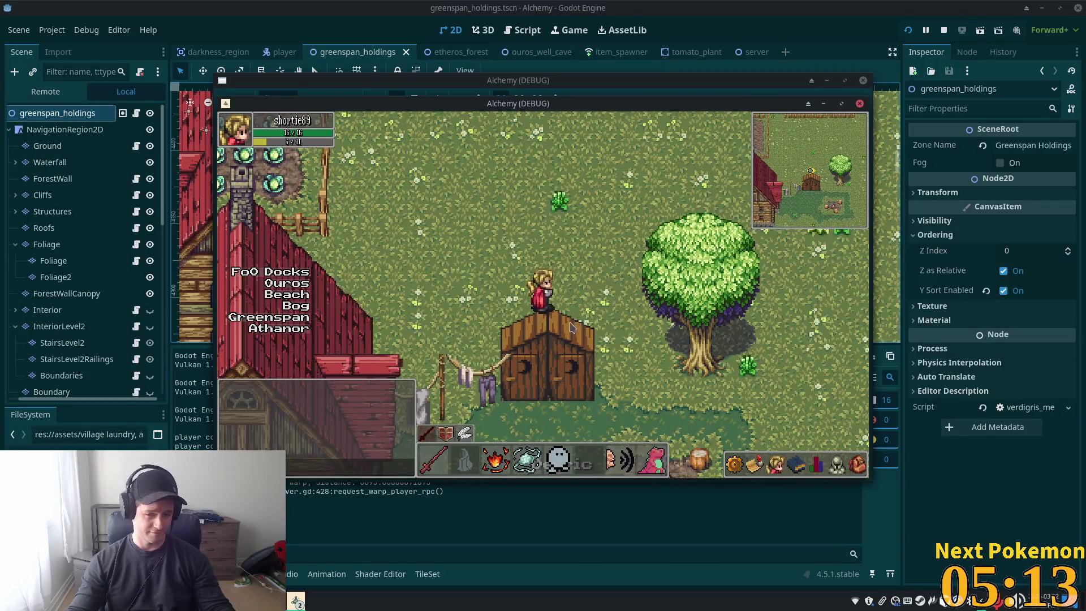
key("s")
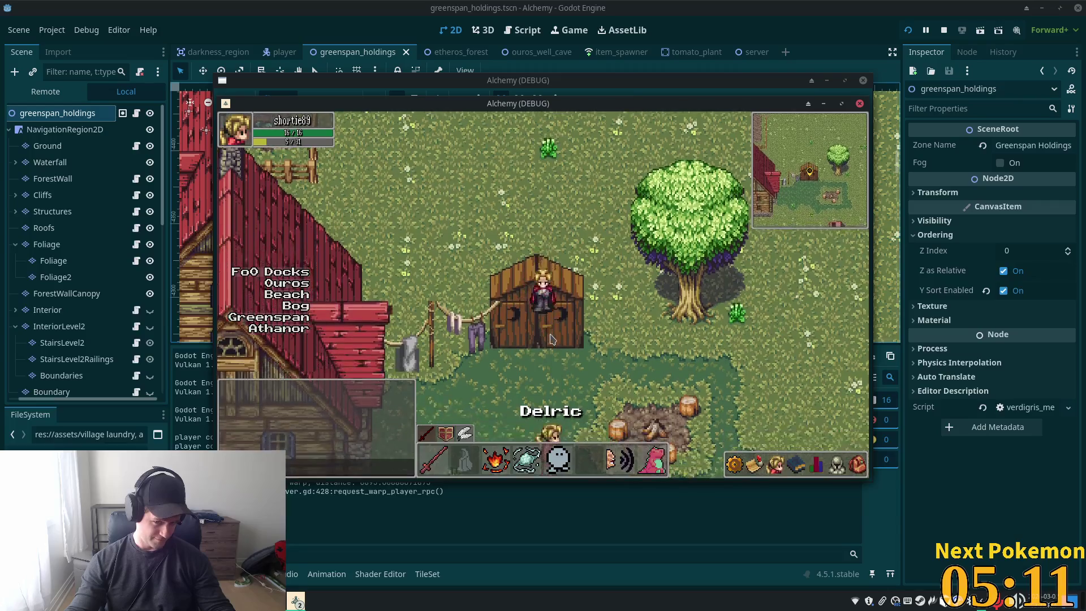
key("d")
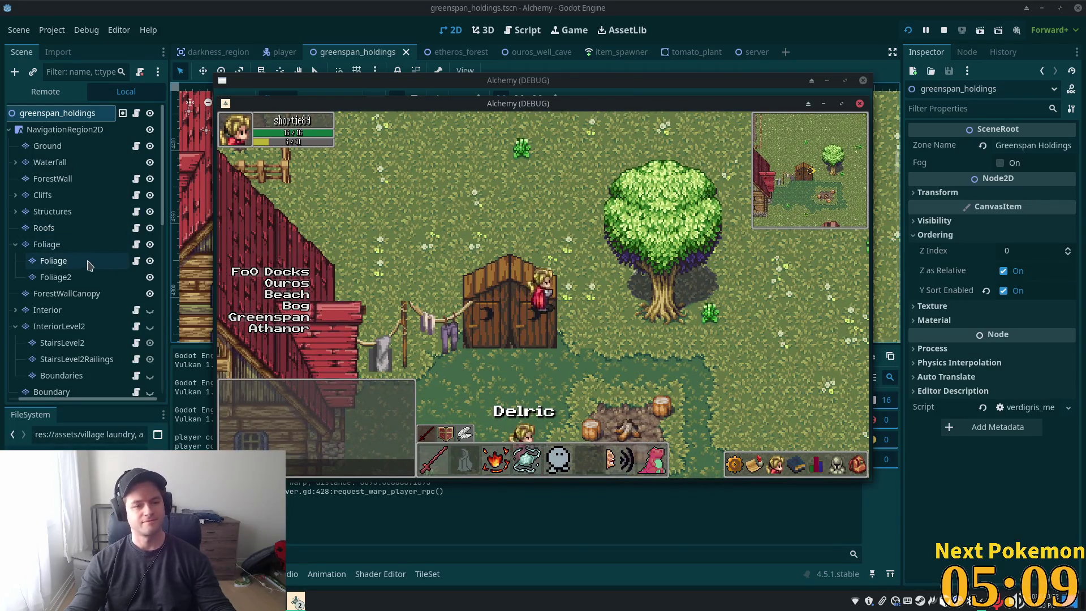
left_click(51, 244)
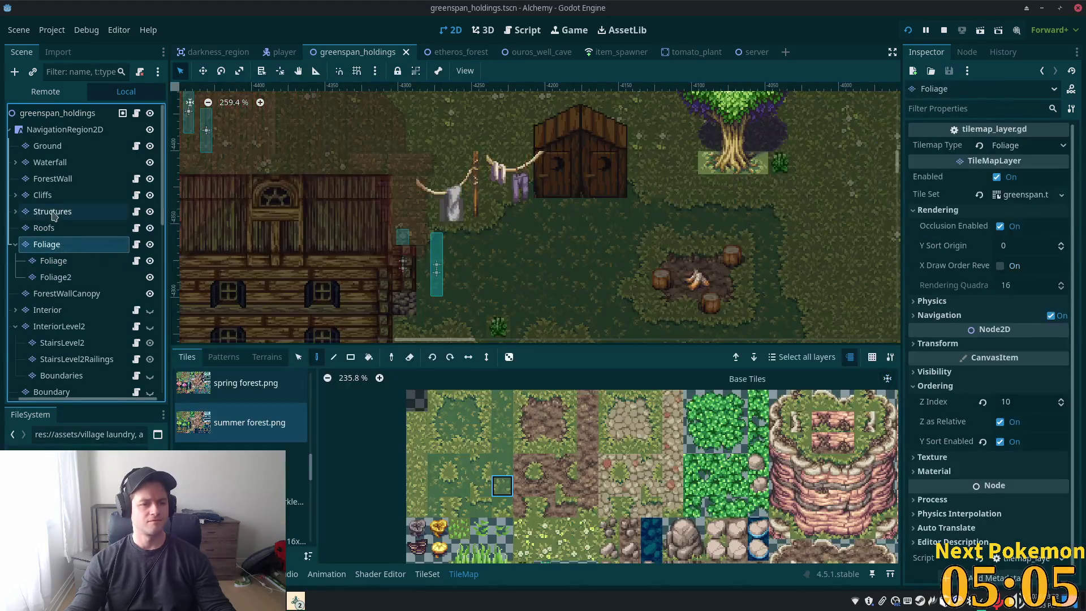
On the Structures layer, use the Select tool and pick the village accessories tile source
left_click(52, 215)
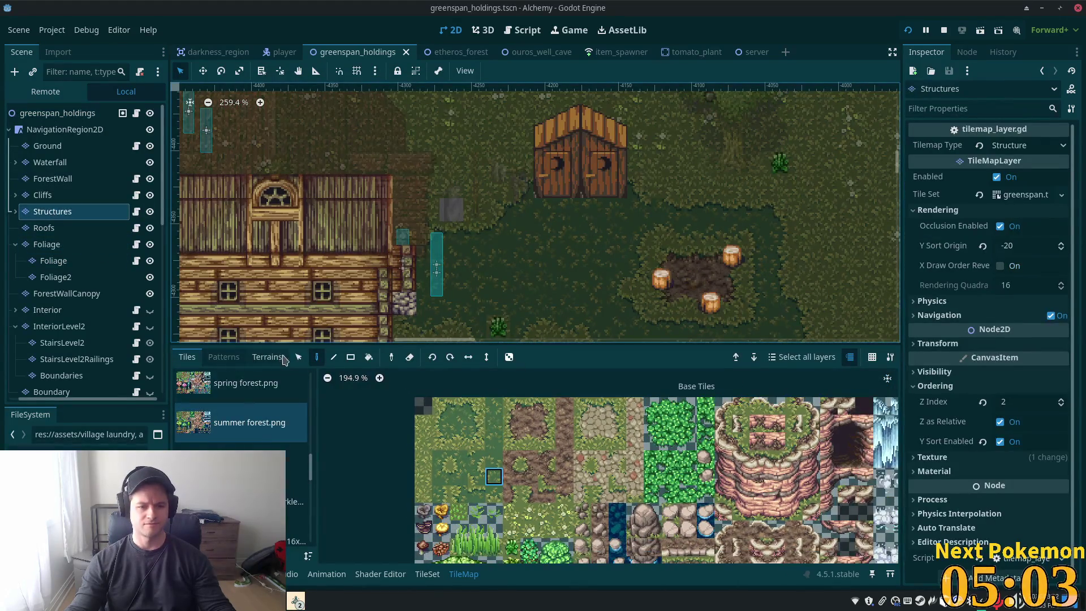
left_click(298, 357)
scroll(311, 484, "down", 3)
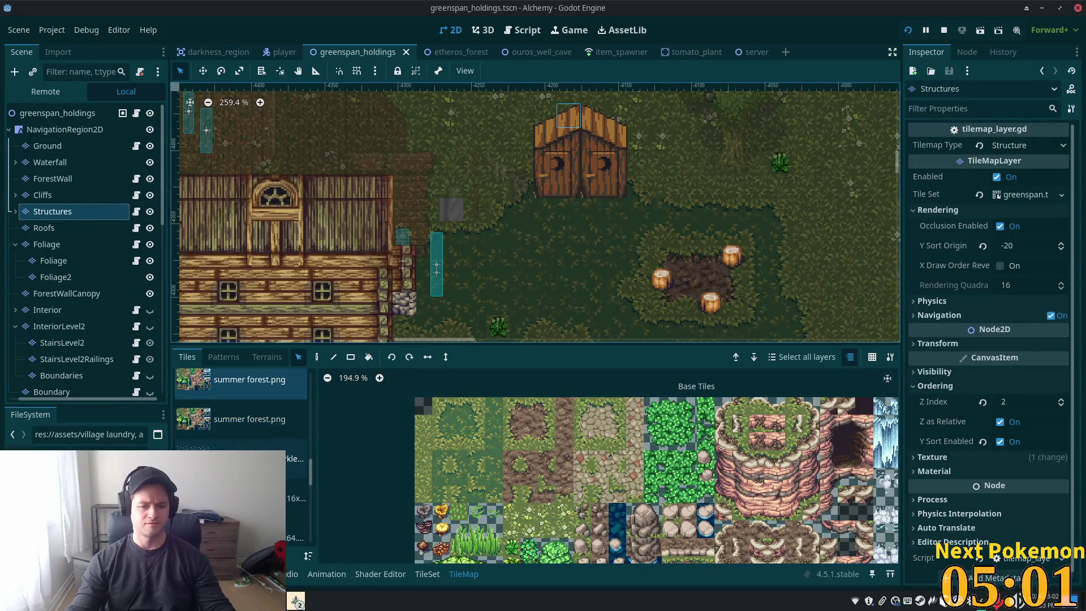
scroll(311, 484, "down", 5)
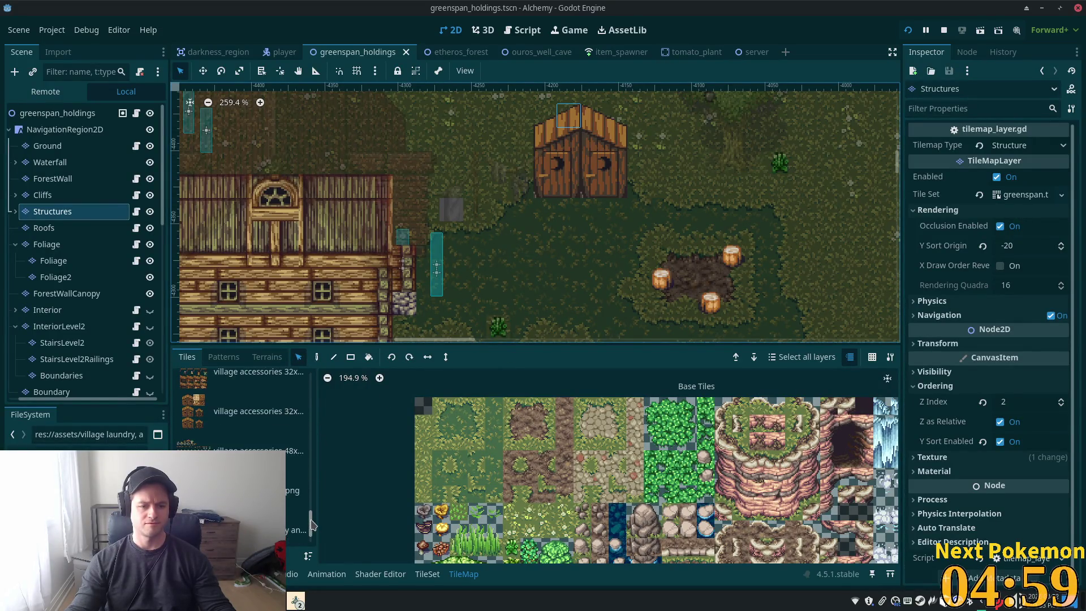
left_click(254, 465)
Open the TileSet atlas view and switch to selecting atlas tiles
scroll(524, 439, "down", 3)
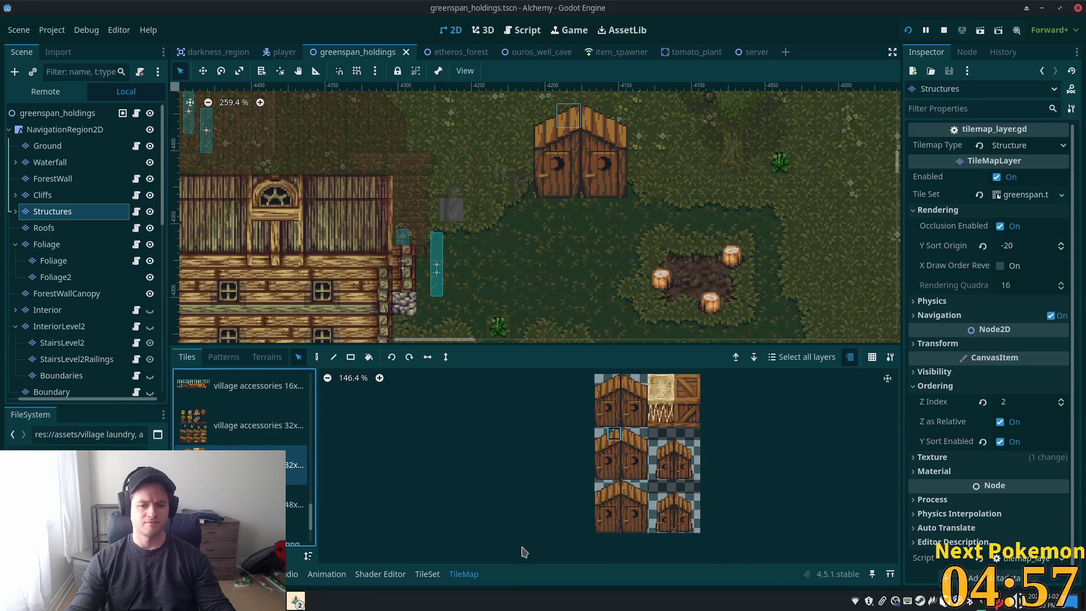
left_click(429, 574)
scroll(591, 462, "up", 4)
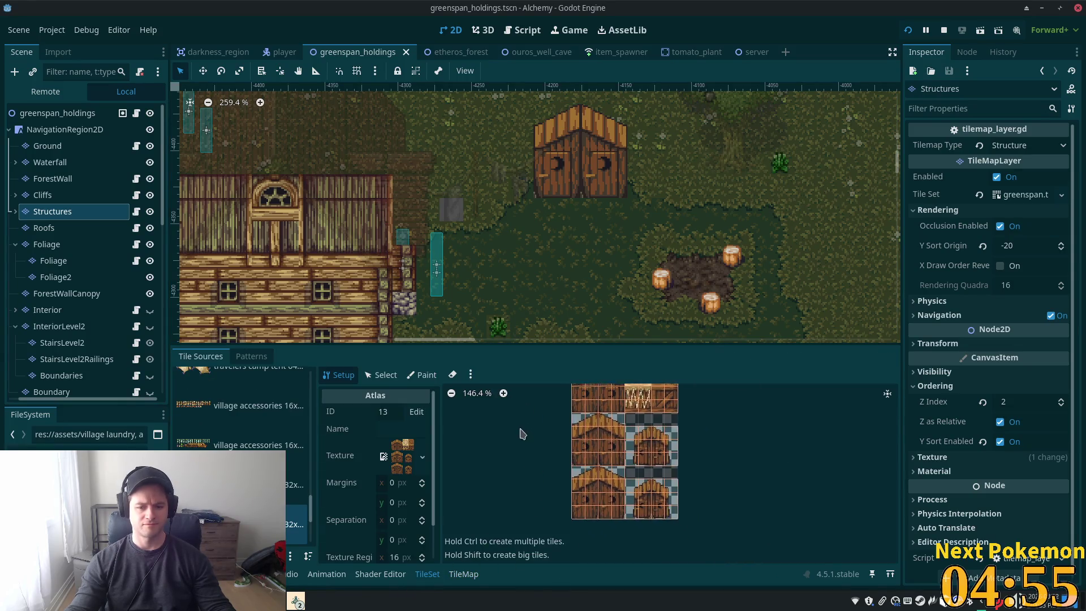
scroll(560, 435, "up", 1)
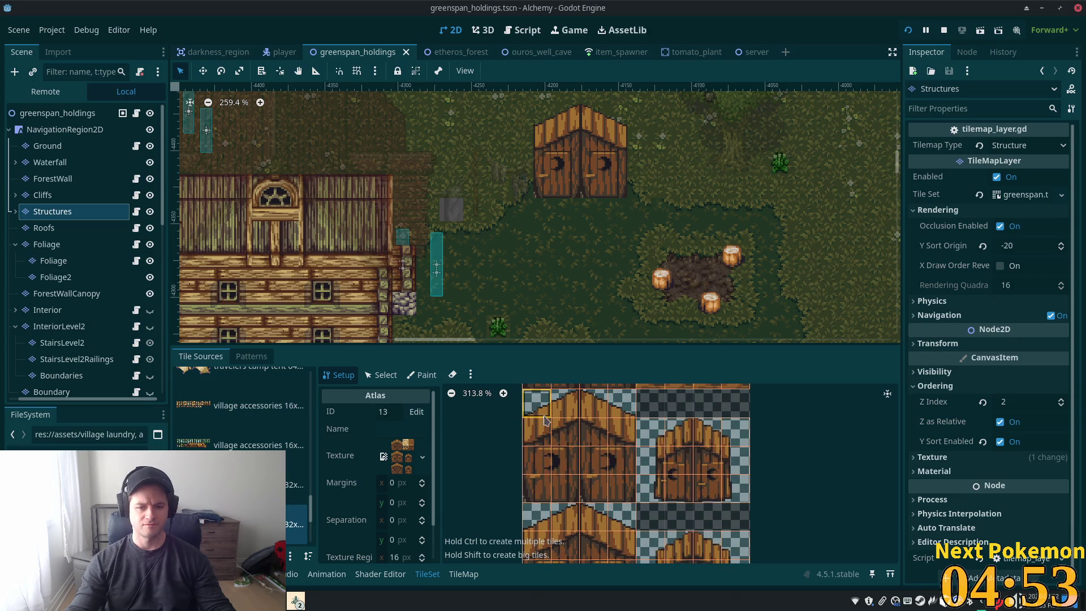
scroll(649, 445, "down", 3)
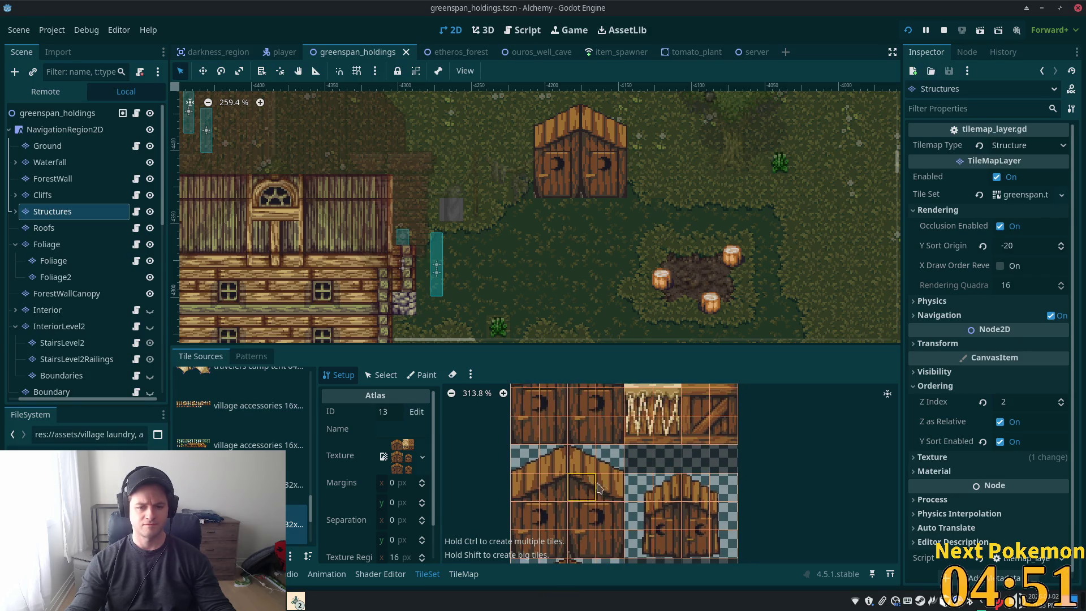
left_click(387, 375)
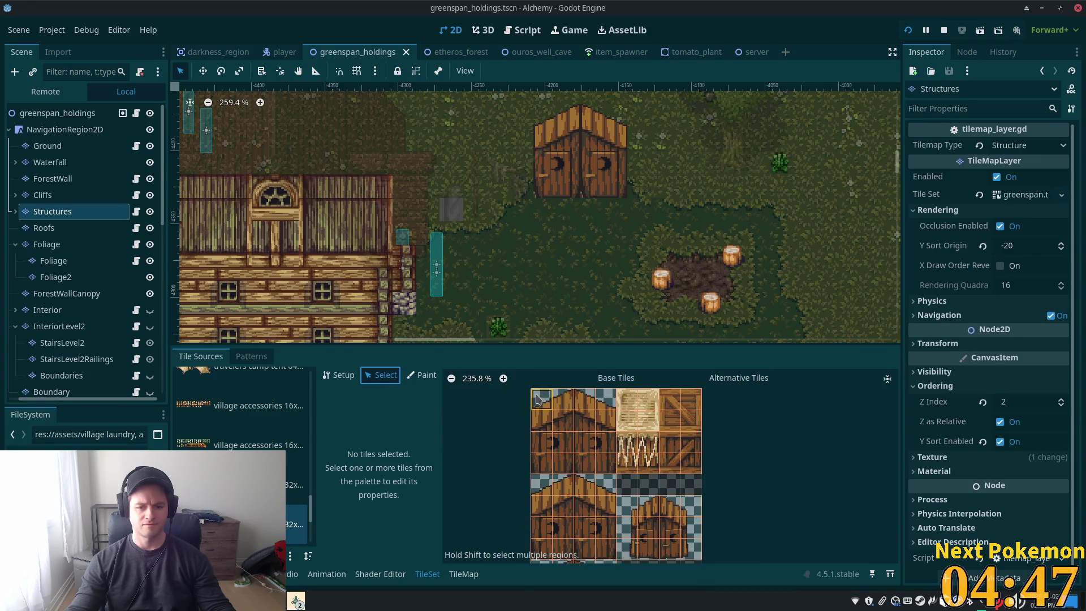
Select the outhouse door tiles and set their Rendering Z Index to 11
left_click_drag(536, 399, 627, 445)
scroll(700, 423, "down", 3)
mouse_move(553, 513)
left_mouse_down()
mouse_move(588, 532)
mouse_move(628, 531)
left_mouse_up()
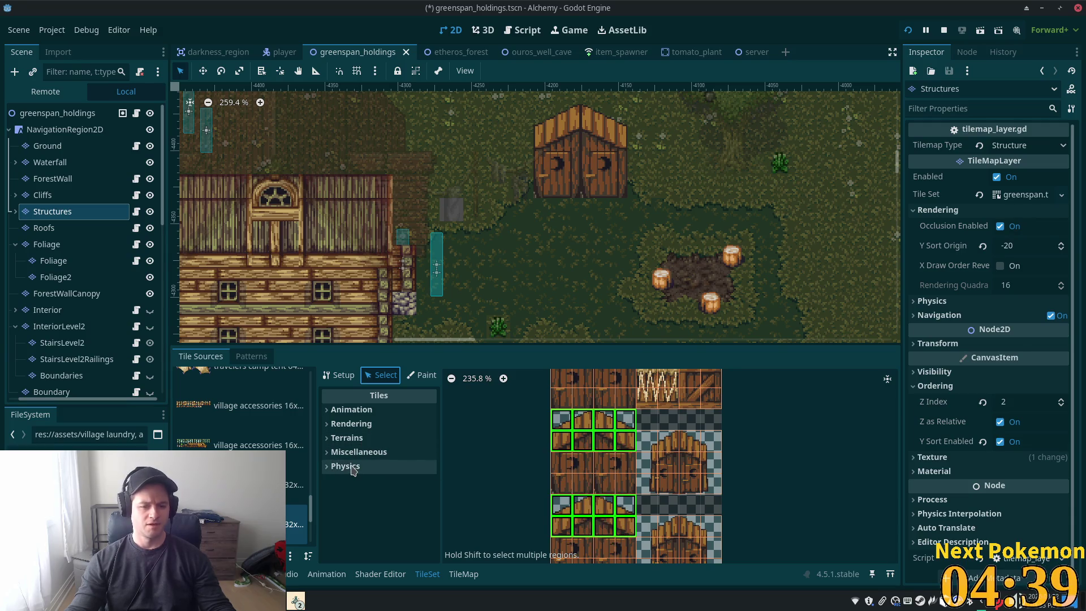
left_click(352, 424)
scroll(376, 479, "down", 1)
left_click(396, 496)
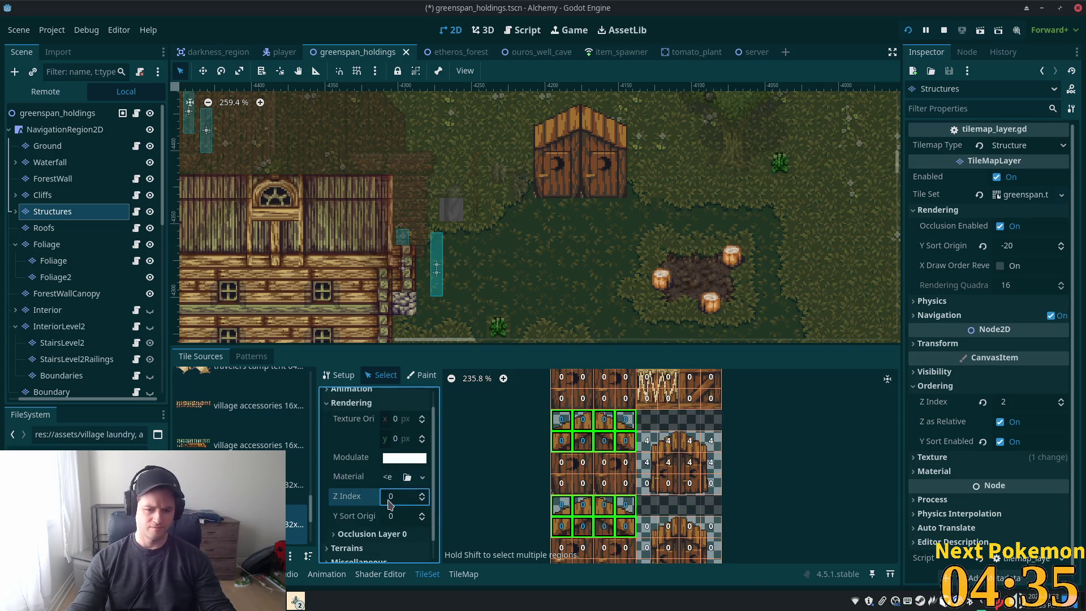
type("11")
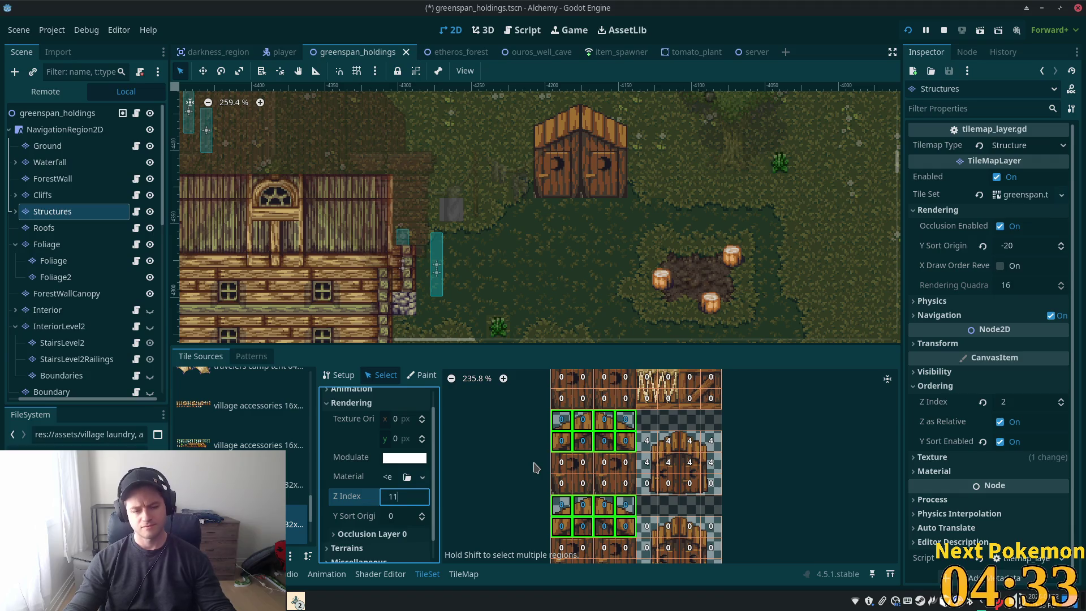
left_click(399, 516)
Give the door tiles a Physics Layer 0 collision shape, save, and relaunch the game
scroll(401, 504, "down", 1)
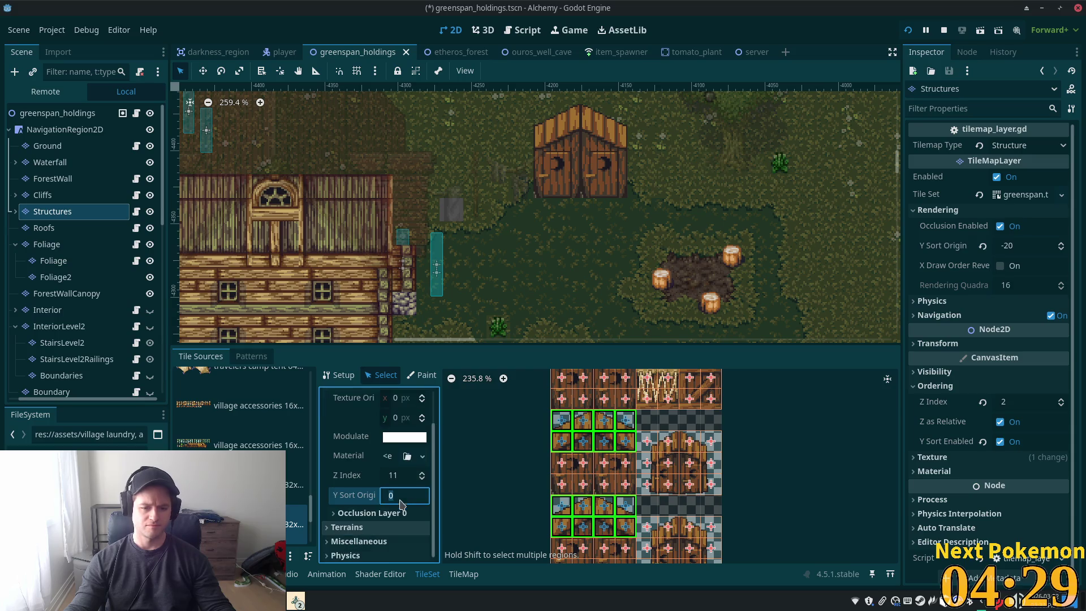
scroll(400, 503, "down", 1)
left_click_drag(564, 382, 626, 400)
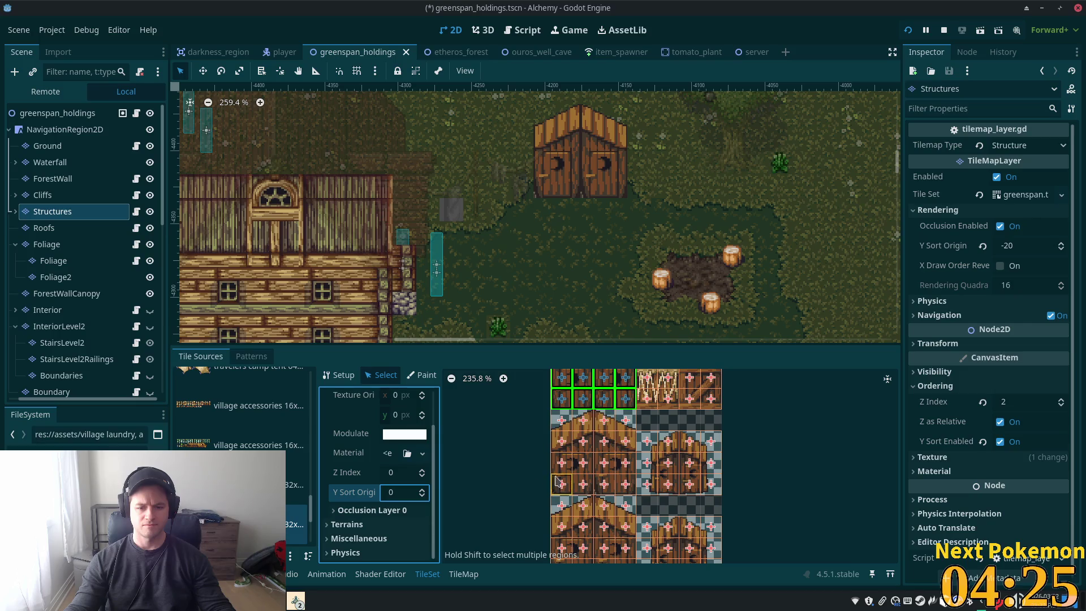
scroll(669, 451, "up", 1)
mouse_move(569, 471)
left_mouse_down()
mouse_move(590, 496)
mouse_move(654, 513)
left_mouse_up()
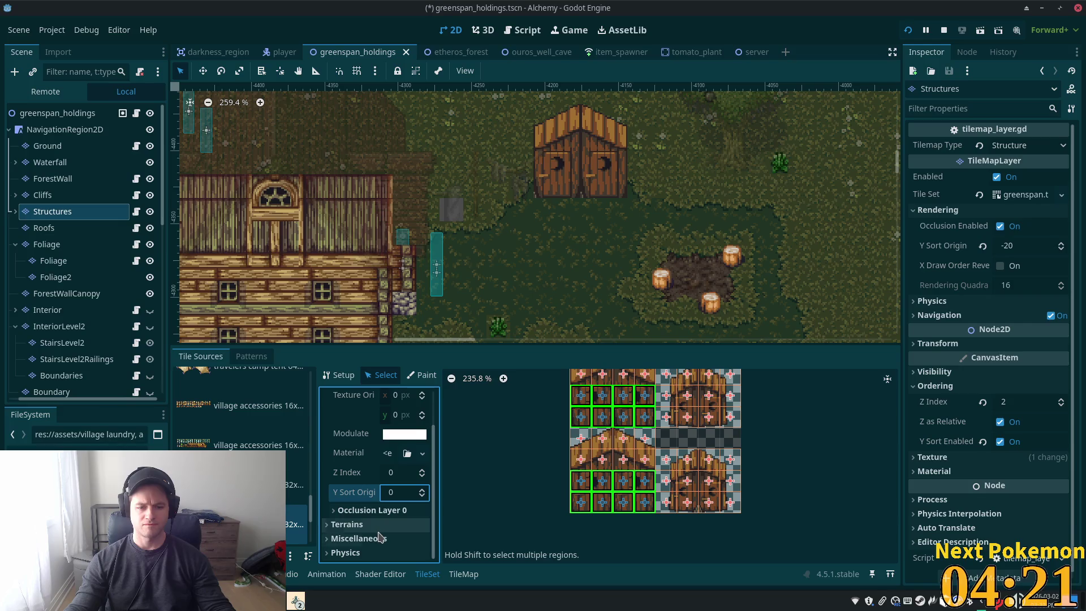
left_click(378, 553)
left_click(391, 553)
scroll(406, 539, "down", 5)
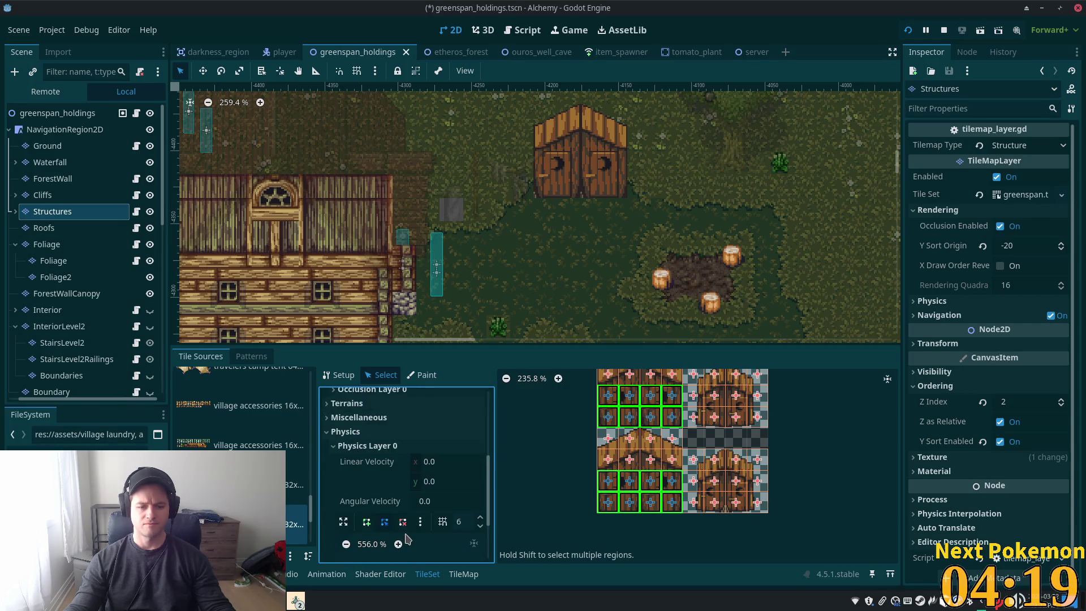
scroll(407, 539, "down", 5)
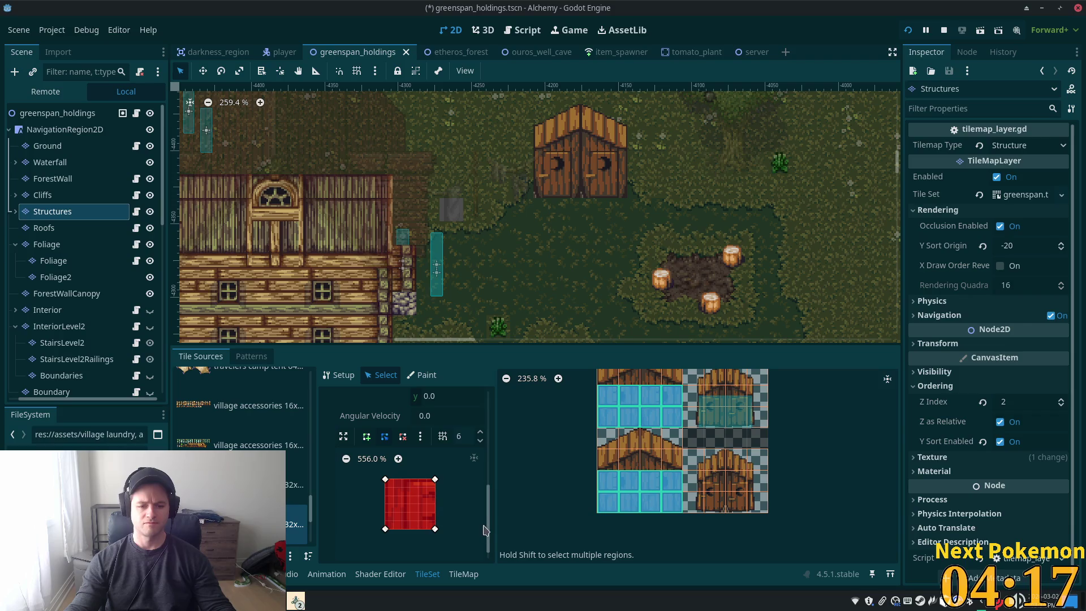
key("ctrl+s")
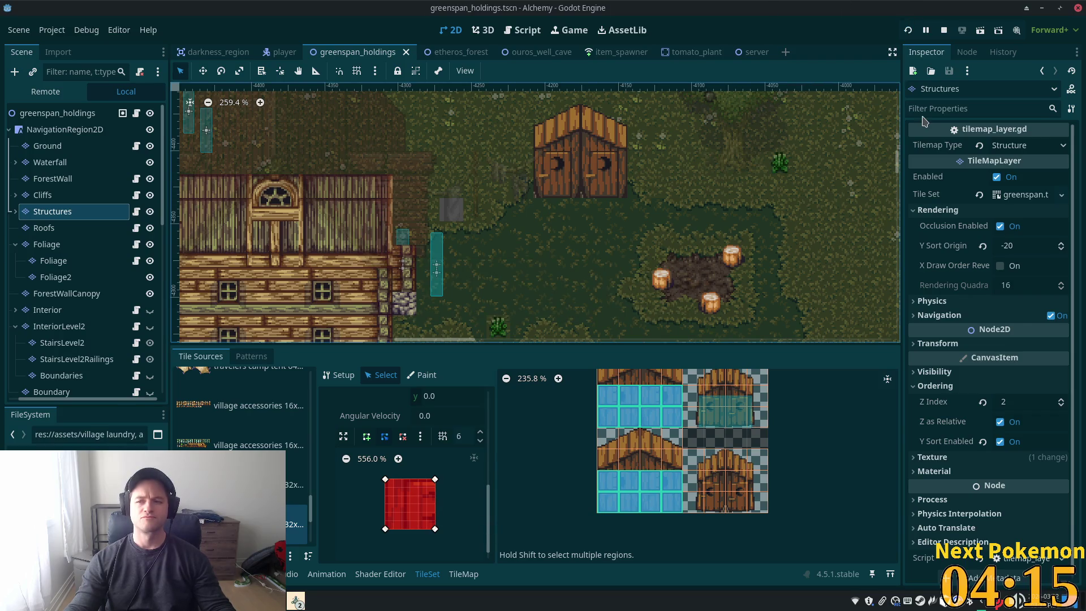
key("F5")
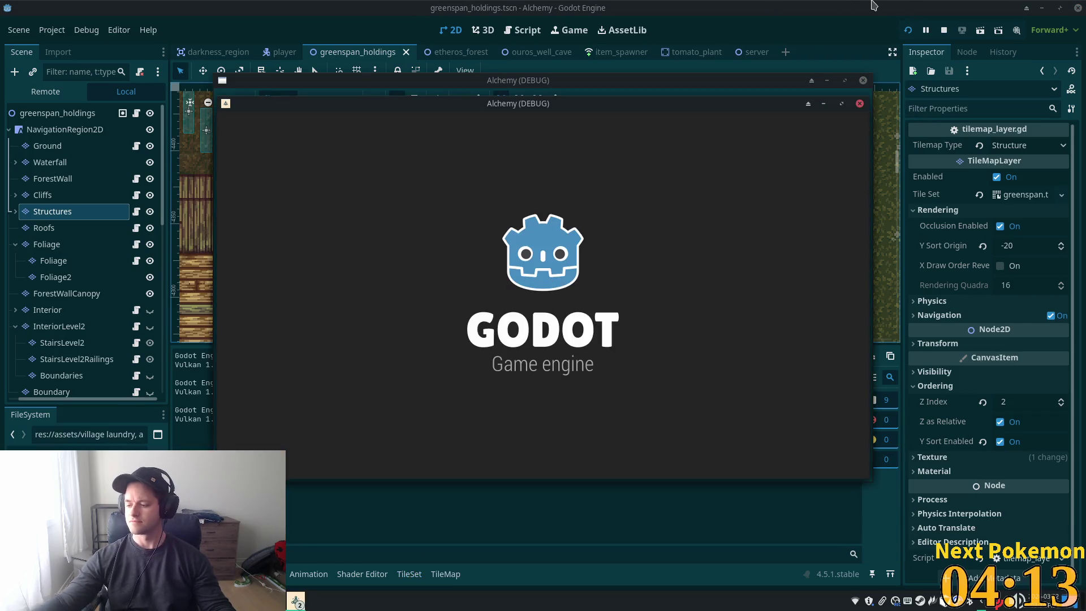
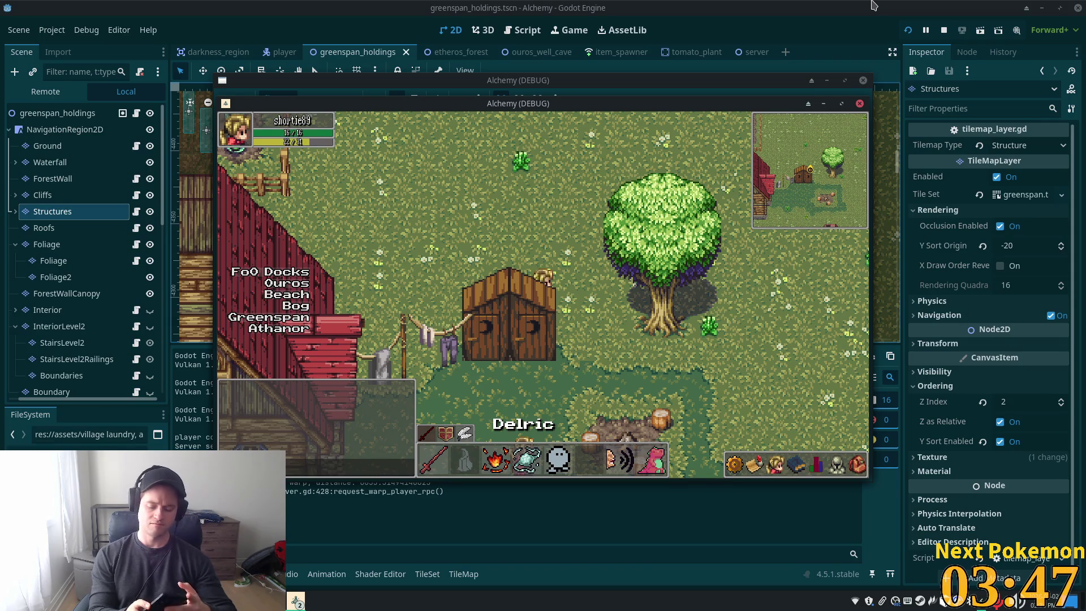
Walk the player around the outhouse and past the barn in Greenspan Holdings
key("a")
key("s")
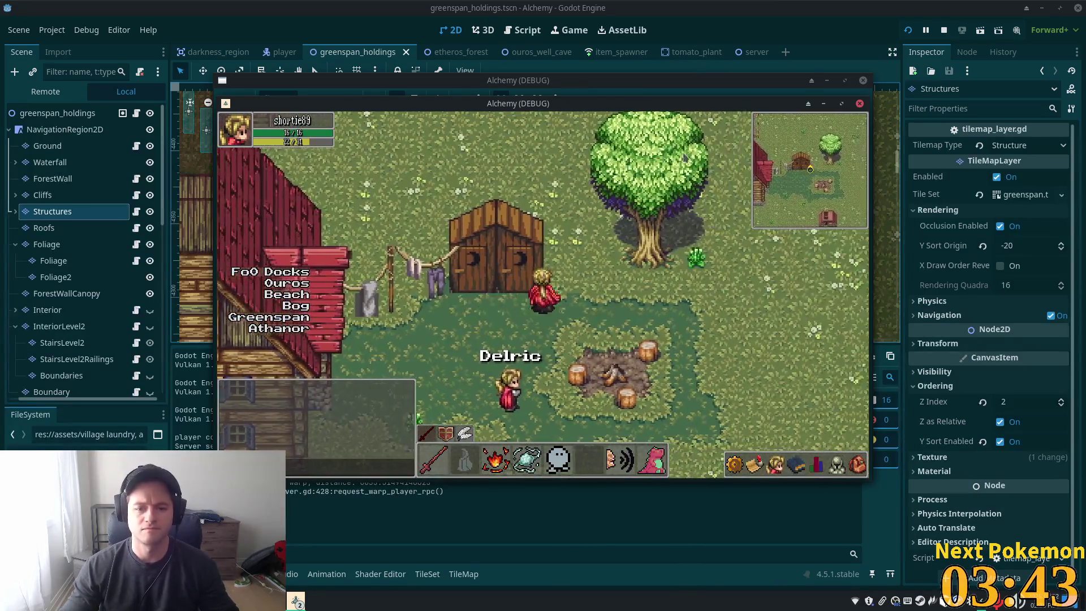
key("a")
key("w")
key("a")
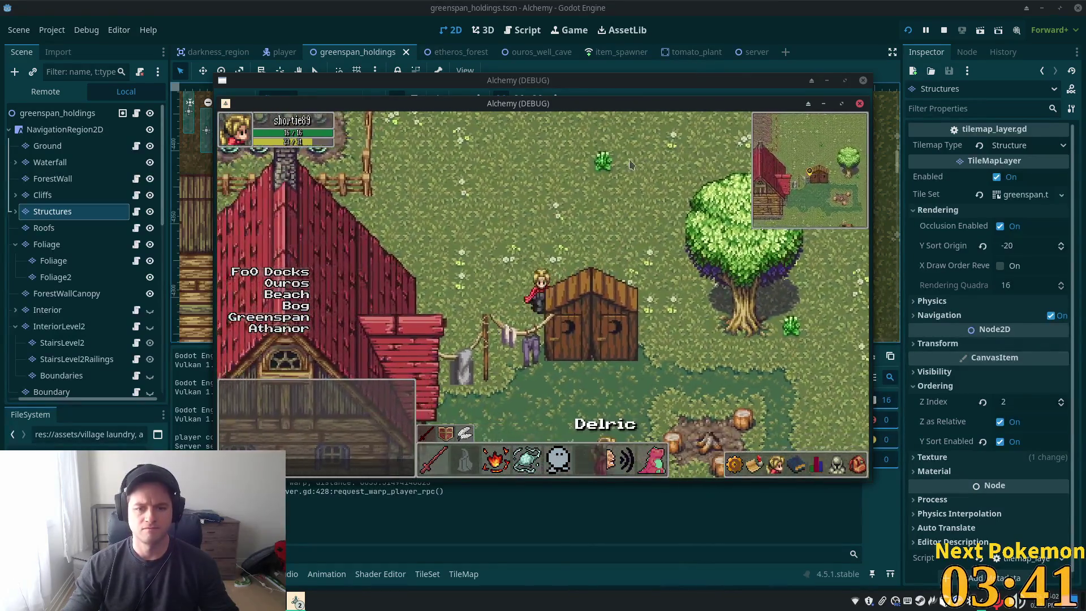
key("s")
key("a")
key("w")
key("d")
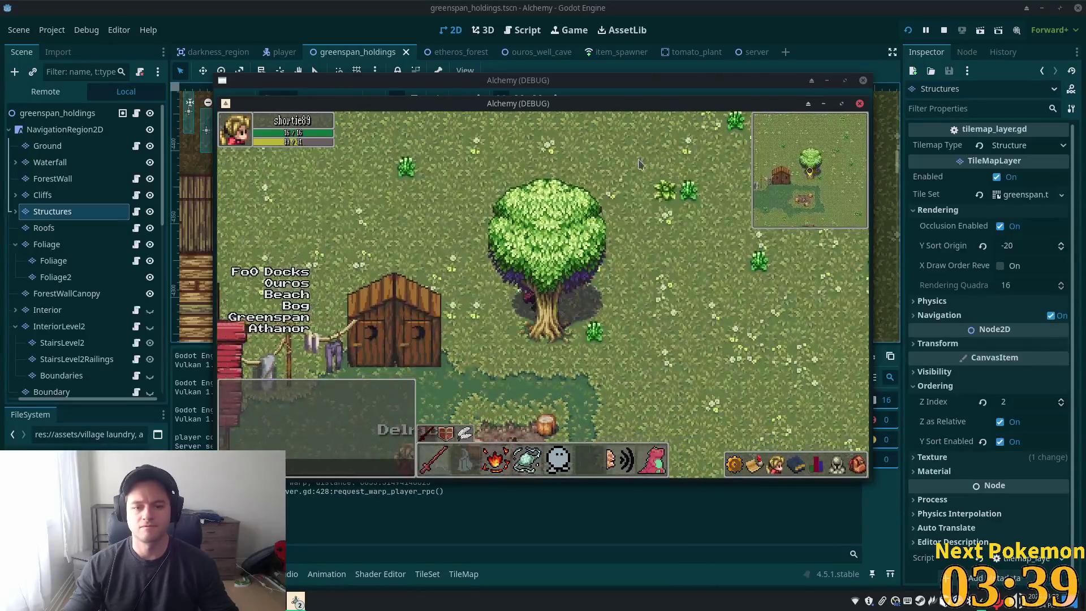
key("s")
key("a")
key("s")
key("a")
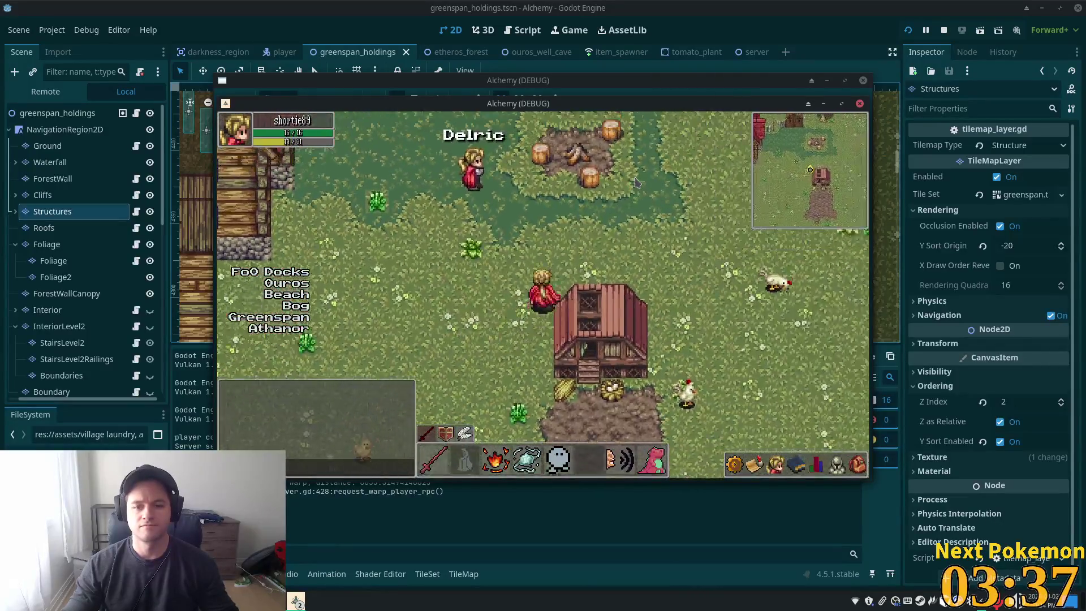
key("d")
key("w")
key("a")
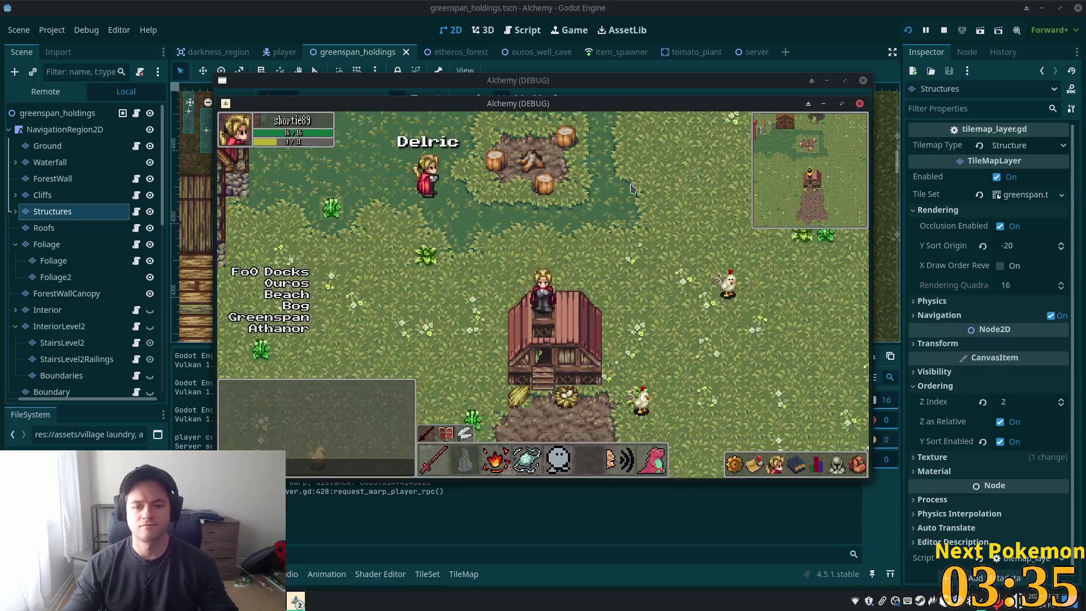
key("a")
key("a")
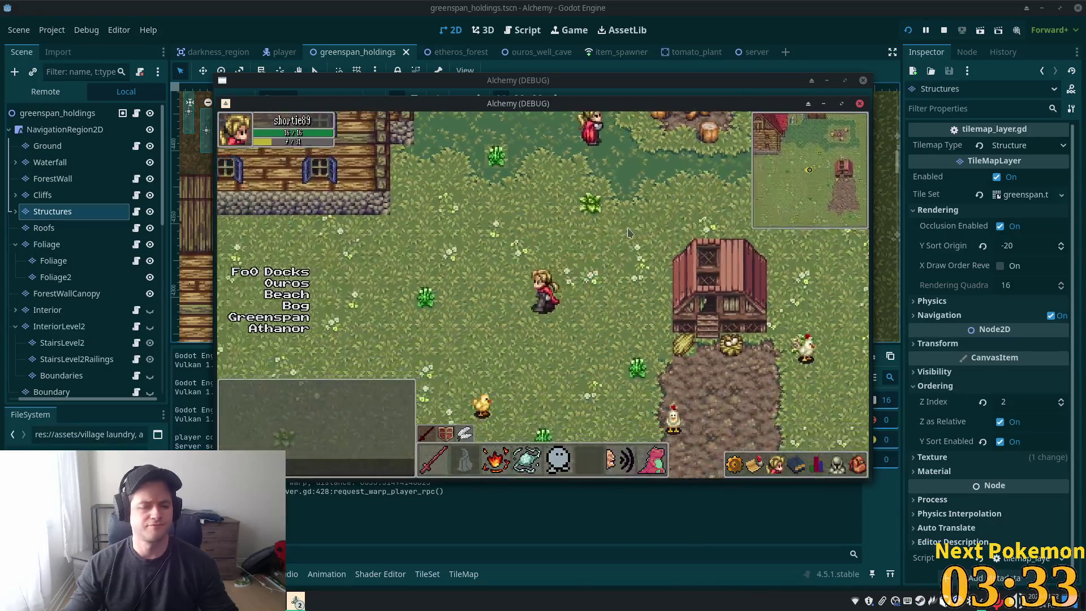
key("a")
Walk the player past the crop field, pig pen and pond through the gate, then stop the game
key("s")
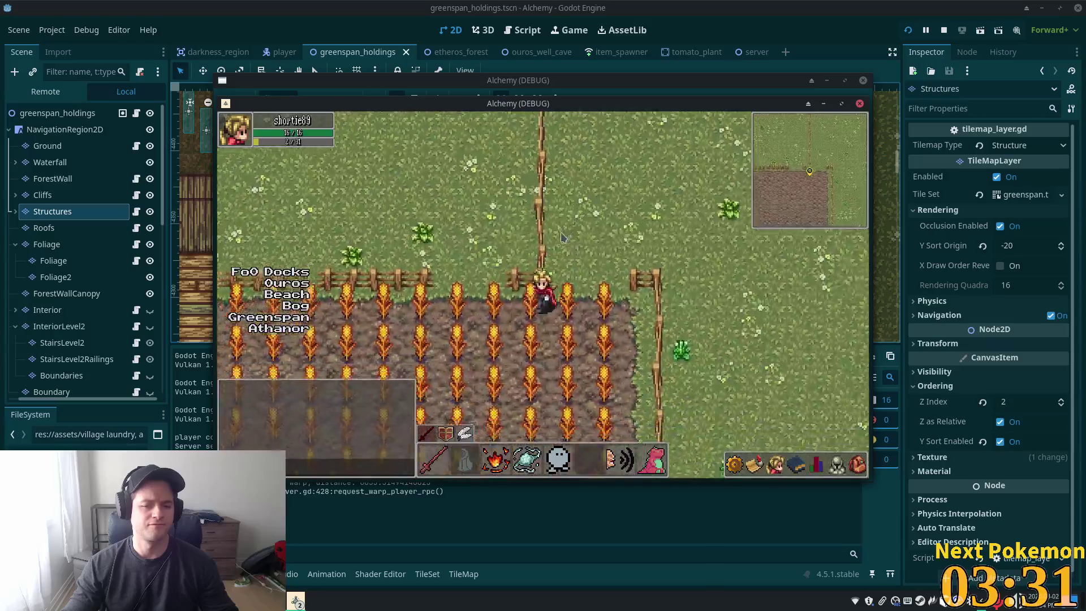
key("s")
key("a")
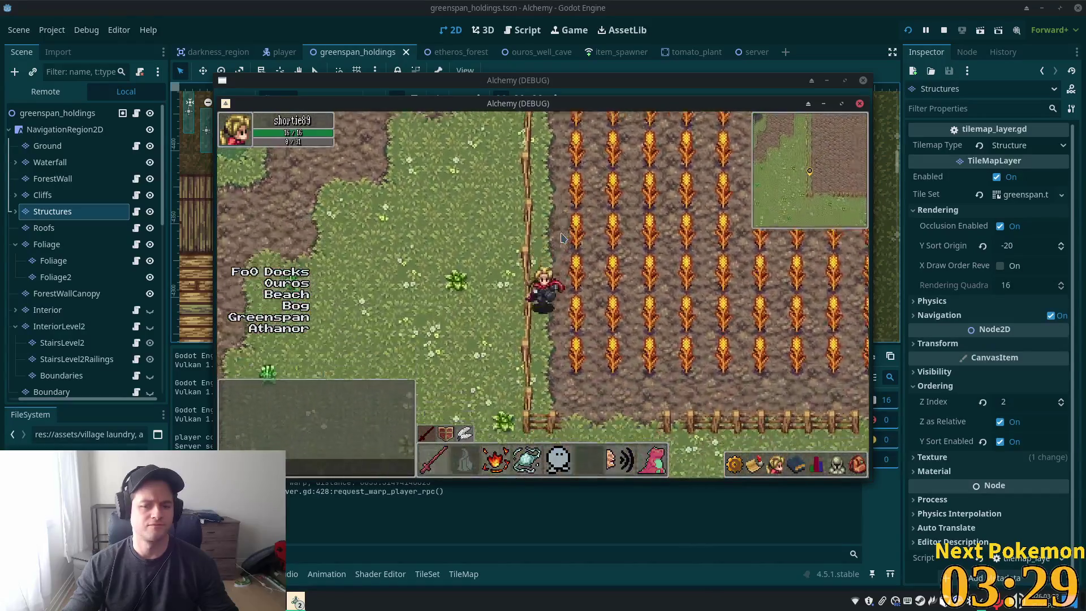
key("s")
key("d")
key("a")
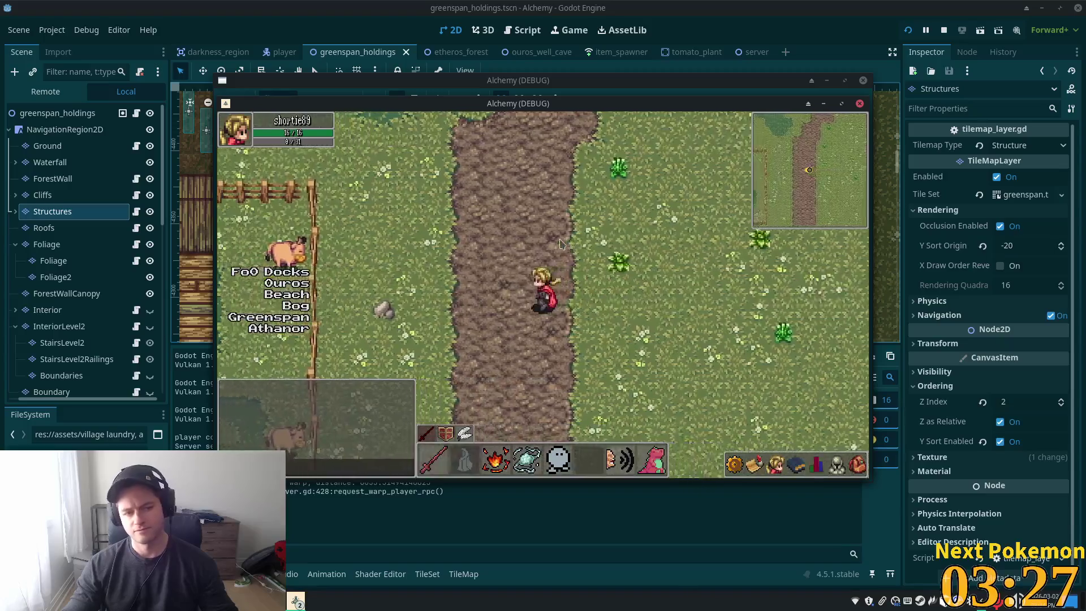
key("a")
key("w")
key("a")
key("a")
key("a")
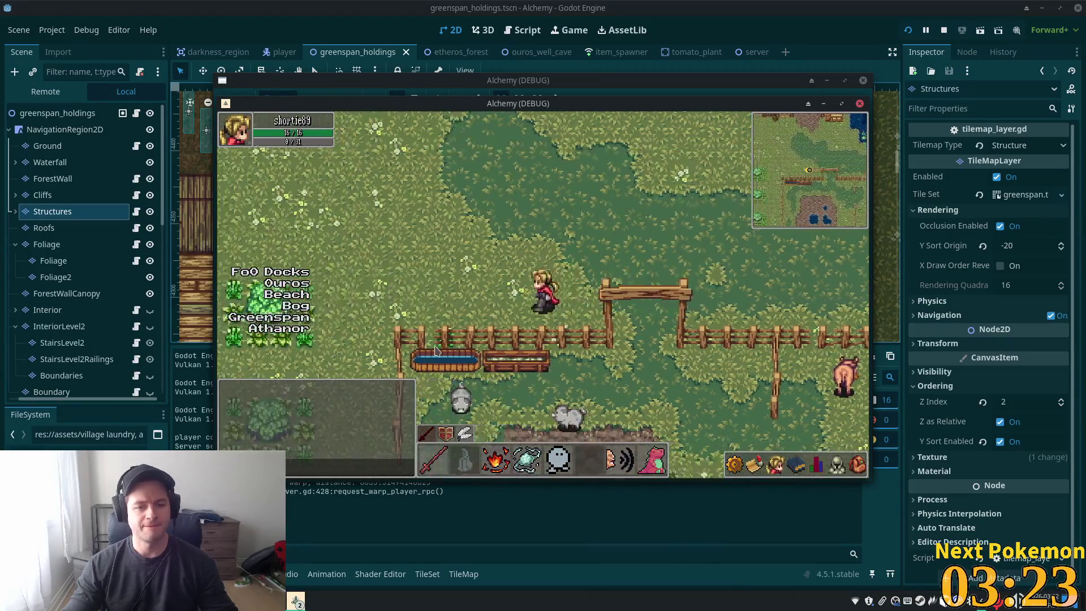
key("a")
key("a")
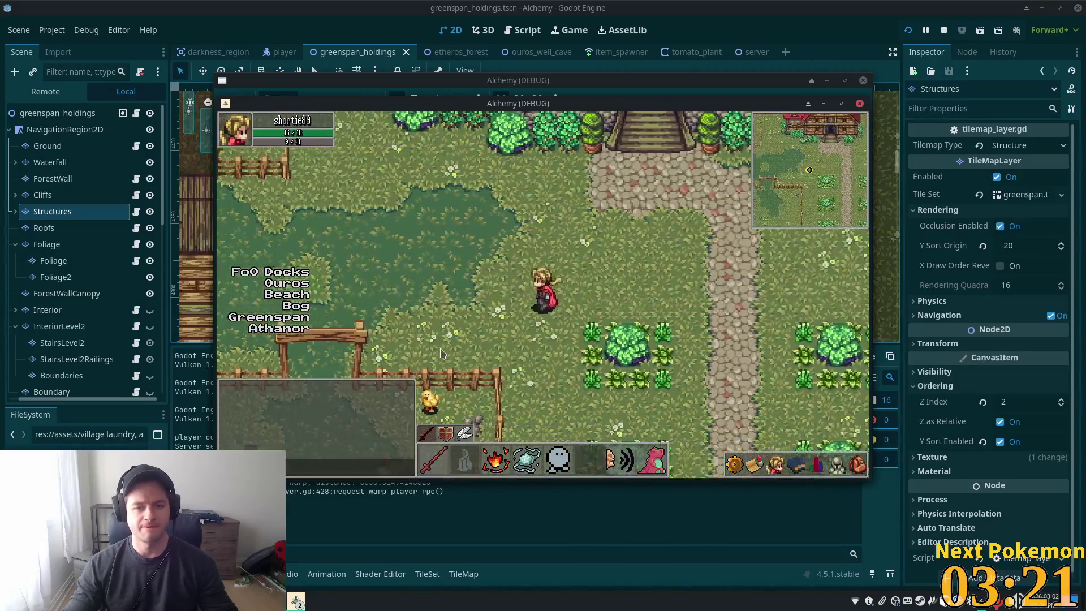
key("a")
key("a")
key("s")
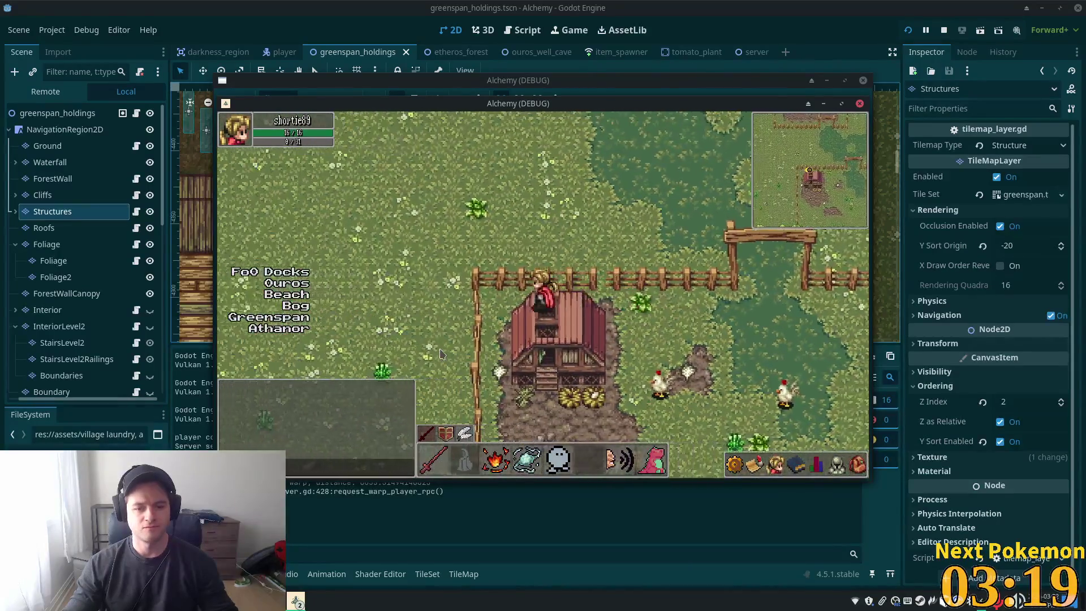
key("a")
key("d")
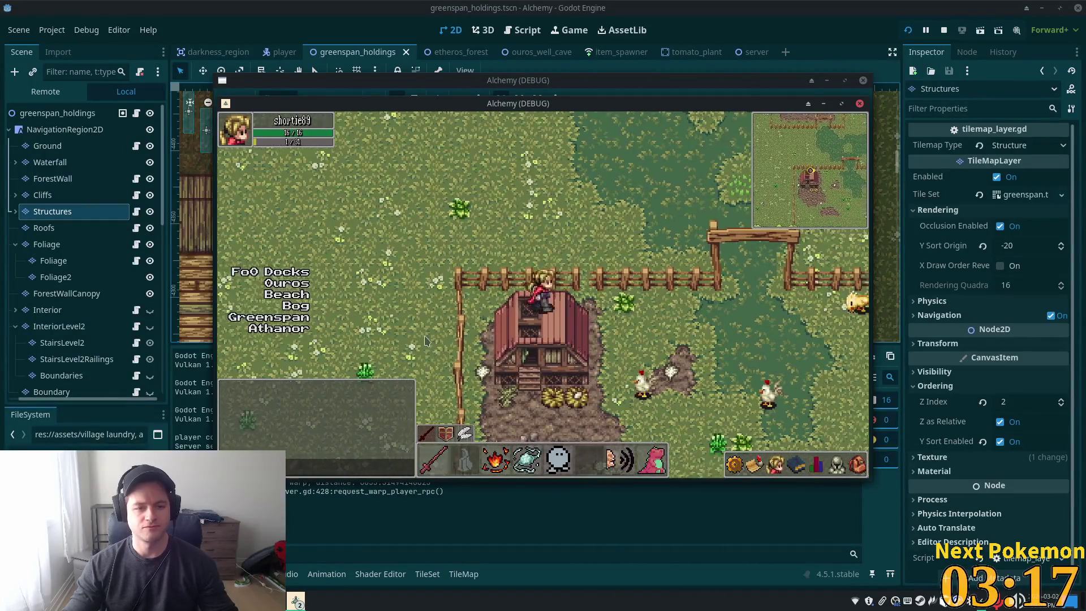
key("F8")
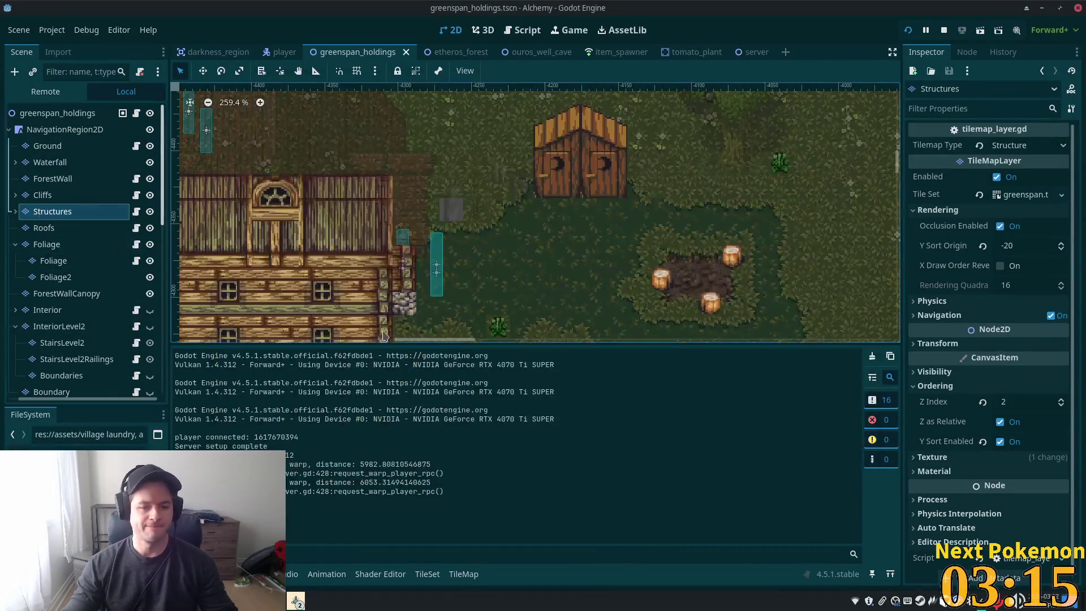
In the TileSet editor, select four barn tiles from livestock accessories.png
left_click(63, 212)
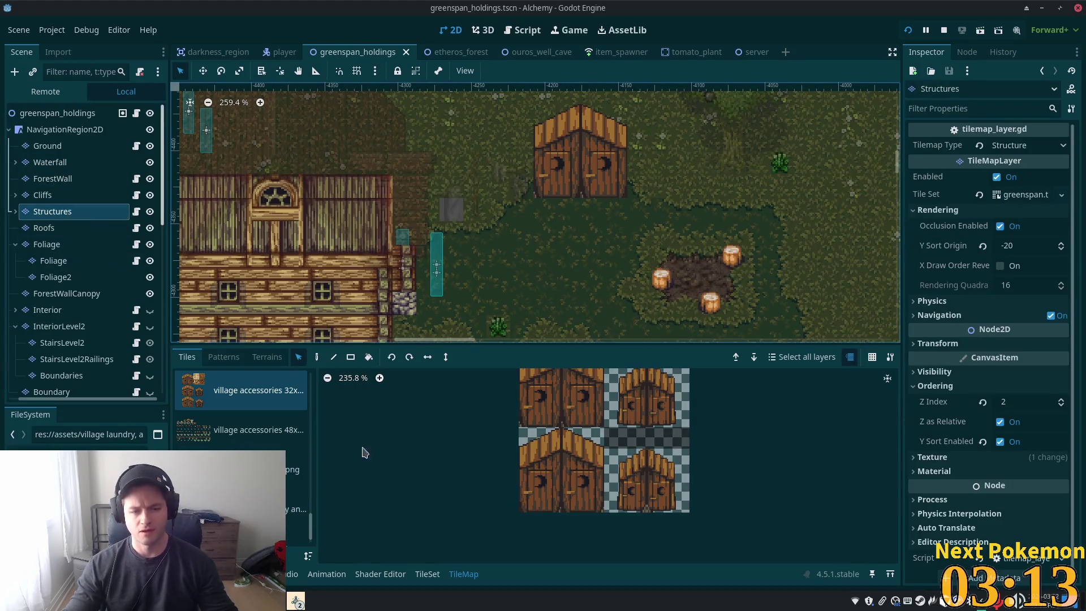
scroll(358, 440, "down", 3)
scroll(208, 446, "up", 3)
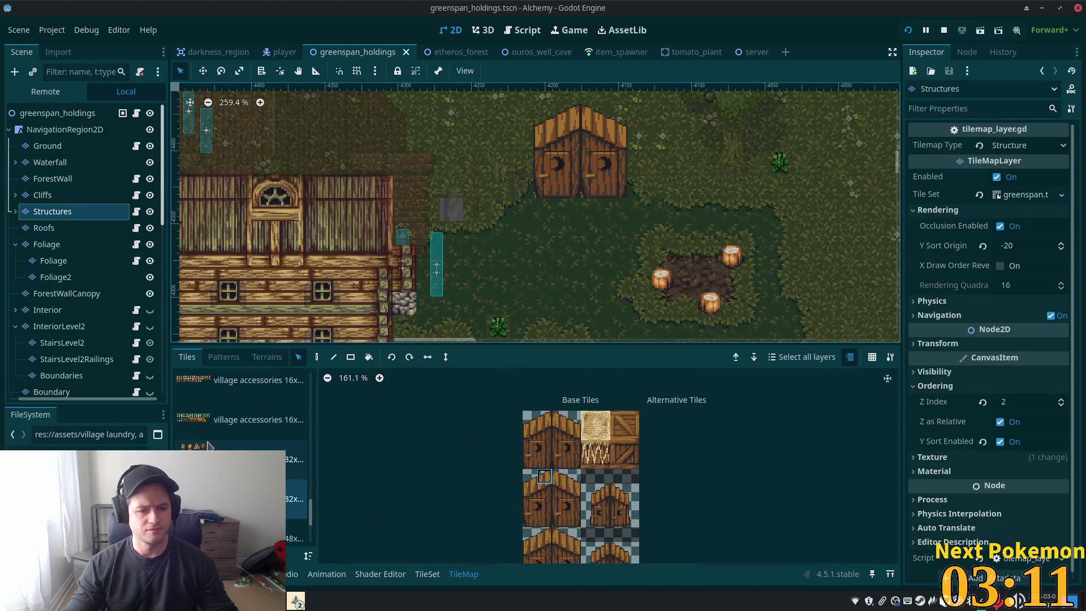
left_click(427, 574)
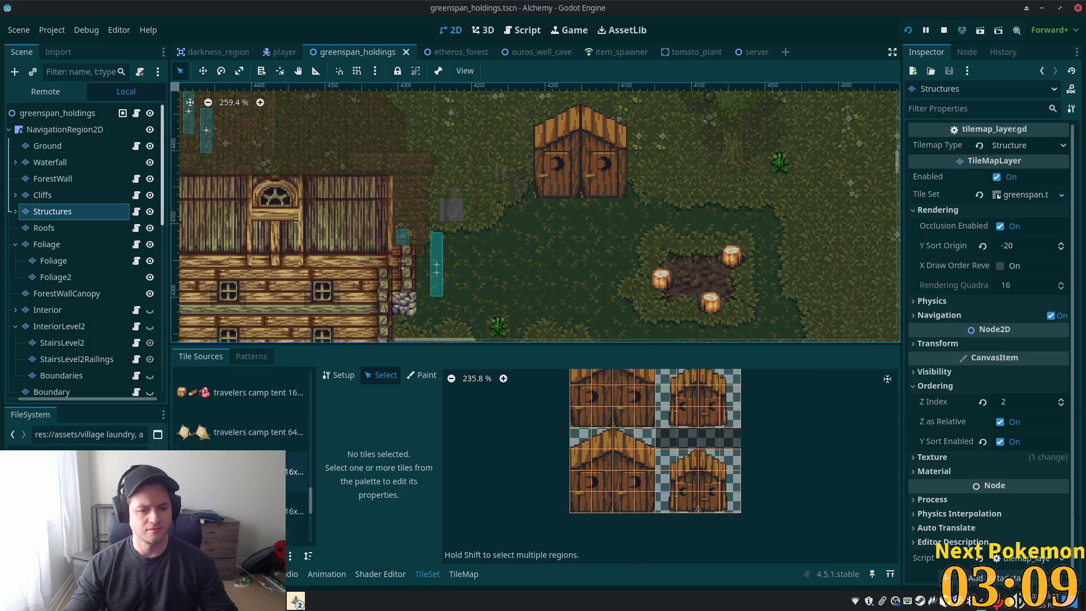
scroll(244, 407, "up", 5)
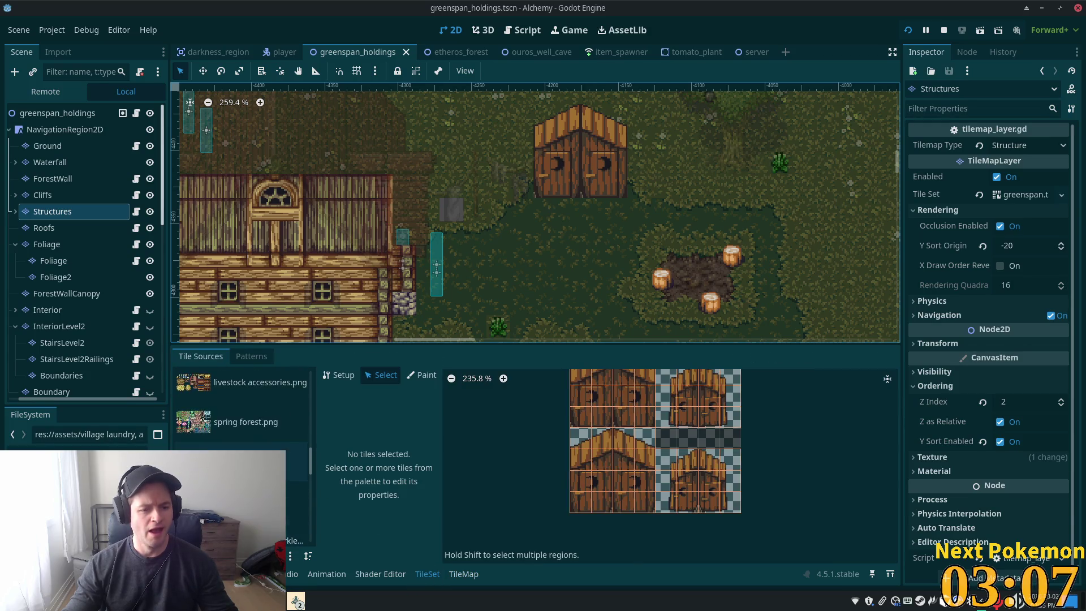
scroll(243, 407, "up", 2)
left_click(261, 447)
scroll(651, 490, "up", 1)
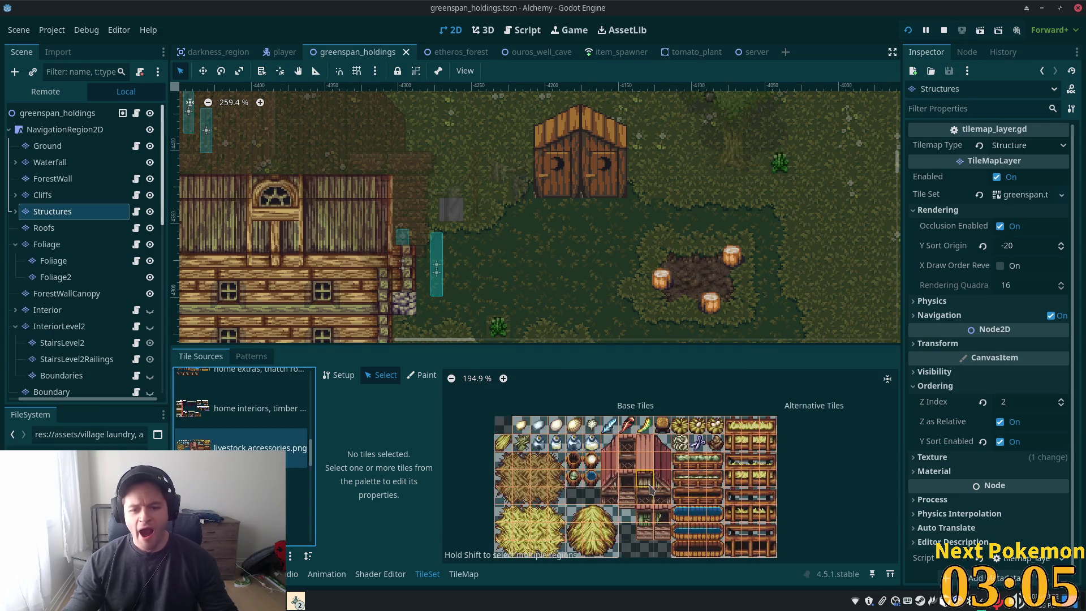
scroll(650, 489, "up", 2)
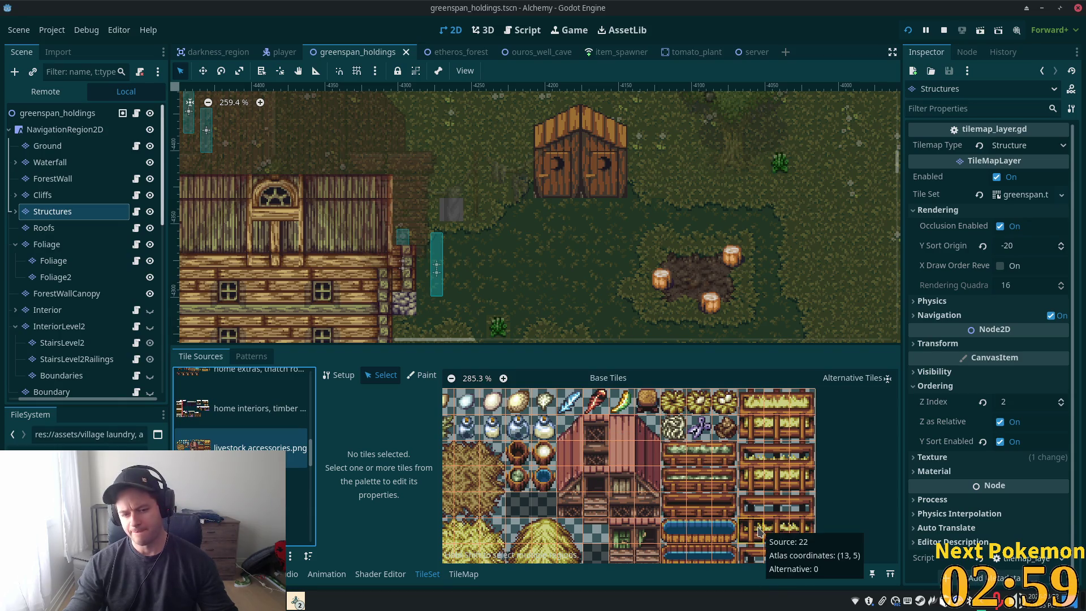
left_click_drag(568, 427, 648, 433)
Set the selected tiles' Z Index to 11, save the scene and run the project
scroll(444, 460, "up", 2)
scroll(444, 460, "up", 4)
left_click(443, 436)
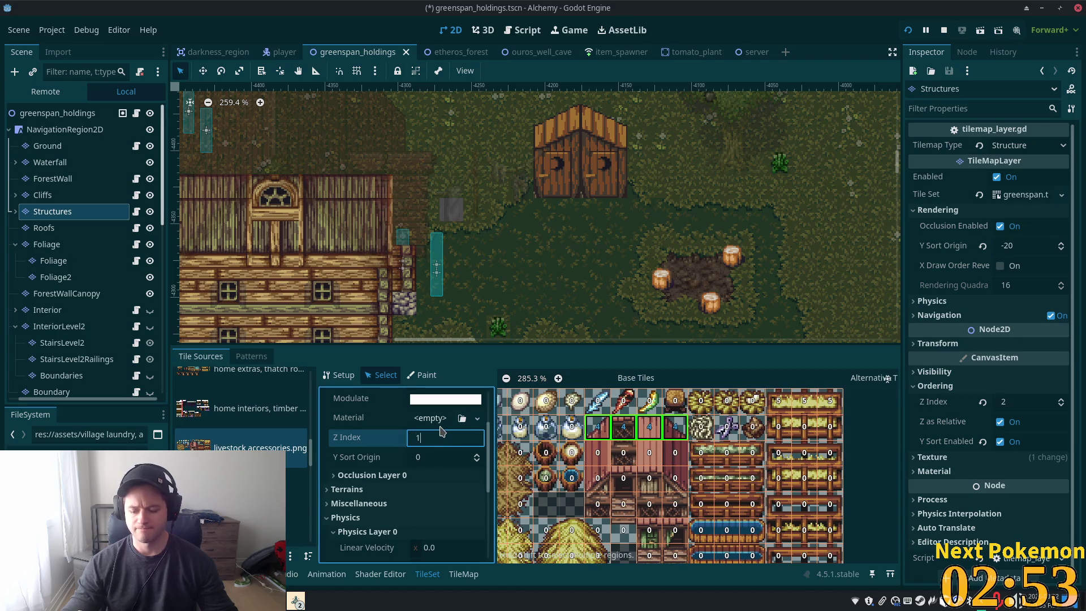
type("1")
key("Tab")
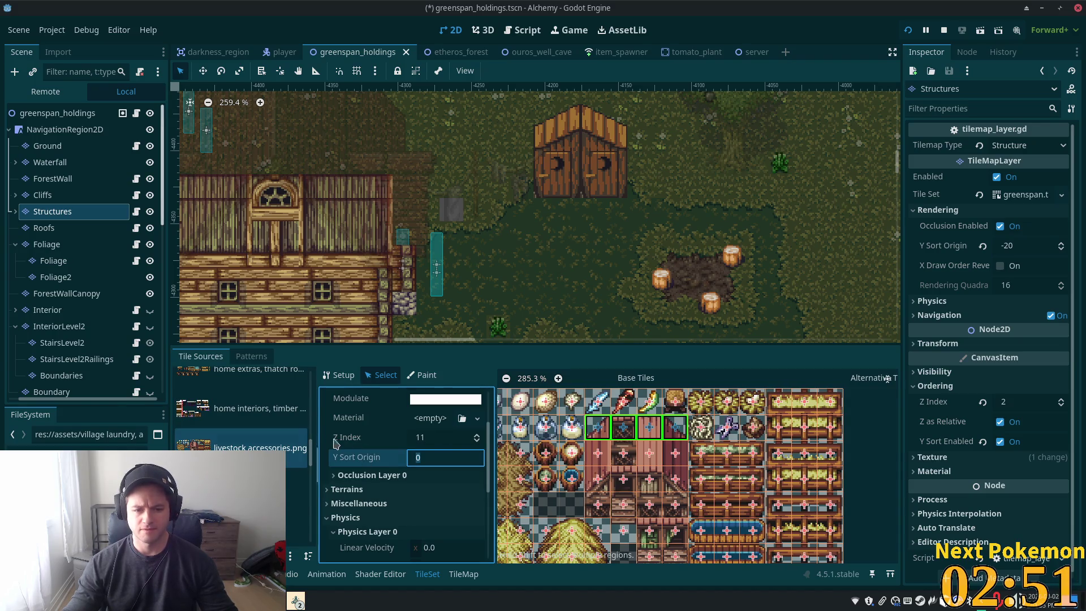
left_click(351, 443)
scroll(469, 525, "down", 5)
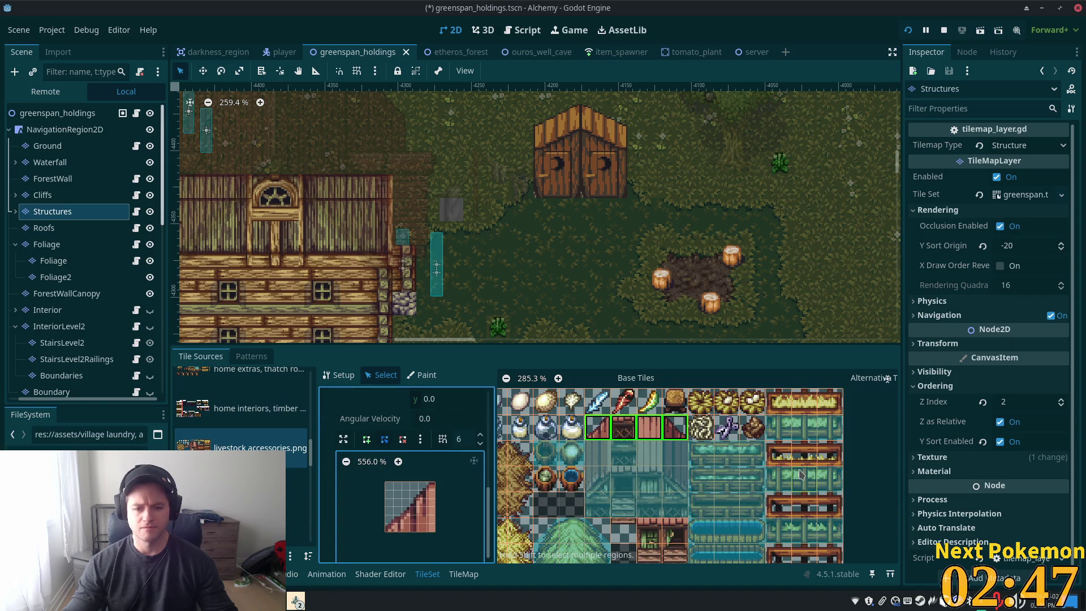
key("ctrl+s")
left_click(910, 31)
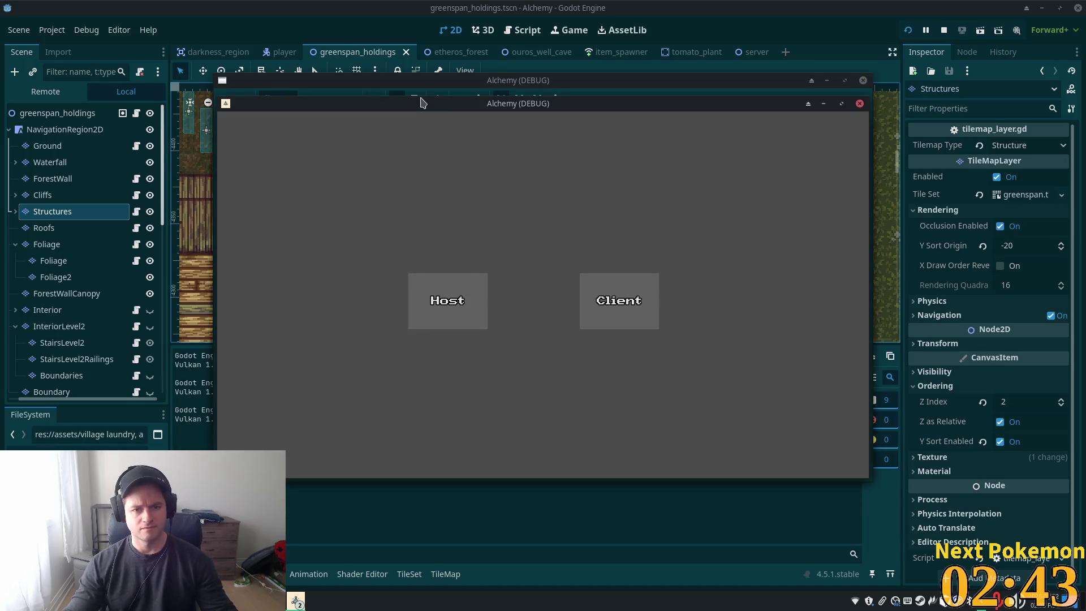
Arrange the two game windows side by side
left_click_drag(420, 102, 223, 76)
left_click(812, 253)
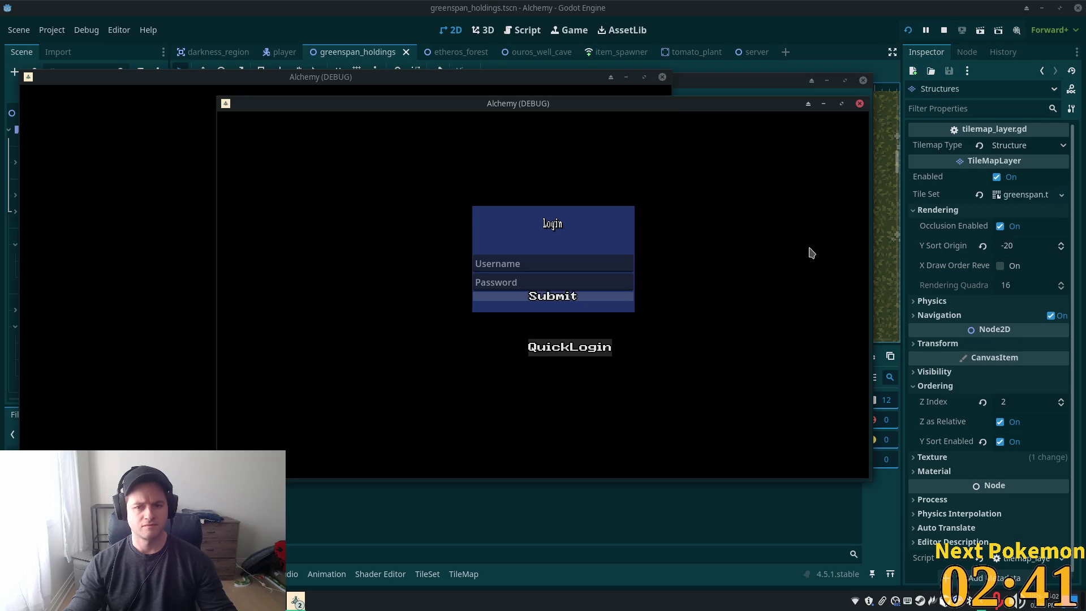
left_click_drag(506, 108, 694, 192)
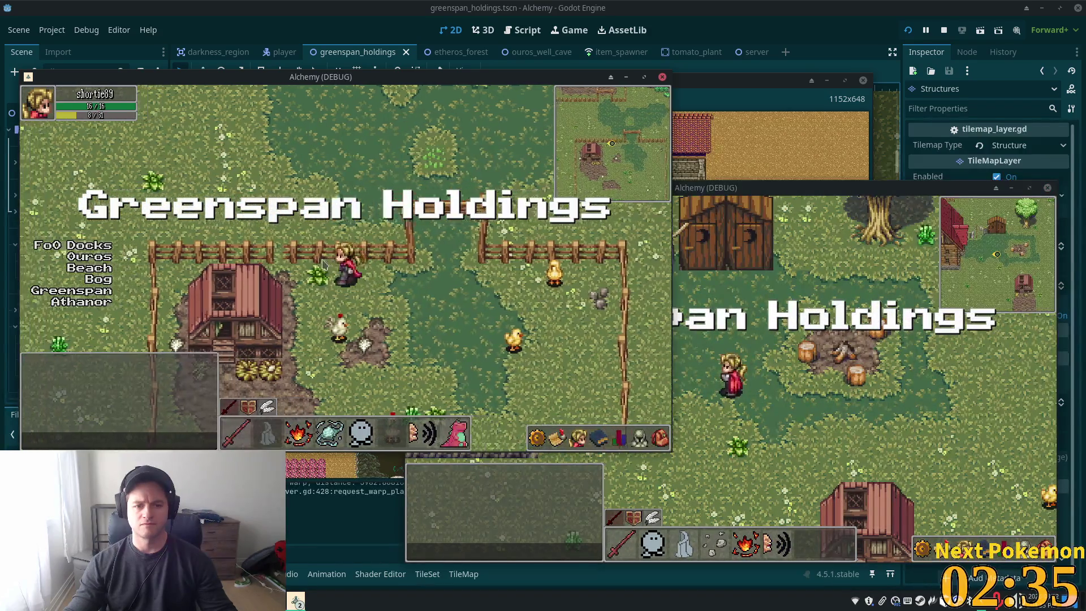
Walk both players left, taking the second one into the red-roofed house and back out
key("Left")
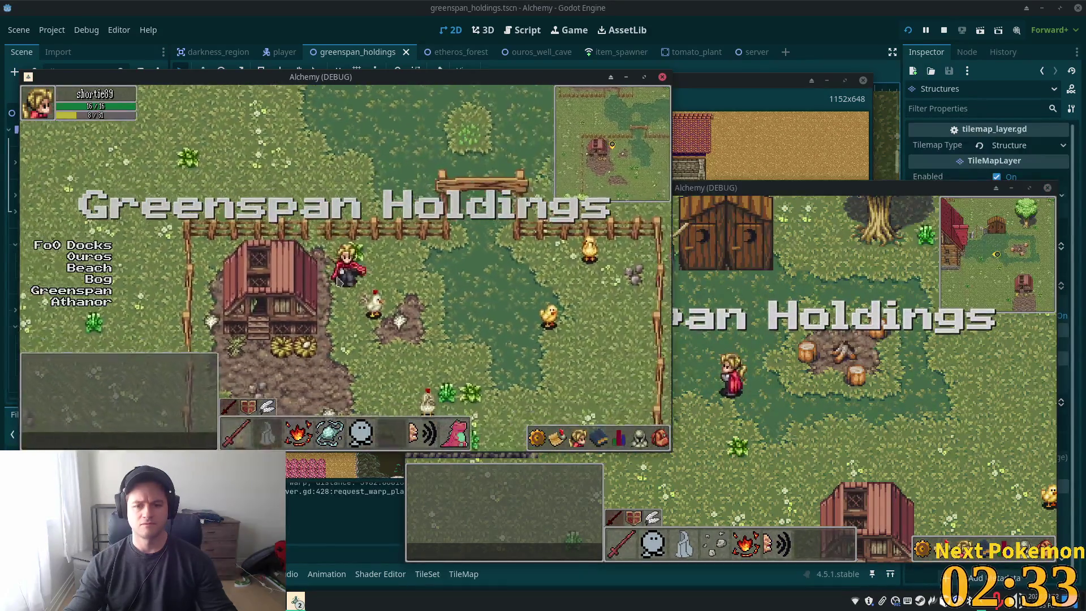
left_click(871, 399)
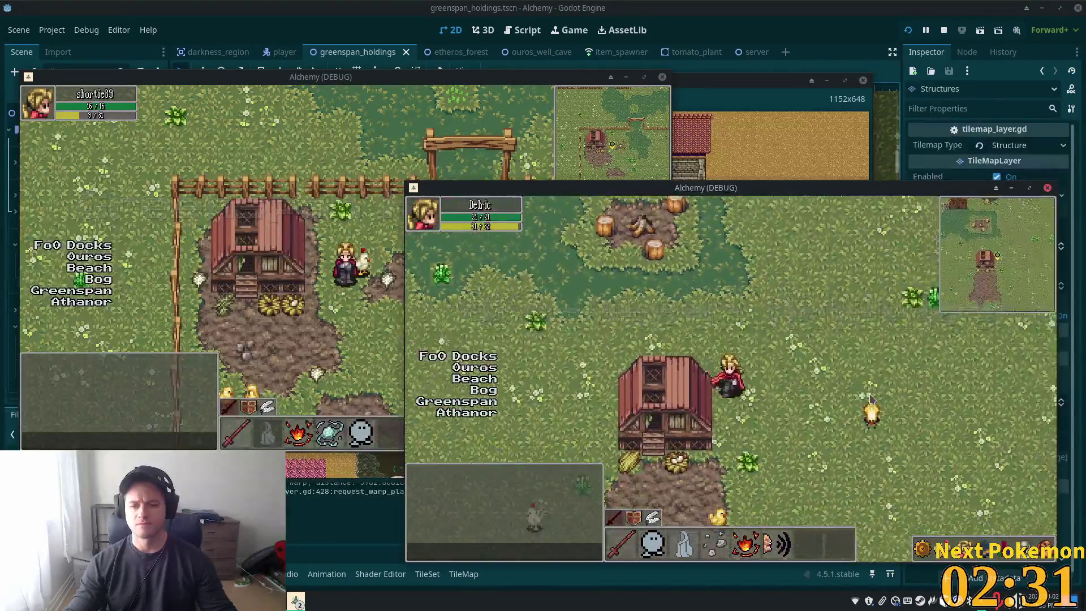
key("Left")
key("Up")
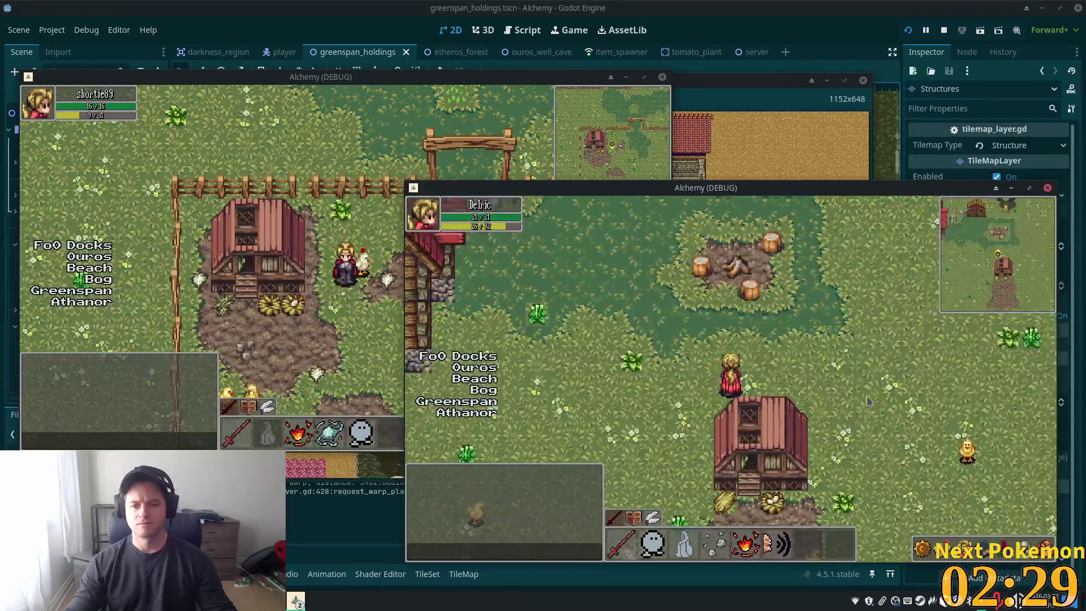
key("Left")
key("Up")
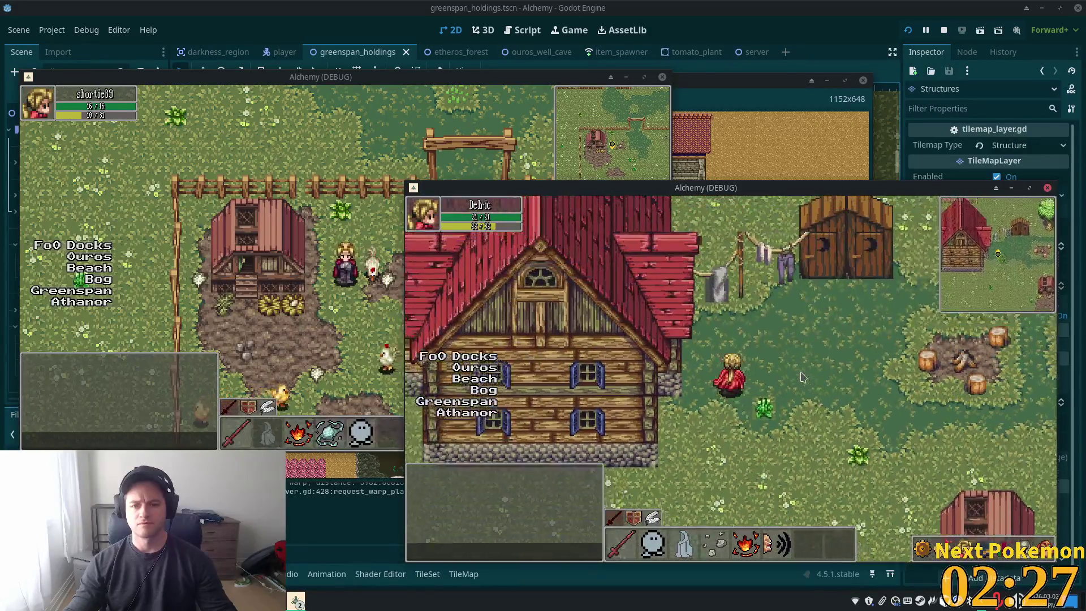
key("Up")
key("Up")
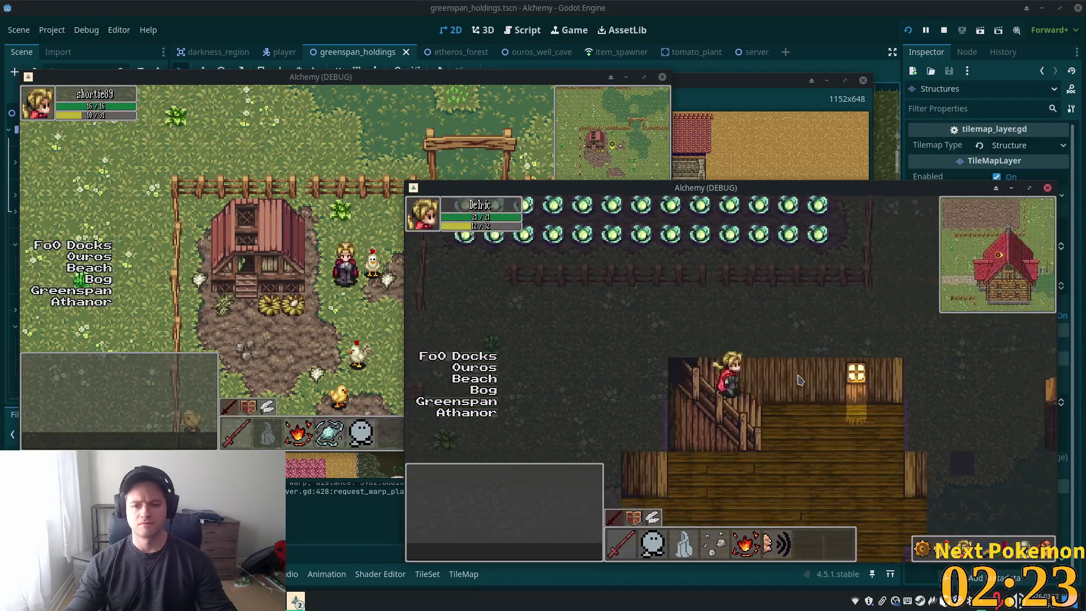
key("Down")
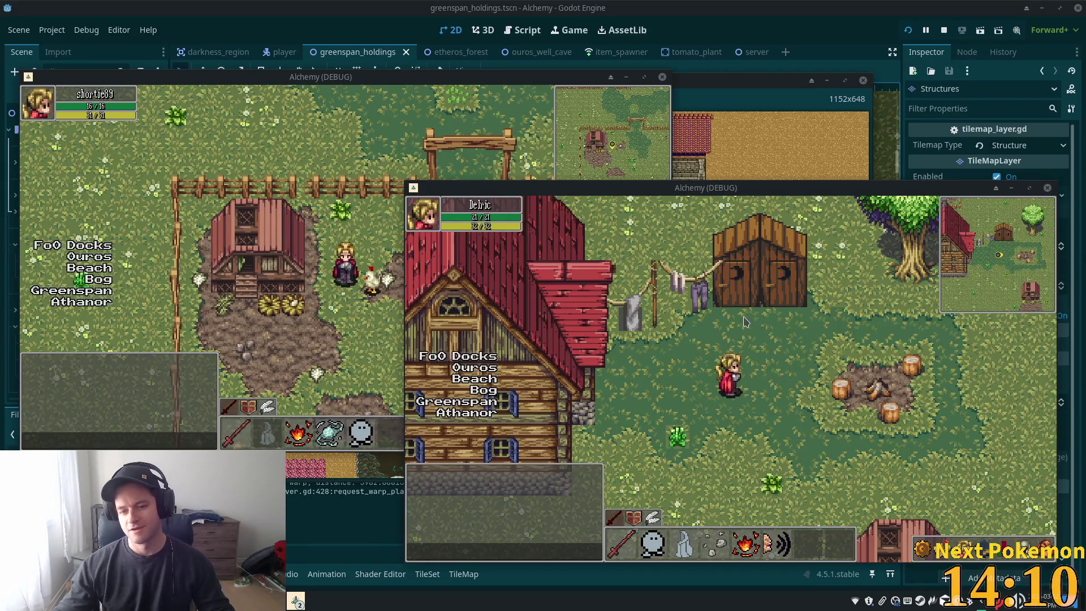
Walk the character past the house and the wheat, carrot and cabbage fields onto the northern dirt path, then return to the editor
key("s")
key("d")
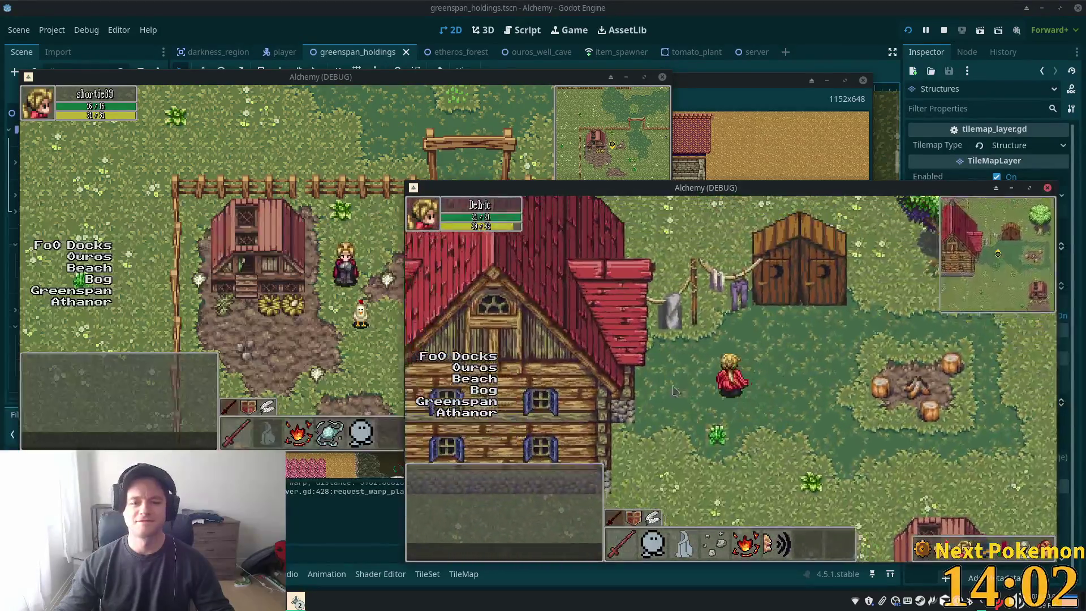
key("a")
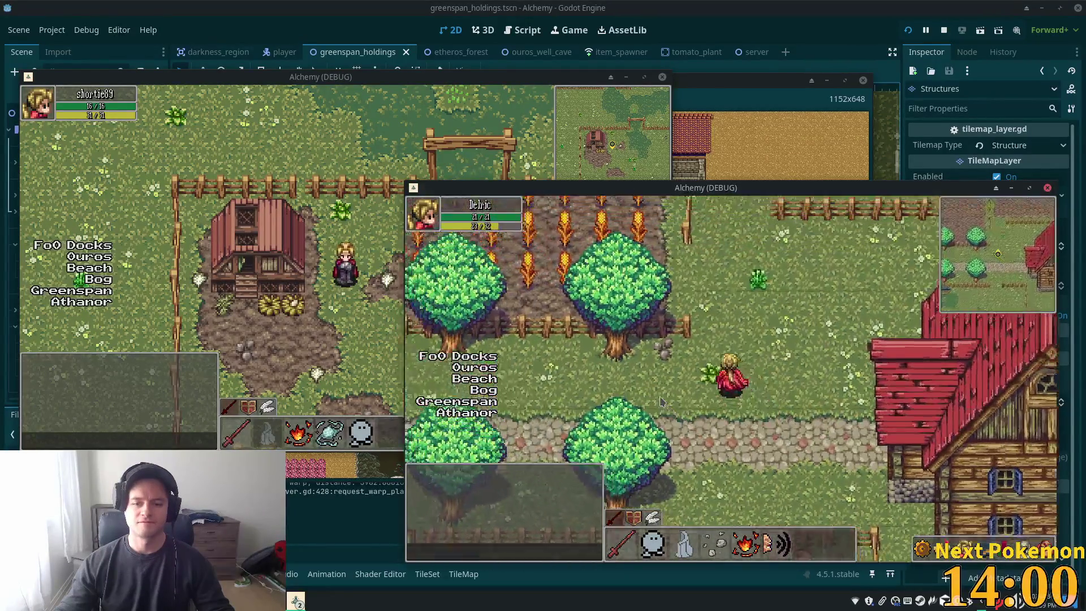
key("w")
key("d")
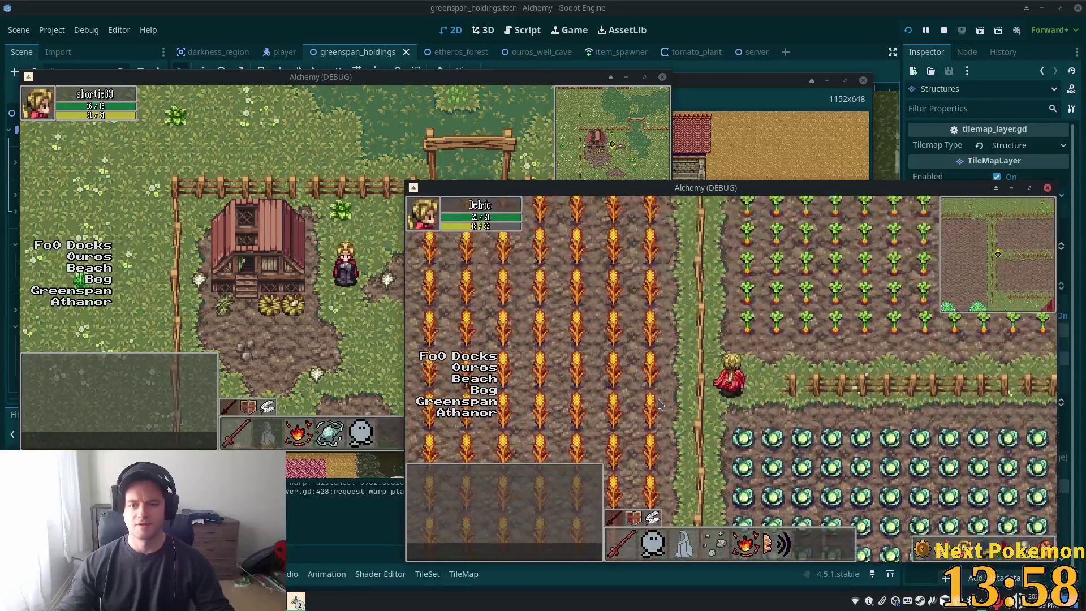
key("s")
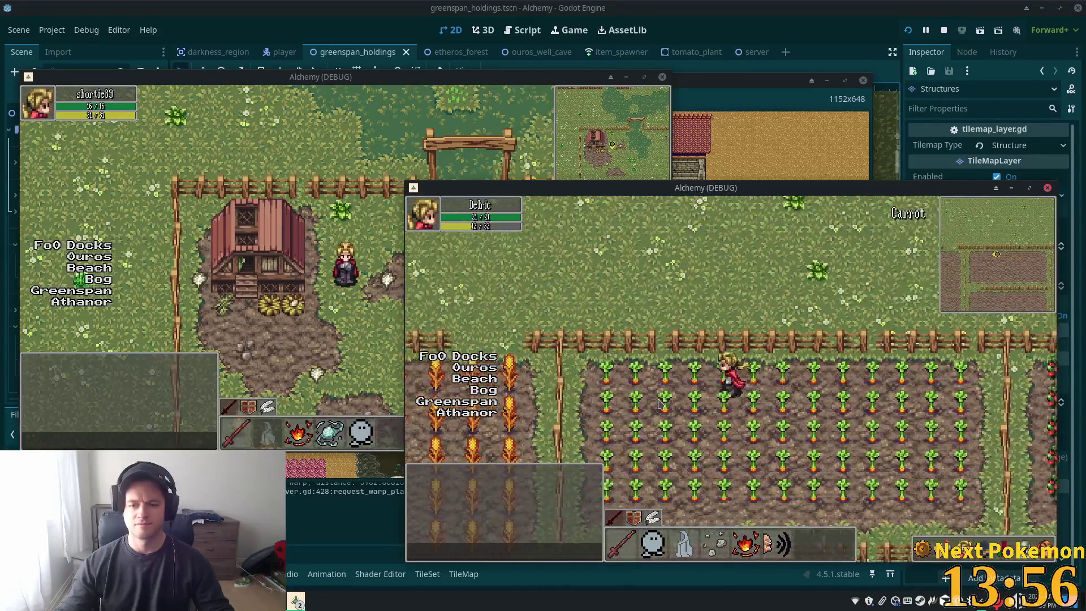
key("s")
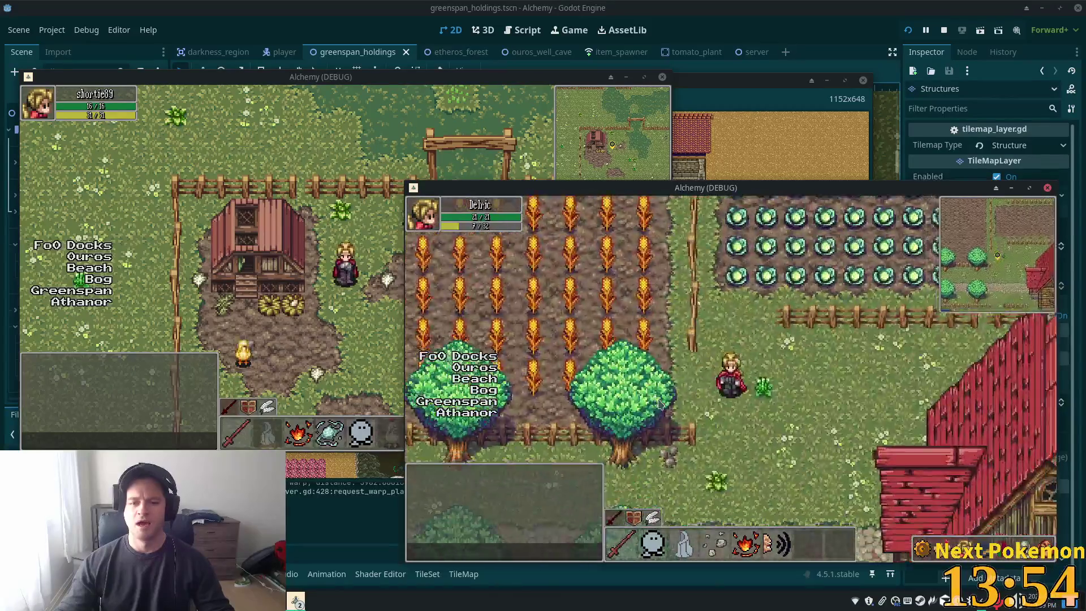
key("a")
key("a")
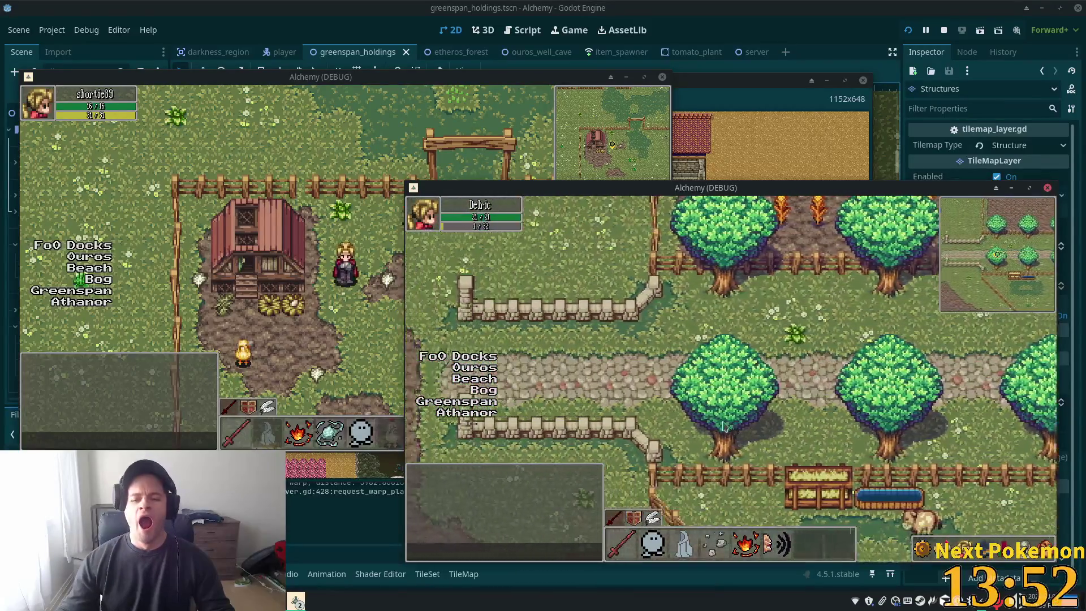
key("a")
key("w")
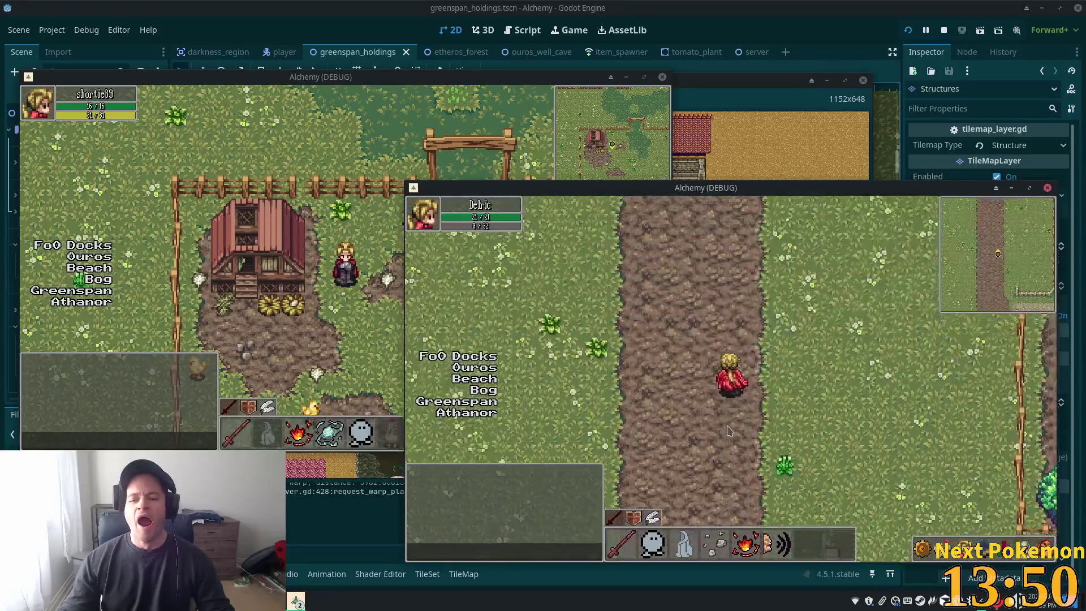
key("w")
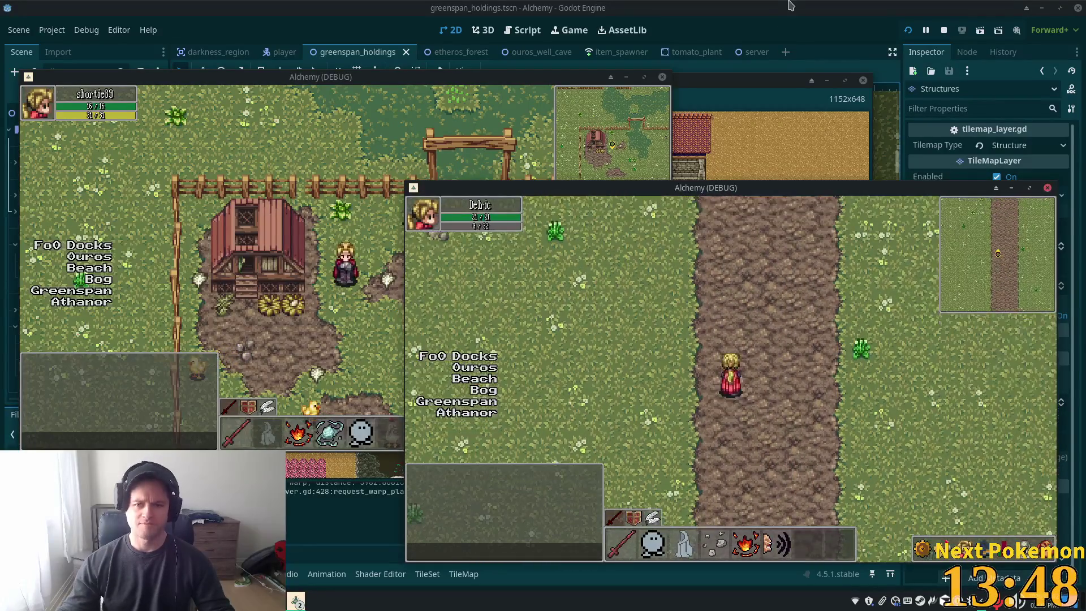
key("F8")
Zoom out and pan the greenspan_holdings map to the northern forest road, then return to the game
scroll(486, 206, "down", 2)
scroll(486, 207, "down", 7)
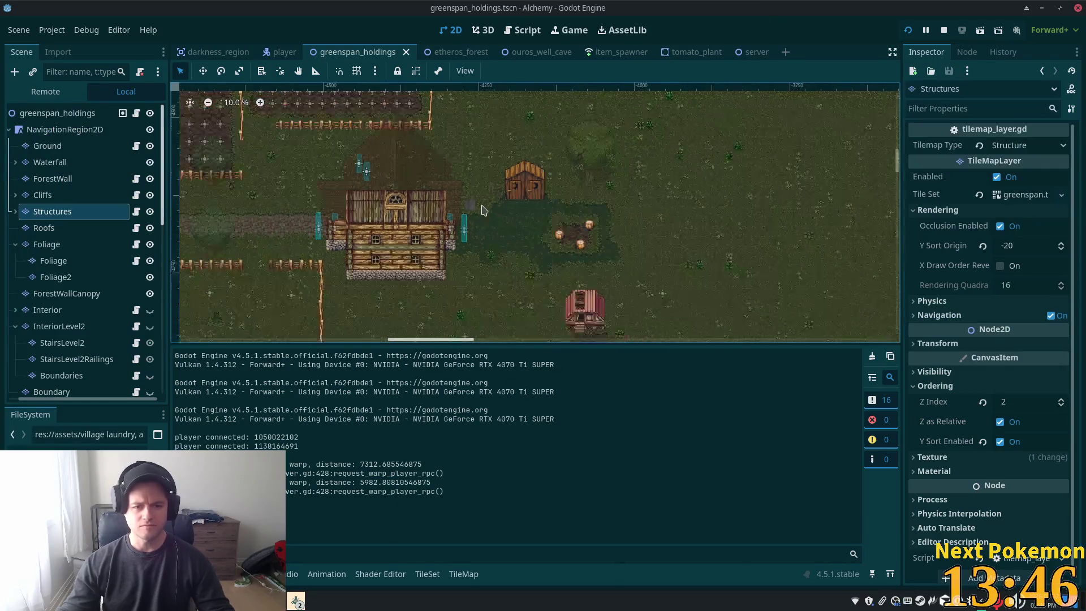
scroll(452, 235, "down", 1)
left_click_drag(453, 235, 647, 300)
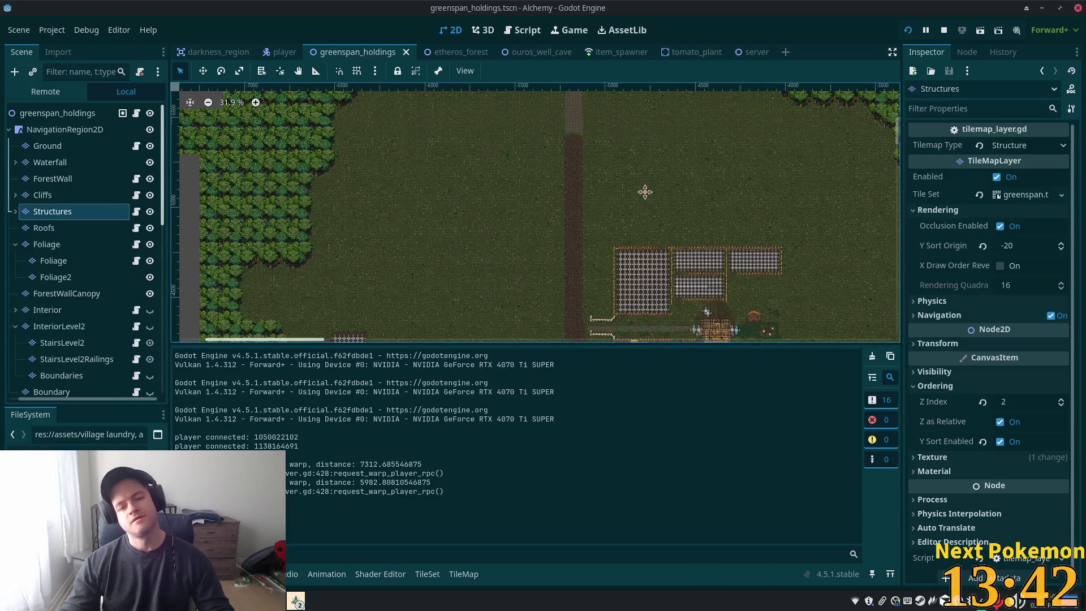
scroll(594, 204, "up", 2)
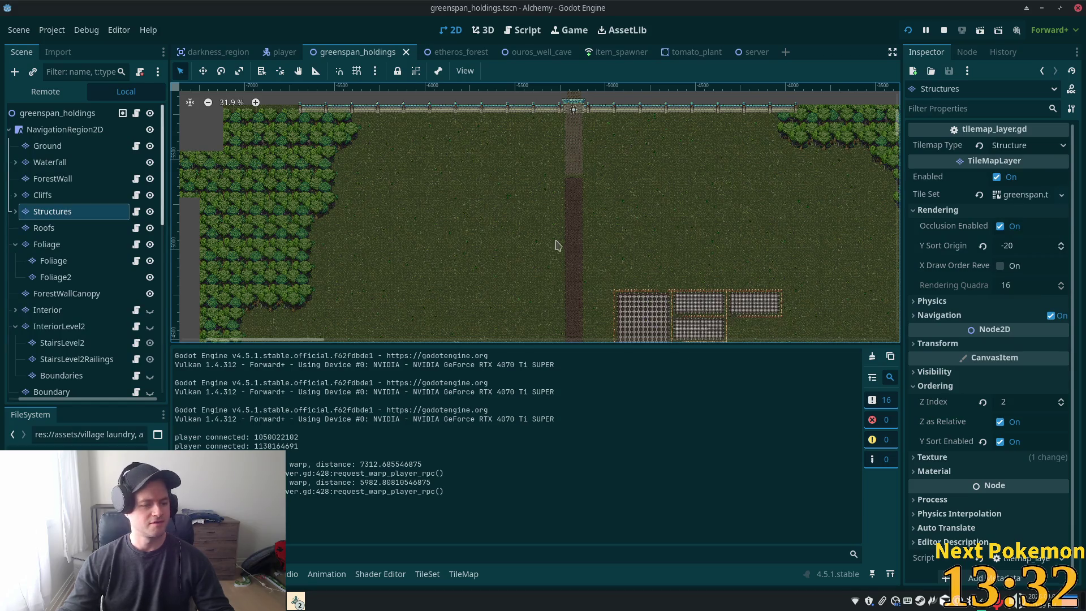
scroll(412, 235, "down", 5)
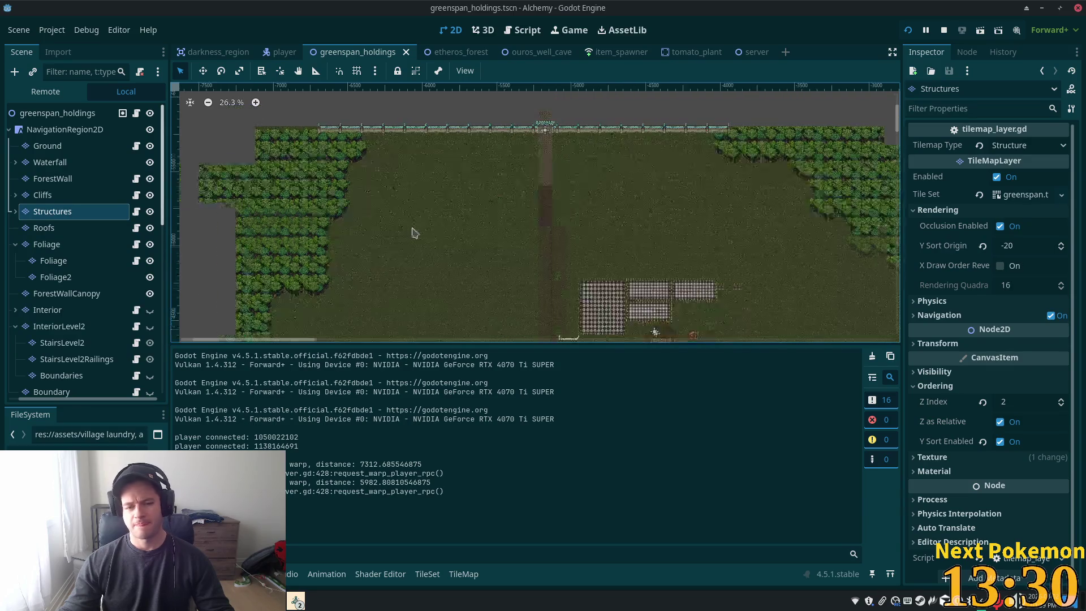
scroll(521, 127, "up", 4)
key("alt+Tab")
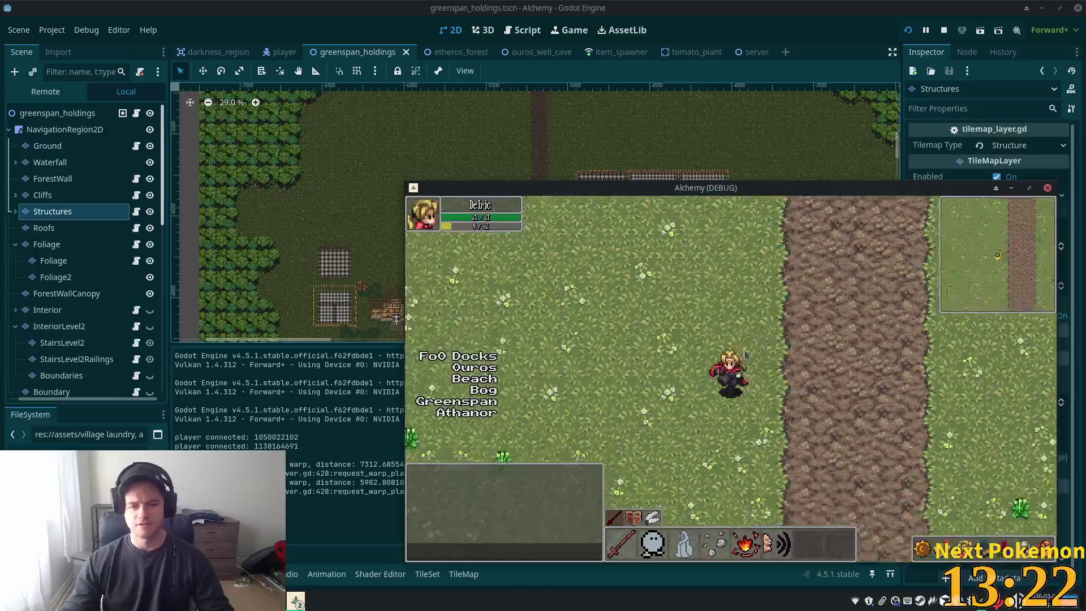
Walk into the red-roofed house, around its floor and stairs, and back outside
key("Down")
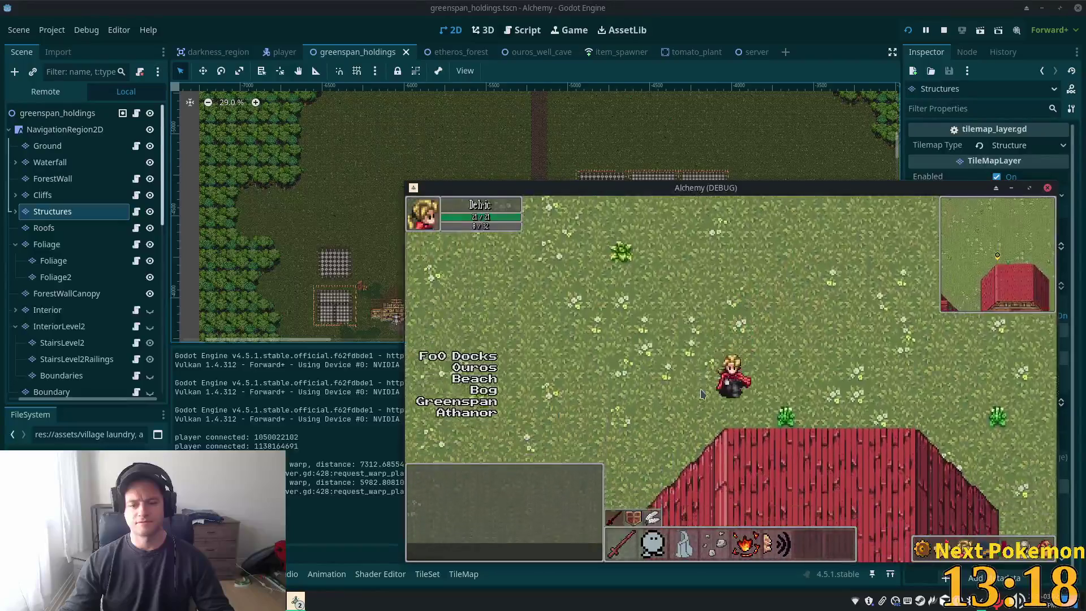
key("Left")
key("Left")
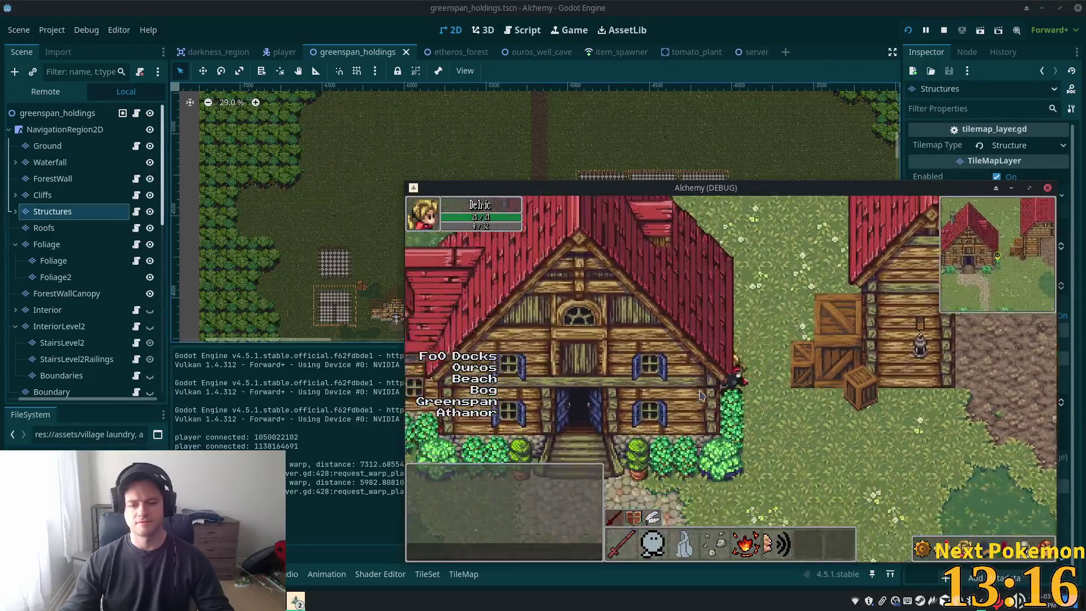
key("Down")
key("Up")
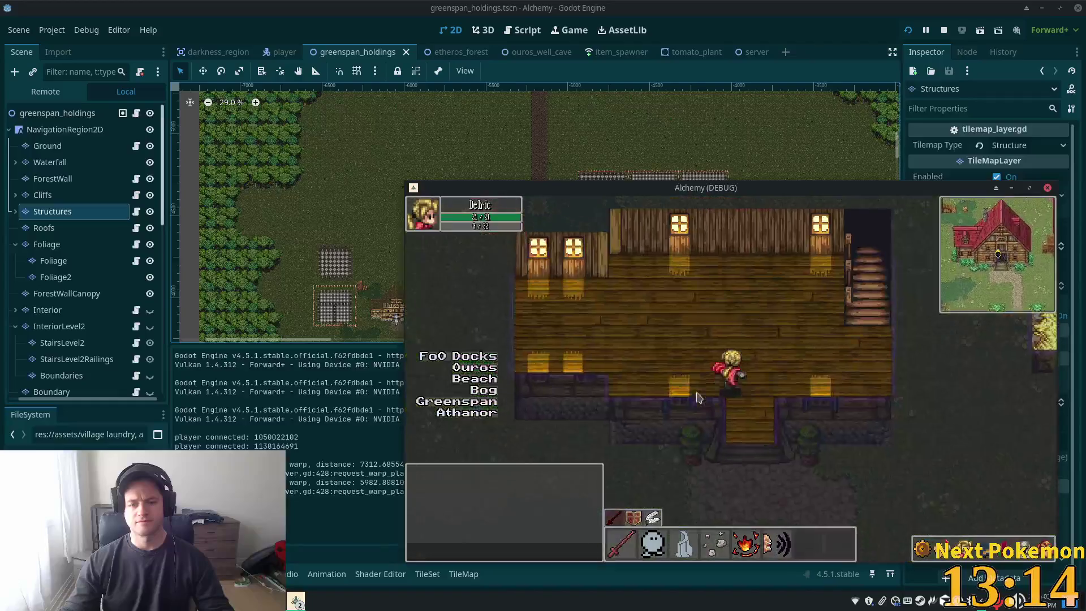
key("Up")
key("Left")
key("Down")
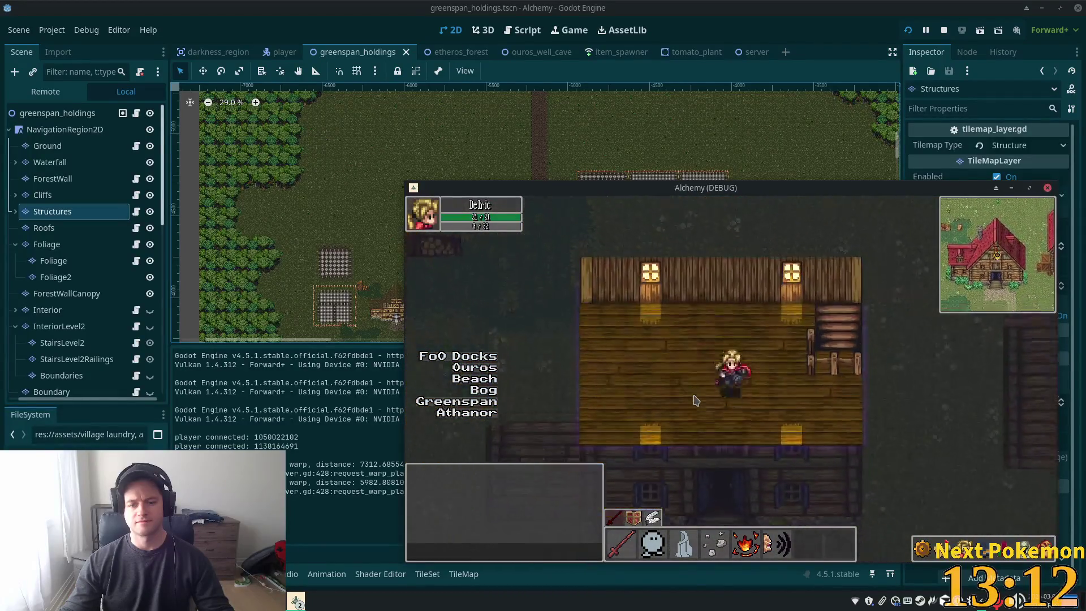
key("Down")
key("Up")
key("Right")
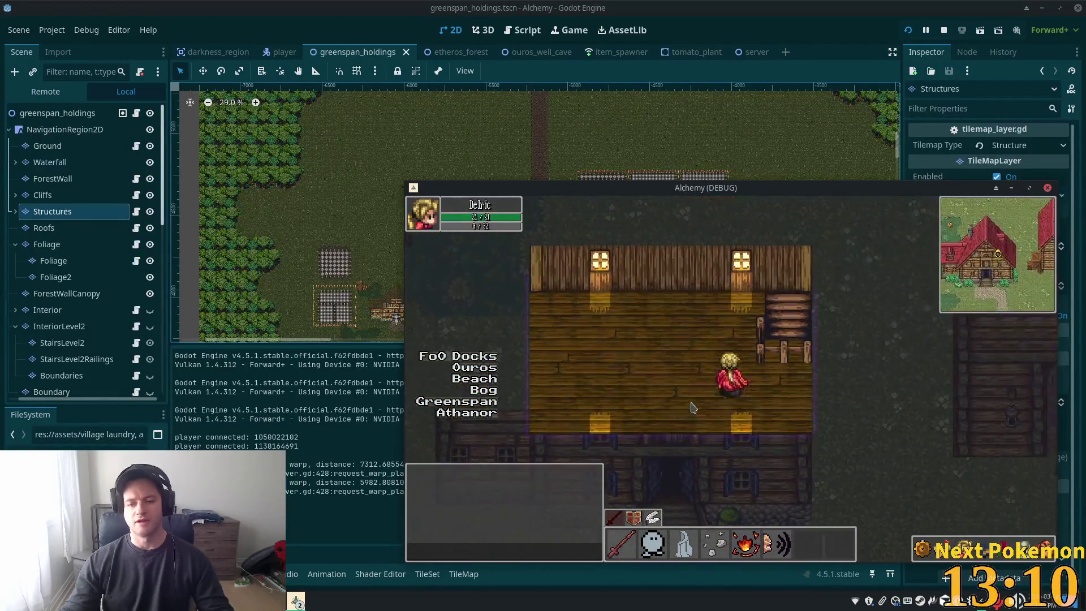
key("Right")
key("Down")
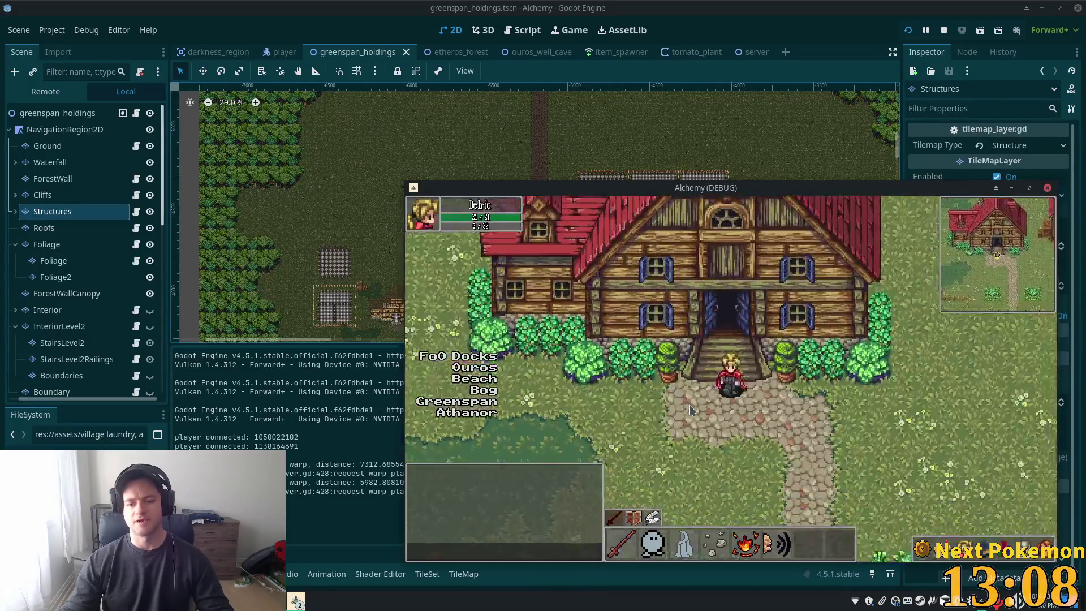
Walk behind the house roof, stepping left and right to test roof overlap
key("Up")
key("Right")
key("Up")
key("Left")
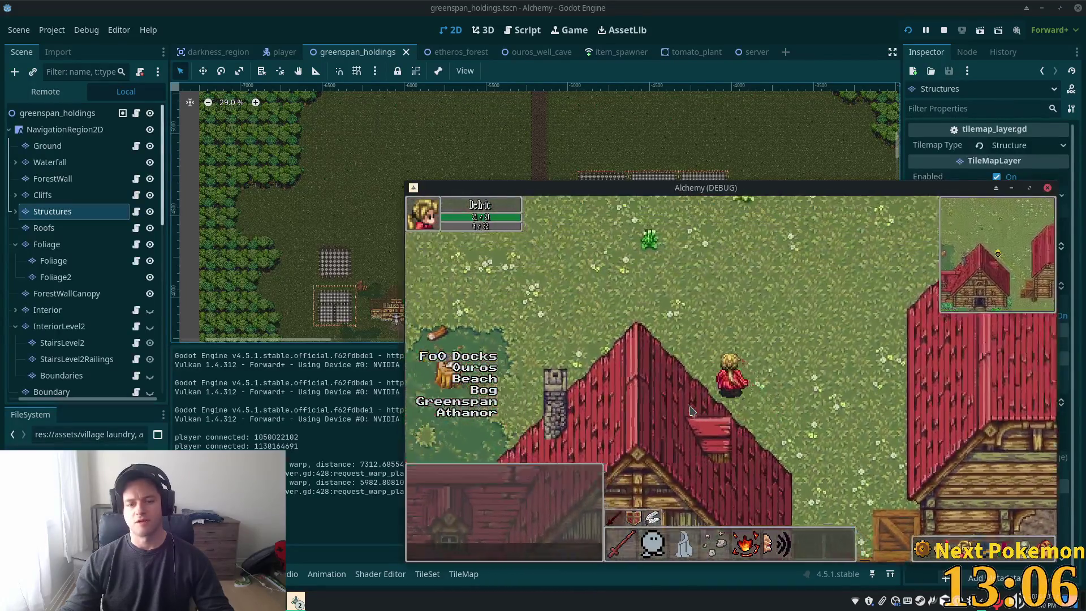
key("Down")
key("Right")
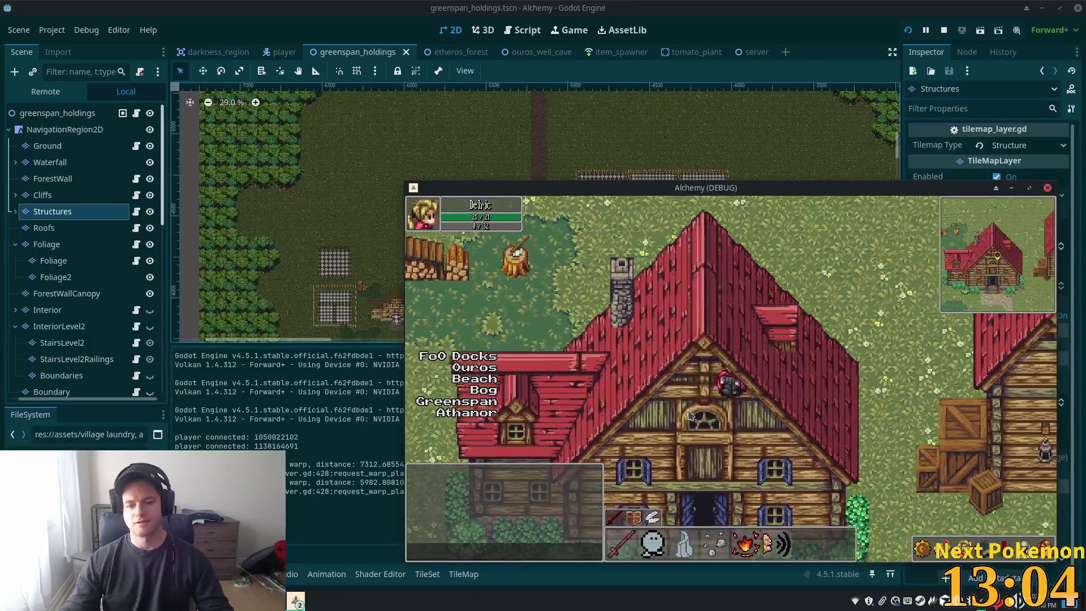
key("Left")
key("Right")
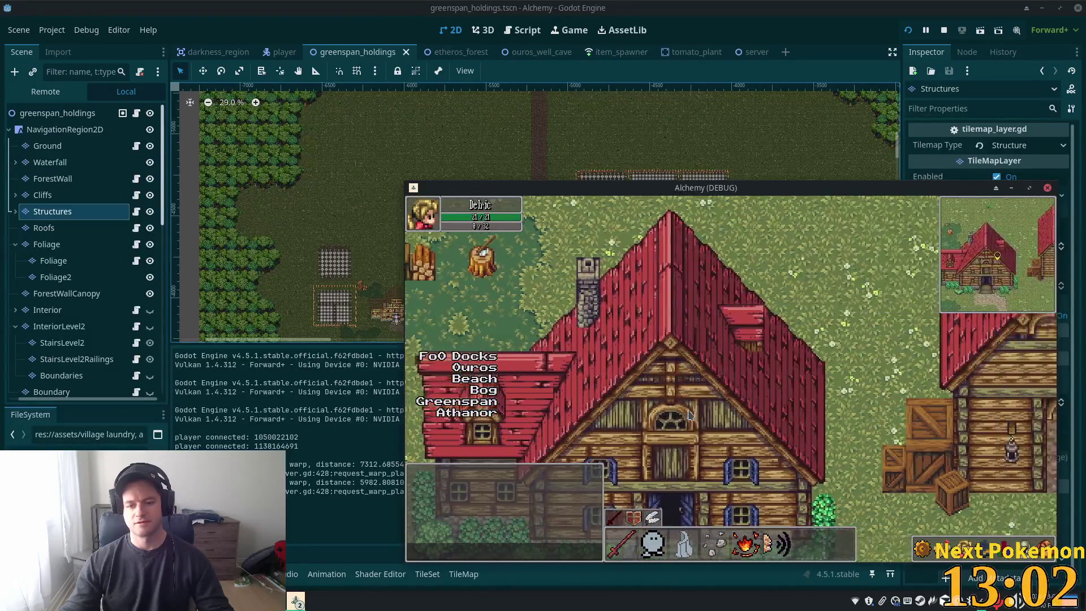
key("Left")
key("Right")
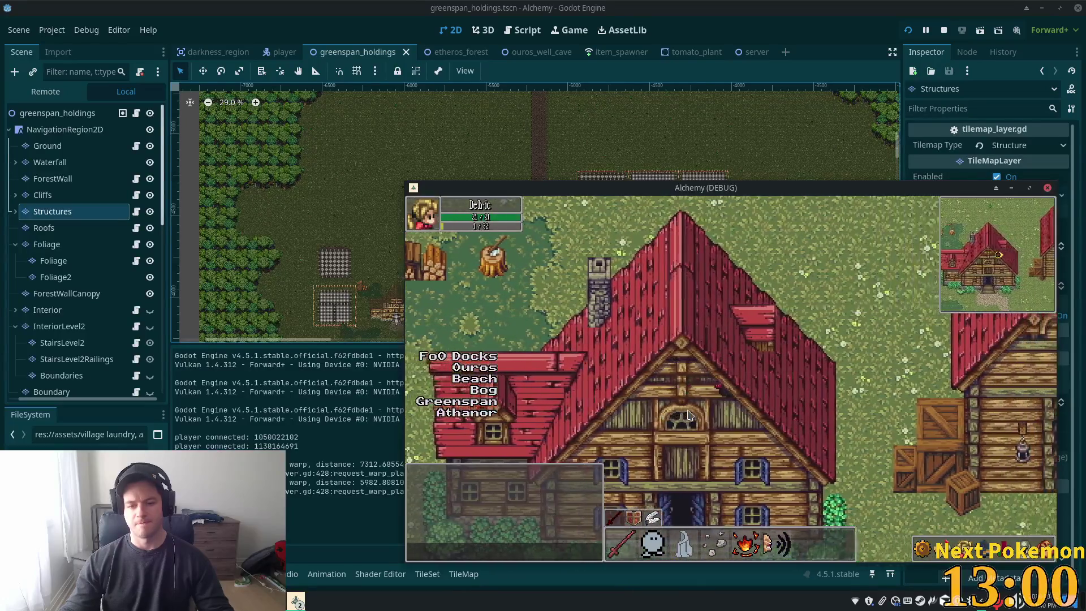
key("Left")
key("Right")
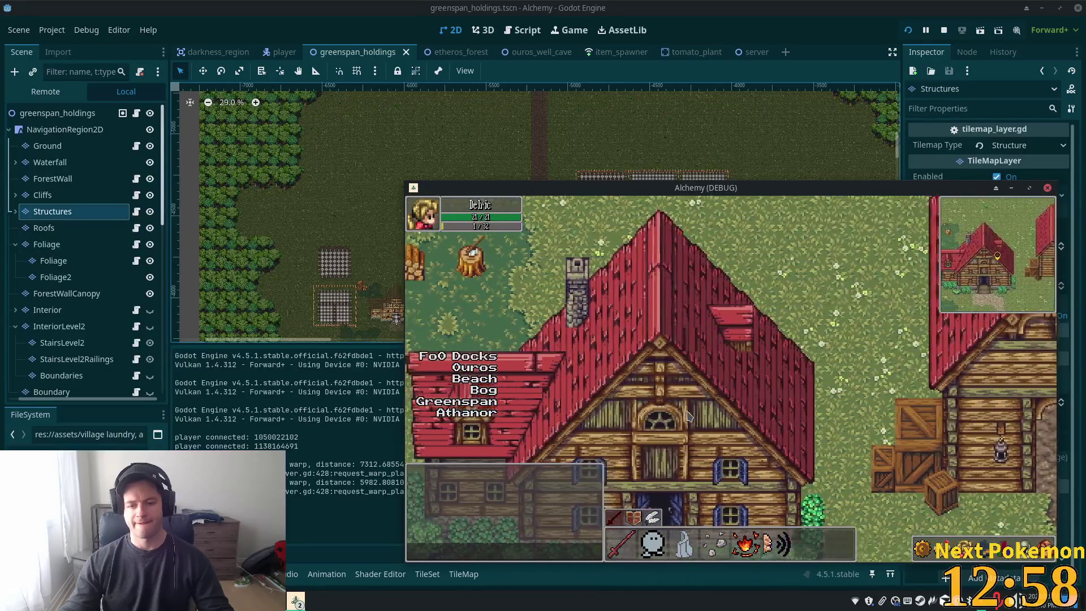
key("Left")
key("Right")
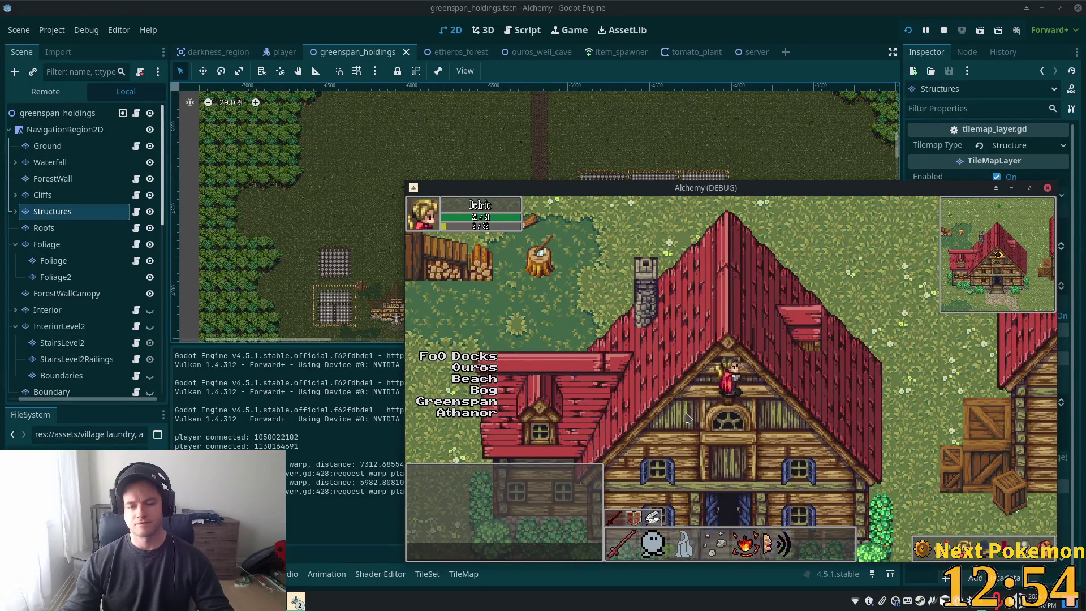
Walk up past the roof ridge and chimney, then return to the editor's Scene dock
key("Up")
key("Left")
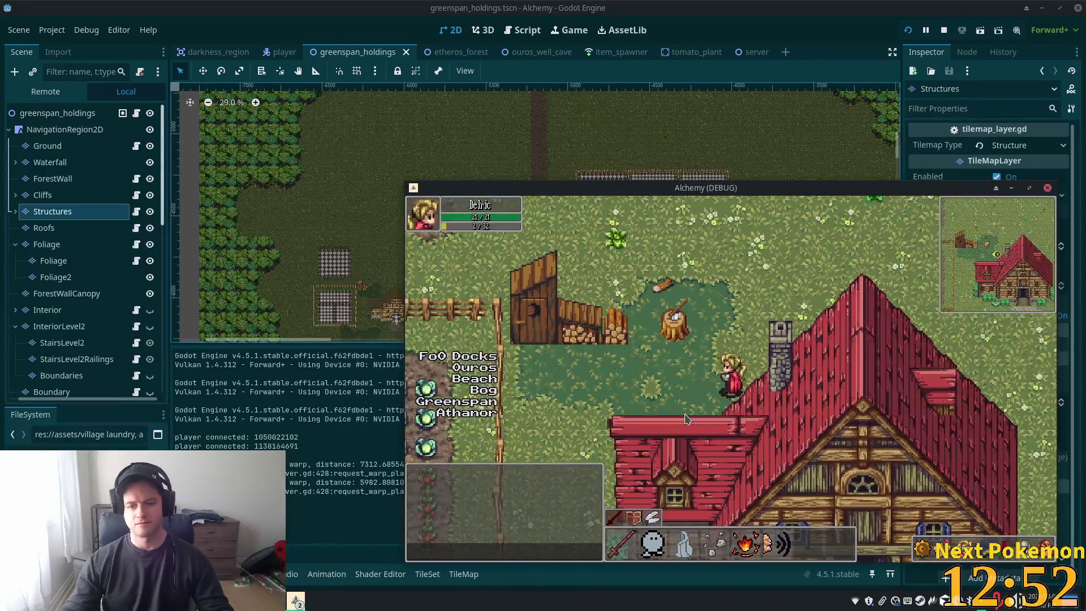
key("Right")
key("Down")
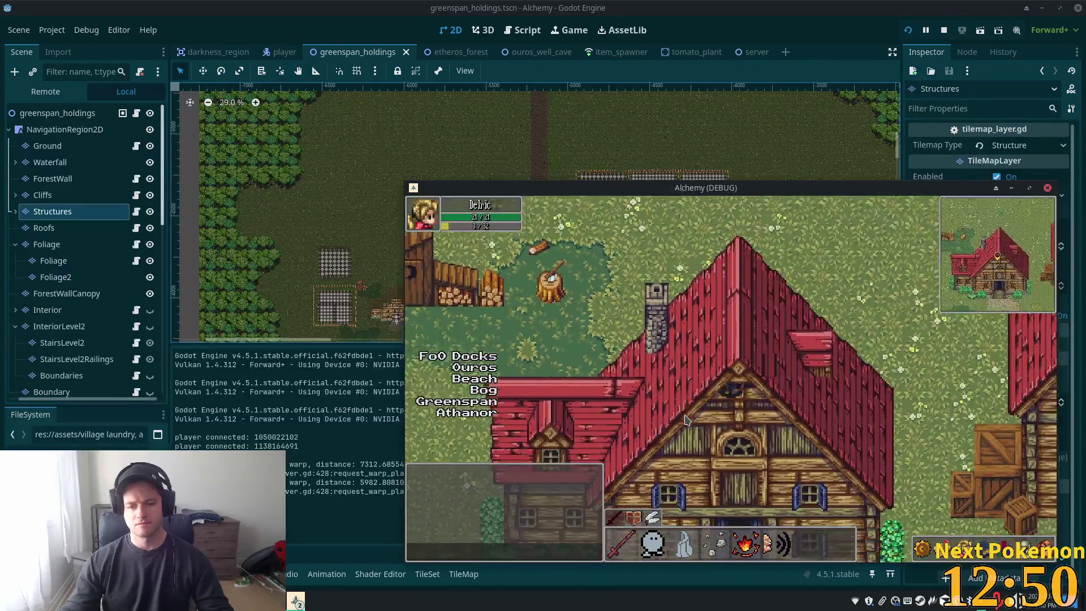
key("Right")
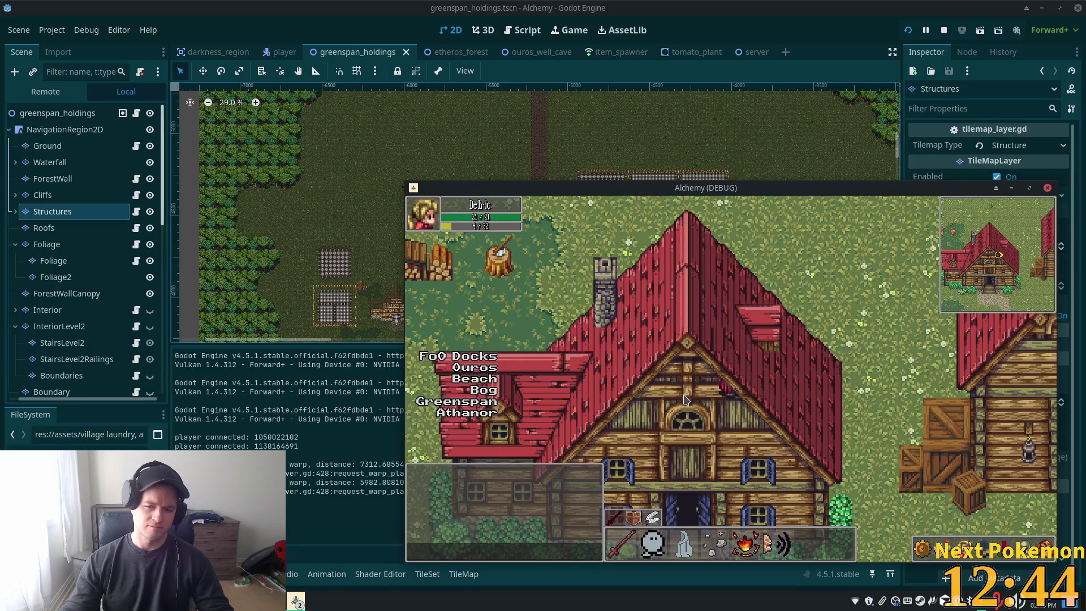
key("Right")
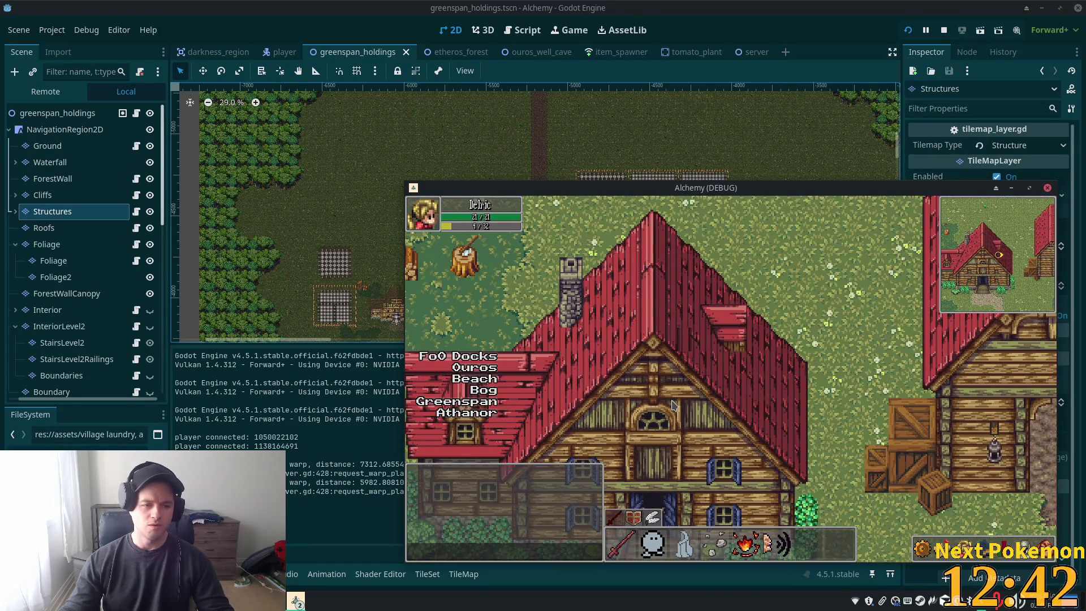
left_click(53, 214)
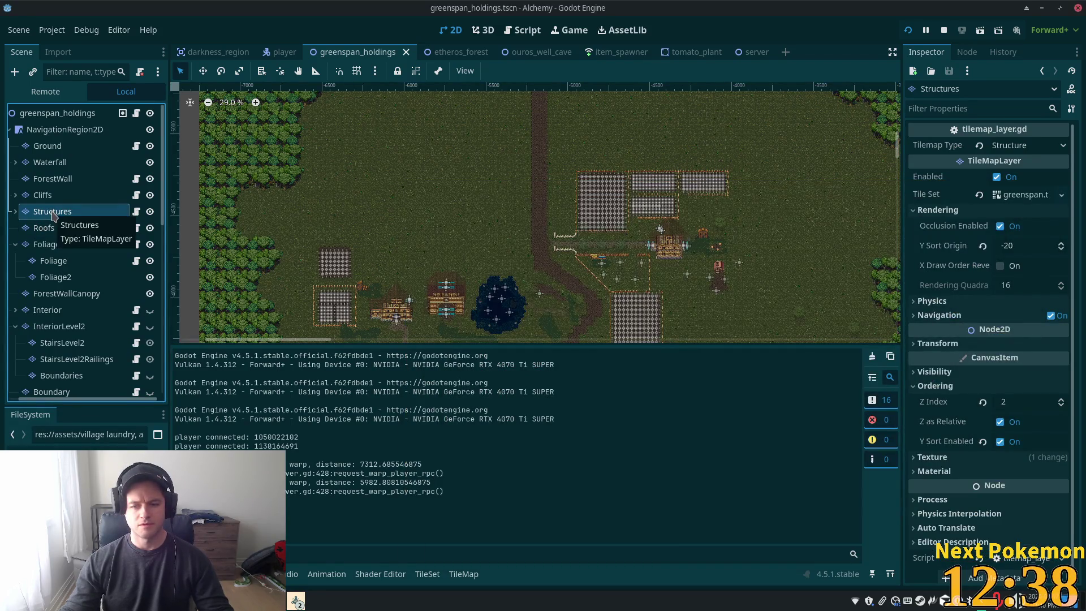
Select the Roofs TileMapLayer to check its Z Index of 11 in the Inspector
left_click(51, 228)
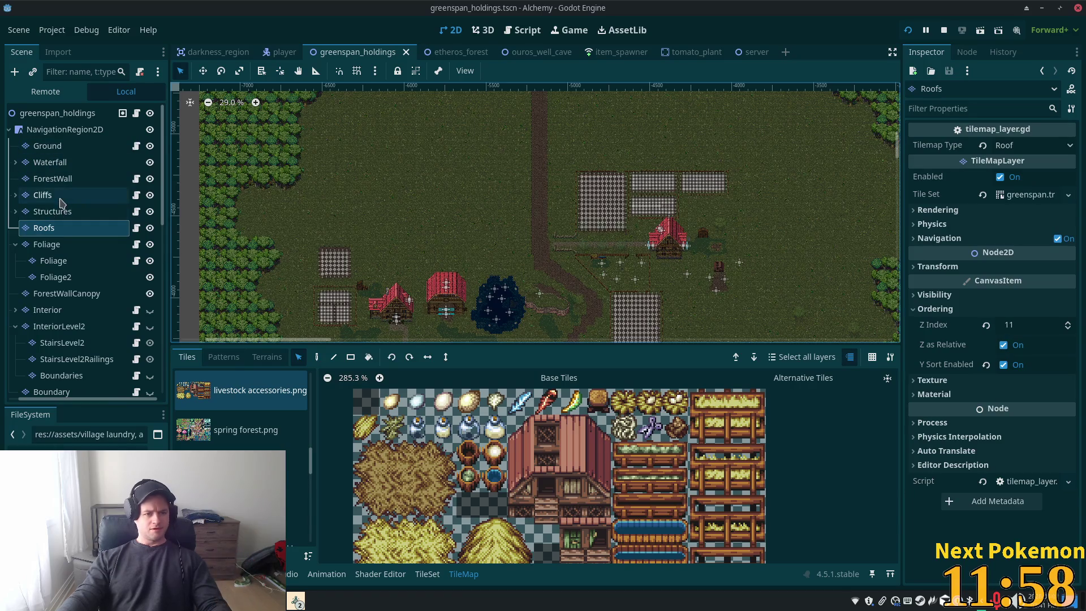
scroll(326, 264, "up", 4)
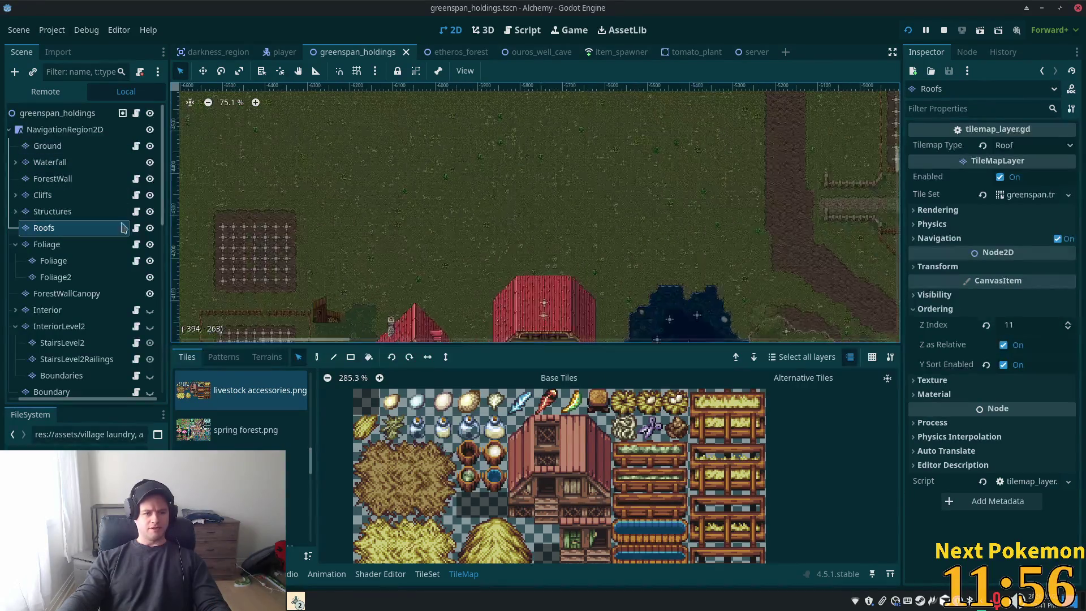
left_click(52, 211)
scroll(502, 291, "up", 7)
scroll(457, 220, "up", 14)
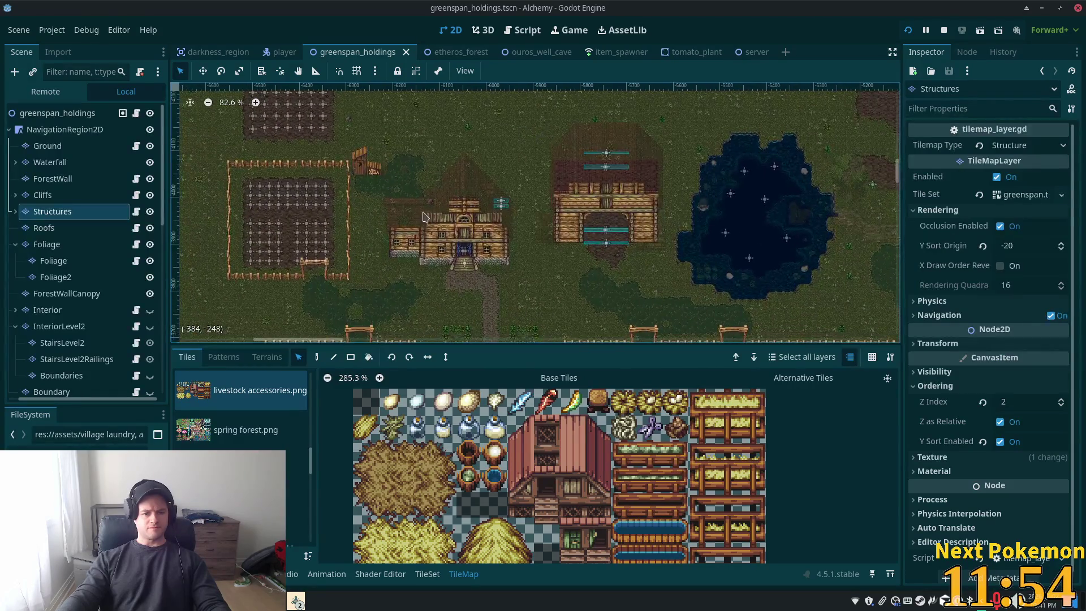
scroll(465, 219, "down", 1)
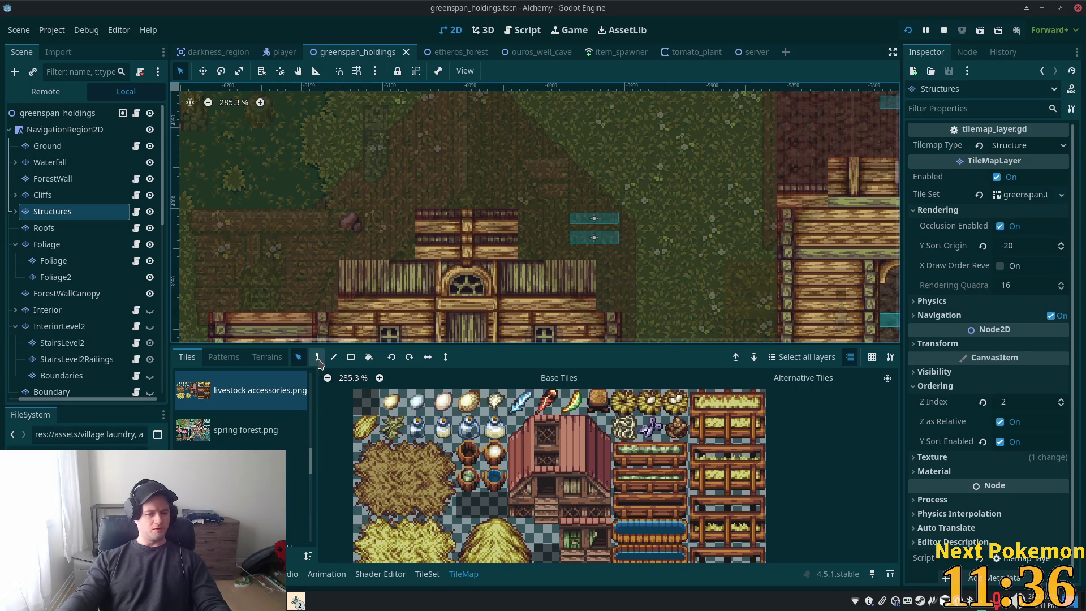
left_click_drag(417, 210, 516, 260)
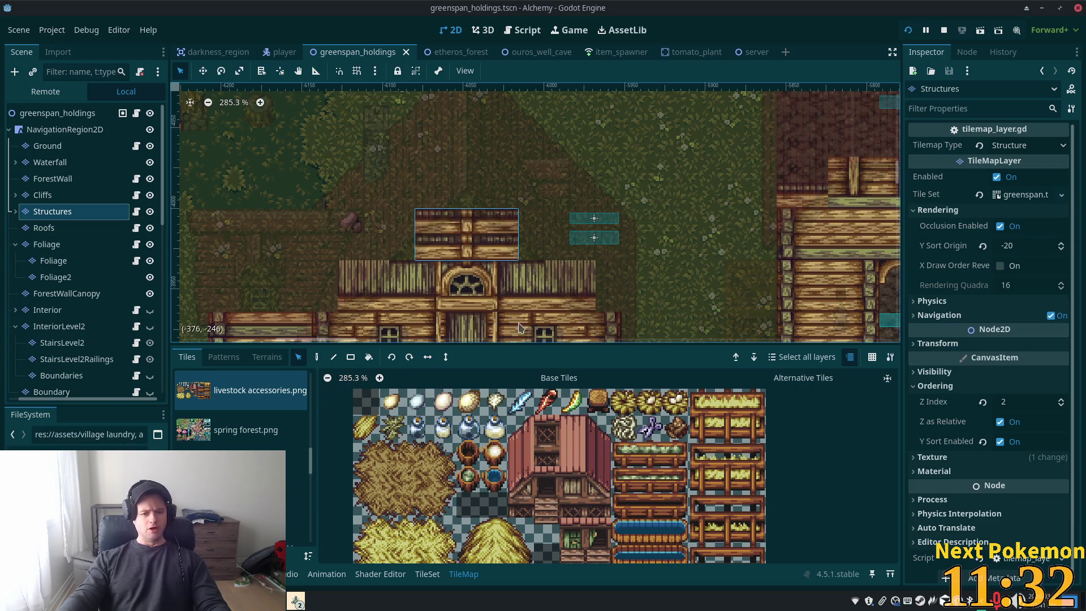
left_click(317, 357)
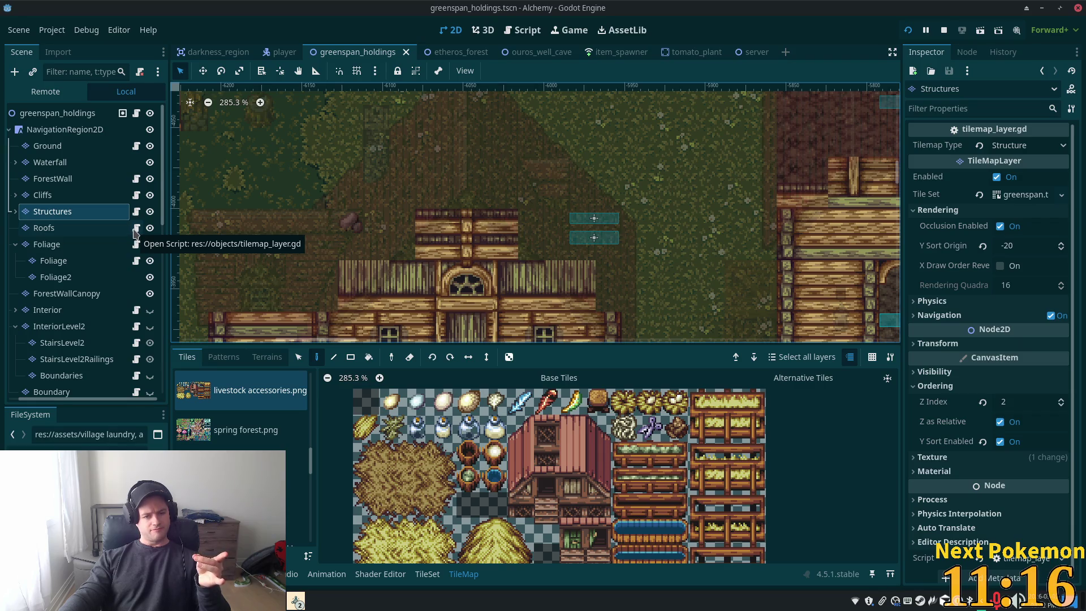
left_click(76, 228)
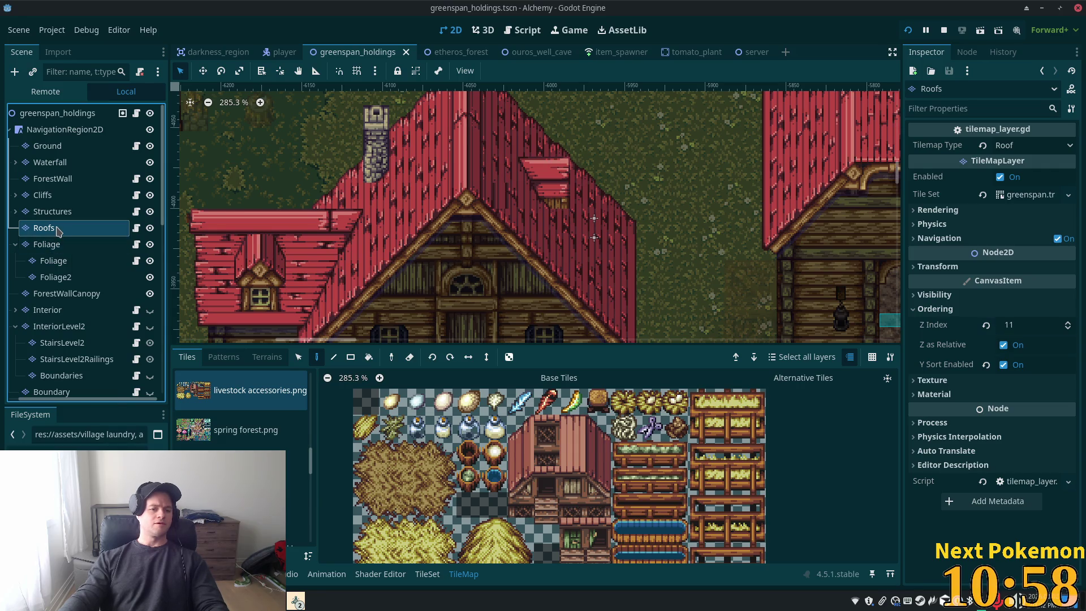
Paste the copied tile layer as a child of the Roofs node
right_click(46, 229)
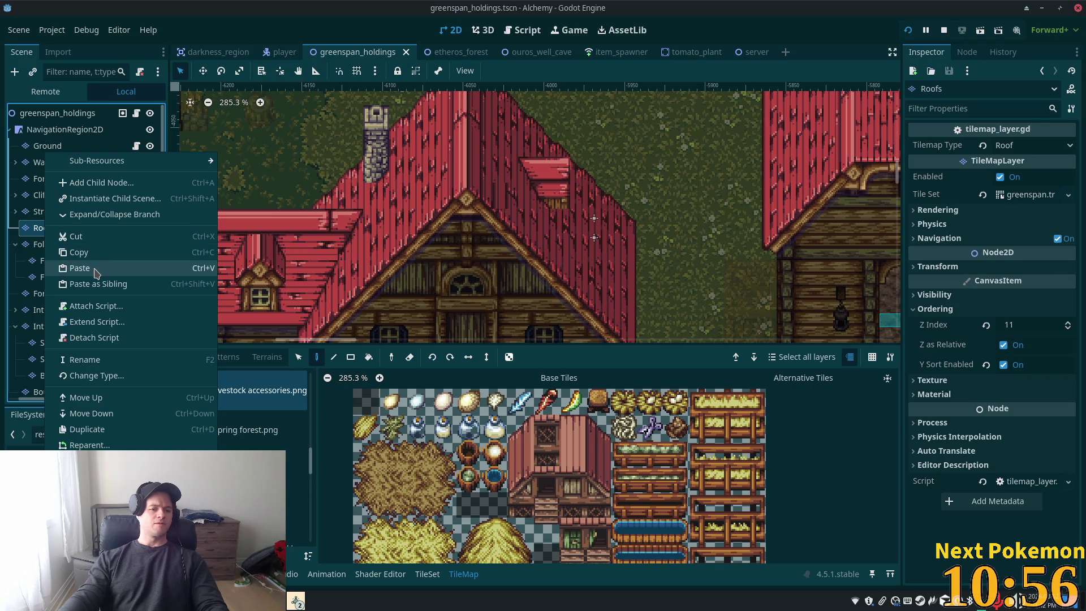
left_click(80, 269)
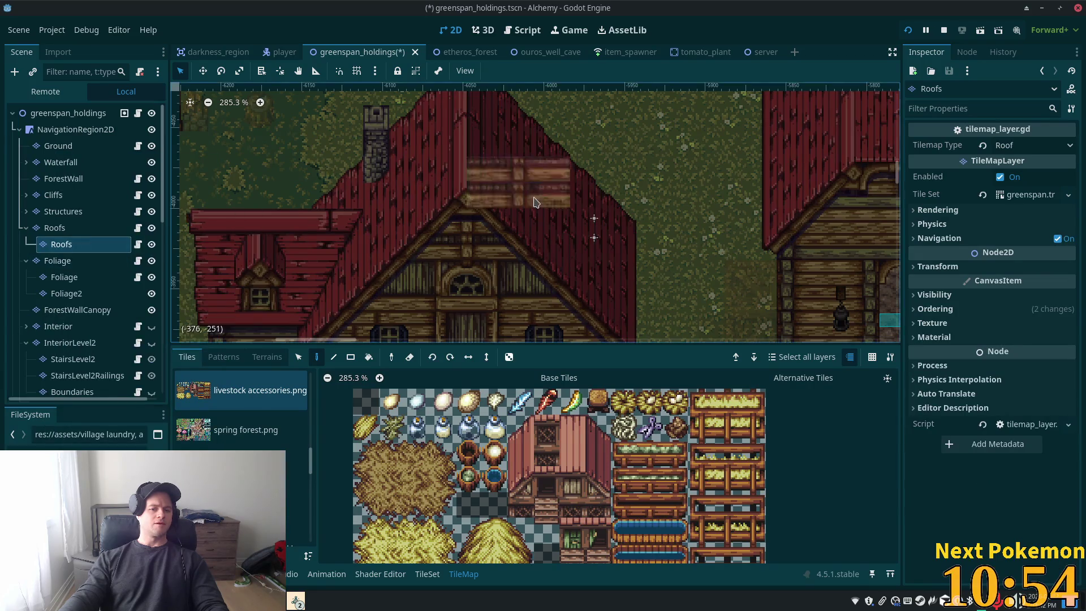
scroll(535, 216, "down", 10)
scroll(532, 217, "down", 9)
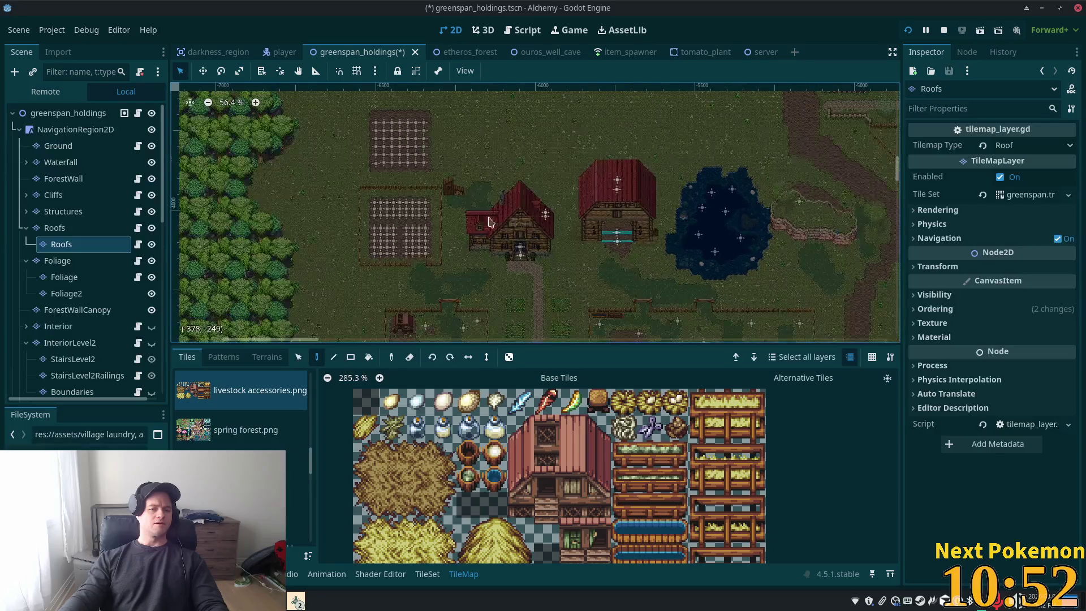
scroll(515, 222, "down", 2)
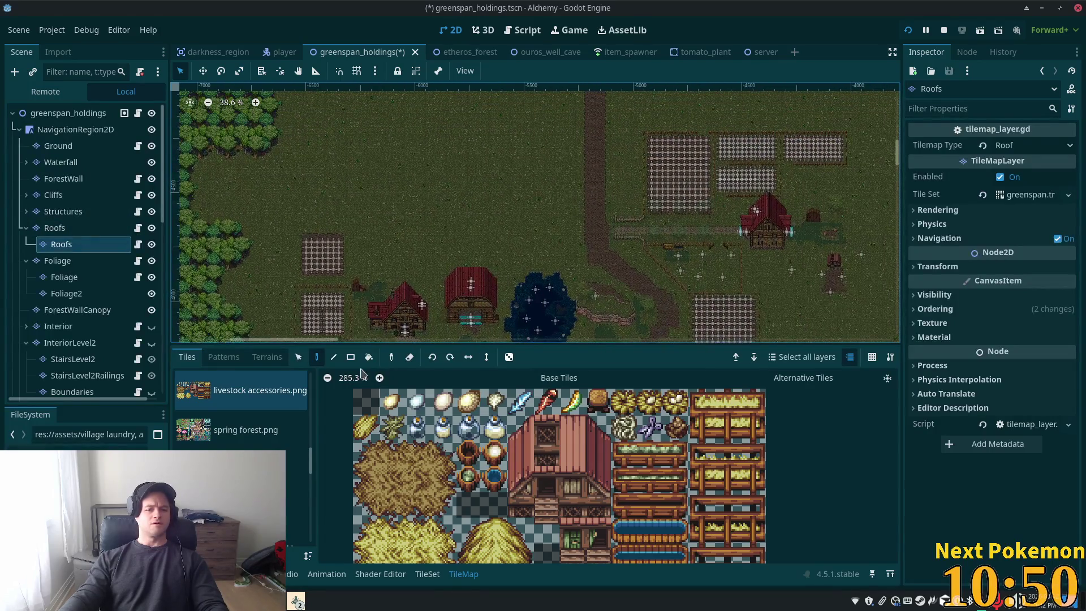
Paint a rectangle of roof tiles over the farmhouse and barn with the Rect tool
left_click(351, 357)
scroll(442, 290, "down", 3)
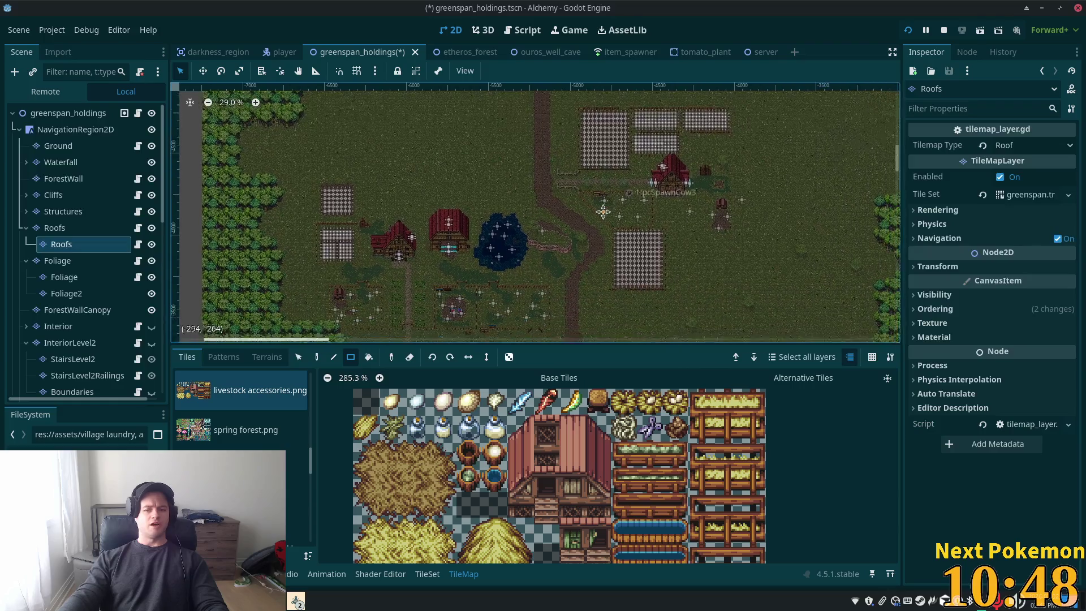
mouse_move(397, 145)
left_mouse_down()
mouse_move(619, 289)
mouse_move(722, 291)
left_mouse_up()
scroll(379, 276, "up", 5)
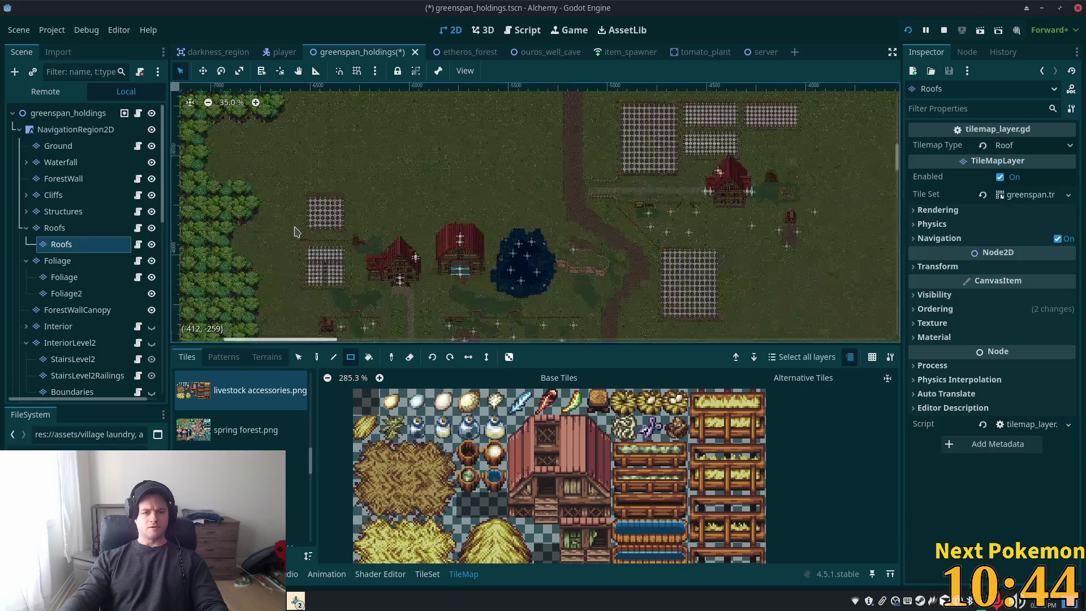
scroll(380, 275, "up", 15)
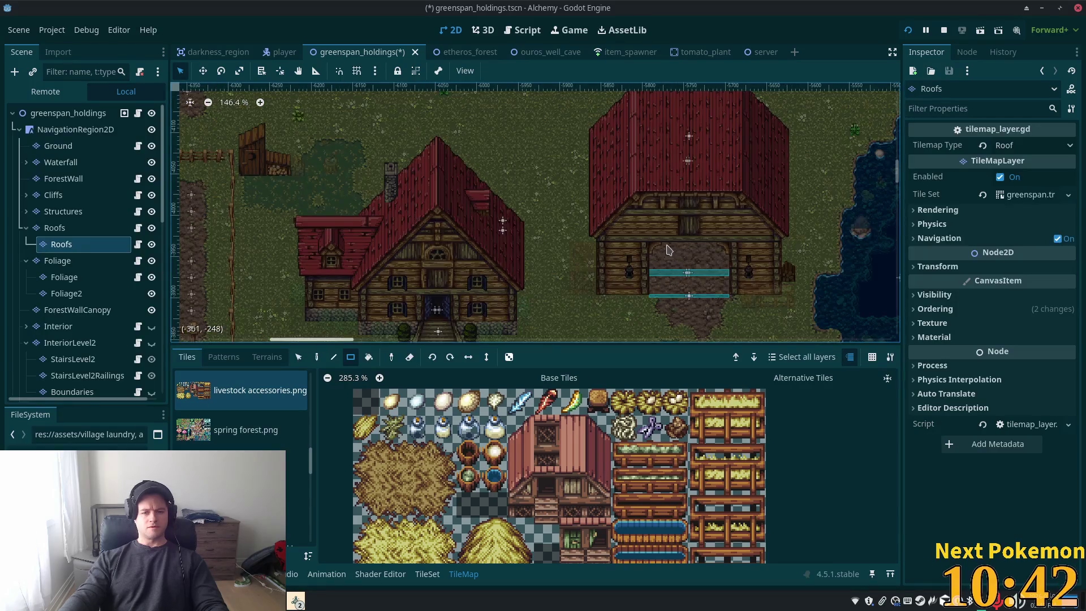
scroll(351, 243, "up", 1)
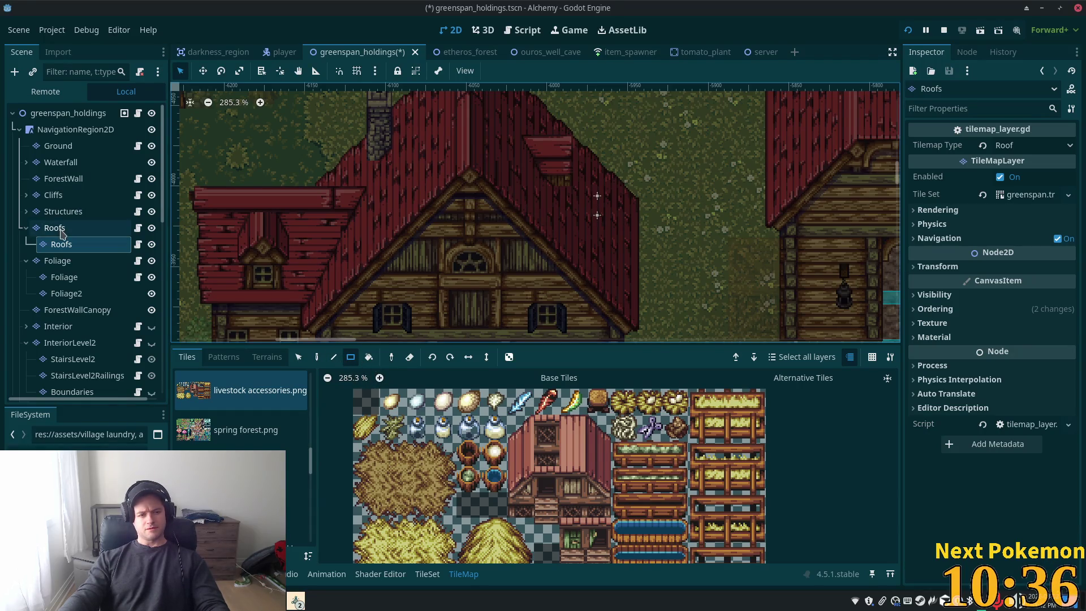
Move the wooden gable tiles off the Structures layer and paint them onto the Roofs layer
left_click(62, 229)
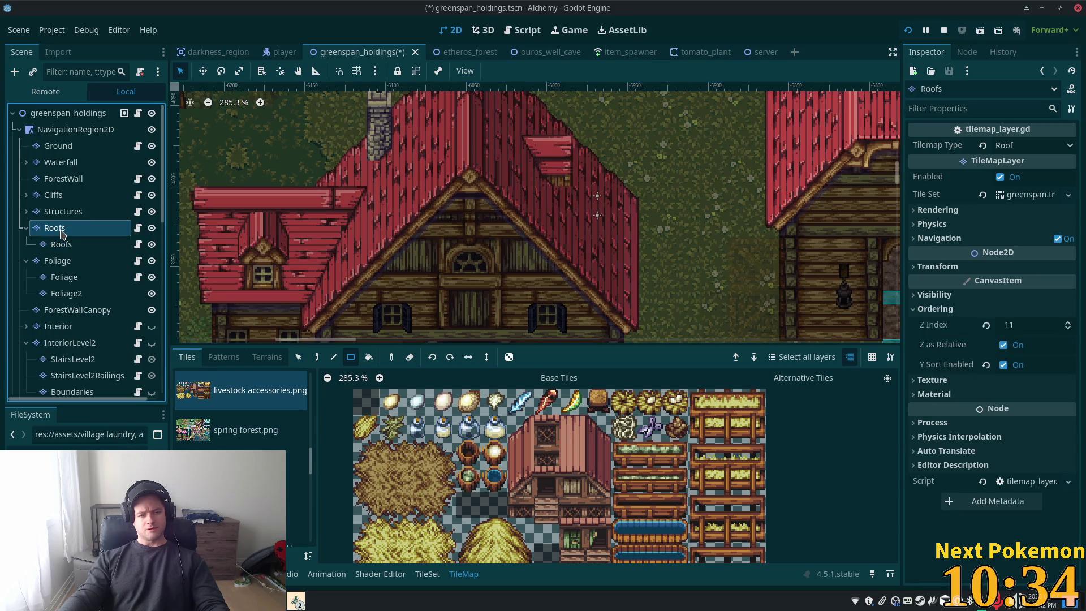
left_click(63, 212)
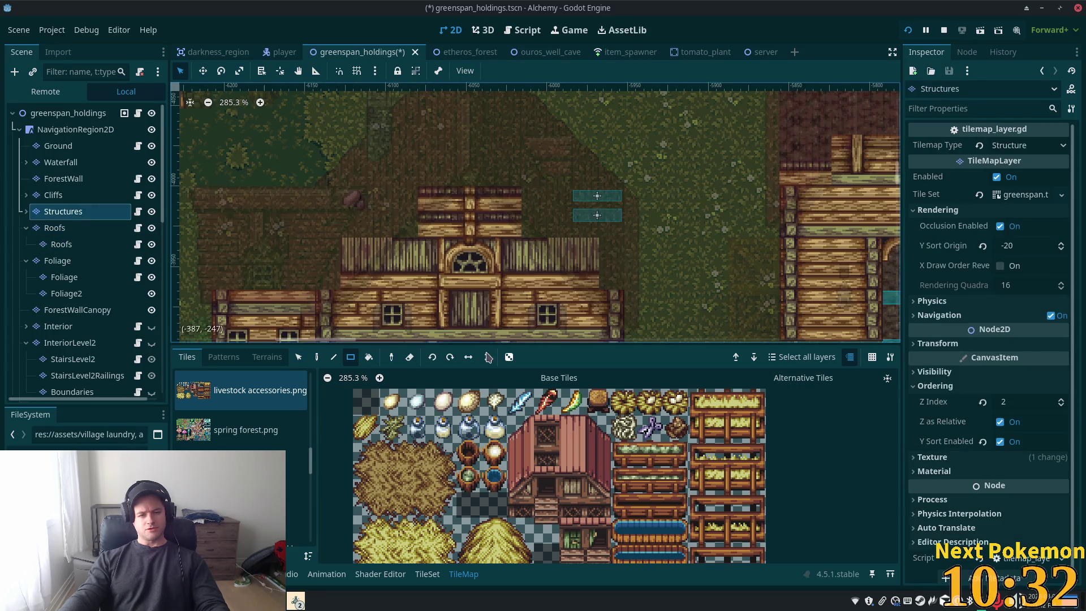
key("s")
left_click(428, 199)
mouse_move(428, 199)
left_mouse_down()
mouse_move(458, 211)
mouse_move(431, 213)
left_mouse_up()
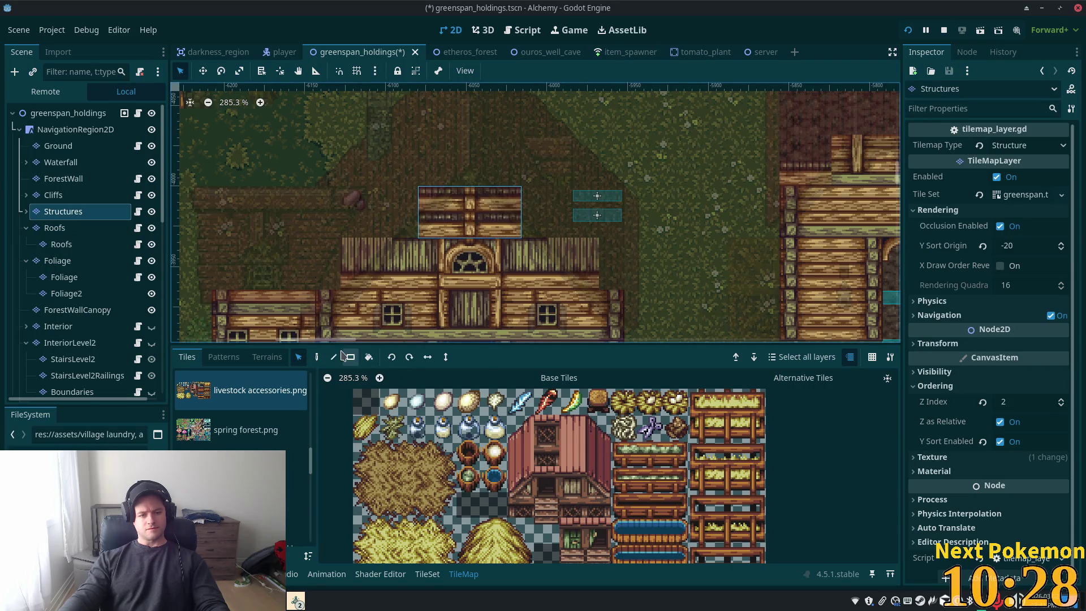
left_click(57, 227)
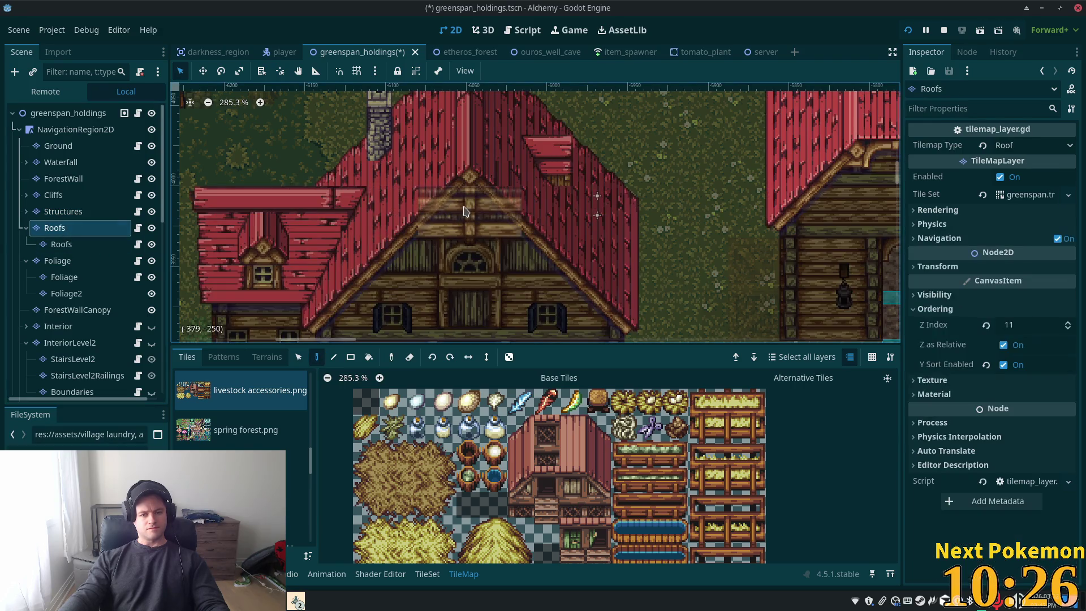
left_click(466, 212)
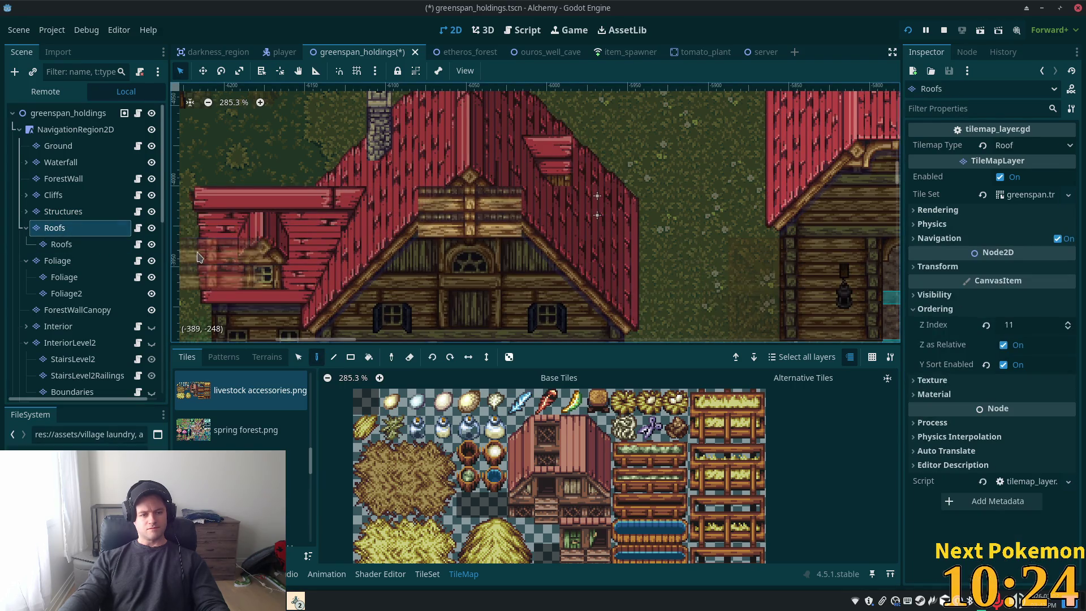
Check the Roofs, Structures and Ground layers, save greenspan_holdings, and launch a test run
left_click(107, 245)
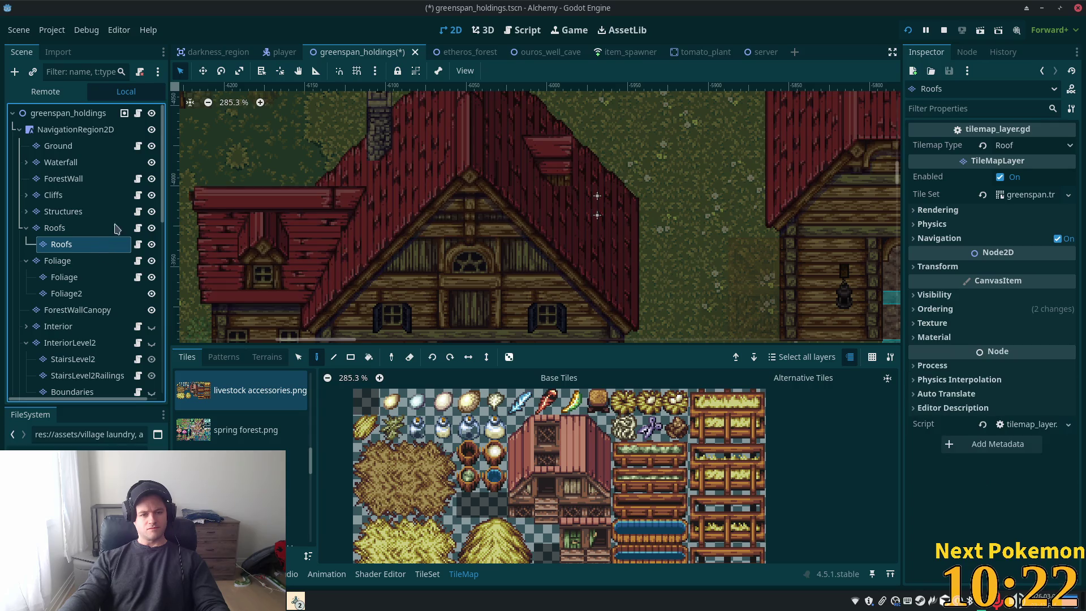
left_click(93, 114)
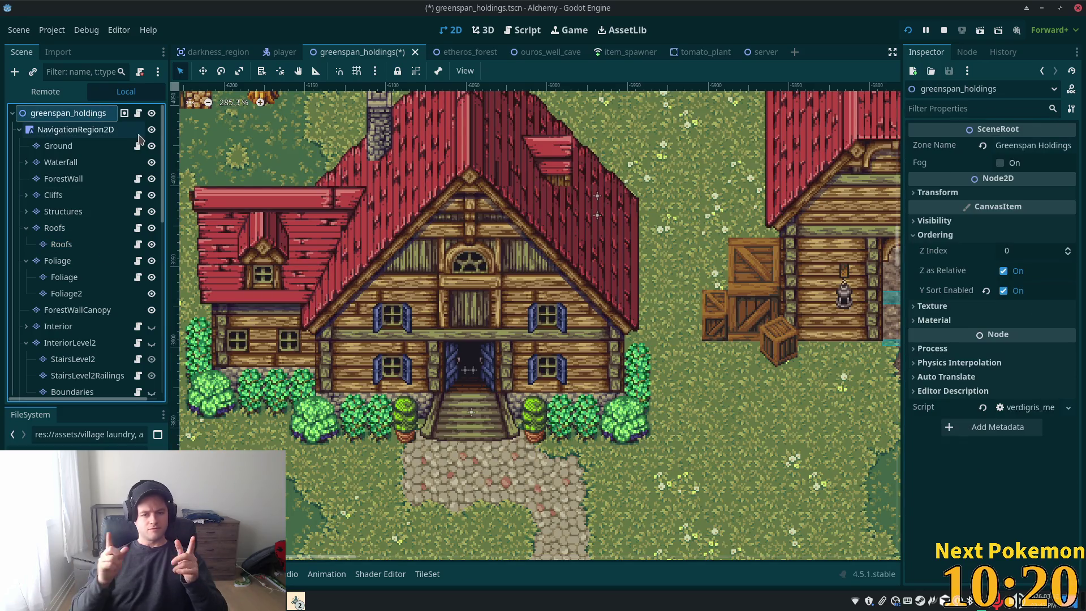
left_click(65, 211)
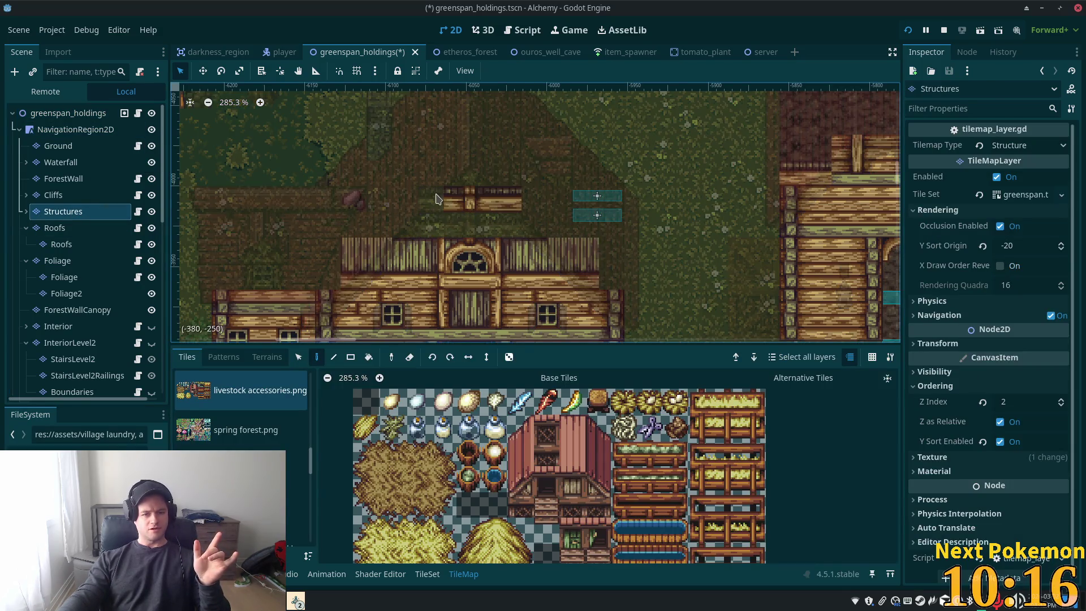
left_click(62, 146)
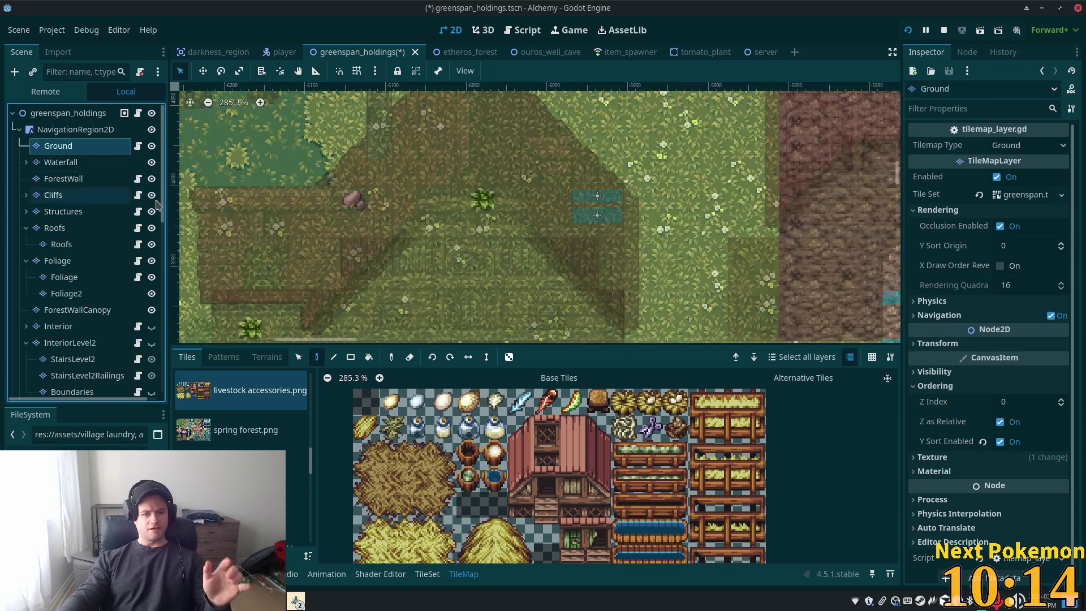
left_click(76, 112)
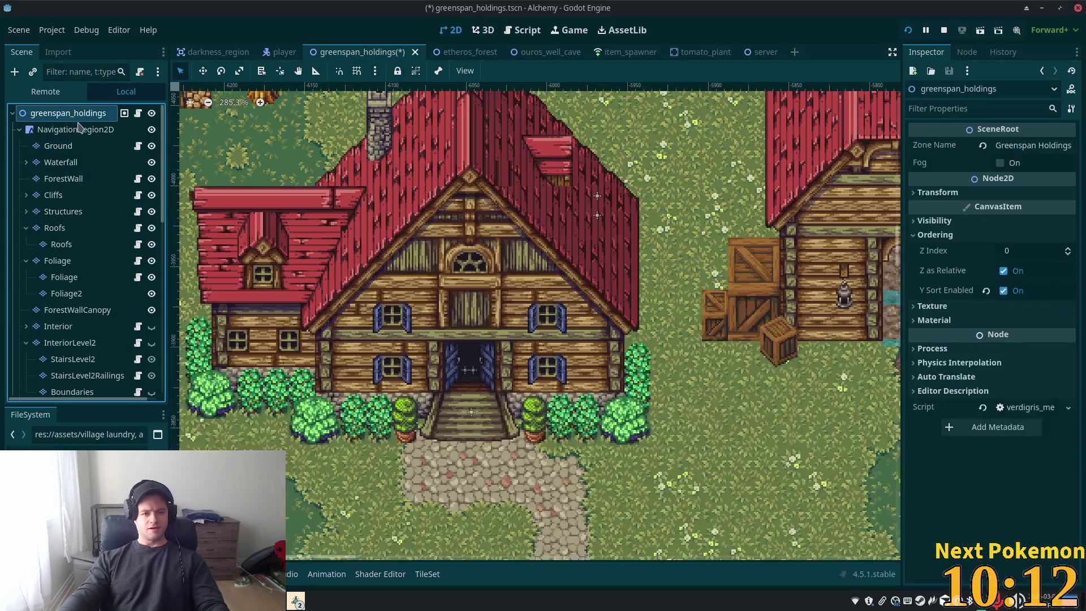
key("ctrl+s")
left_click(909, 29)
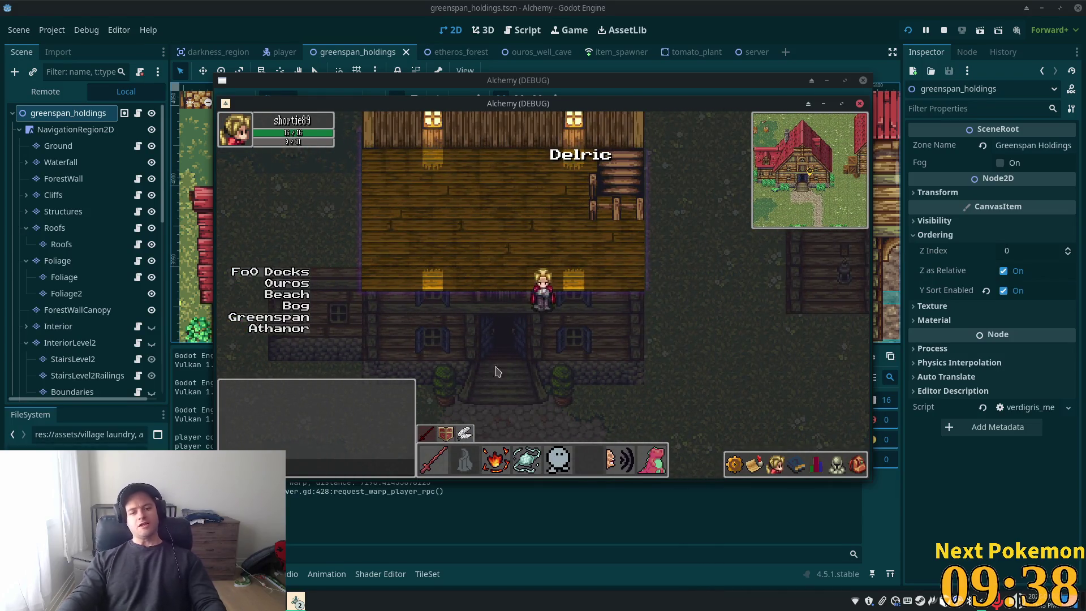
Walk the character up to the house entrance, then go back to the Structures layer in the editor
key("Up")
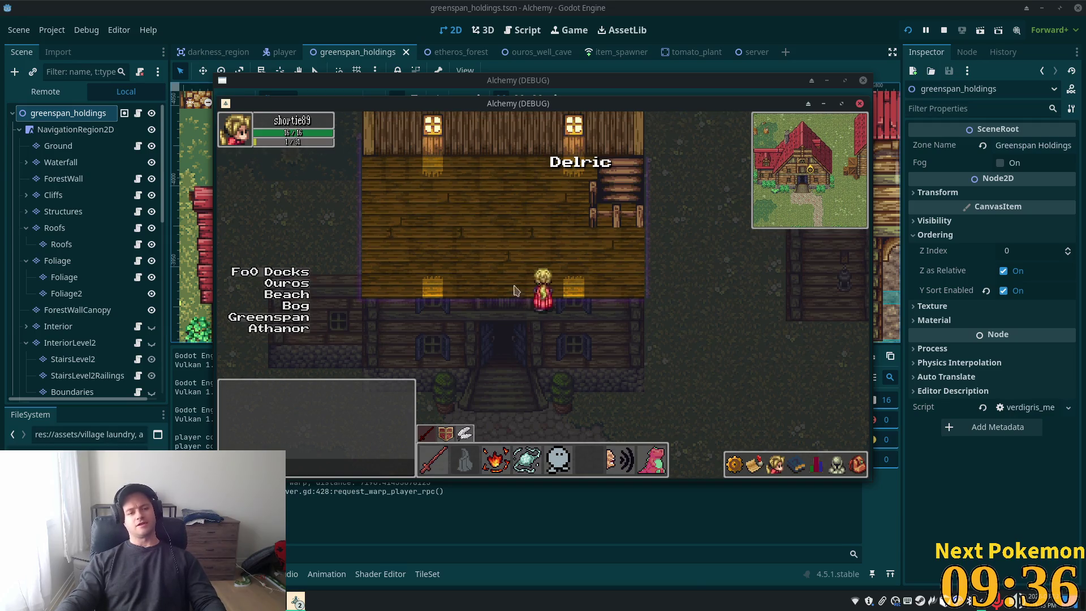
left_click(102, 217)
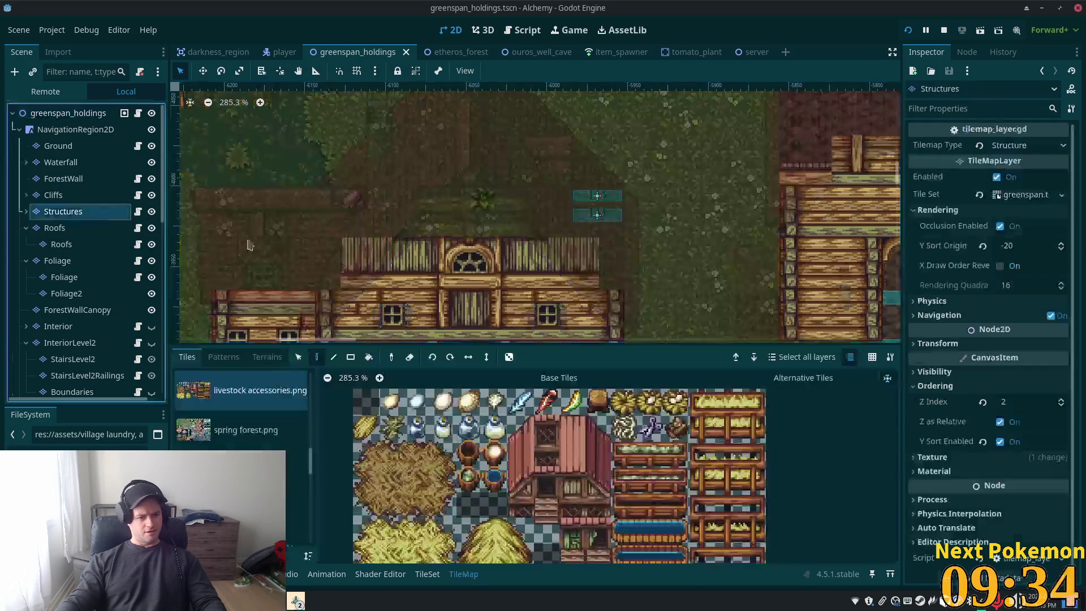
Scroll through the TileMap tile sources and pick fences & walls v1.png
scroll(283, 428, "down", 10)
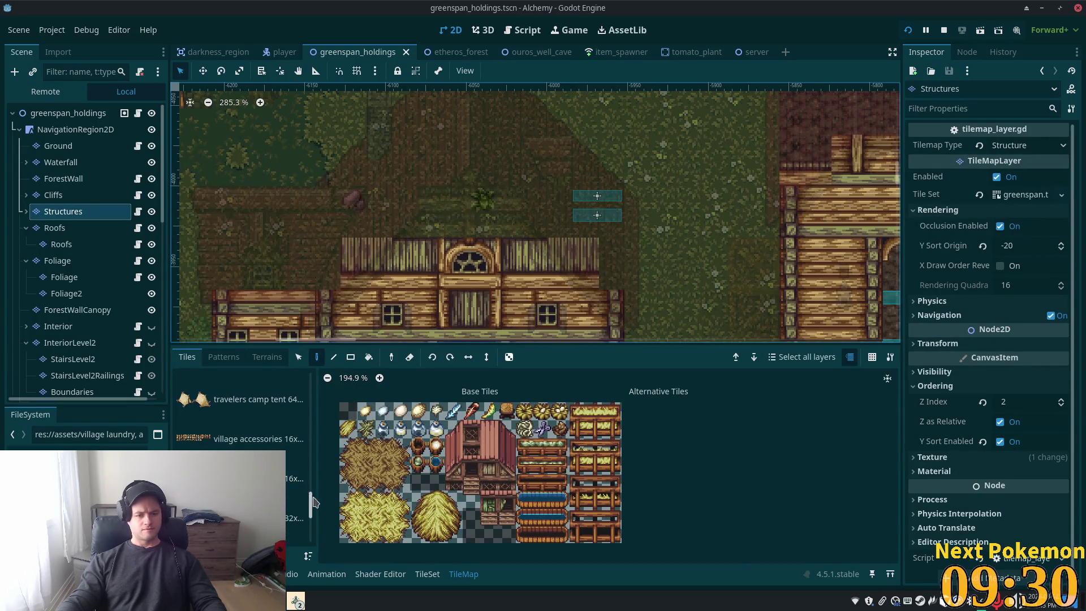
left_click_drag(310, 508, 310, 412)
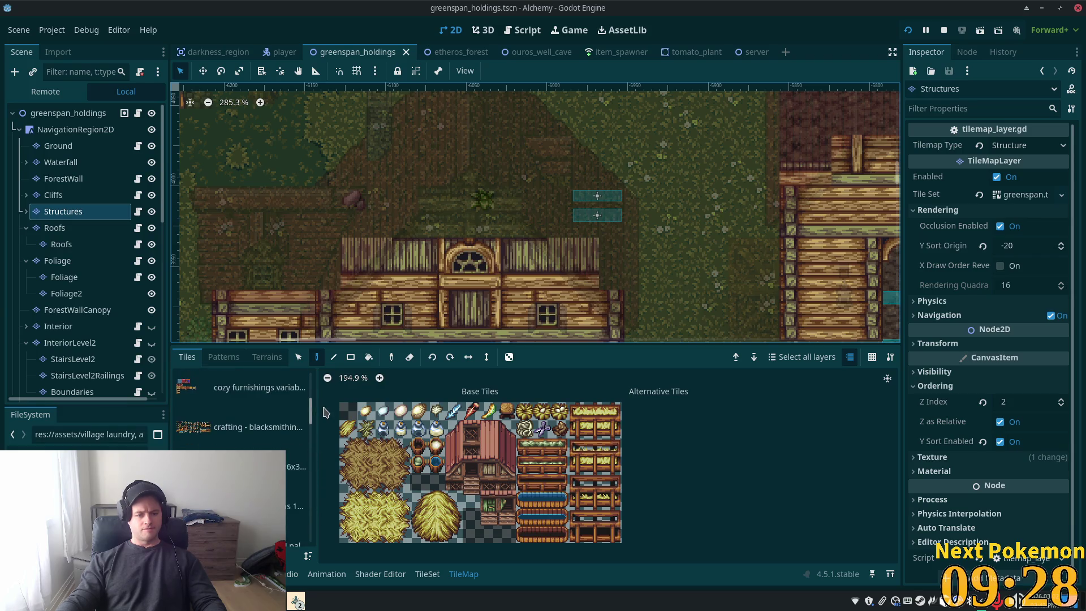
scroll(222, 449, "up", 5)
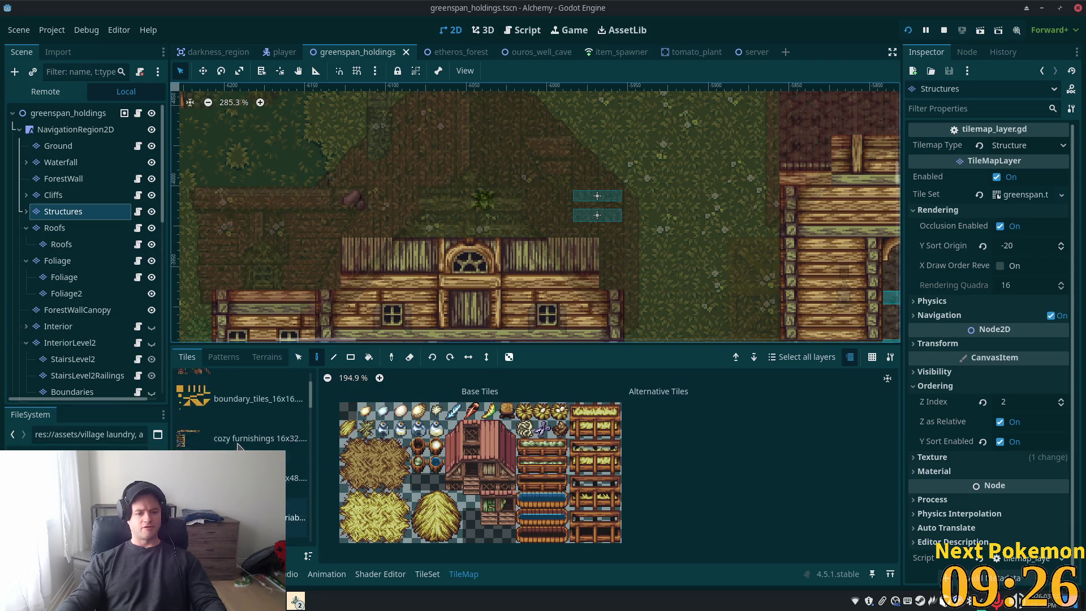
scroll(248, 445, "down", 5)
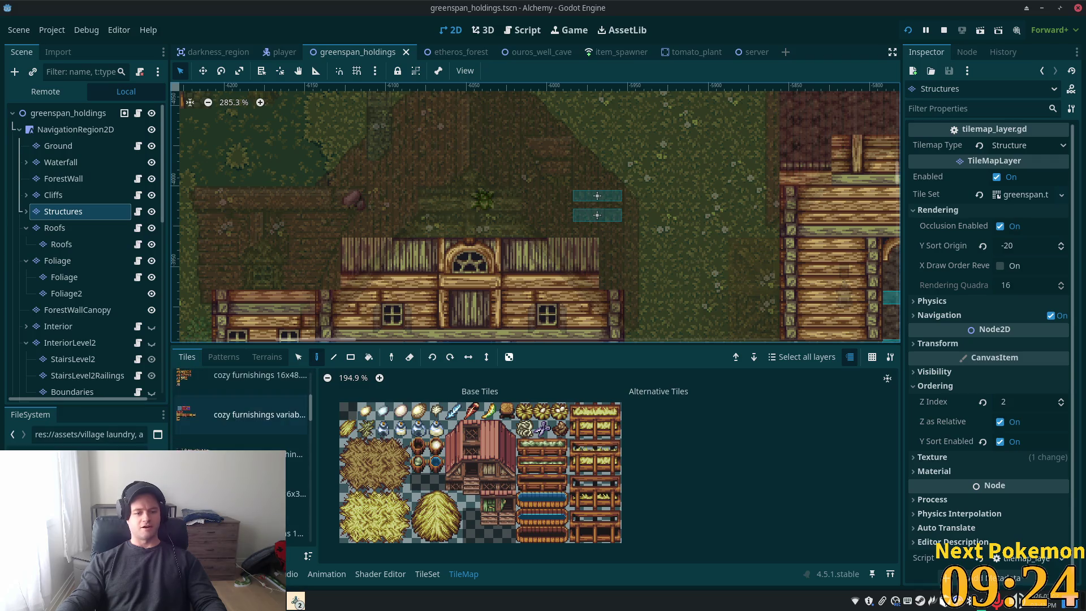
scroll(266, 461, "down", 2)
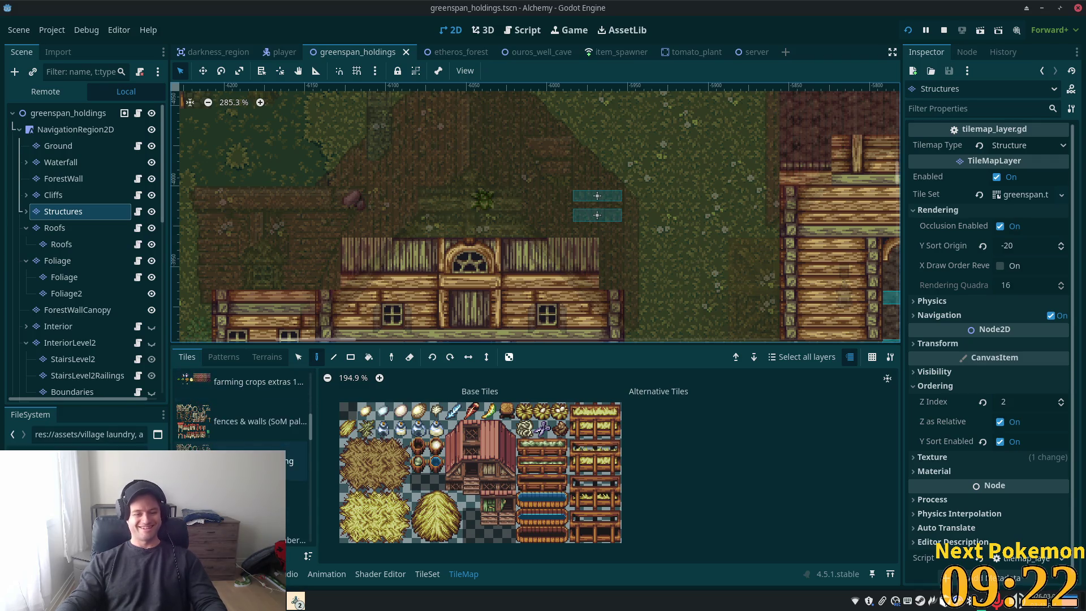
scroll(249, 430, "down", 2)
left_click(249, 396)
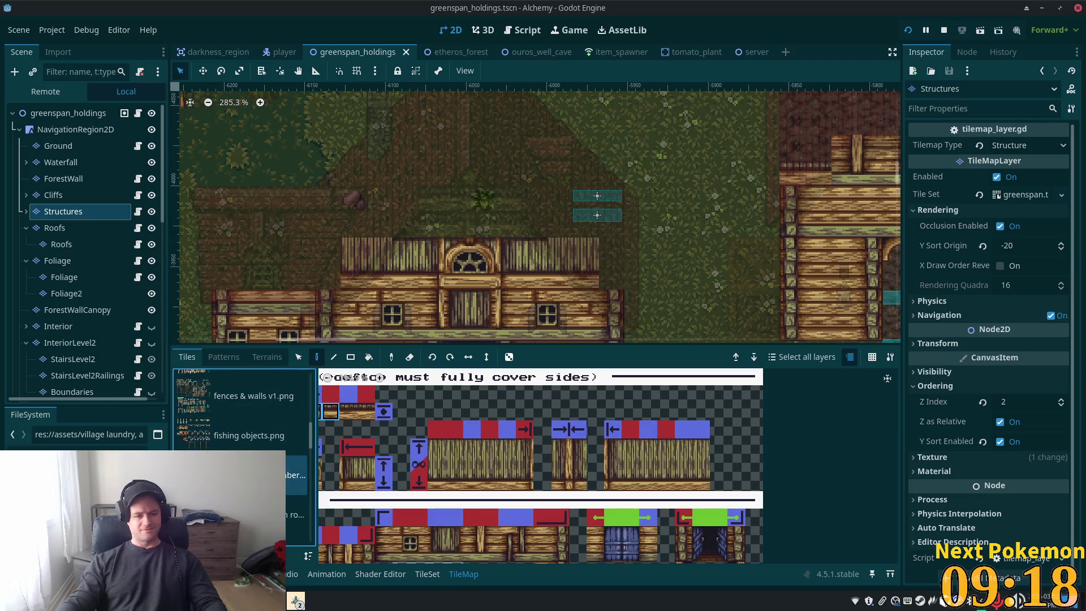
Choose the timber home-interiors source, pick a Basic wall top tile, and open the TileSet editor
scroll(249, 419, "down", 2)
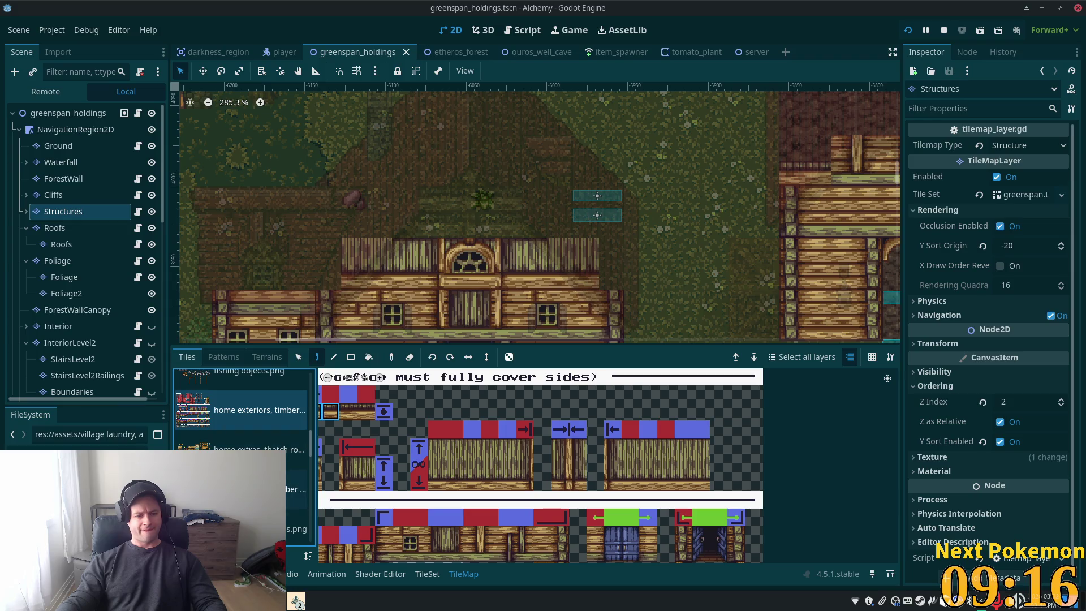
left_click(249, 488)
scroll(396, 473, "up", 4)
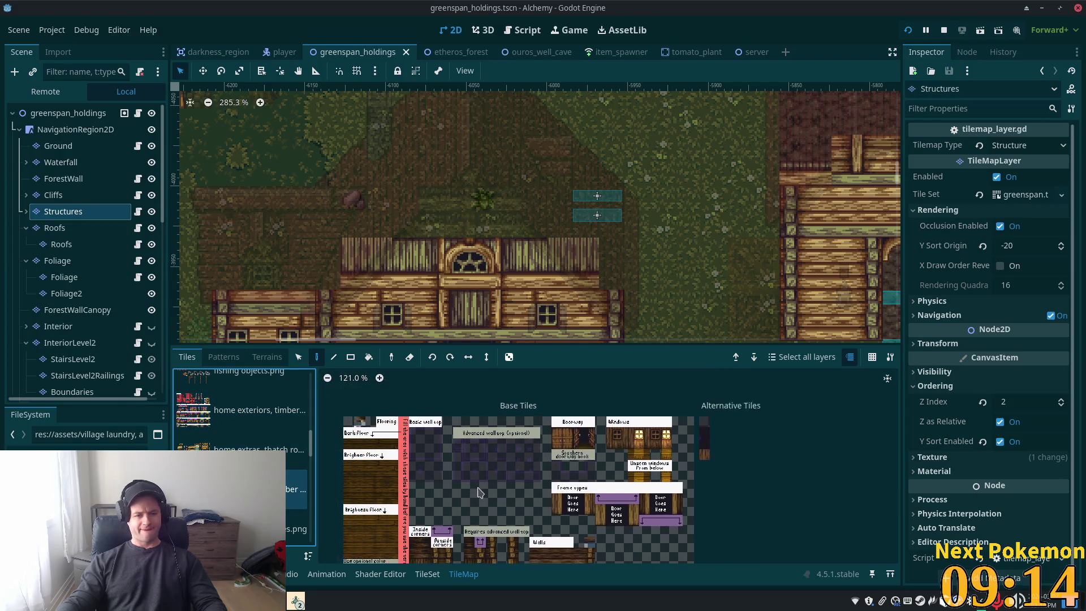
scroll(493, 479, "up", 8)
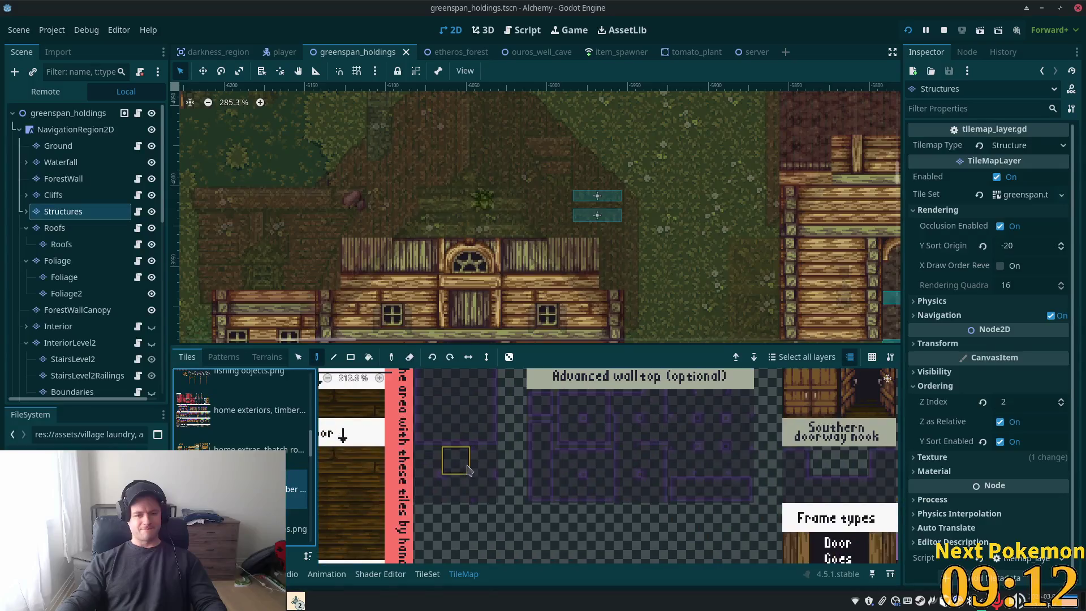
left_click(442, 434)
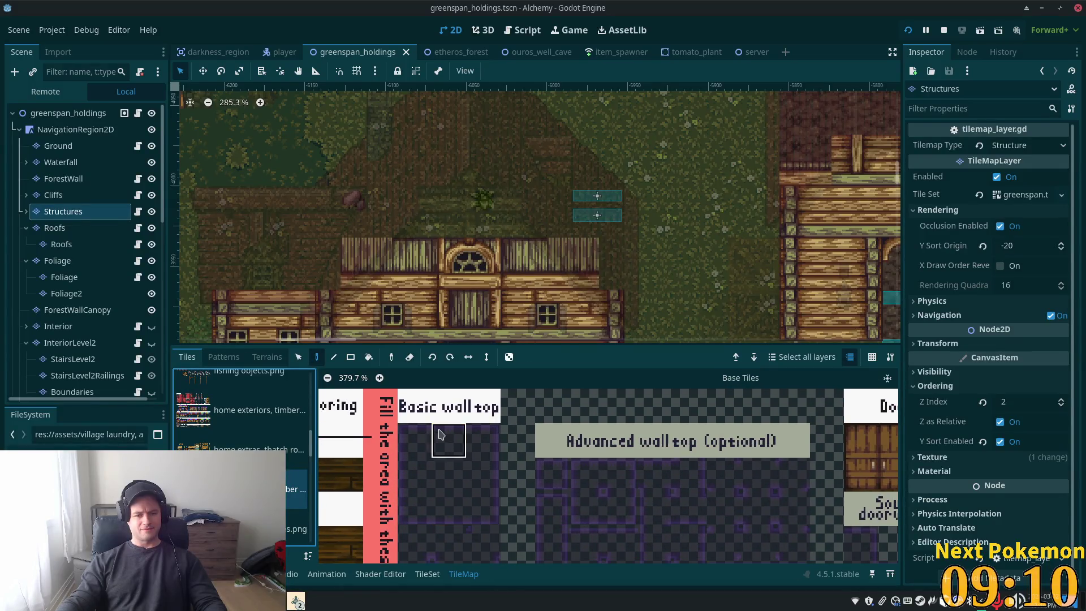
left_click(433, 574)
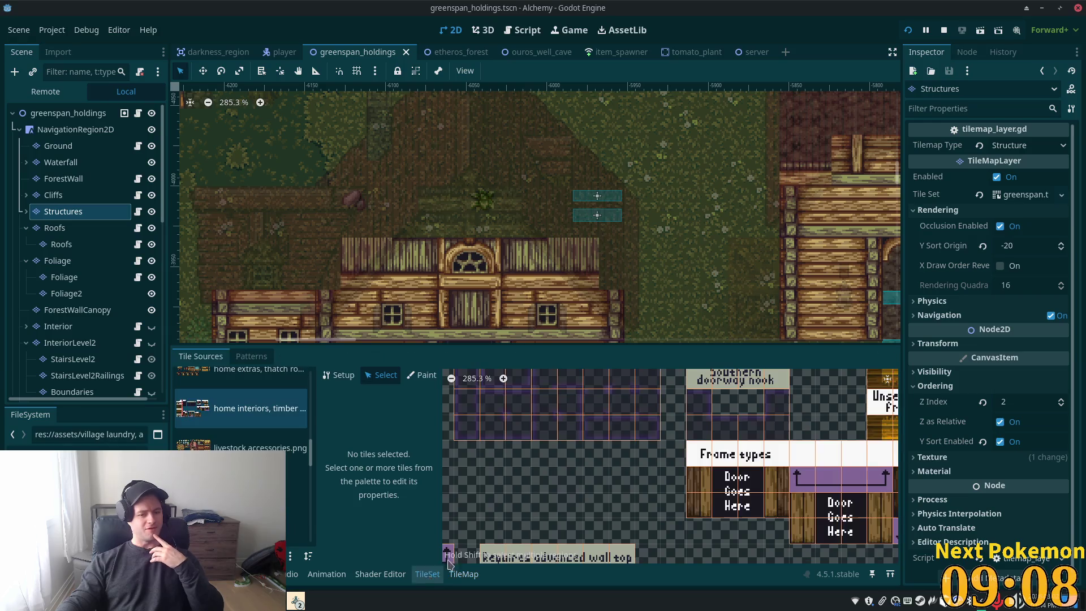
Set the Basic wall top tile at (7,1) to Z Index 11, save, and start a playtest
left_click_drag(585, 439, 645, 561)
scroll(622, 452, "left", 3)
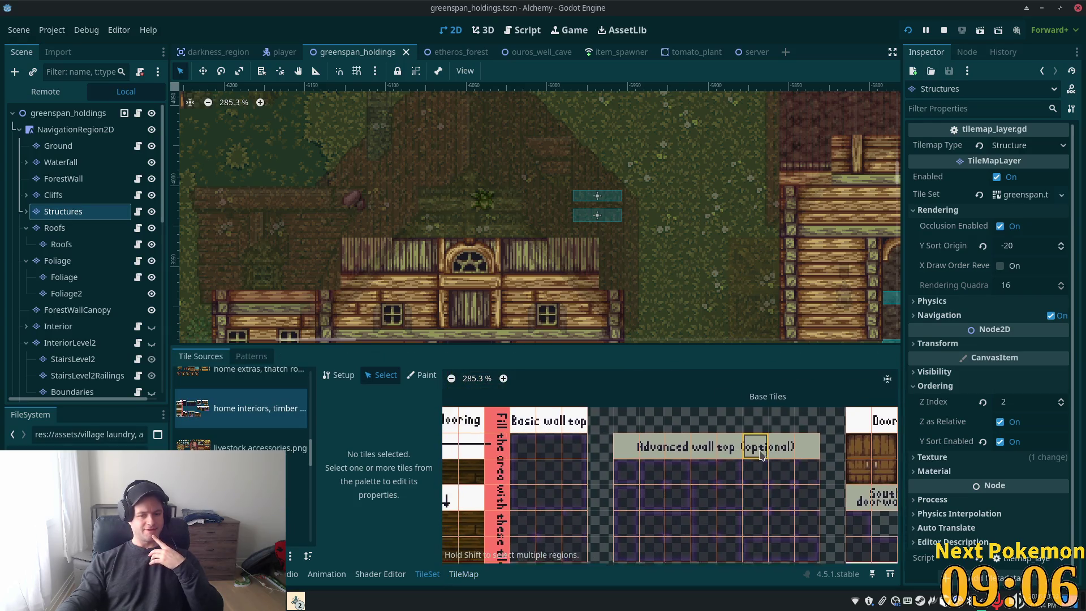
left_click(572, 454)
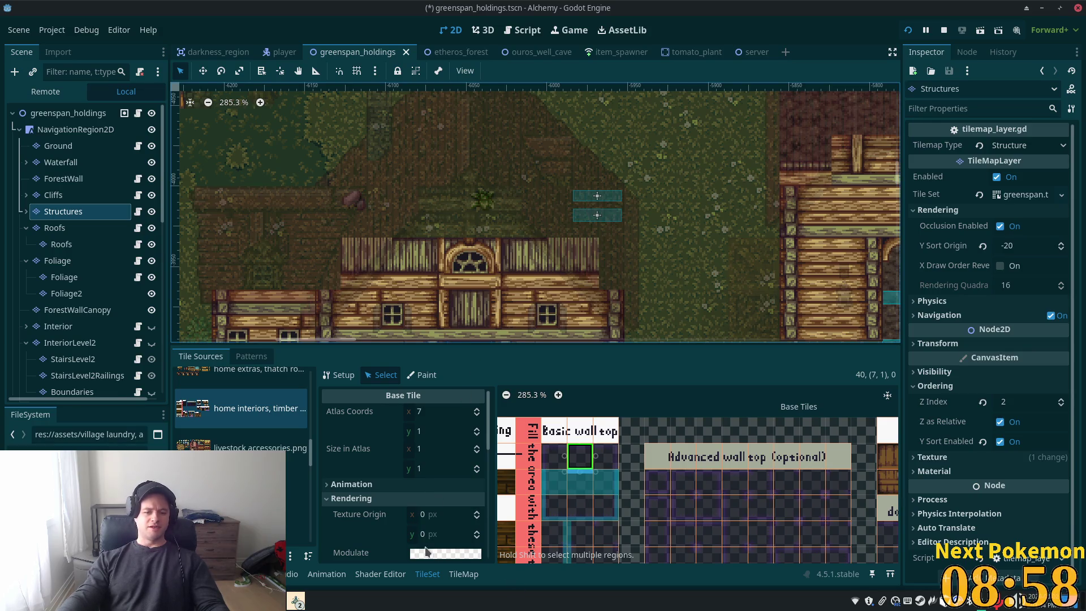
scroll(419, 512, "down", 2)
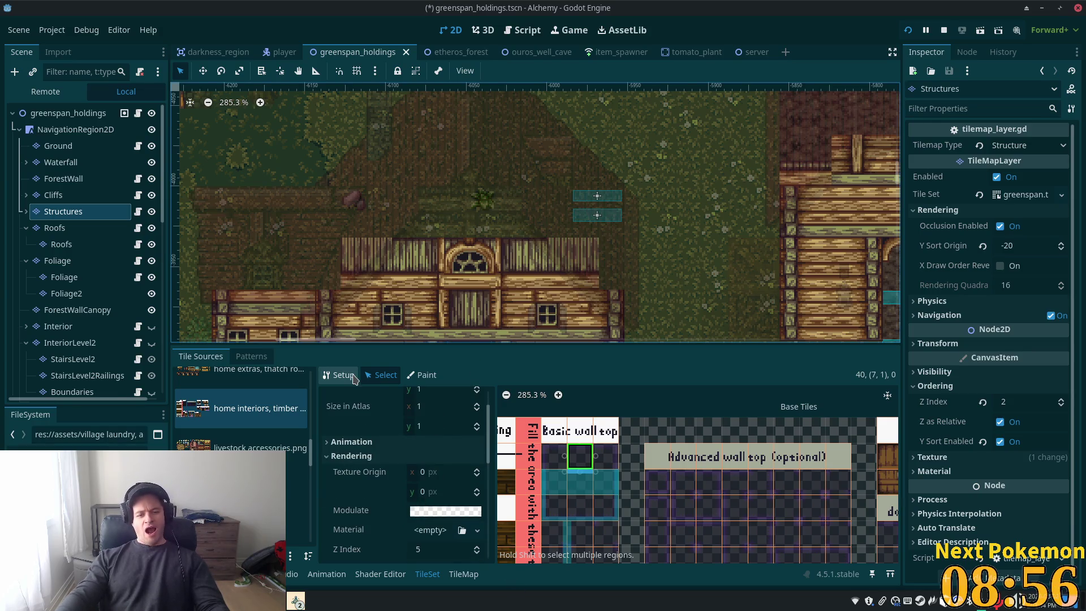
scroll(427, 499, "down", 5)
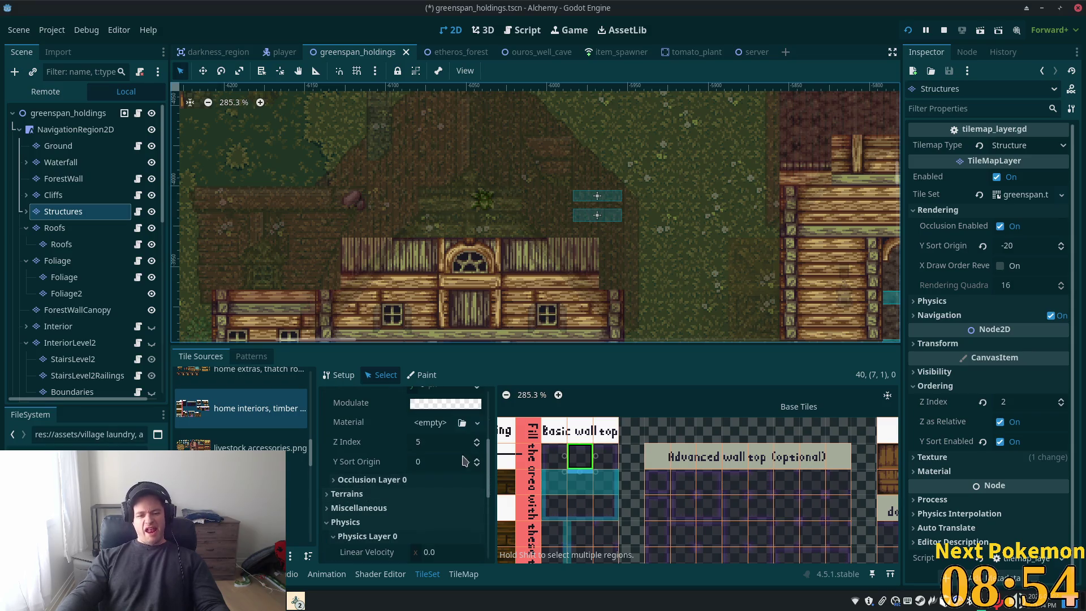
left_click(446, 441)
type("11")
key("Tab")
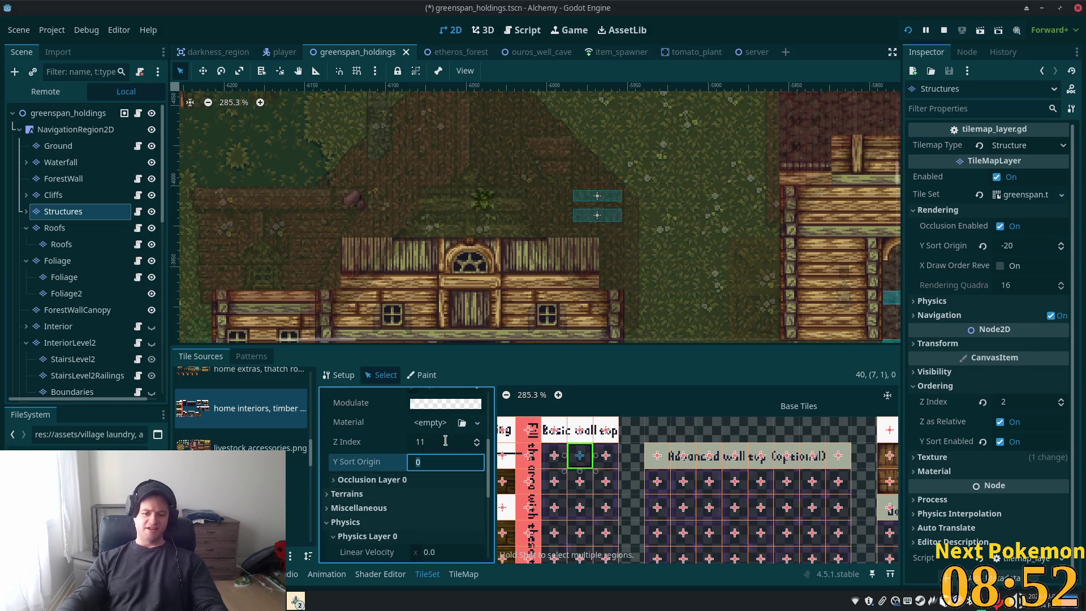
key("ctrl+s")
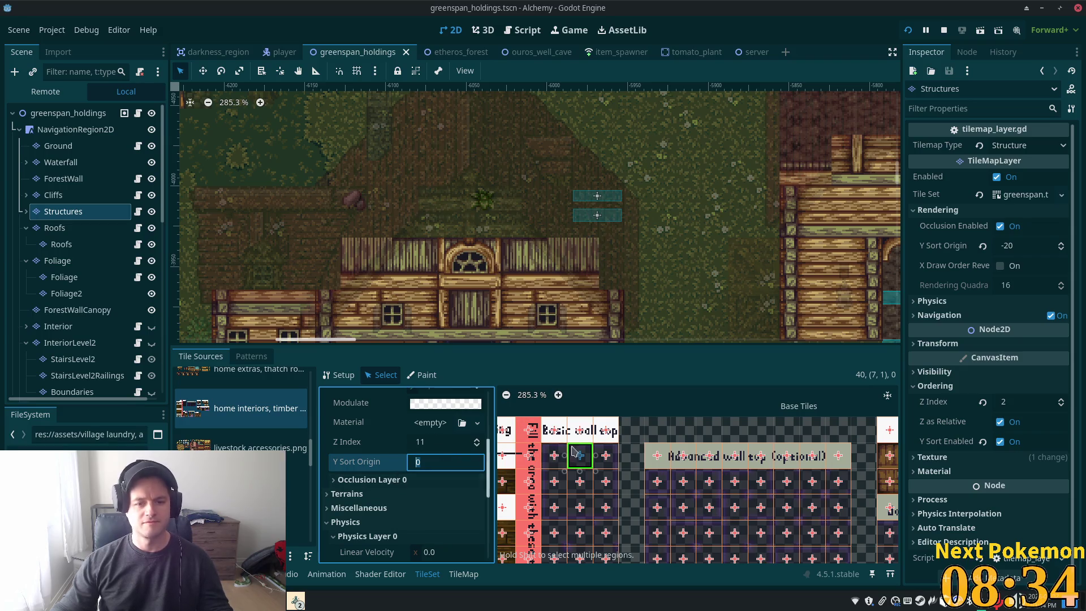
left_click(908, 31)
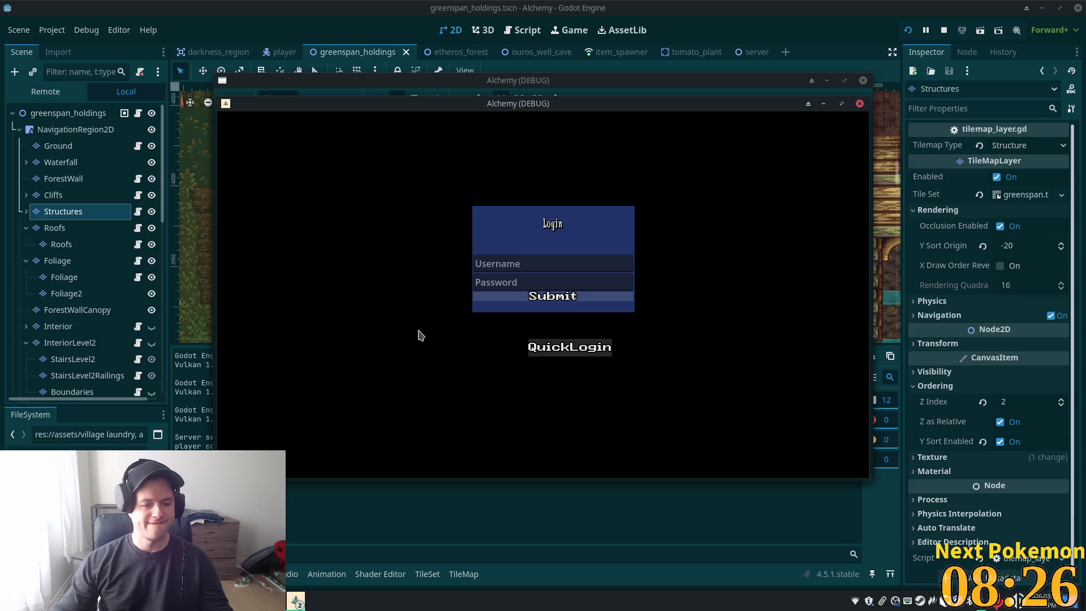
QuickLogin and walk the player past the crates into the timber house and around indoors
left_click(537, 347)
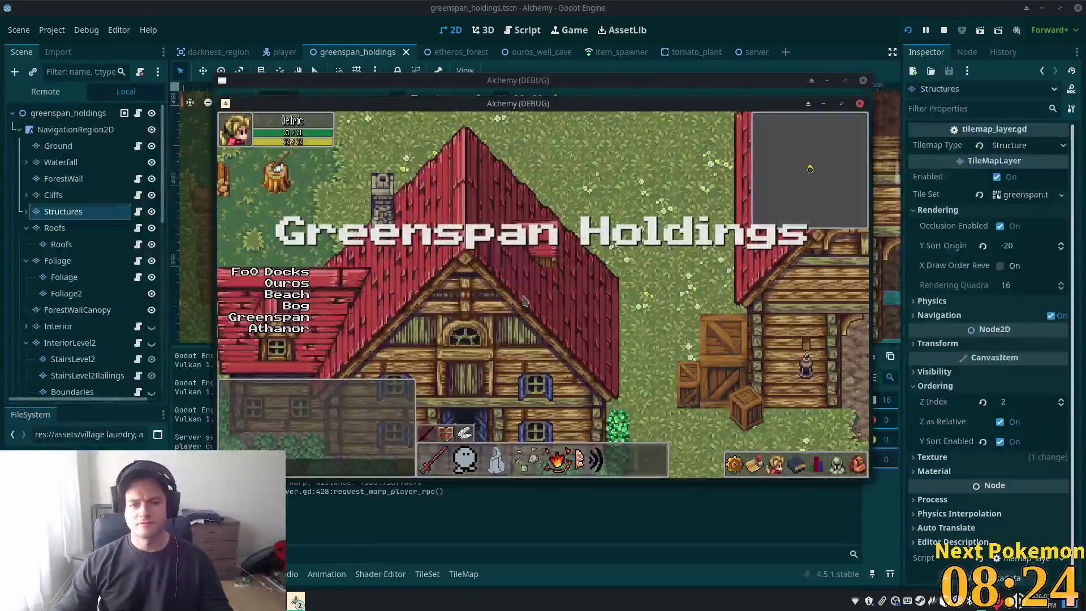
key("Right")
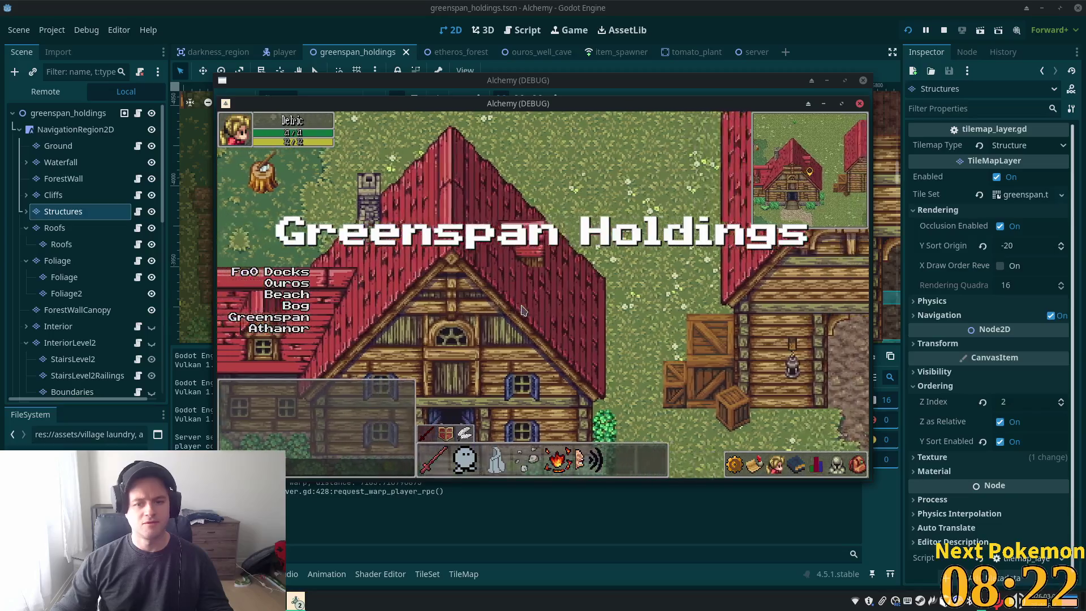
key("Down")
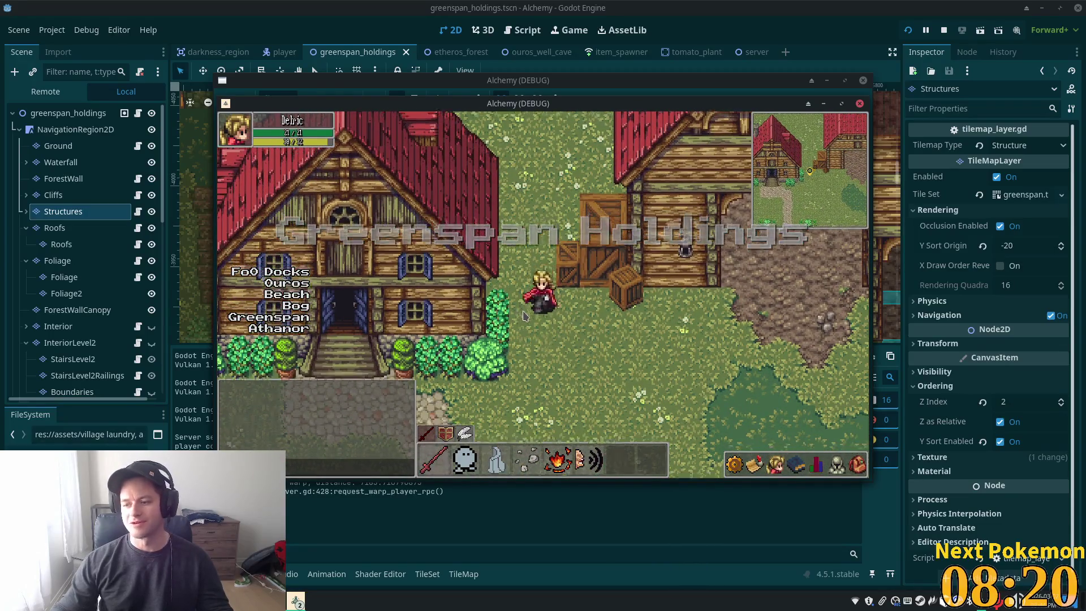
key("Up")
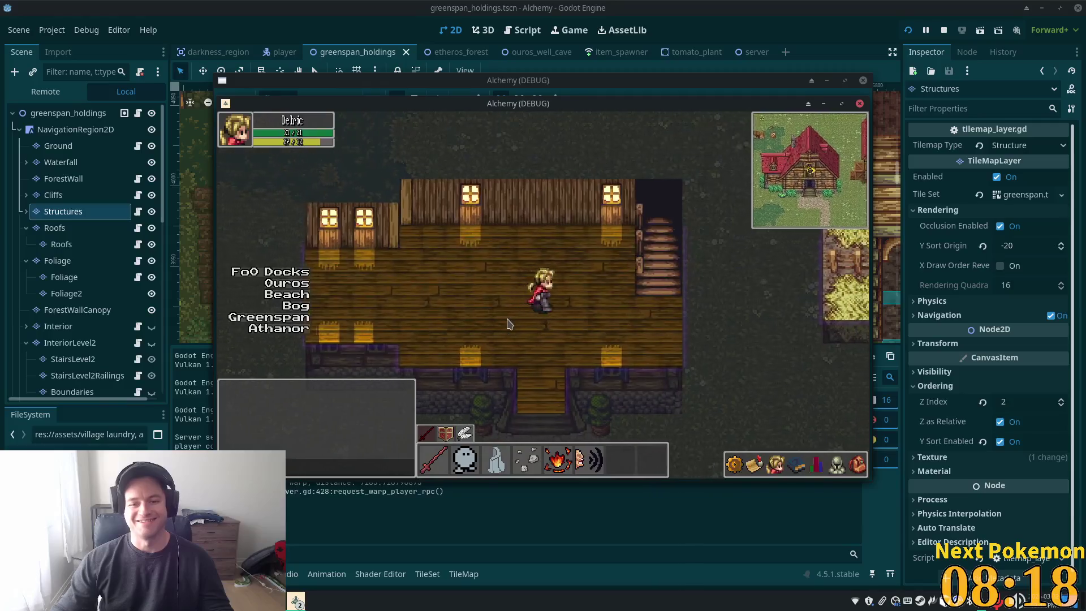
key("Down")
key("Left")
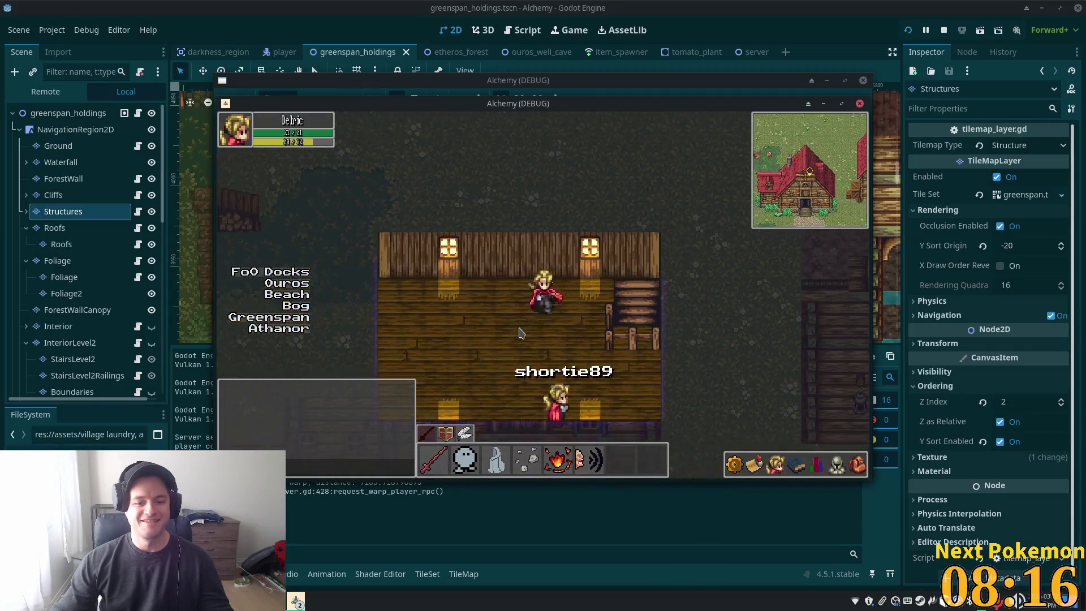
key("Up")
key("Right")
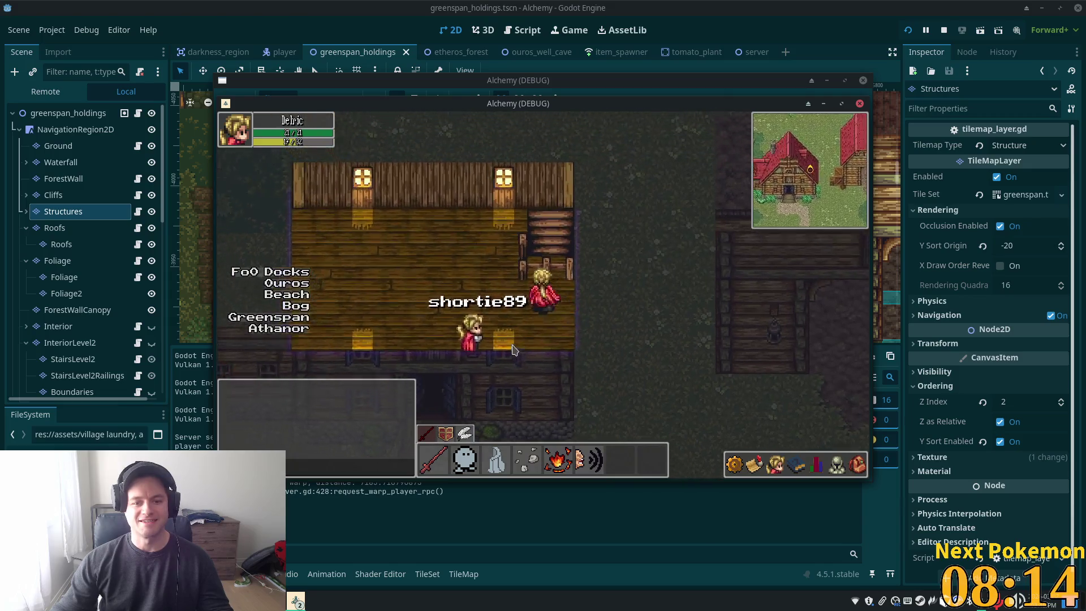
Test layering at the front wall and along the porch, then close the game window
key("Down")
key("Left")
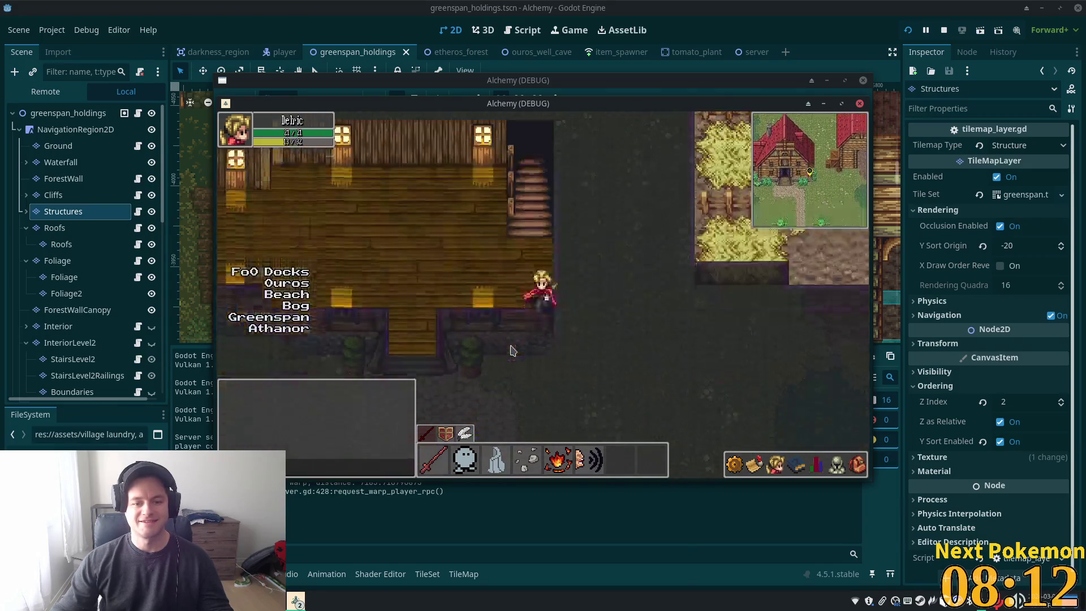
key("Down")
key("Up")
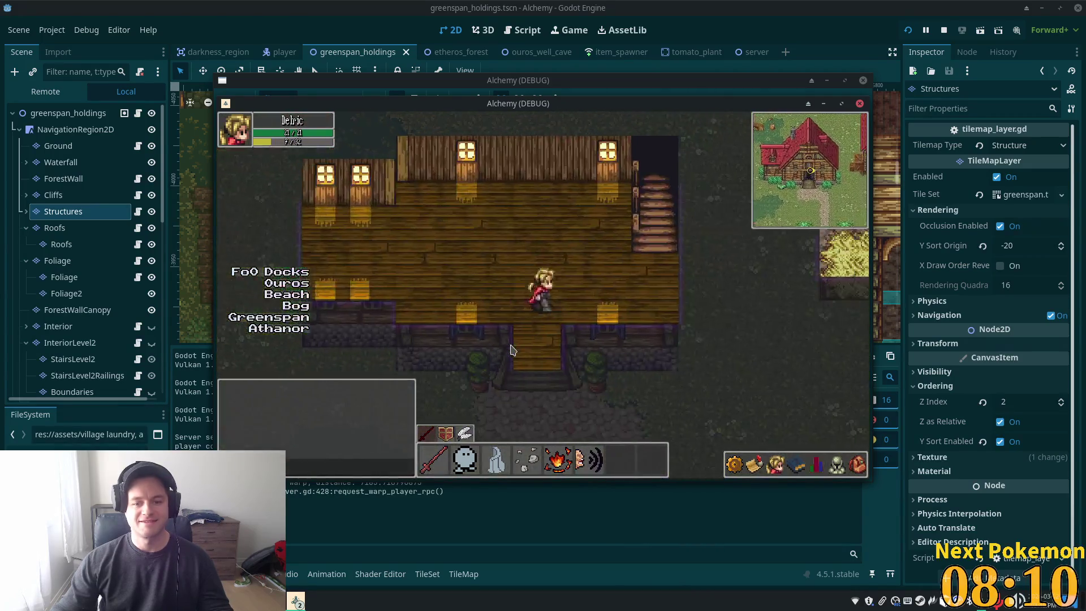
key("Right")
key("Left")
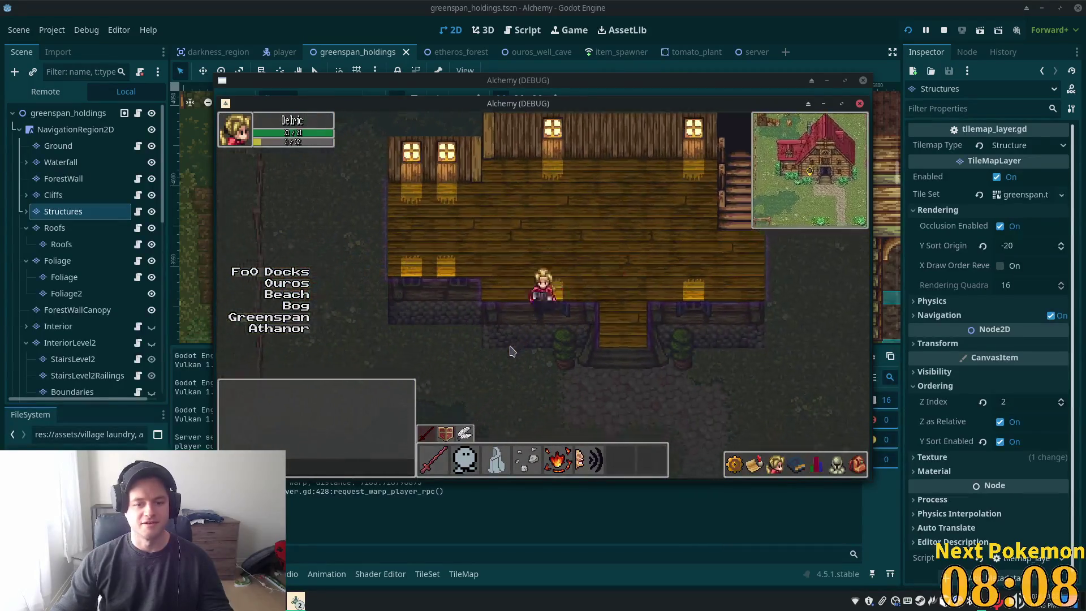
key("Left")
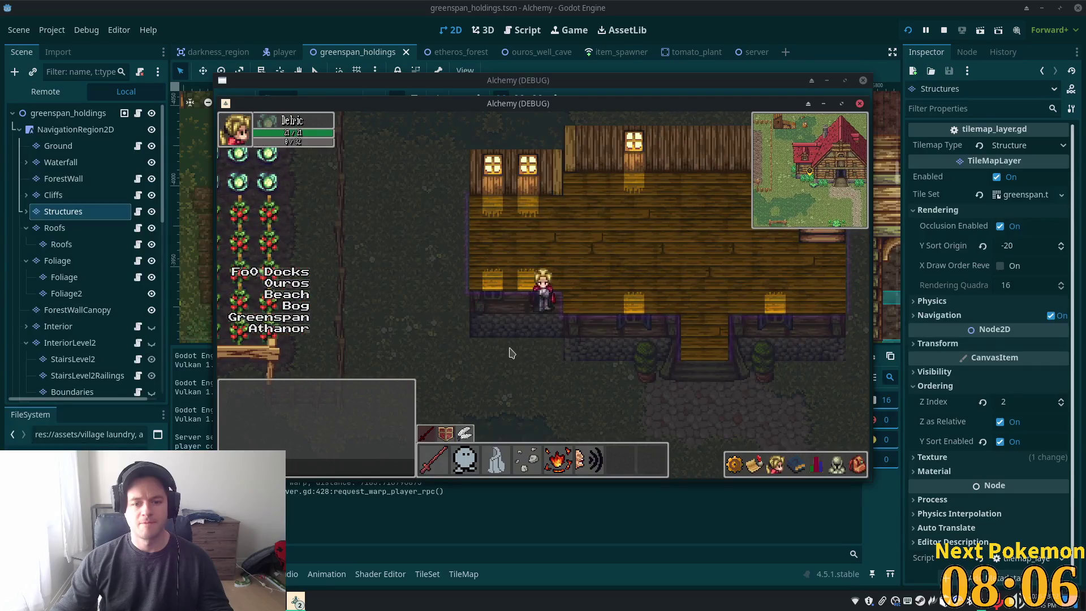
key("Left")
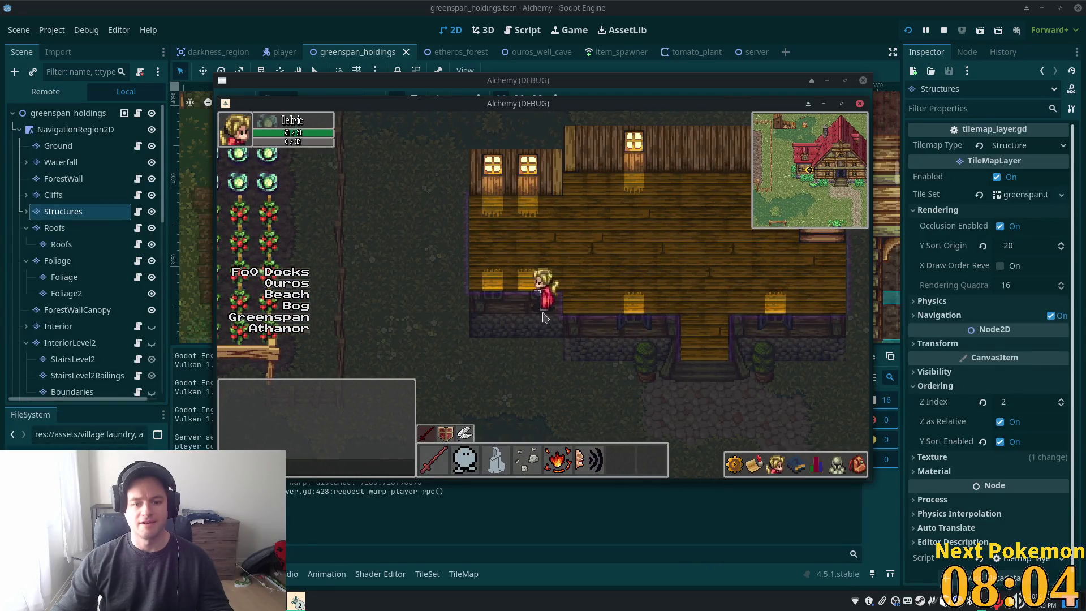
key("Left")
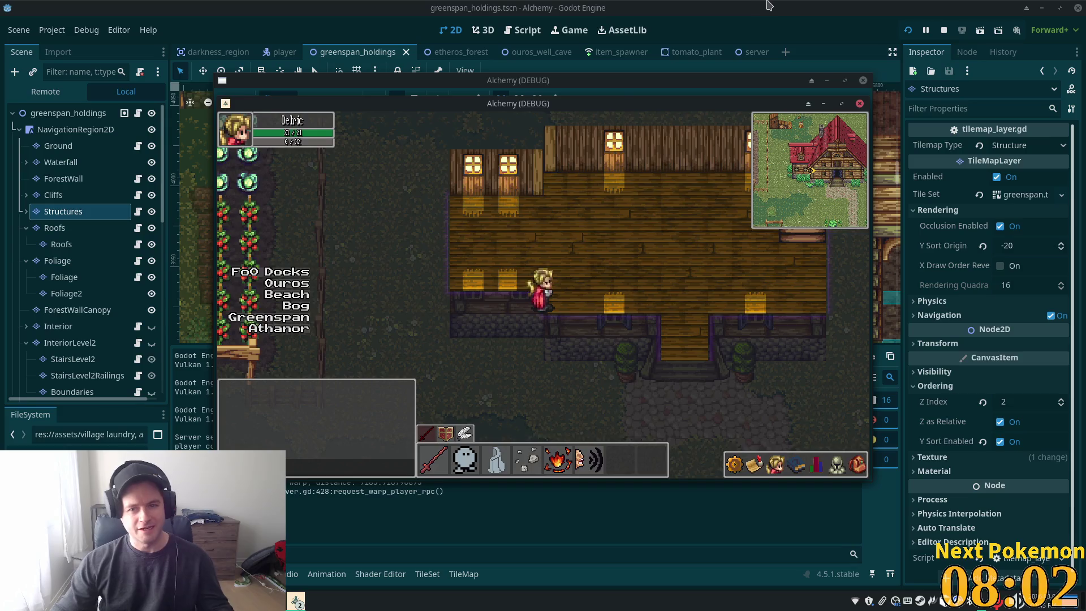
left_click(769, 5)
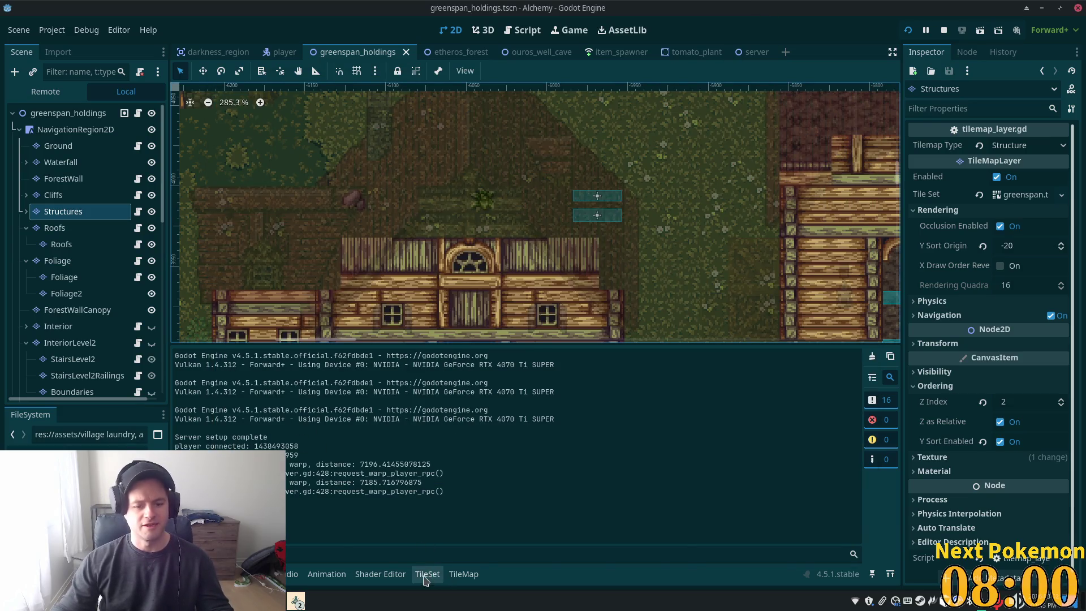
Reopen the TileSet editor and select a 3x3 block of wall-top tiles starting at (8,1)
left_click(427, 574)
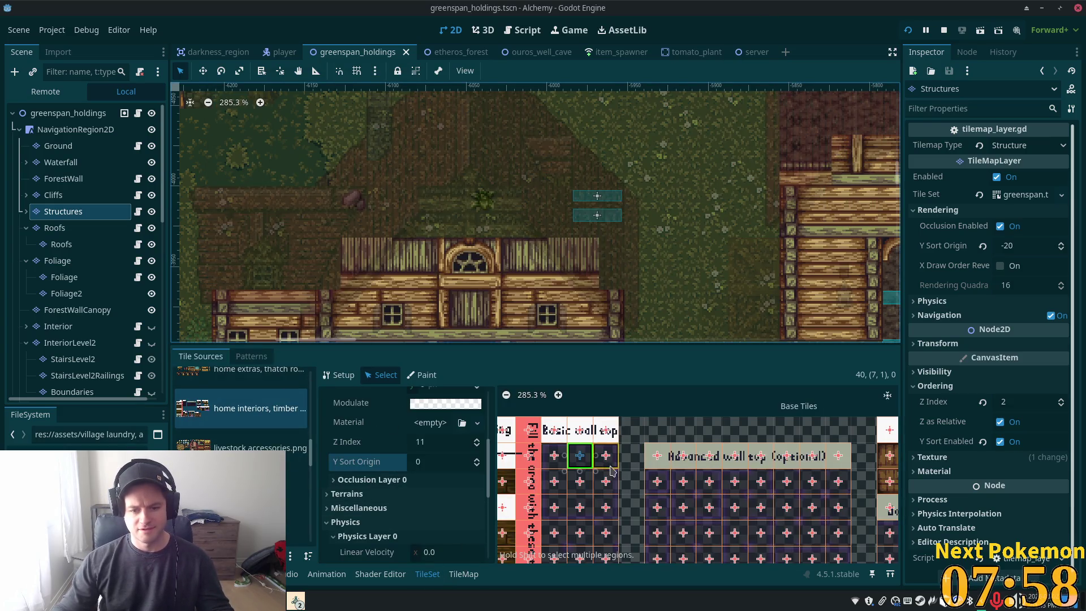
scroll(622, 465, "down", 2)
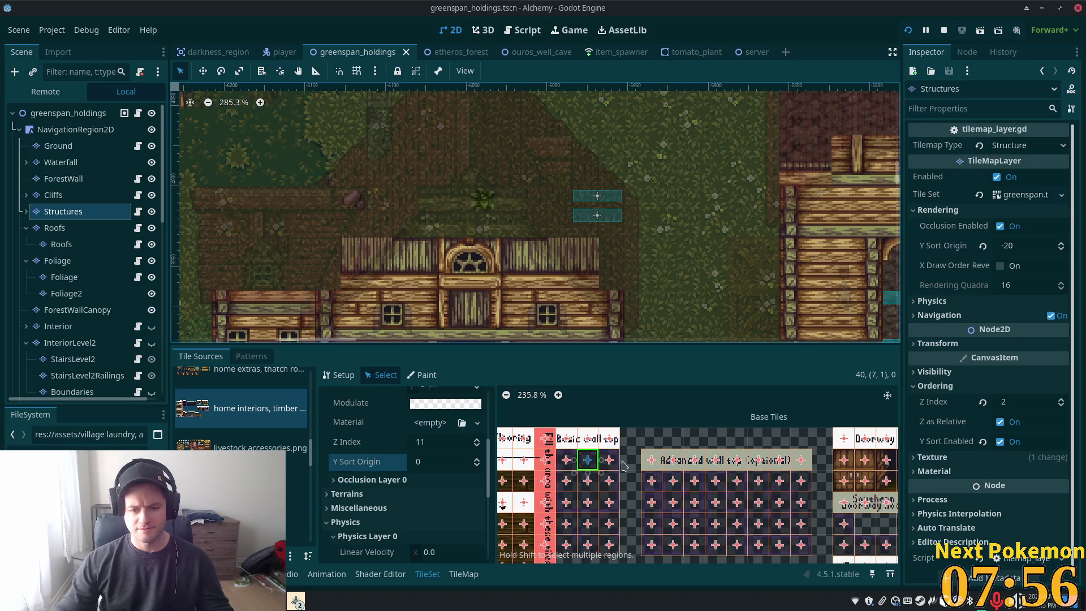
left_click(617, 462)
left_click_drag(615, 506, 608, 460)
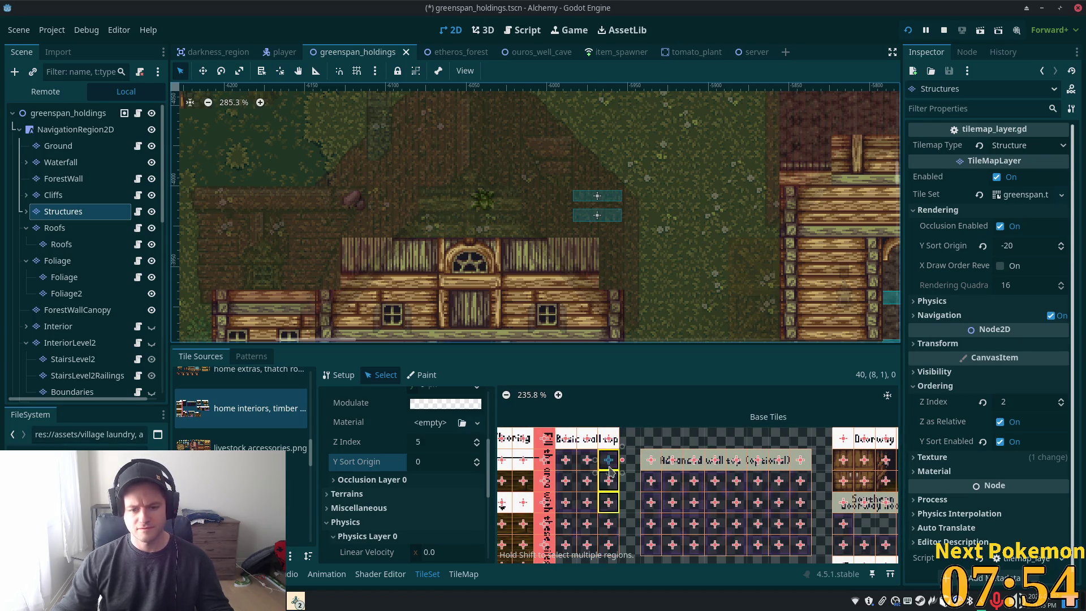
left_click_drag(565, 501, 588, 504)
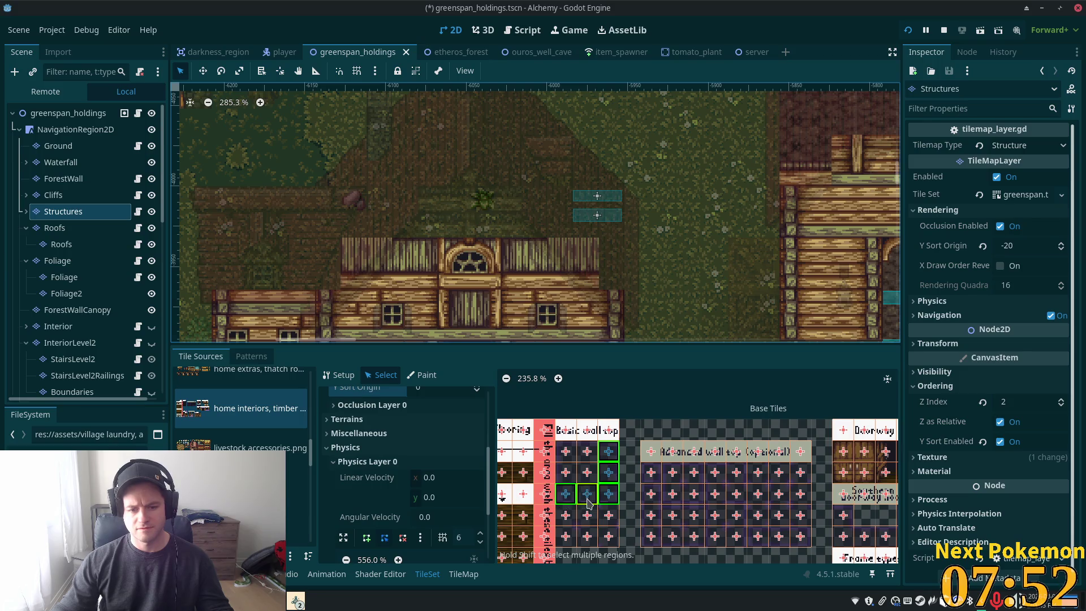
left_click_drag(570, 456, 573, 479)
left_click(589, 478)
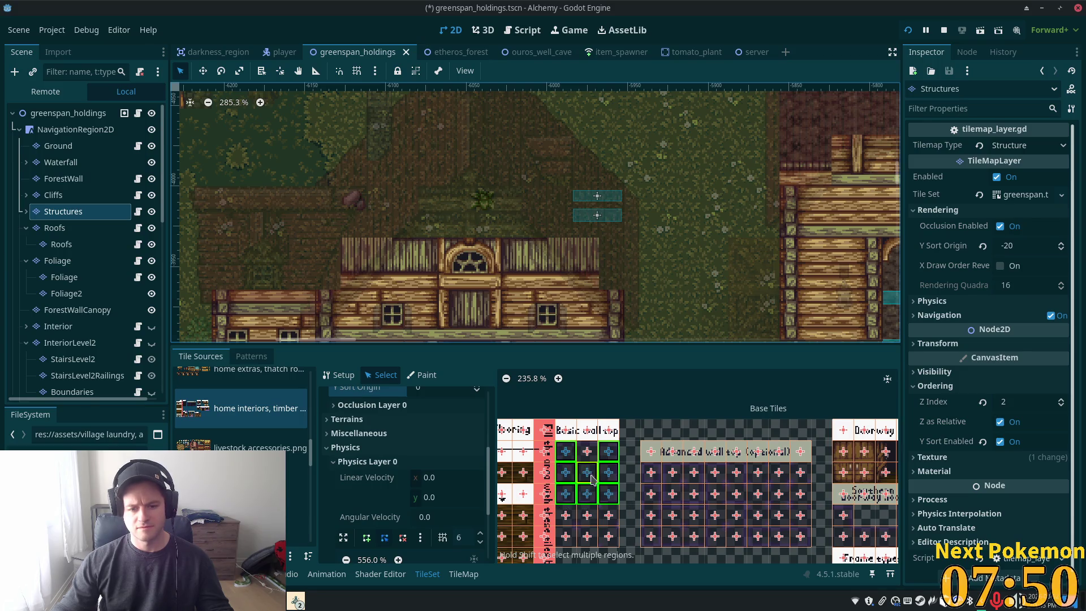
Extend the selection to the lower wall-top rows and the doorway-nook tiles
scroll(633, 506, "up", 3)
left_click_drag(655, 526, 665, 467)
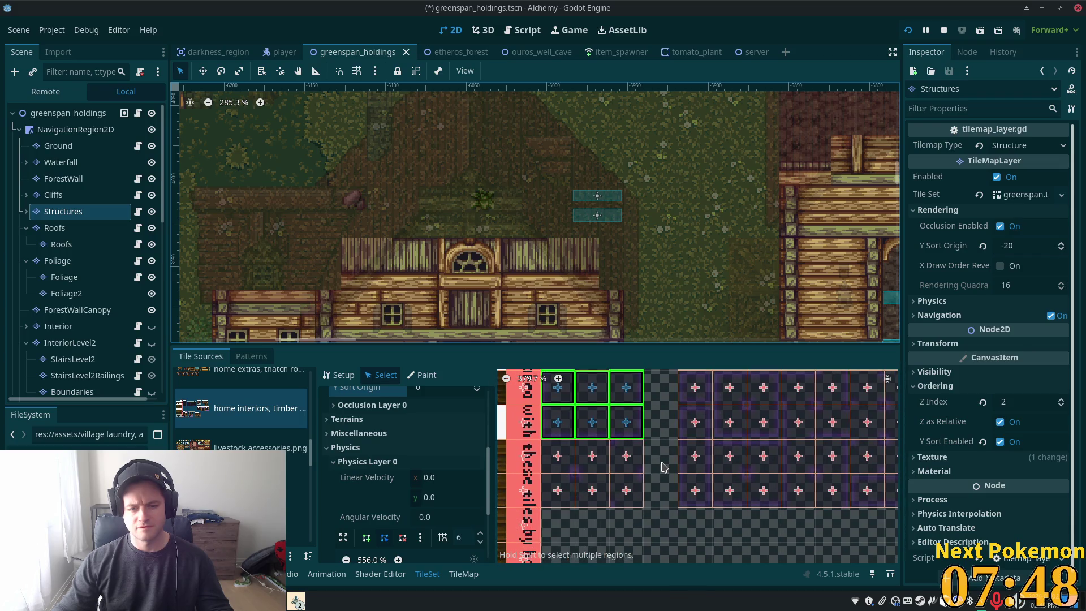
left_click_drag(553, 457, 600, 495)
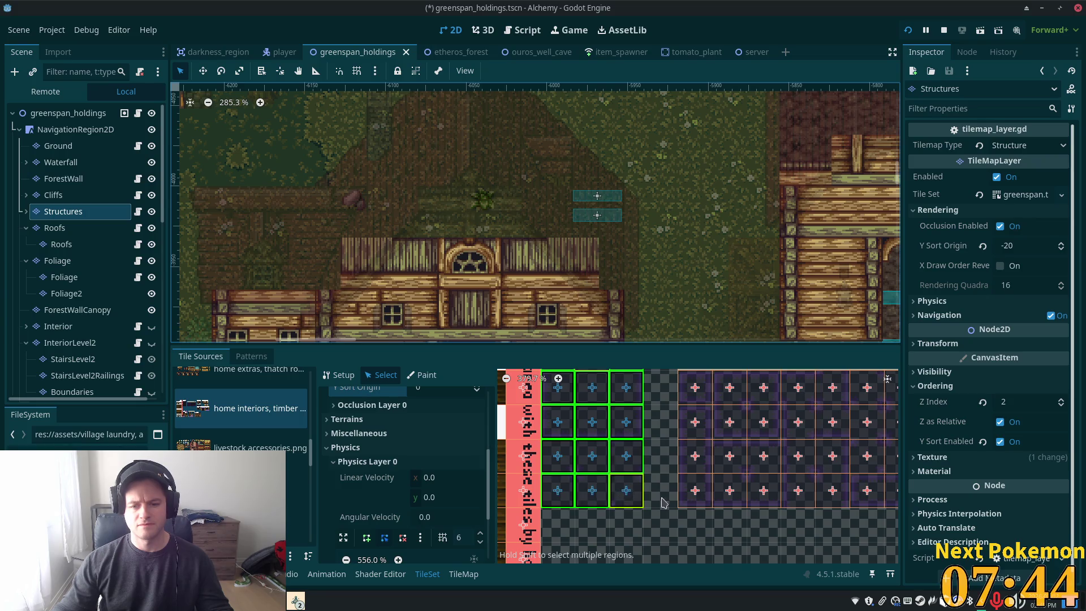
scroll(600, 447, "down", 4)
mouse_move(596, 431)
left_mouse_down()
mouse_move(737, 502)
mouse_move(875, 504)
left_mouse_up()
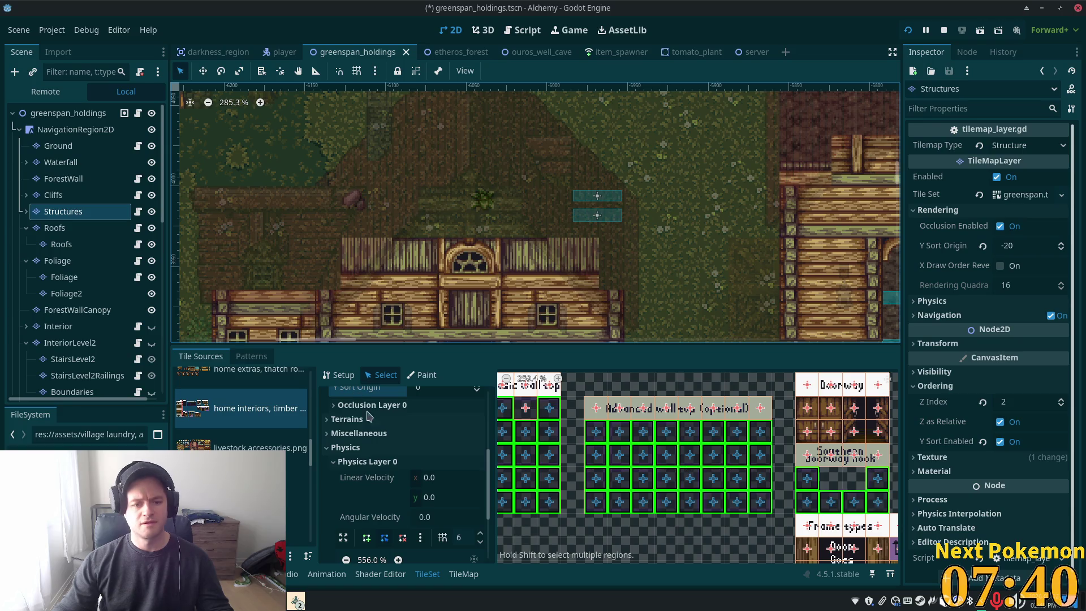
scroll(408, 441, "up", 2)
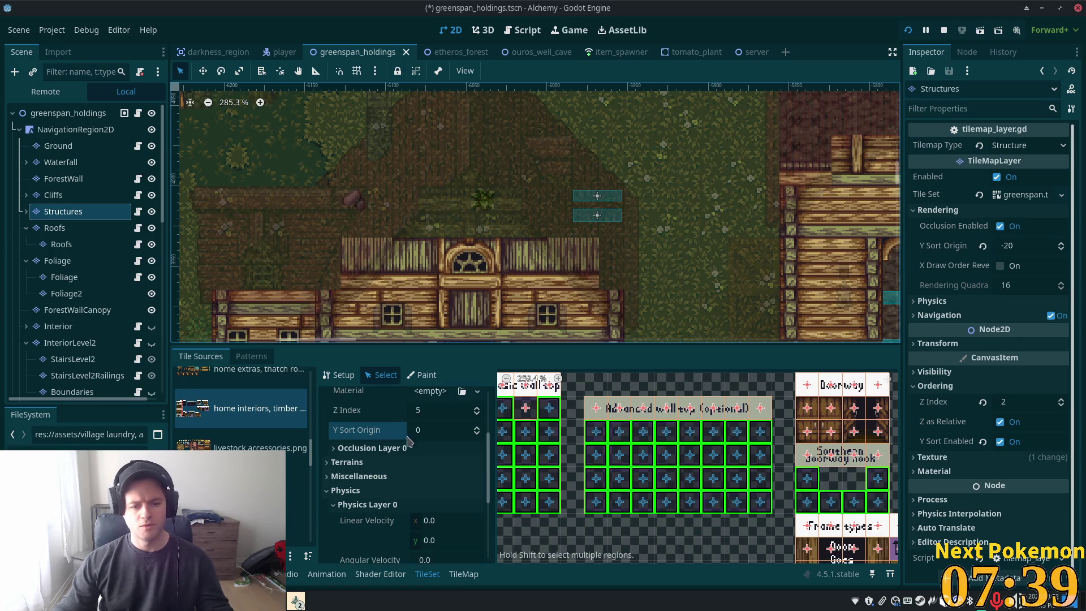
Give the selected tiles Z Index 11, save the scene, and run the project
left_click(435, 411)
type("11")
key("Tab")
key("ctrl+s")
left_click(352, 417)
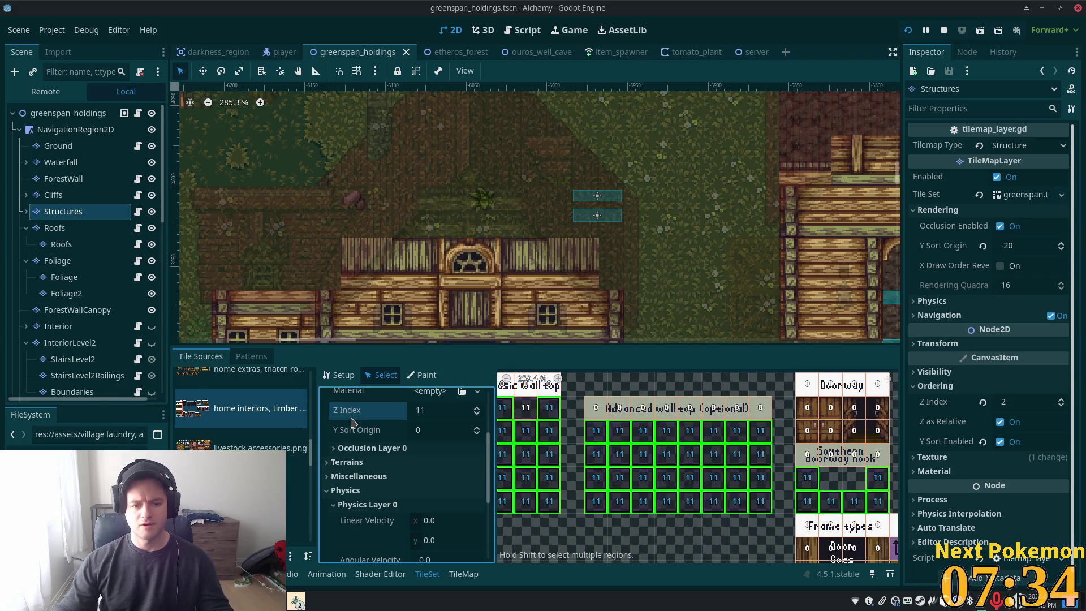
scroll(580, 478, "down", 2)
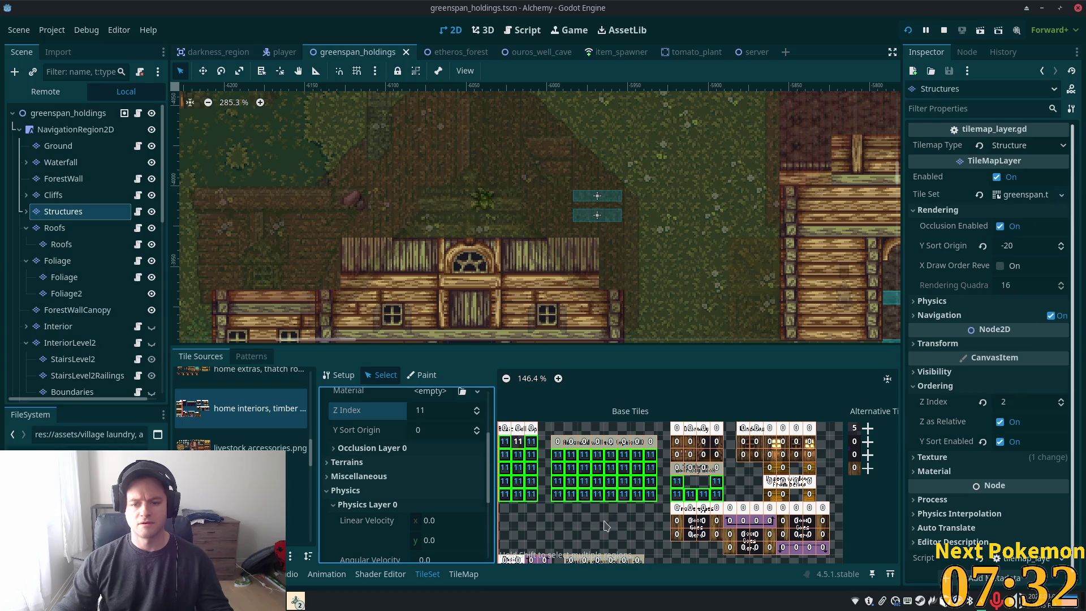
scroll(606, 509, "down", 1)
left_click(908, 31)
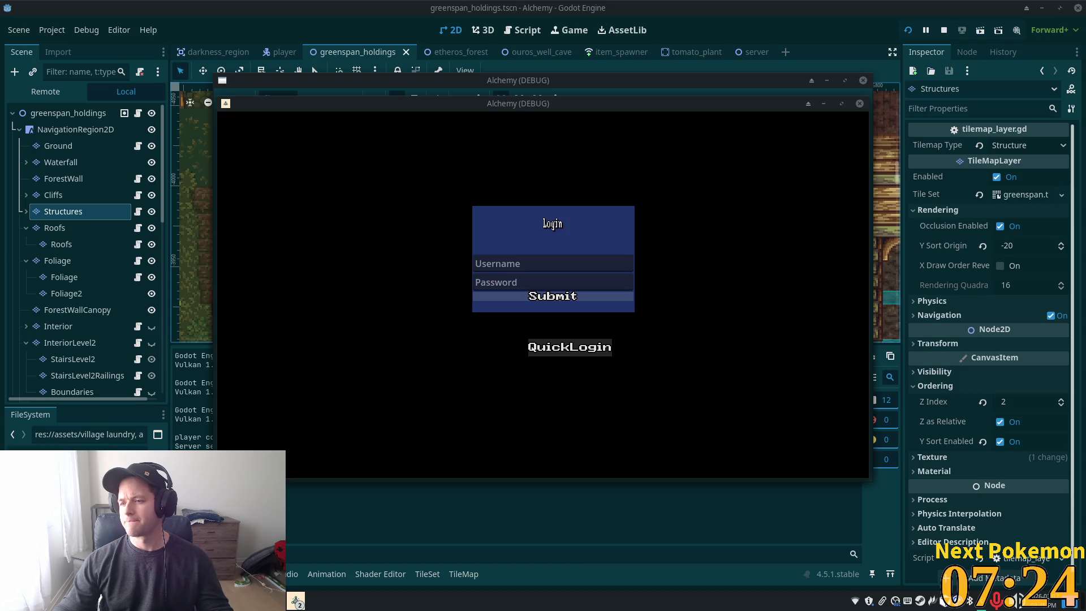
Log in quickly and walk the character out of the building into the village
key("Return")
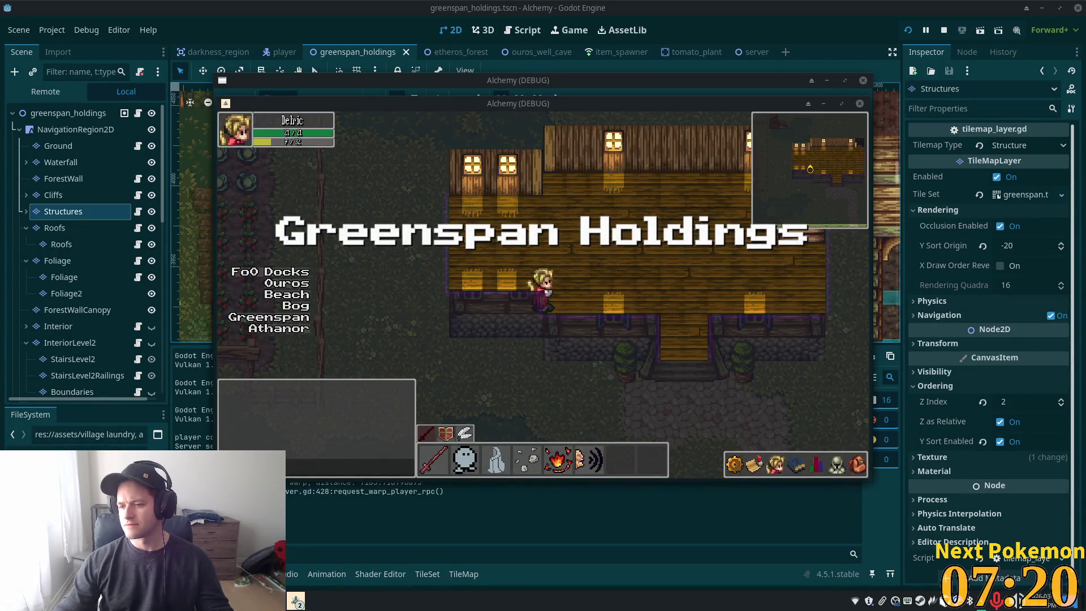
key("Left")
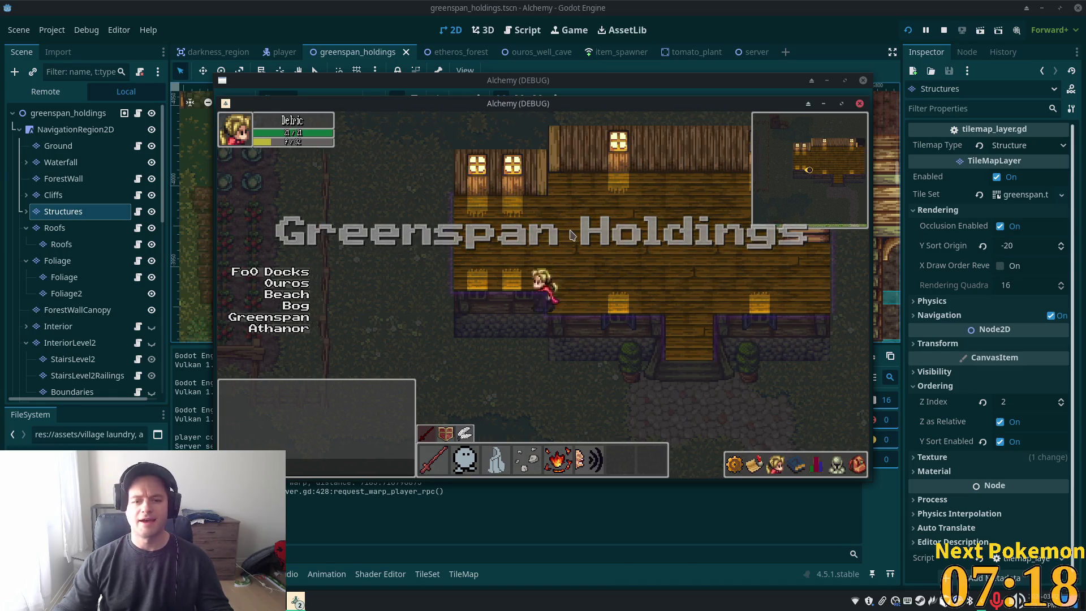
key("Right")
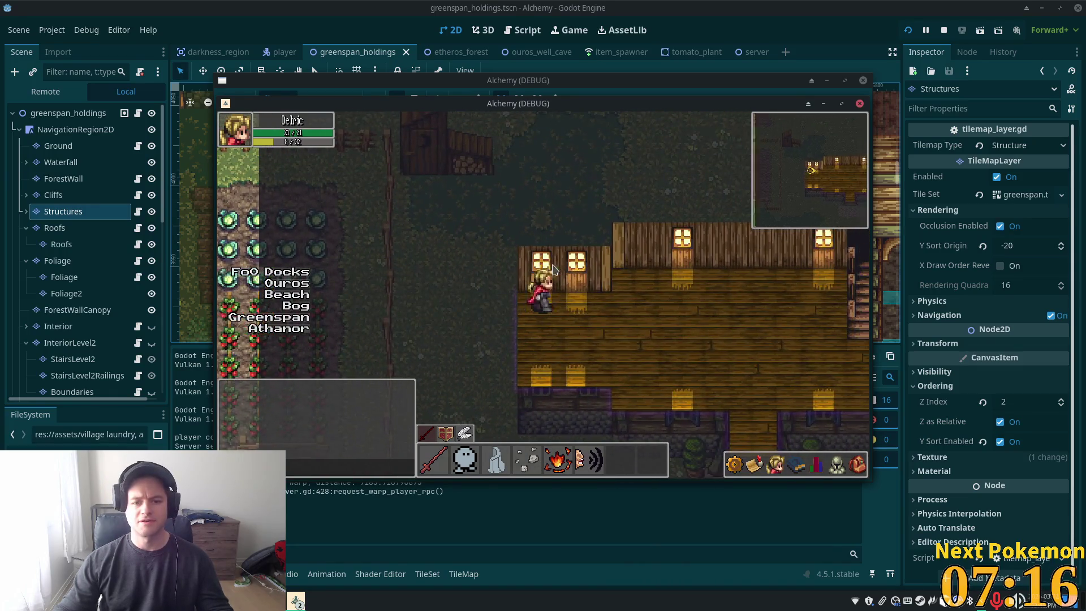
key("Down")
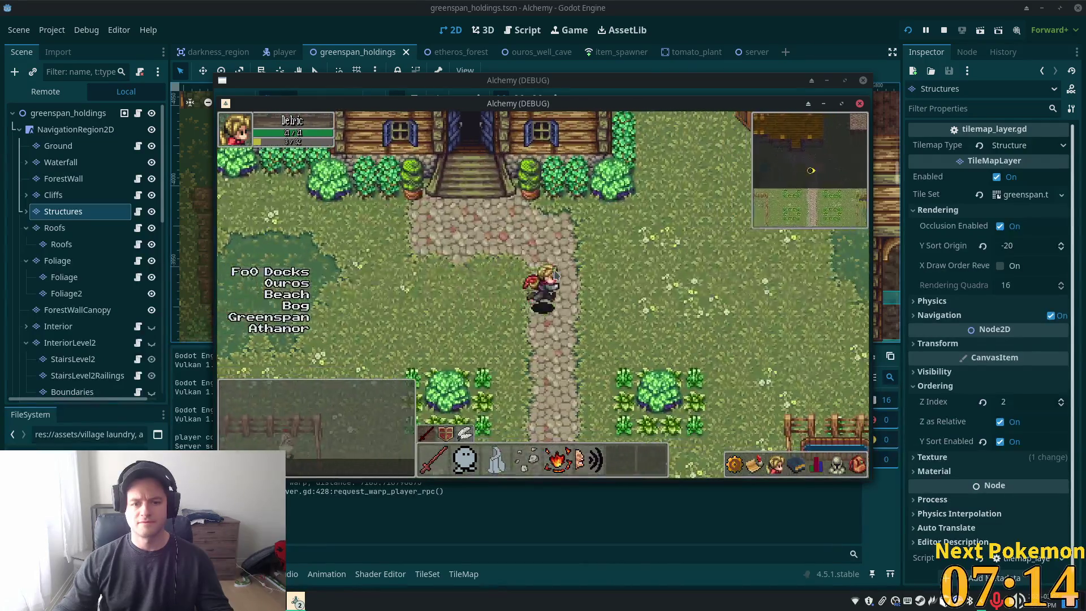
key("Right")
Walk through the barn, stepping in and out of it, then head left through the village
key("Up")
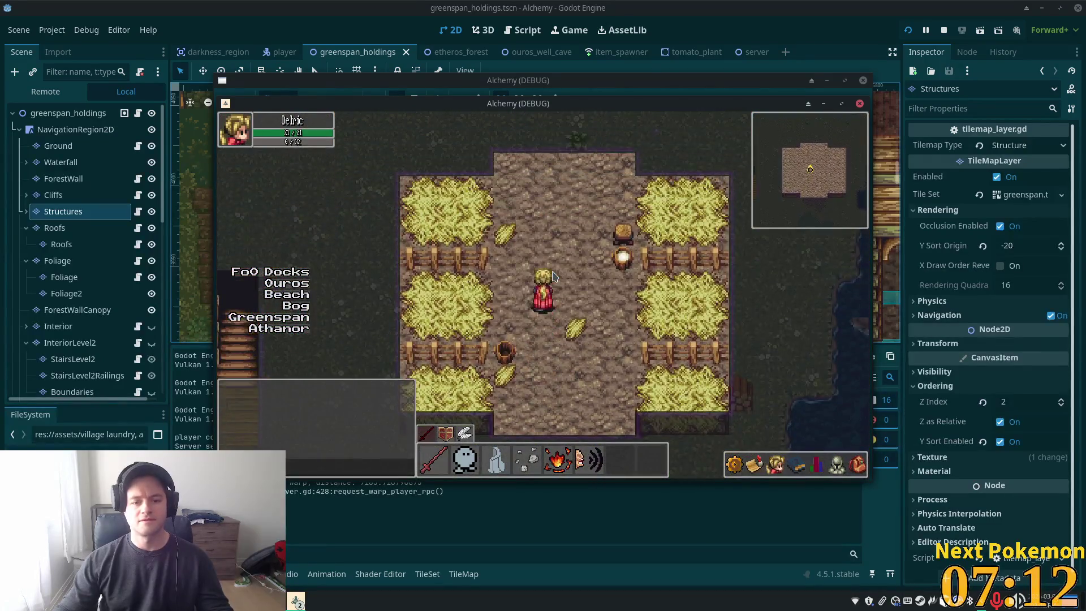
key("Left")
key("Down")
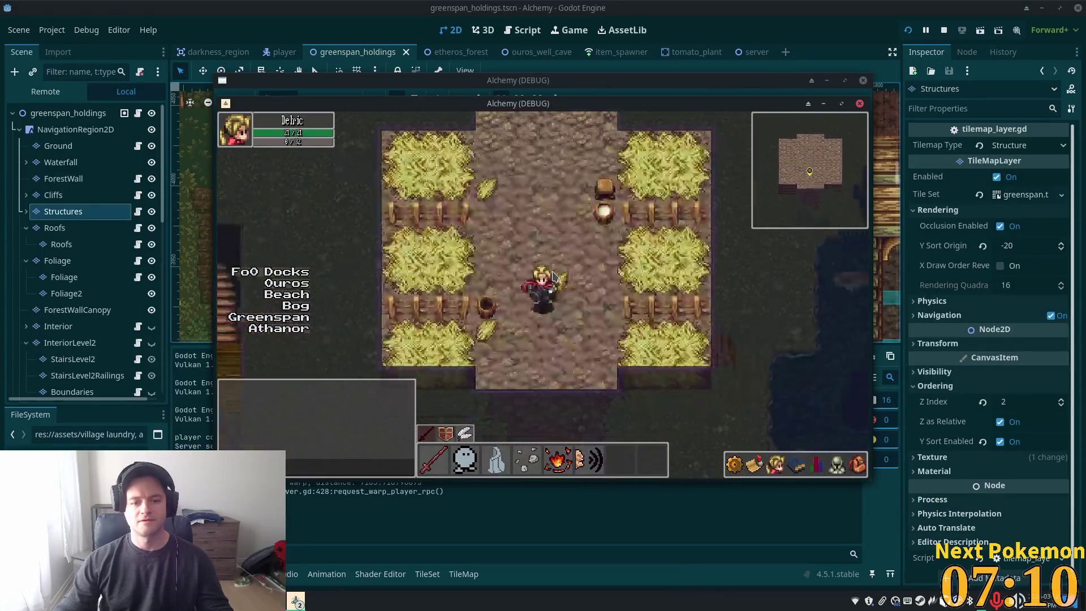
key("Down")
key("Up")
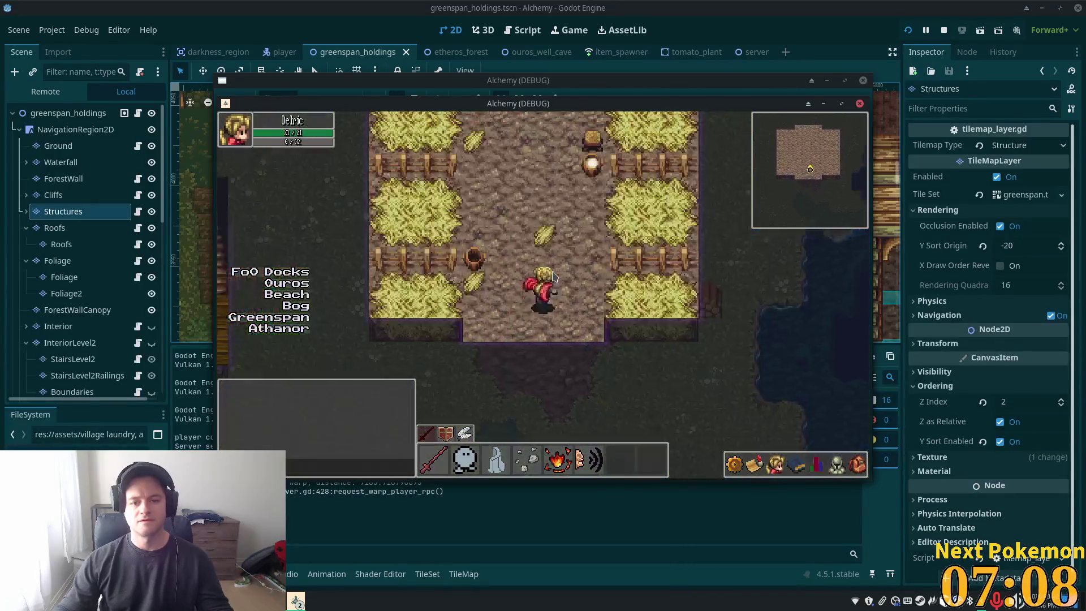
key("Right")
key("Left")
key("Up")
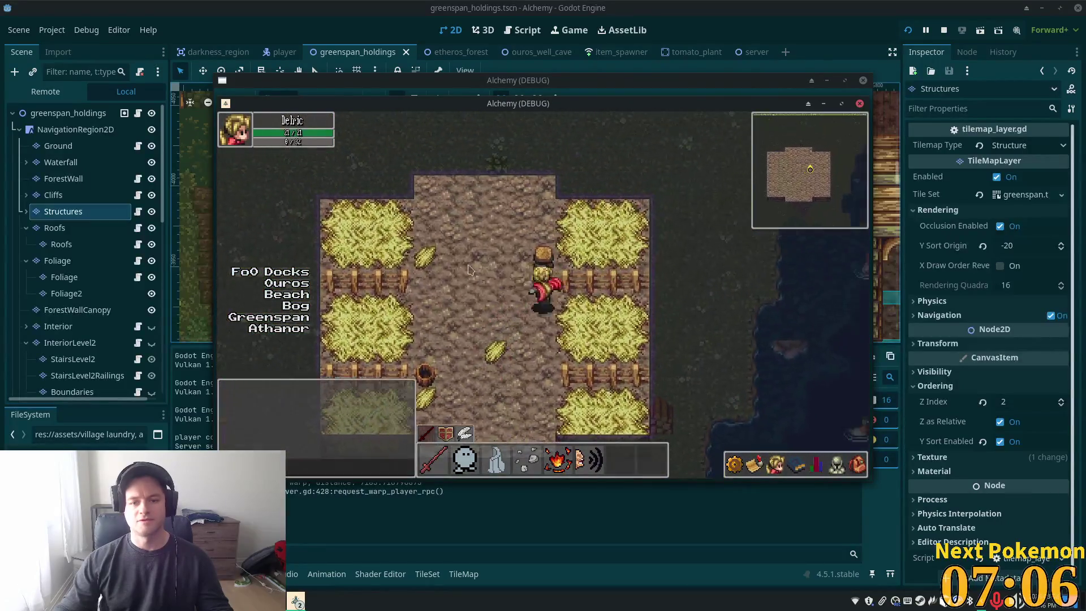
key("Down")
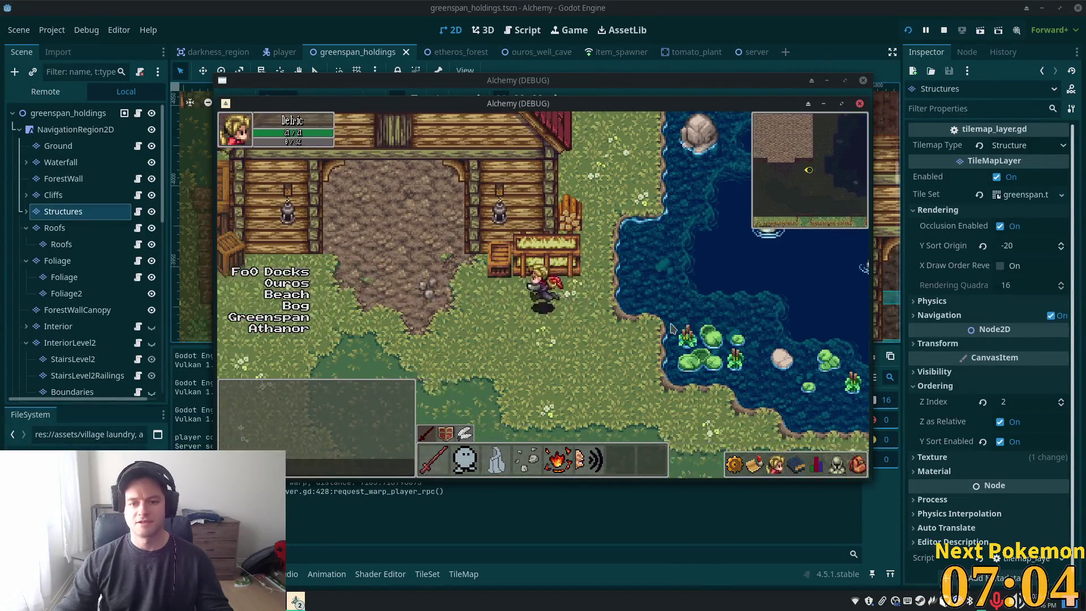
key("Left")
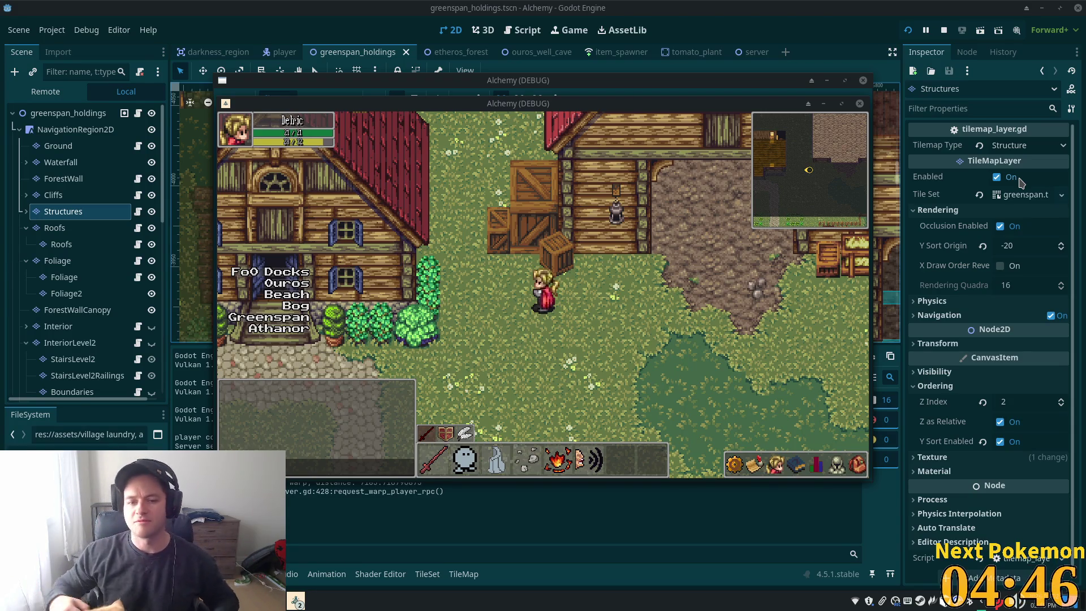
Walk north out of town past the red roof and along the dirt path toward the stone fences
key("Up")
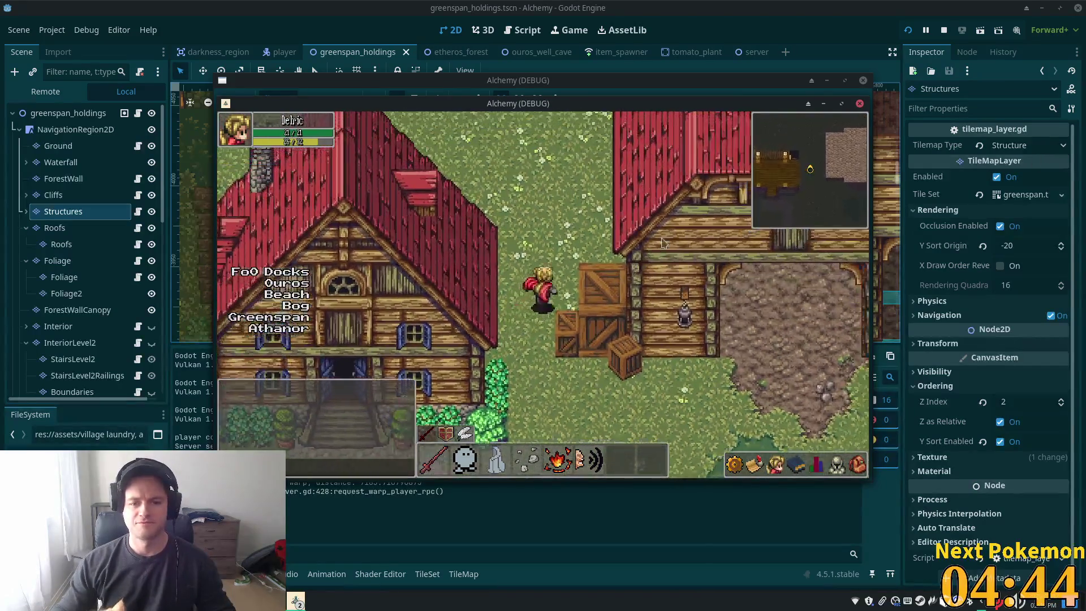
key("Up")
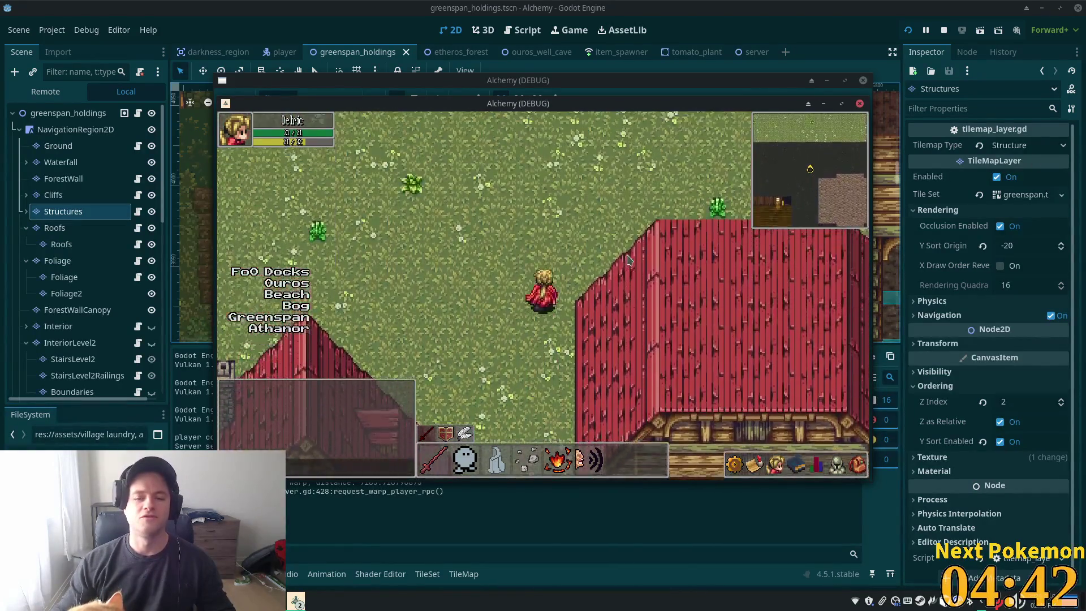
key("Up")
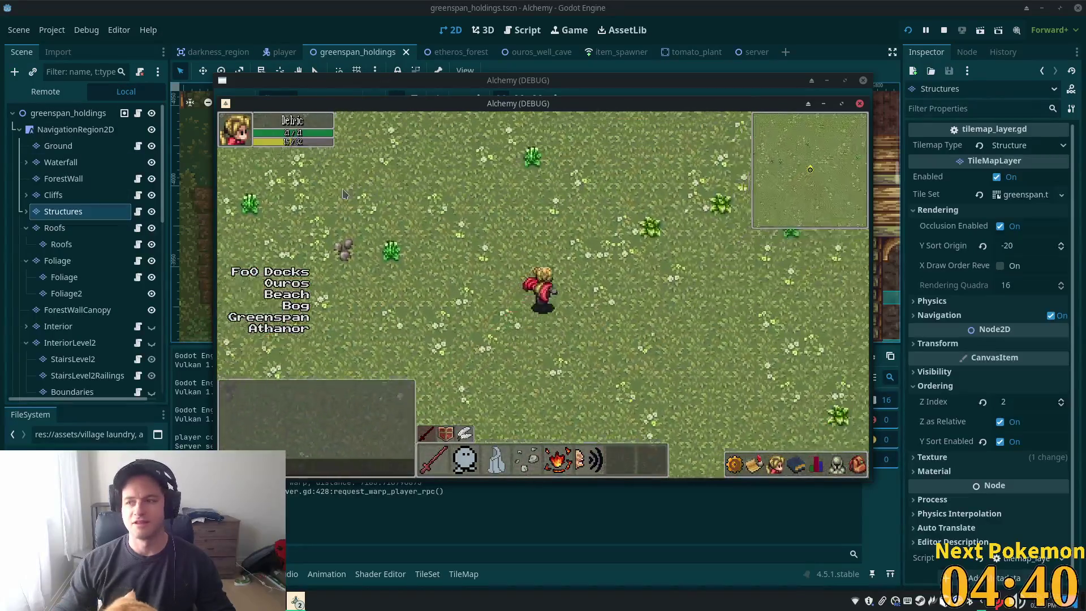
key("Up")
key("Right")
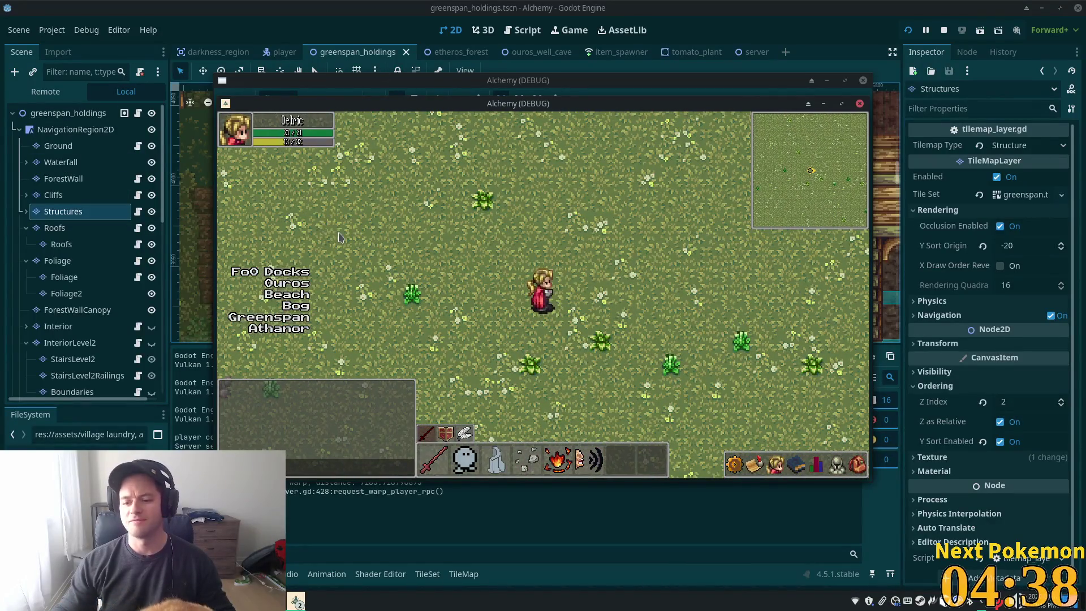
key("Right")
key("Up")
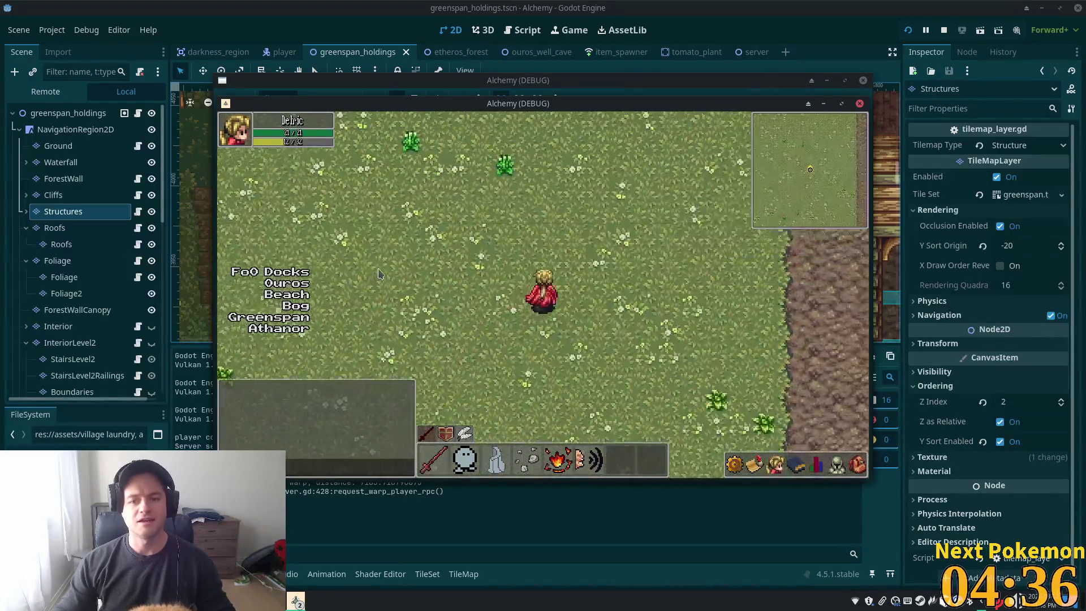
key("Right")
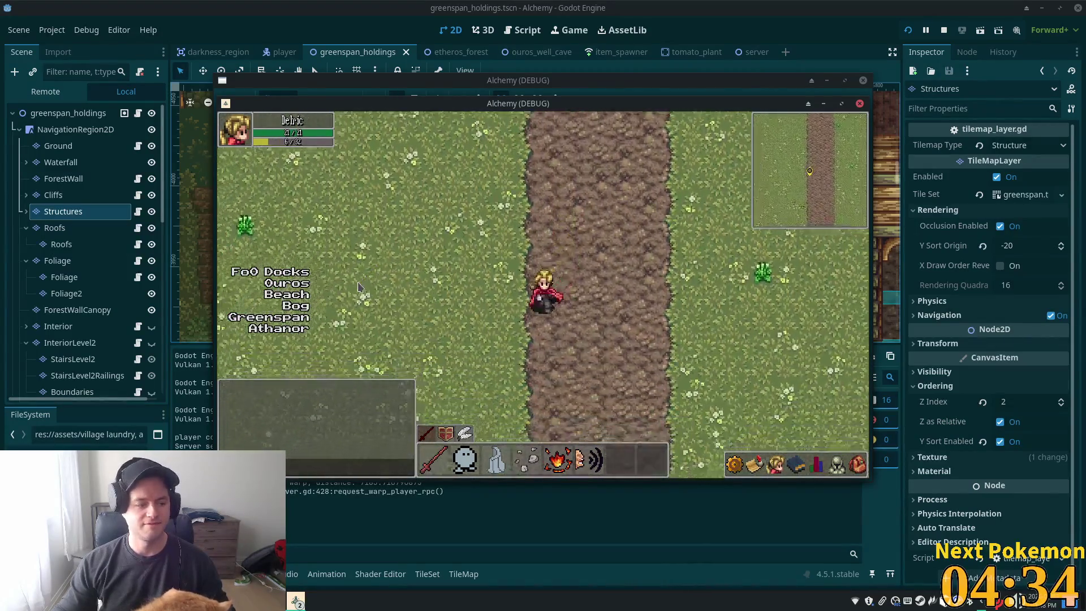
key("Right")
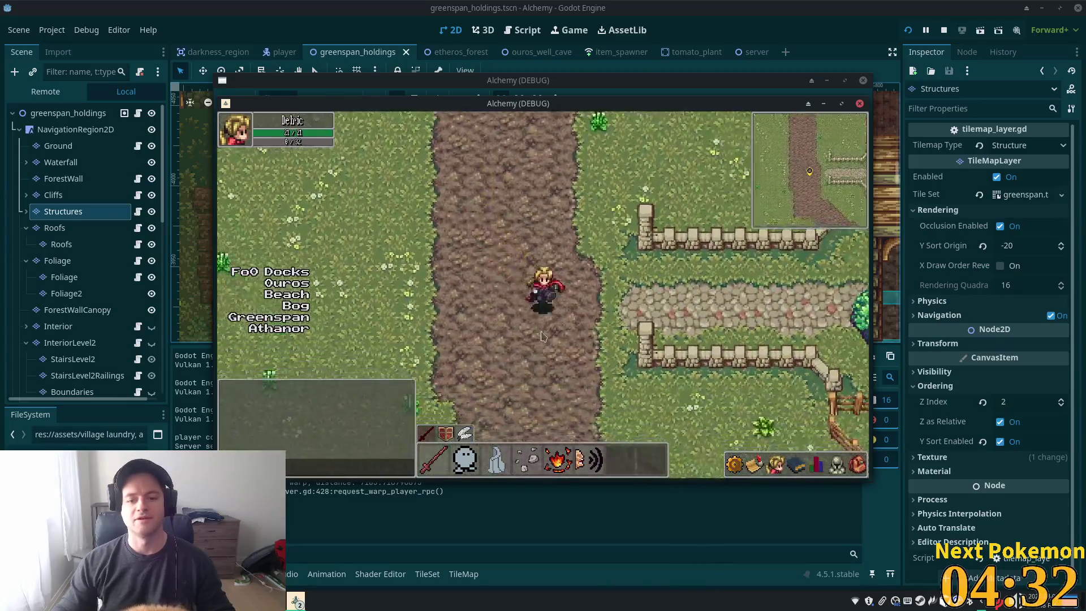
Follow the path south past the crop field into the Sunken Pass
key("Down")
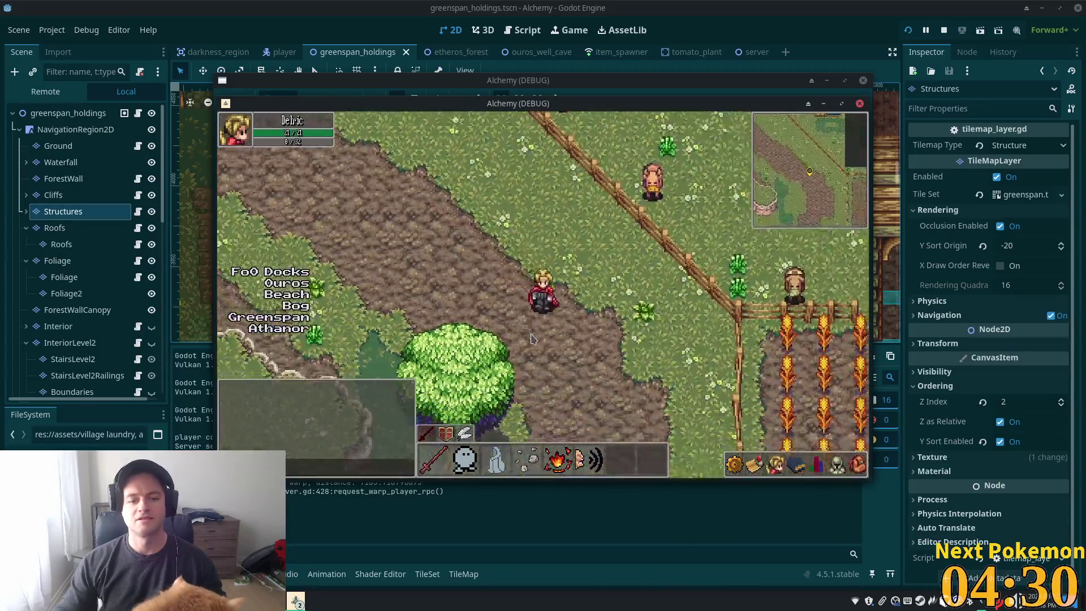
key("Down")
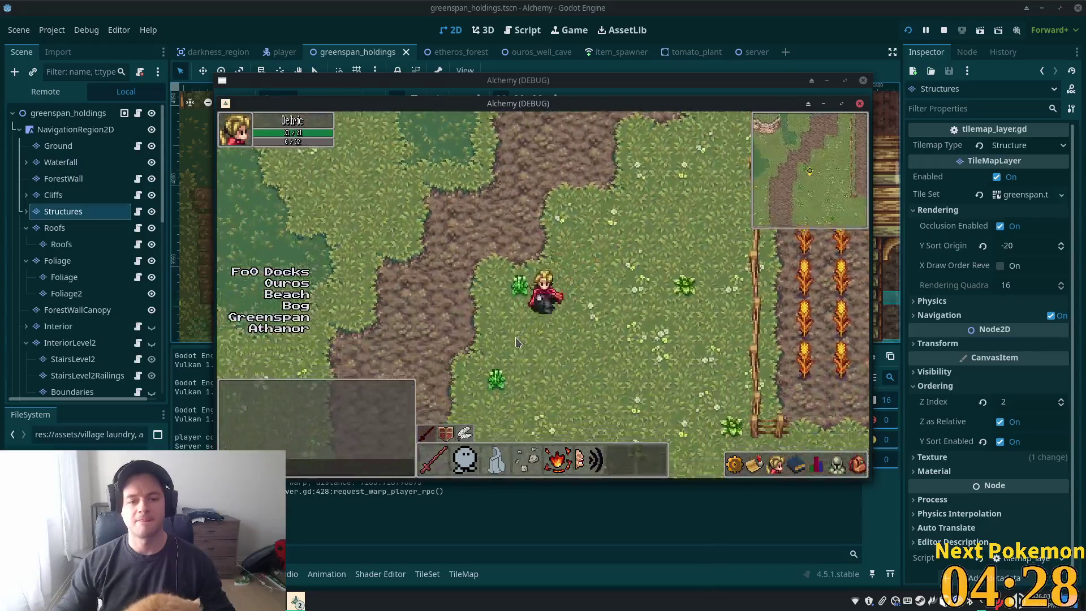
key("Down")
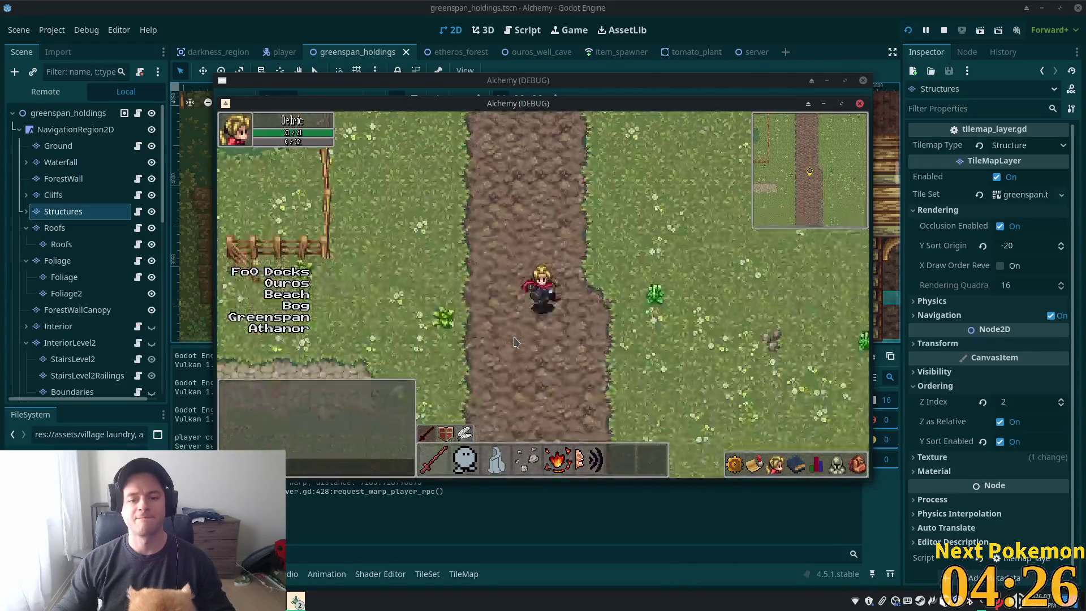
key("Down")
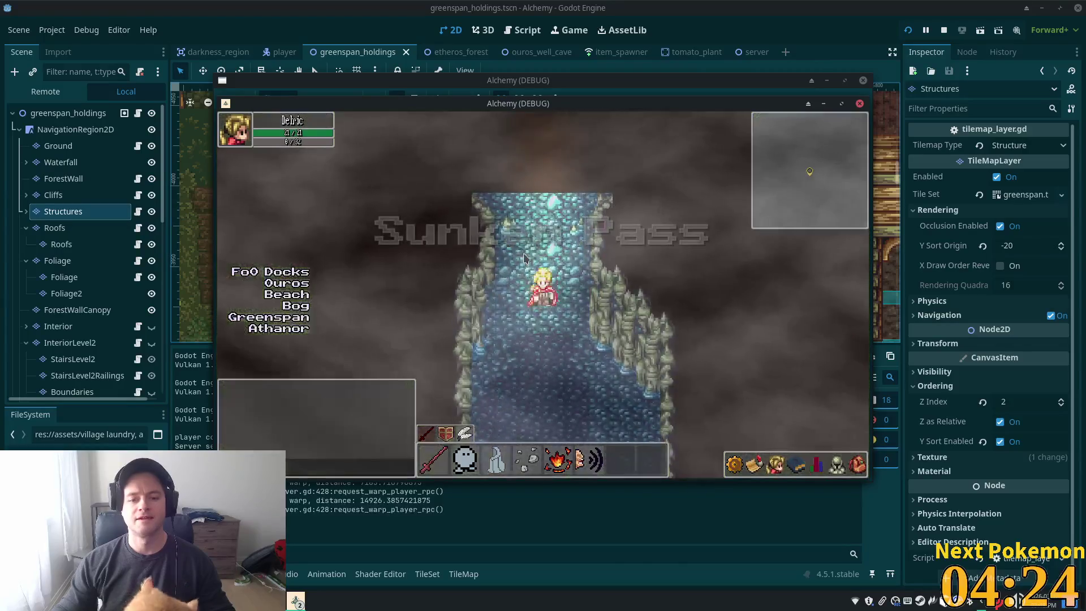
Walk the character through the Sunken Pass cave and across Indigo Bog
key("Down")
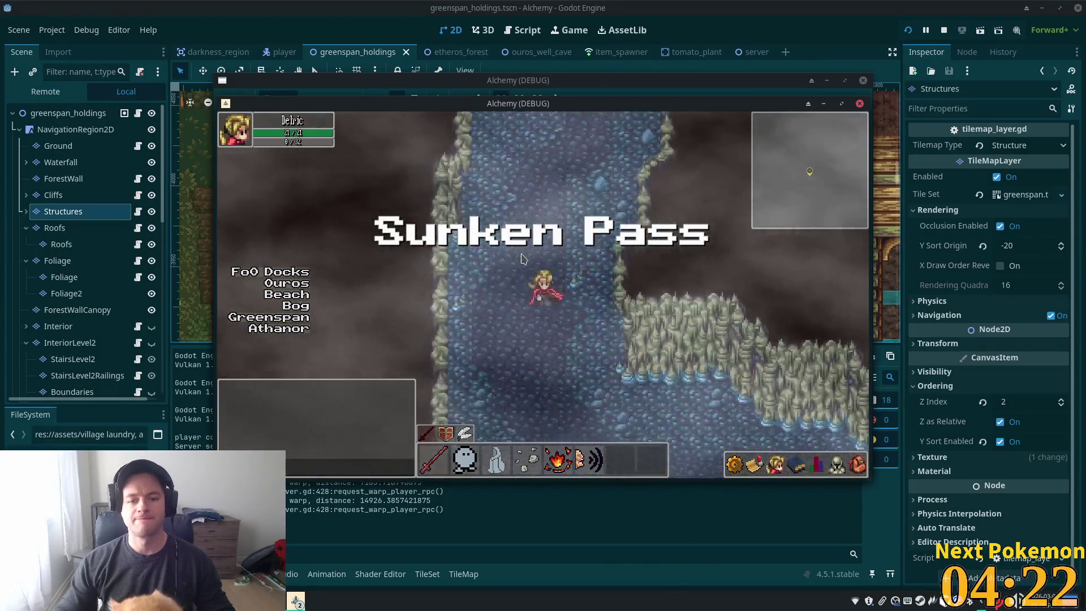
key("Up")
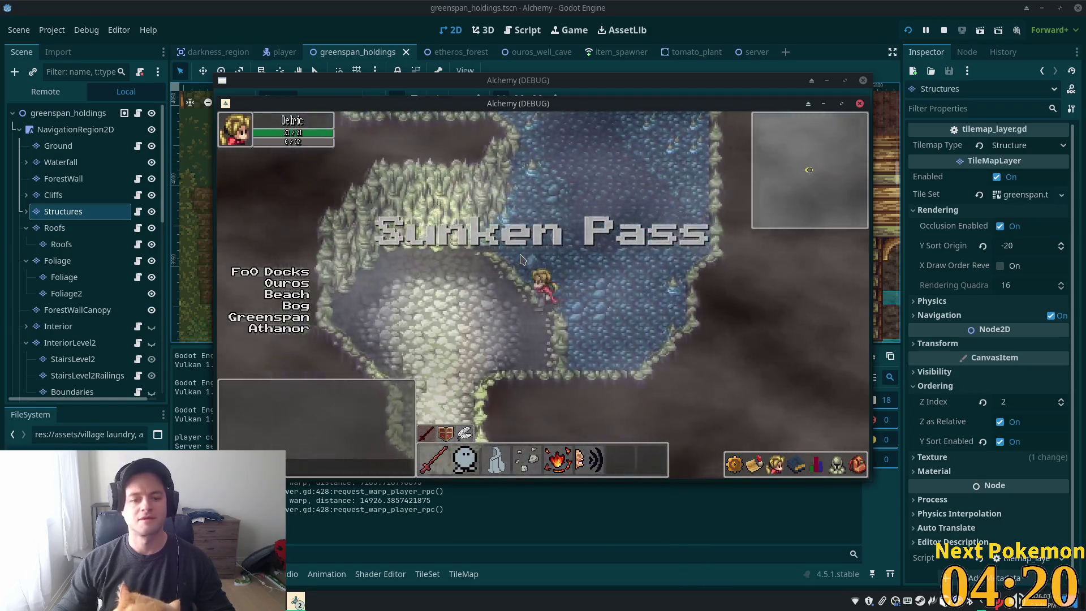
key("Up")
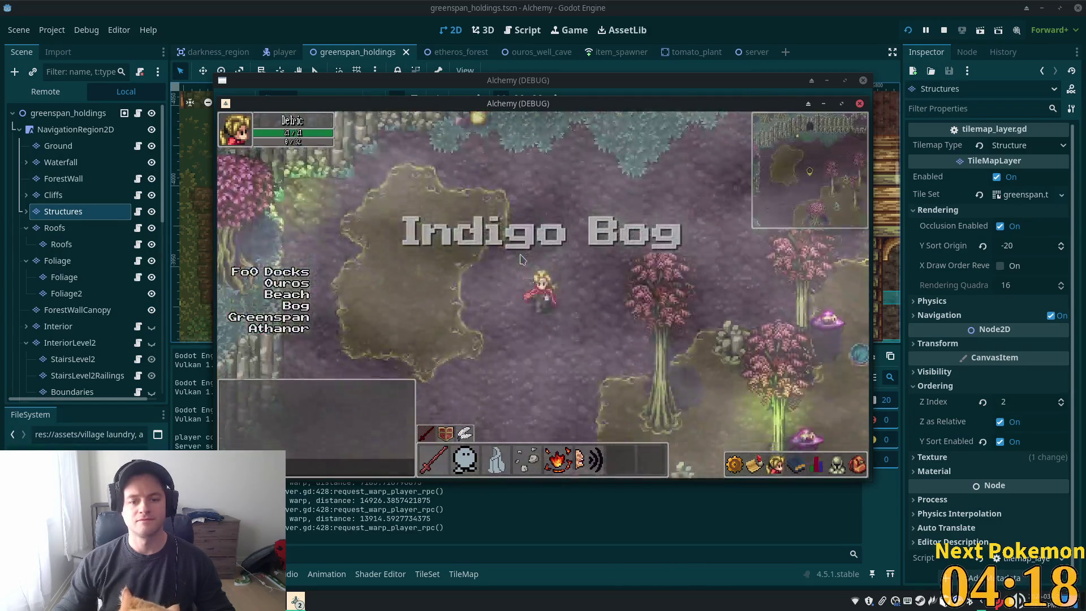
key("Right")
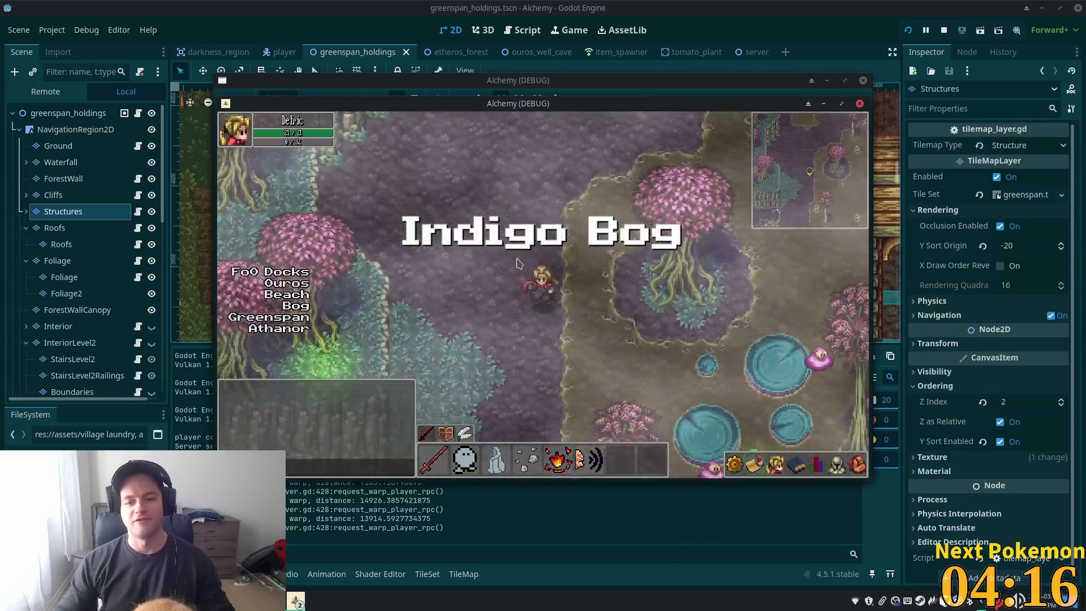
key("Right")
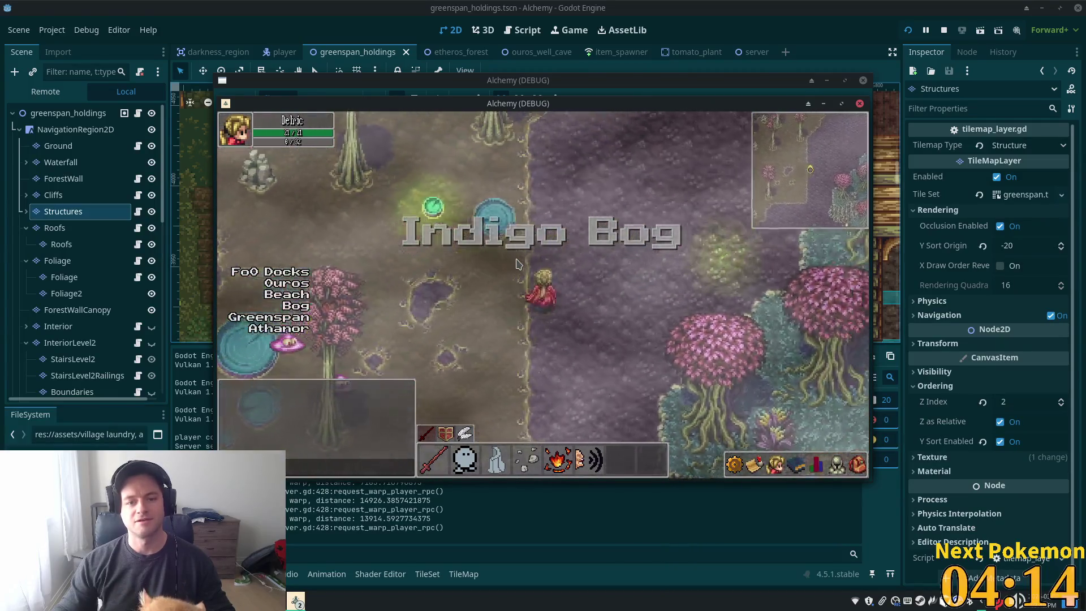
key("Up")
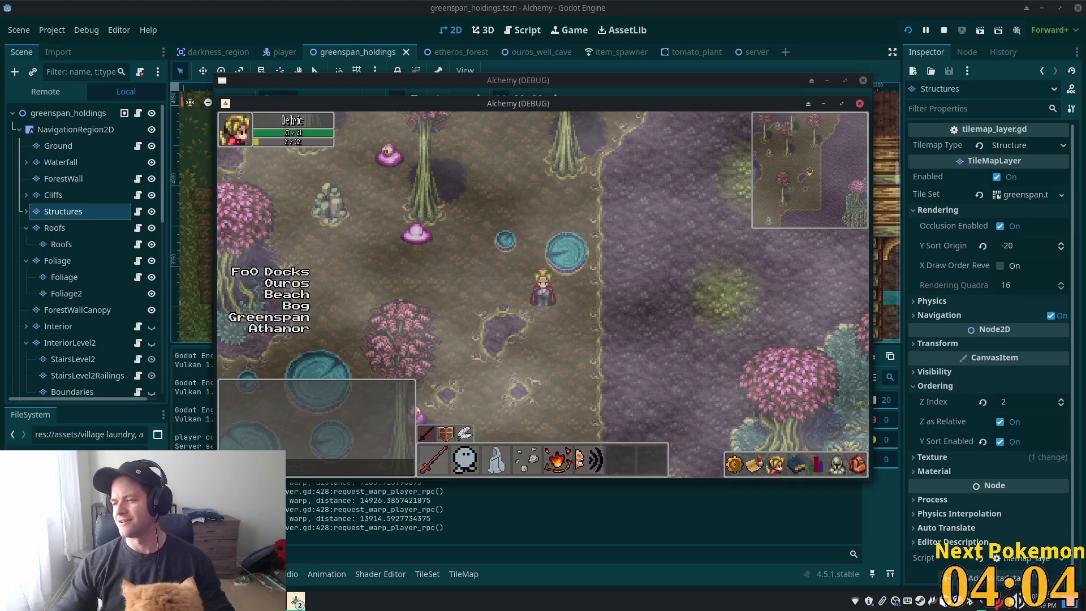
left_click(586, 302)
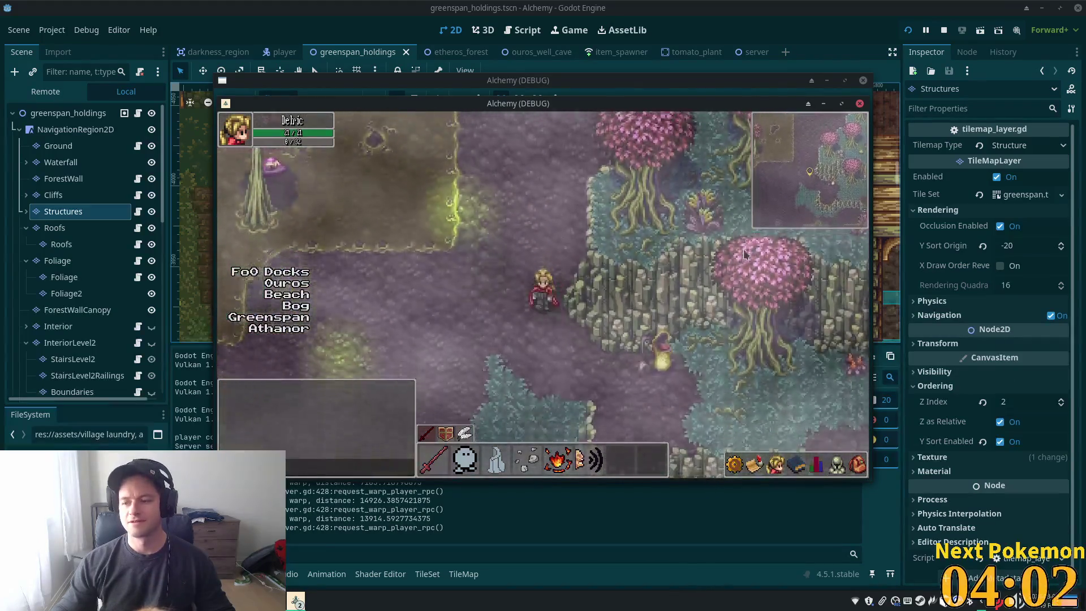
Walk along the cliffs, past the trees and through the tall grass of Verdigris Meadows
key("Left")
key("Down")
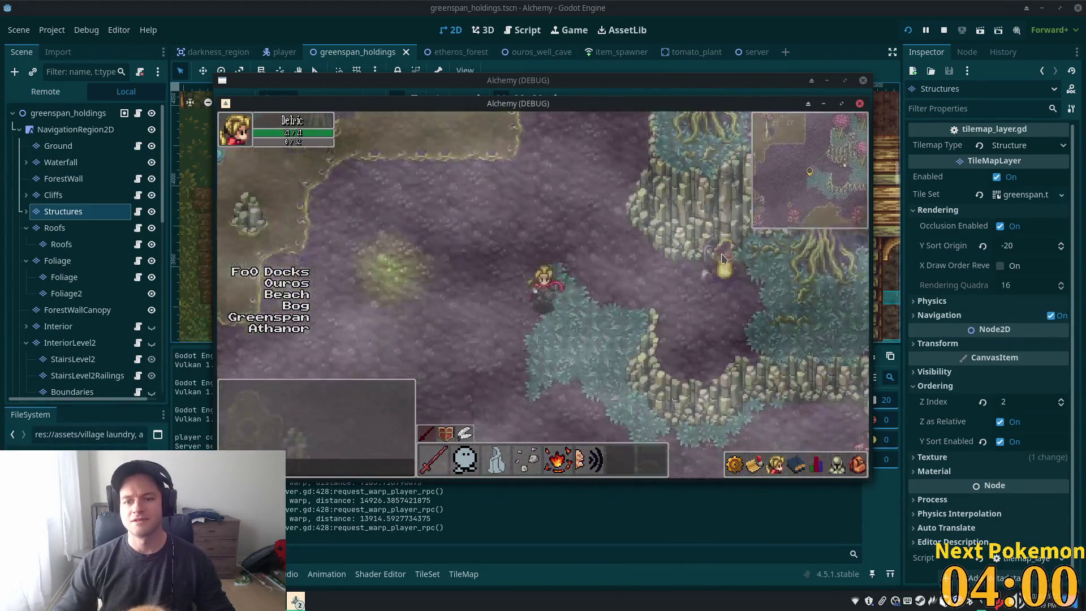
key("Left")
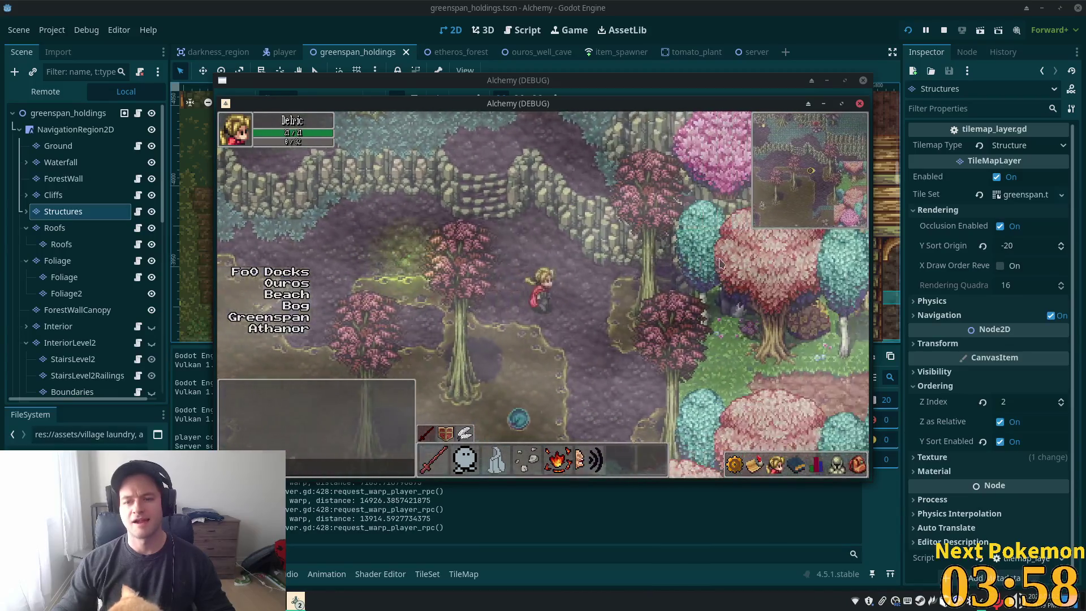
key("Down")
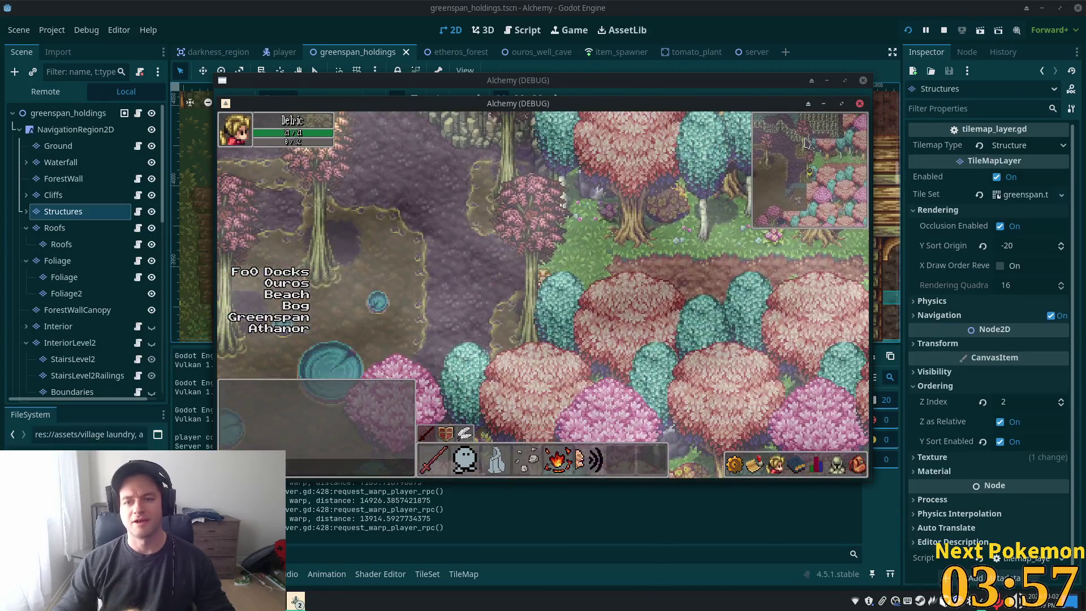
key("Up")
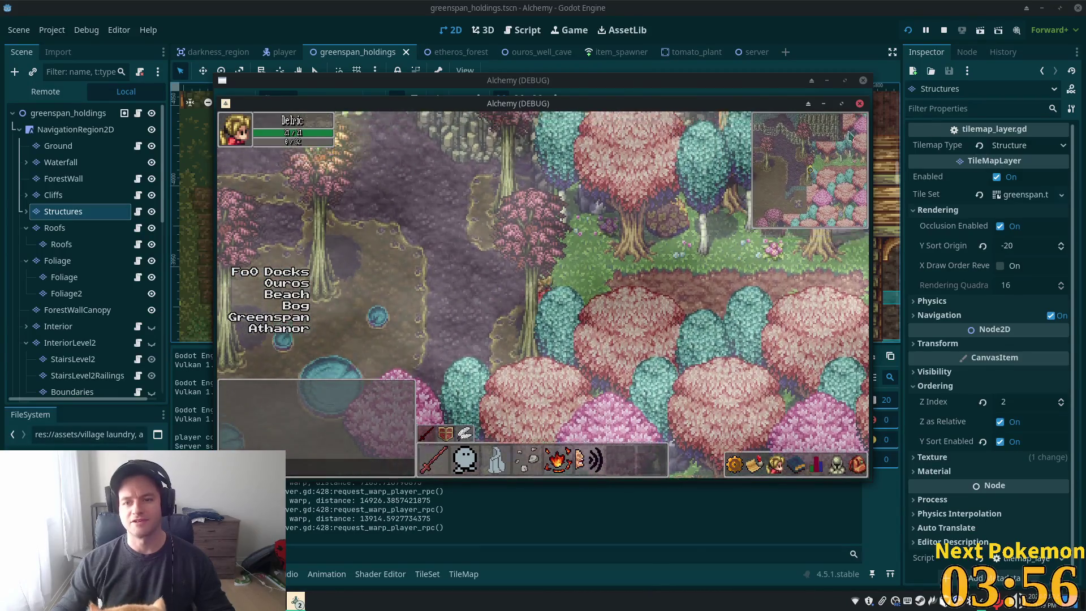
key("Left")
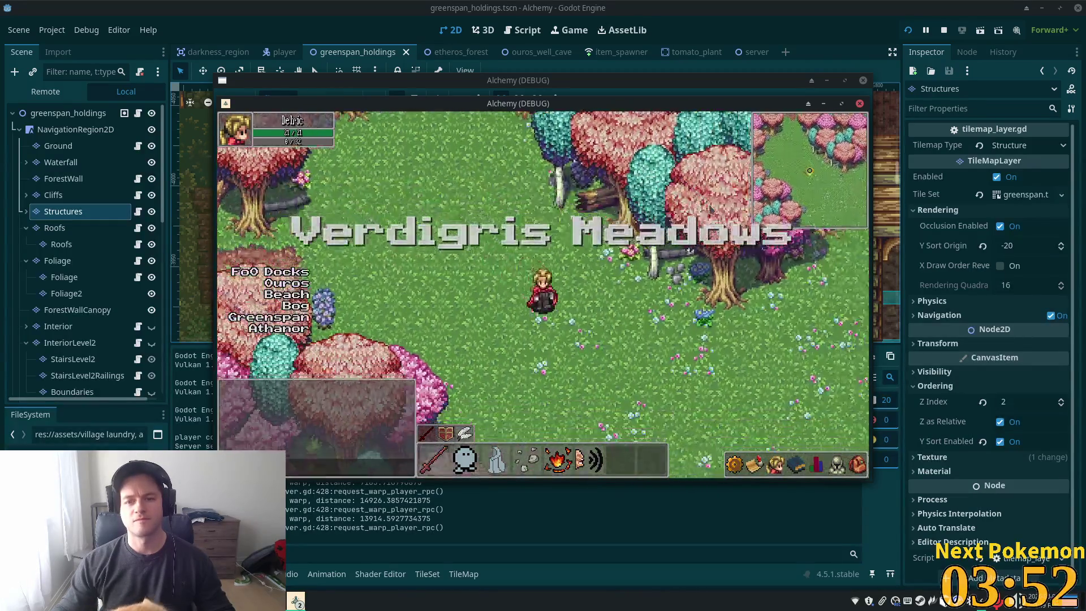
key("Down")
key("Right")
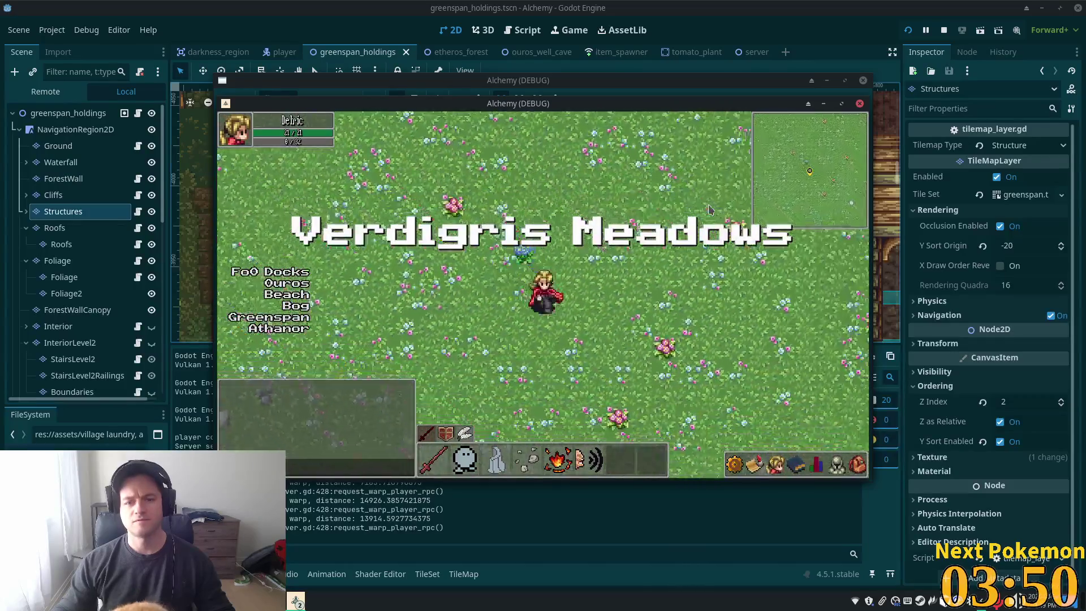
key("Right")
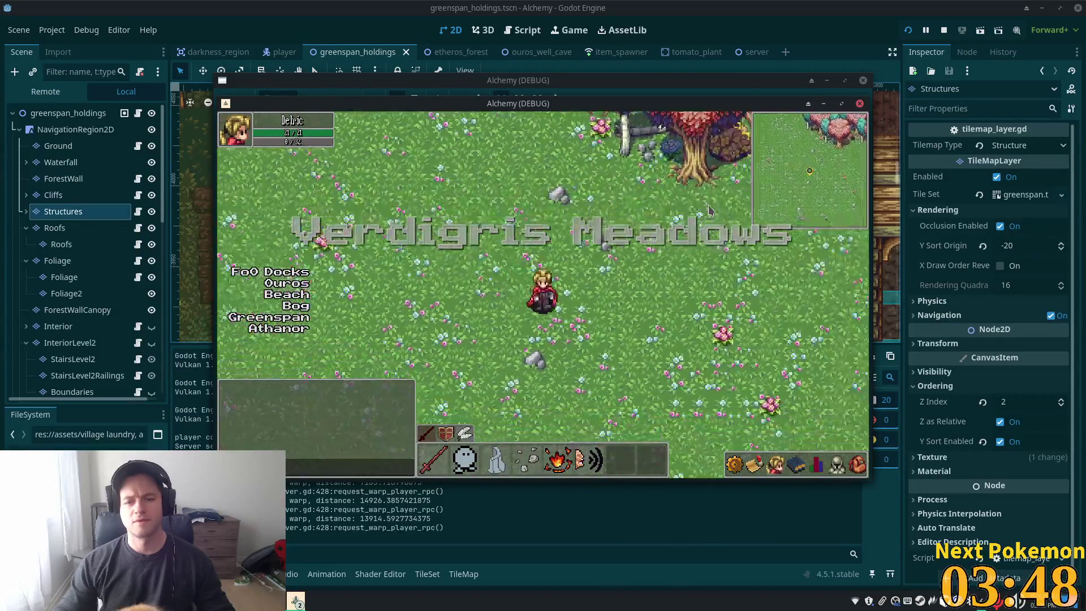
key("Down")
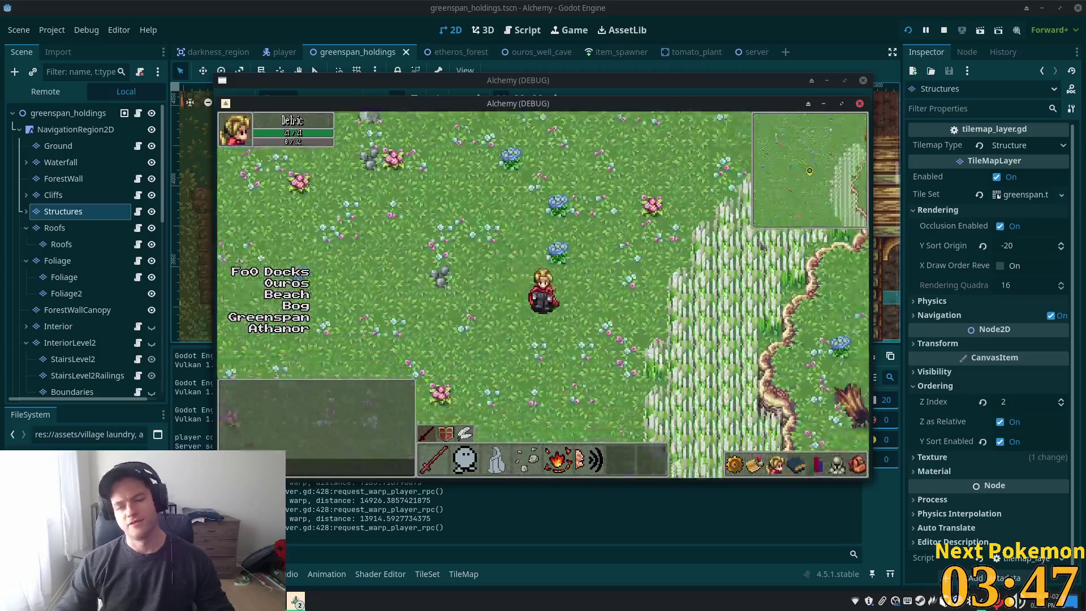
key("Down")
key("Right")
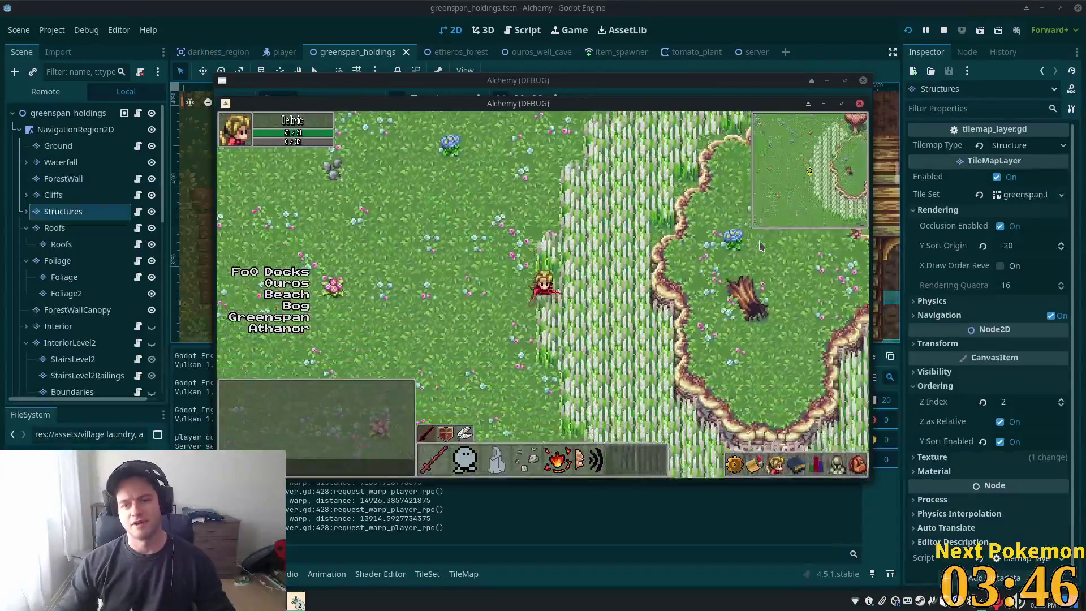
key("Down")
key("Right")
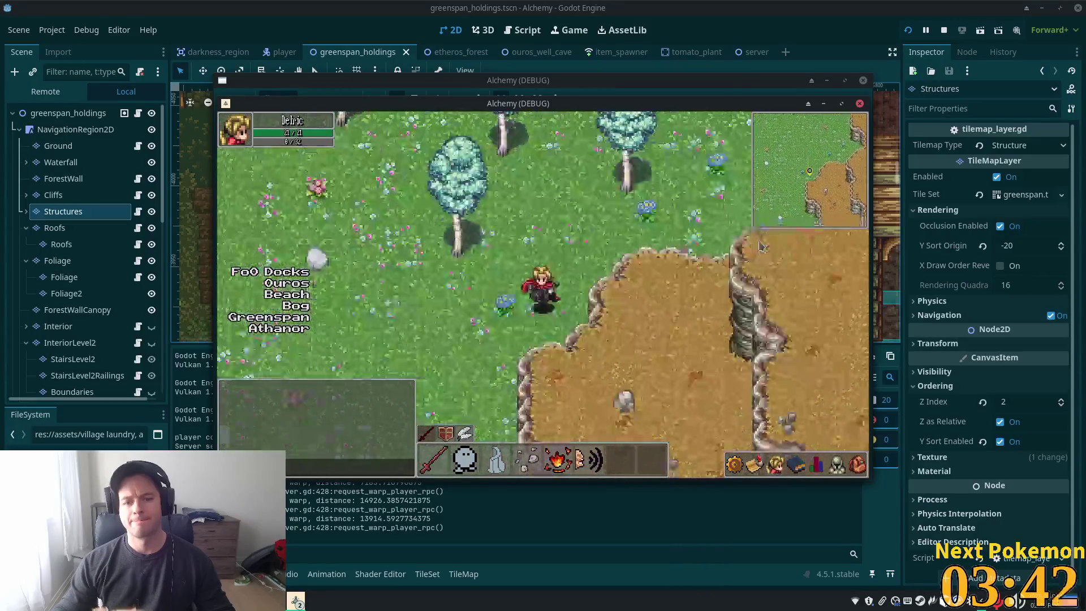
Cross the Ouros Highlands past the waterfall down to the cobblestone road and bridge
key("Right")
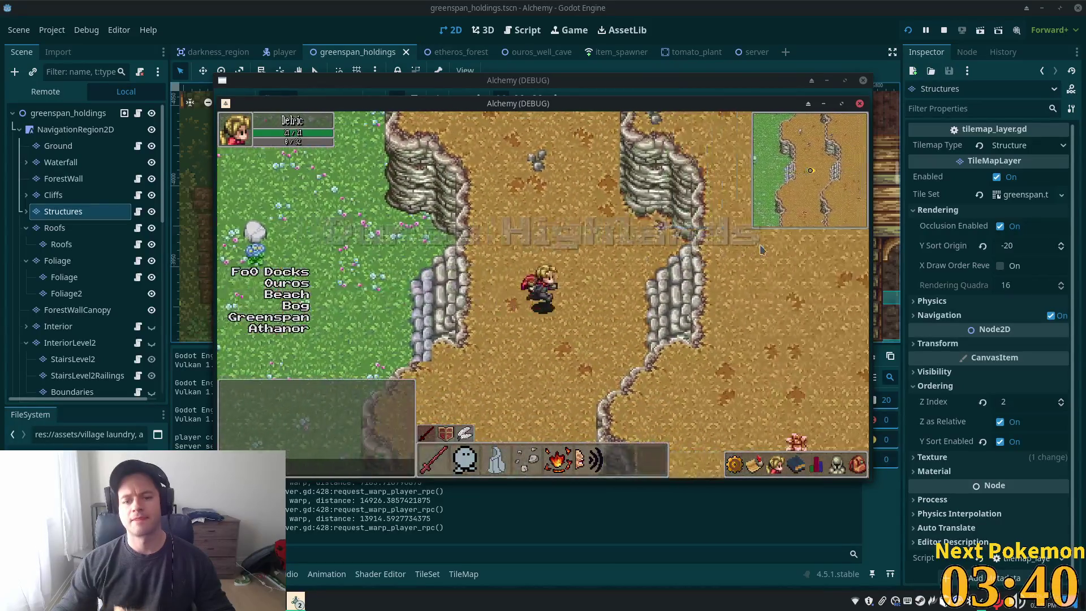
key("Right")
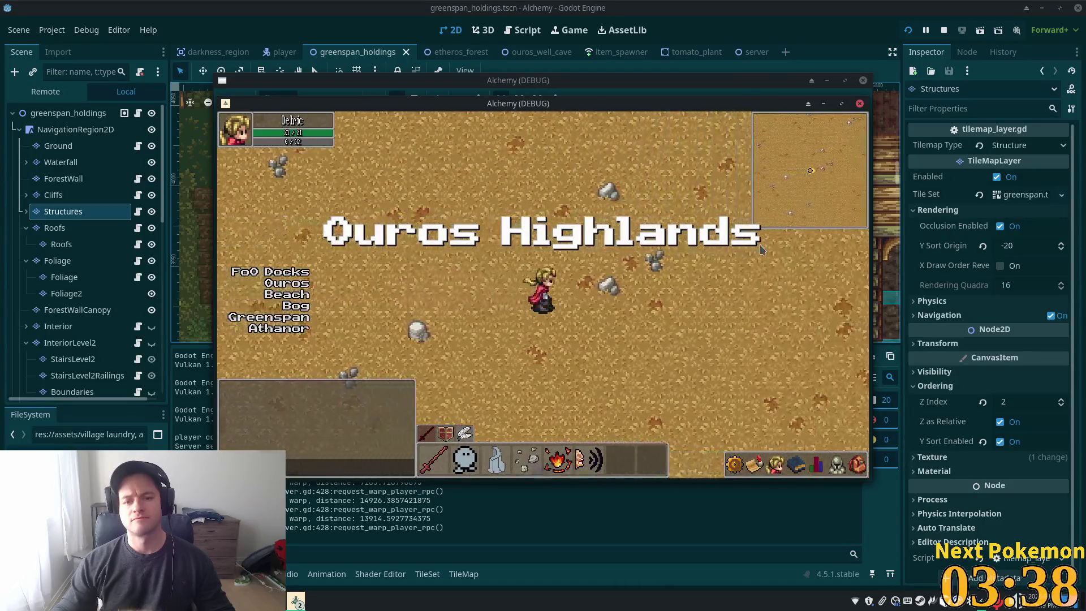
key("Right")
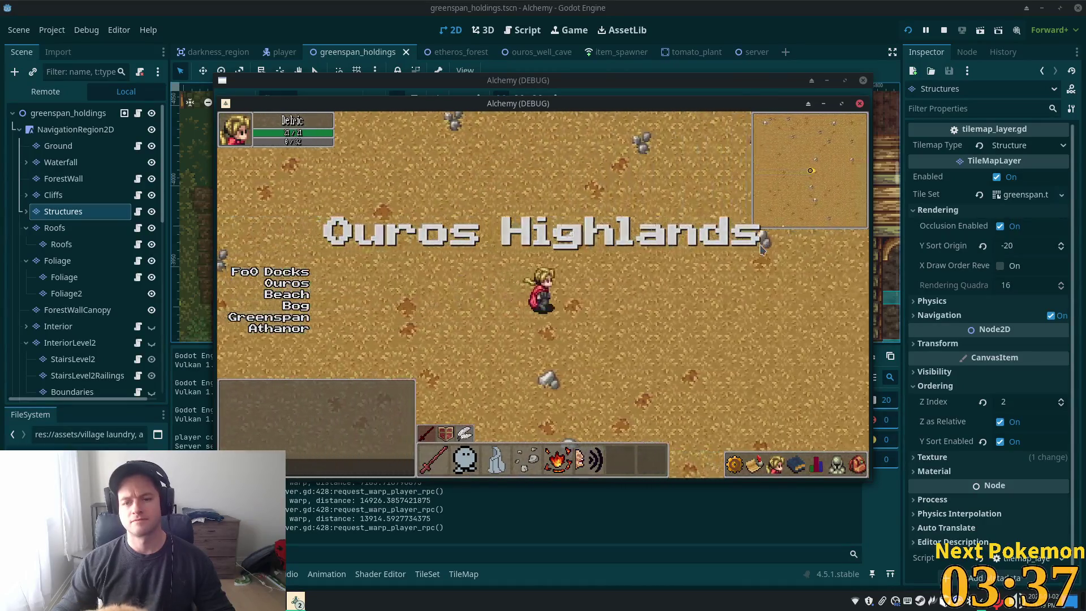
key("Right")
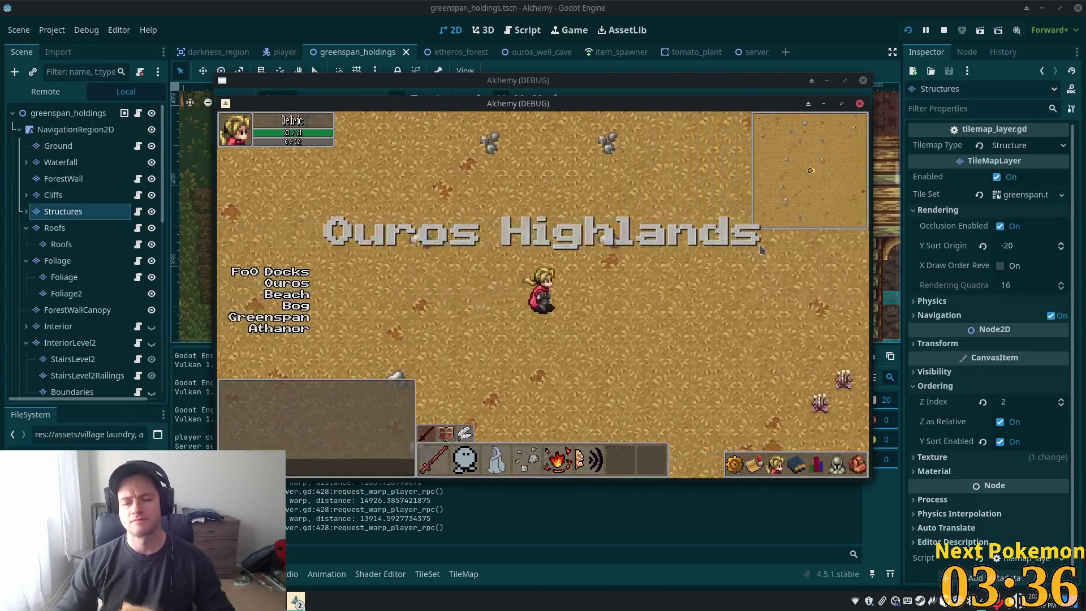
key("Right")
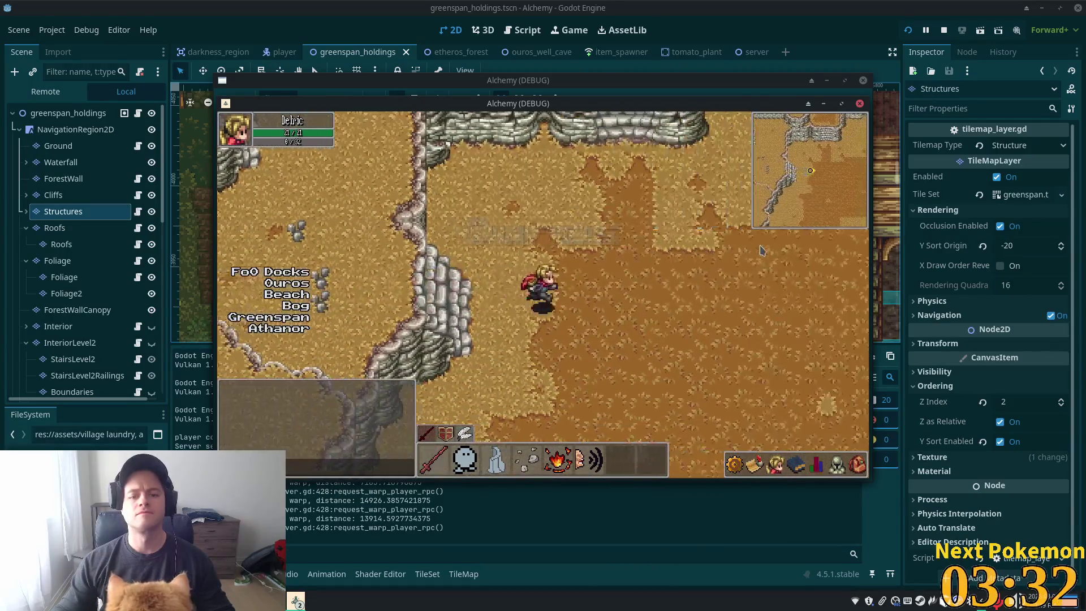
key("Right")
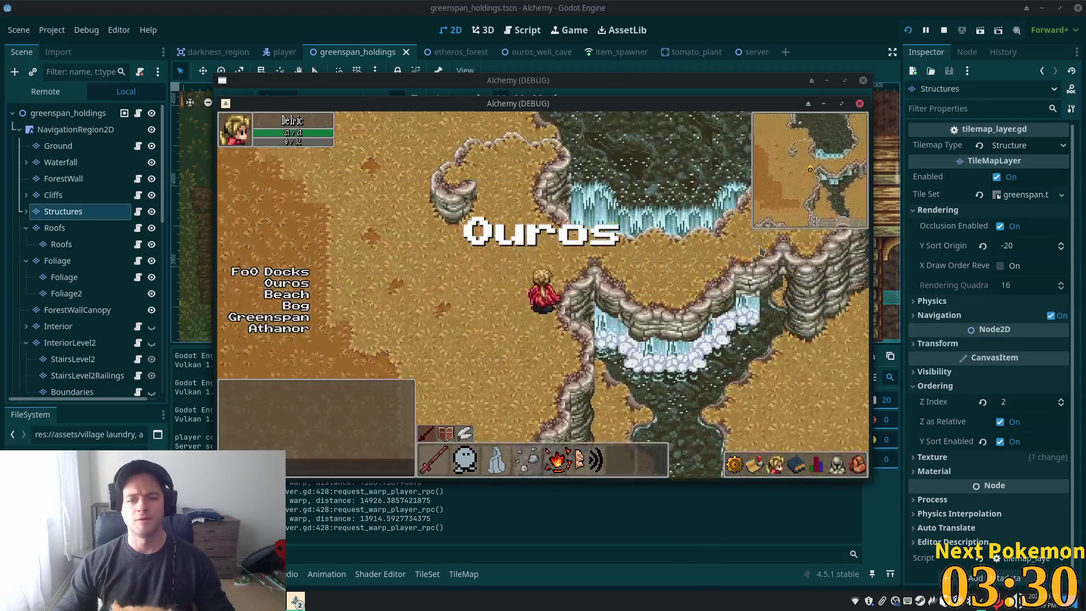
key("Up")
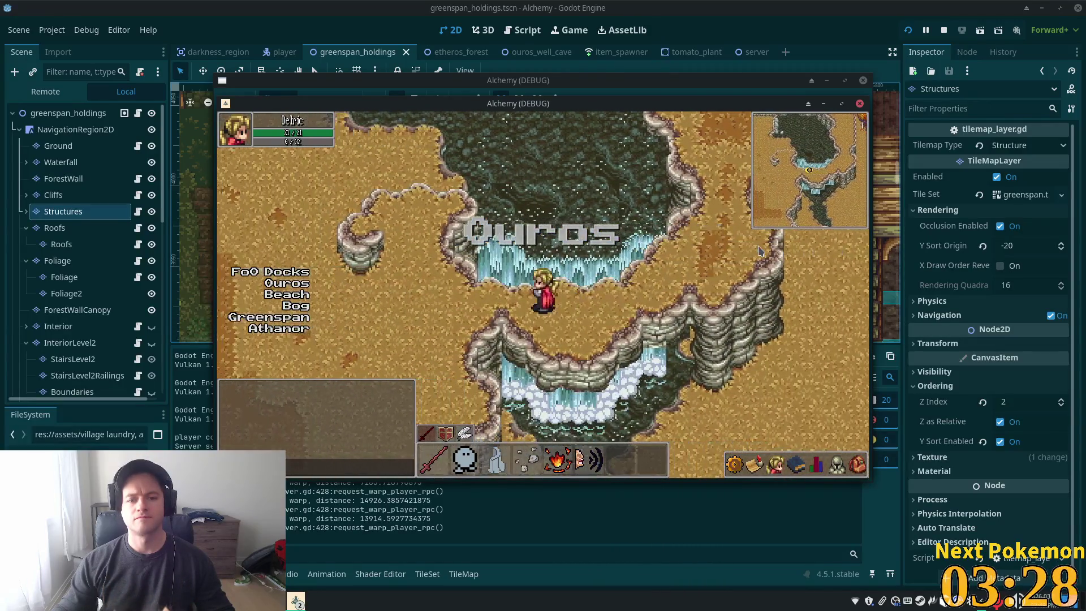
key("Down")
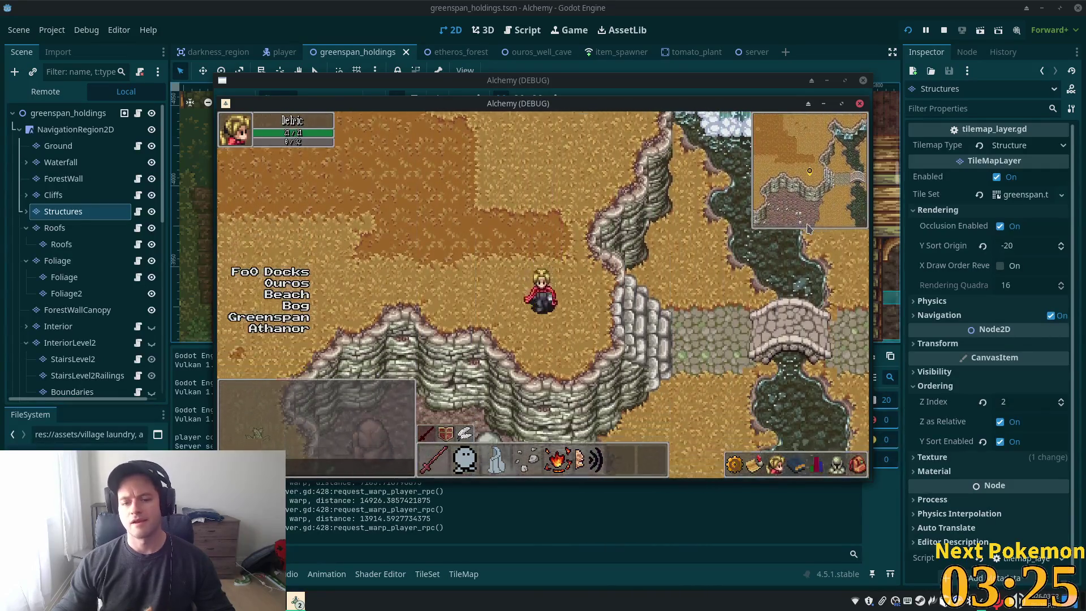
key("Right")
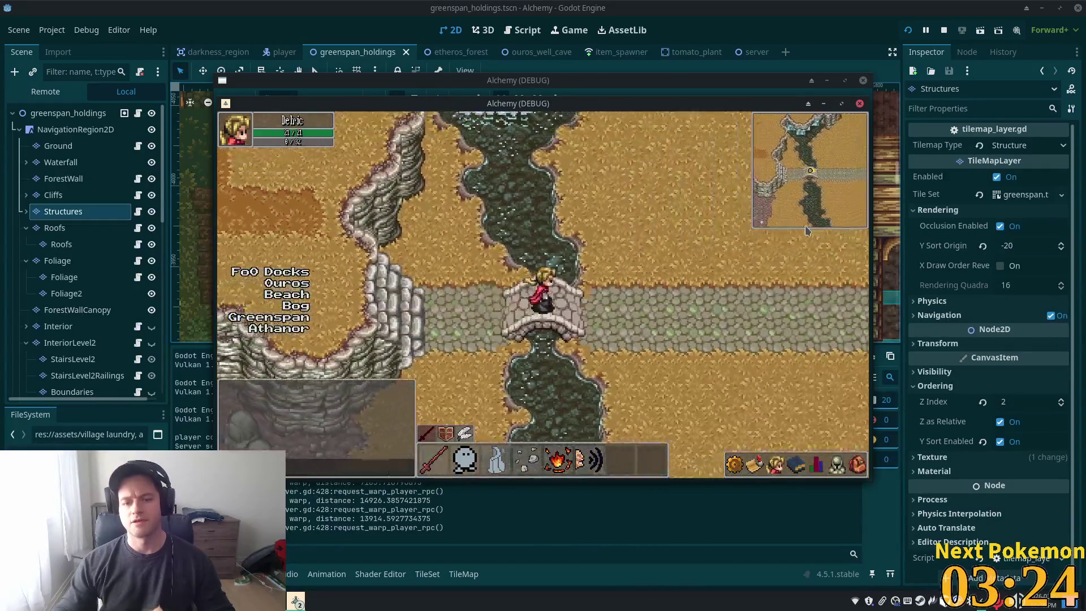
key("Down")
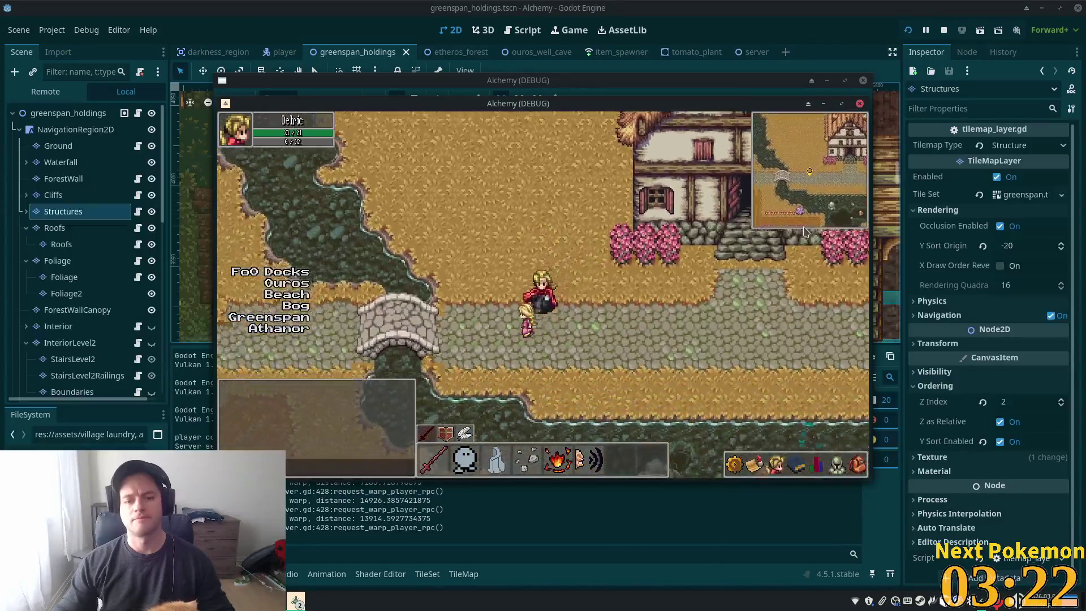
key("Right")
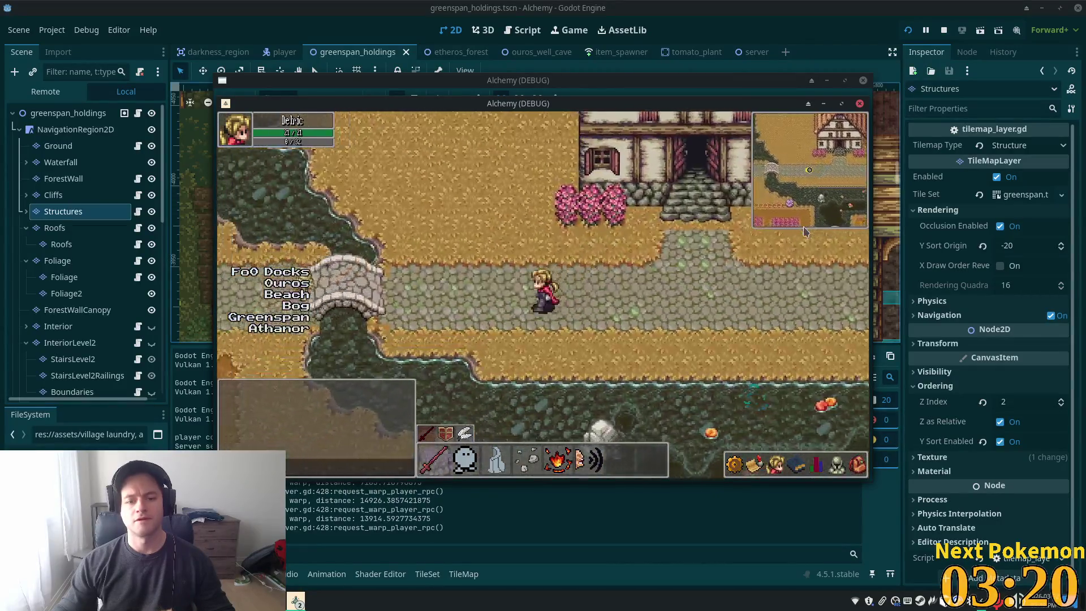
key("Right")
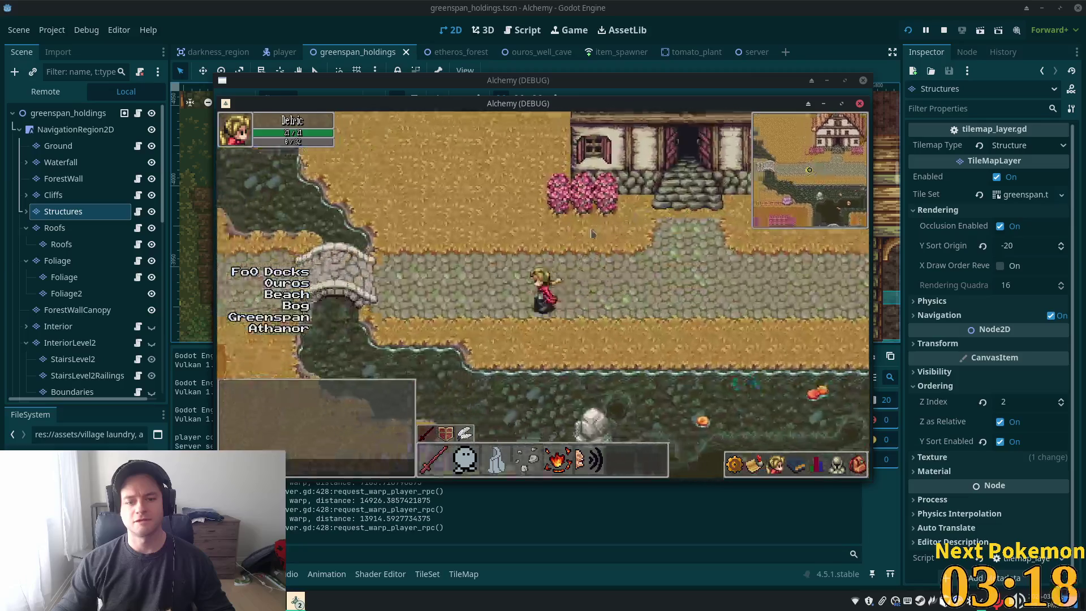
Line the character up by the Ouros townhouse doors, then stop the game with F8
key("Left")
key("Right")
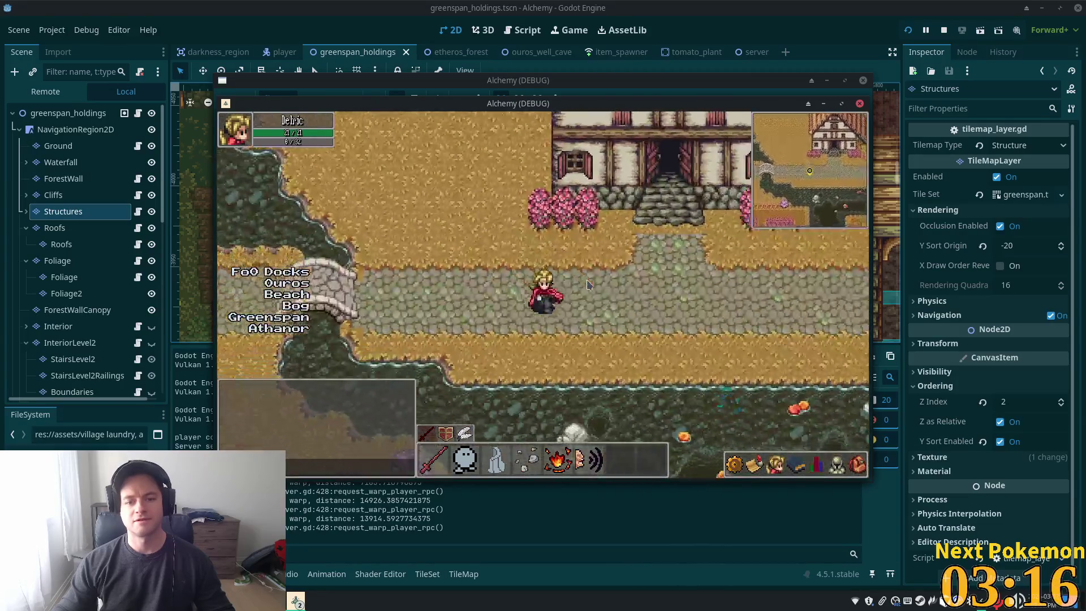
key("Up")
key("Left")
key("Right")
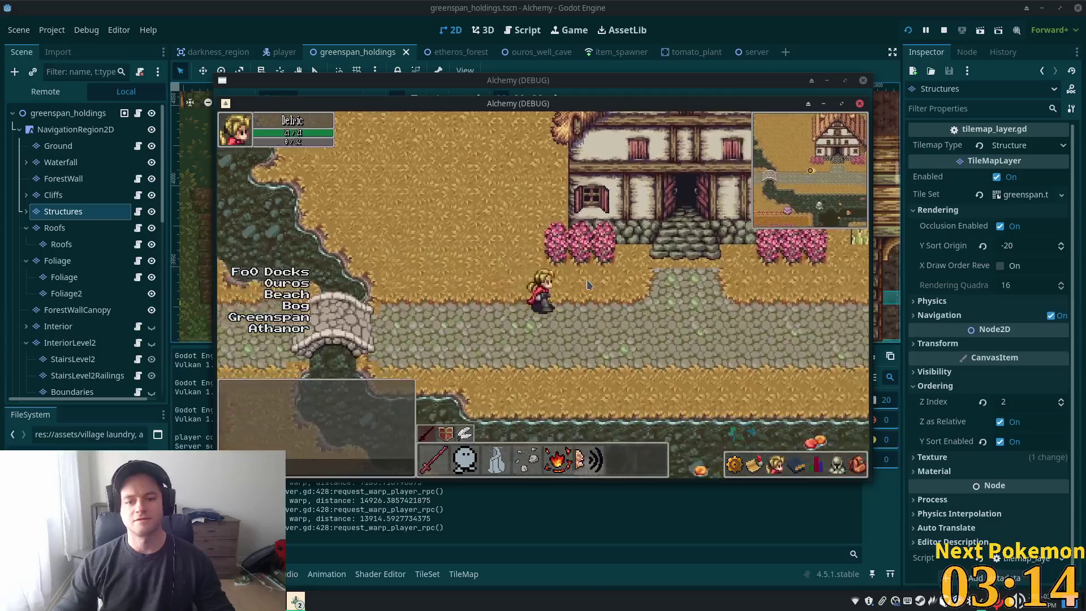
key("Left")
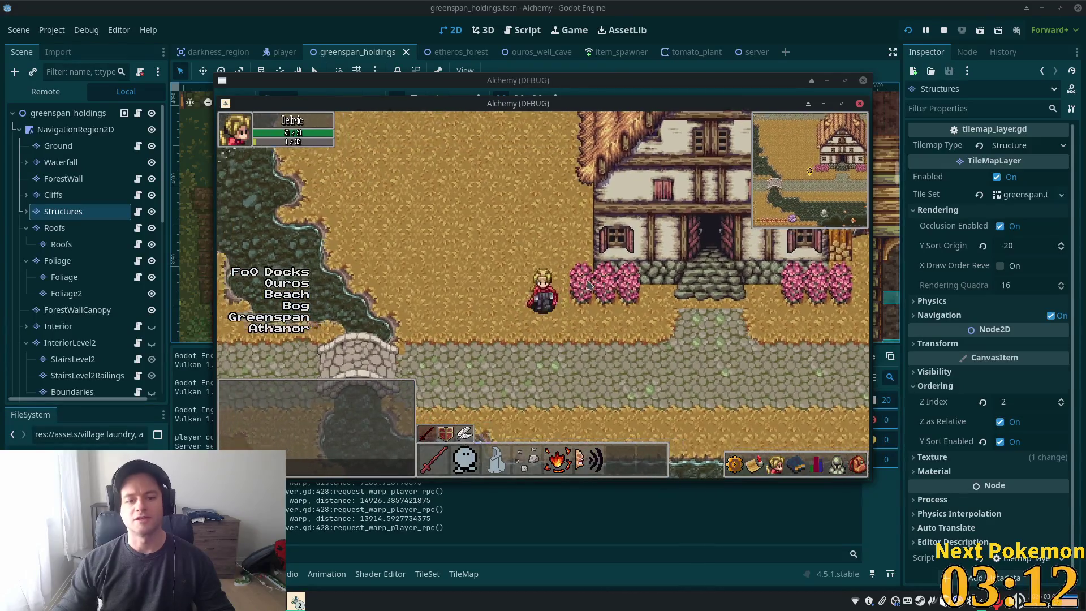
key("Left")
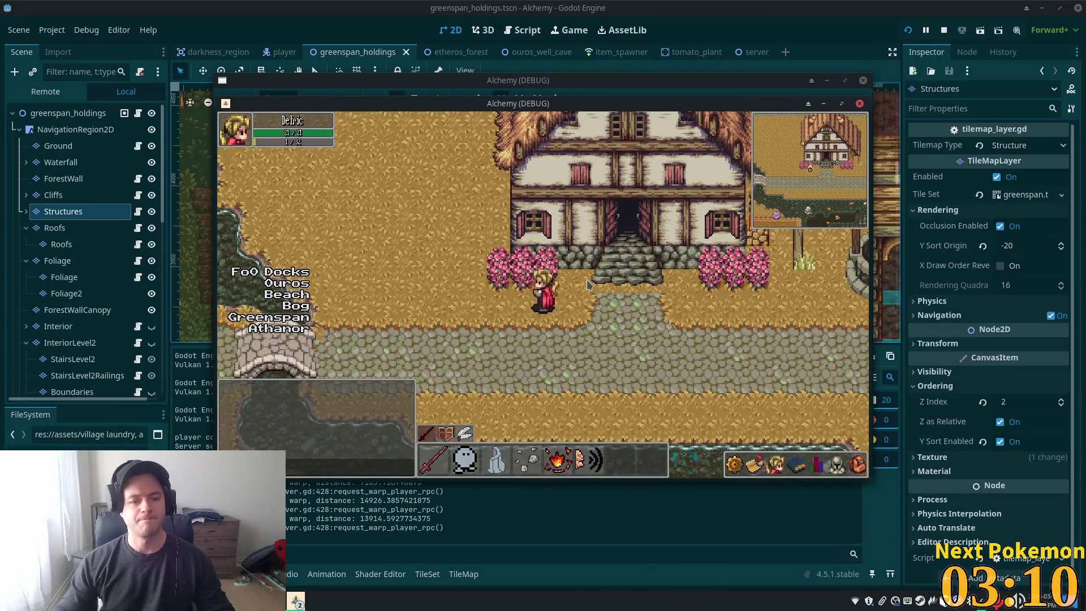
key("Down")
key("F8")
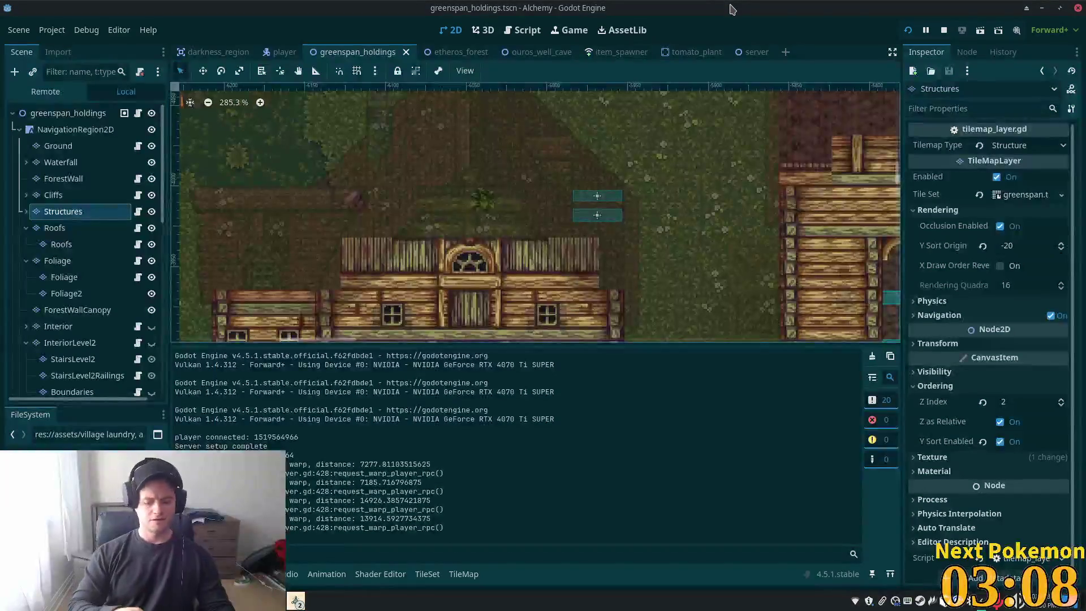
Open ouros.tscn, browse its node tree, and start filtering the scene's nodes by name
type("ouro")
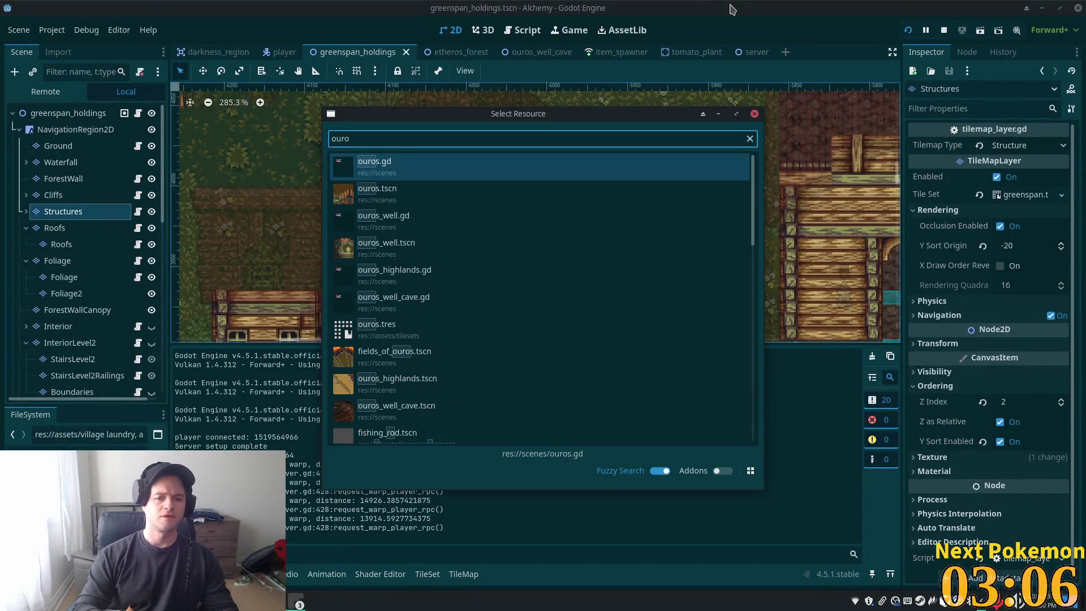
key("Return")
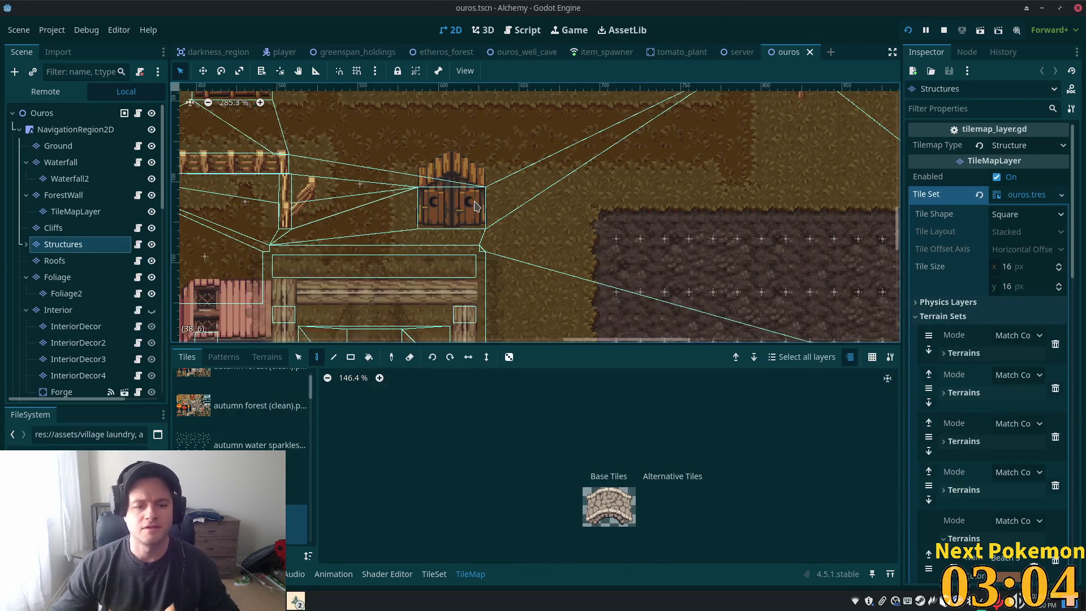
scroll(483, 203, "down", 10)
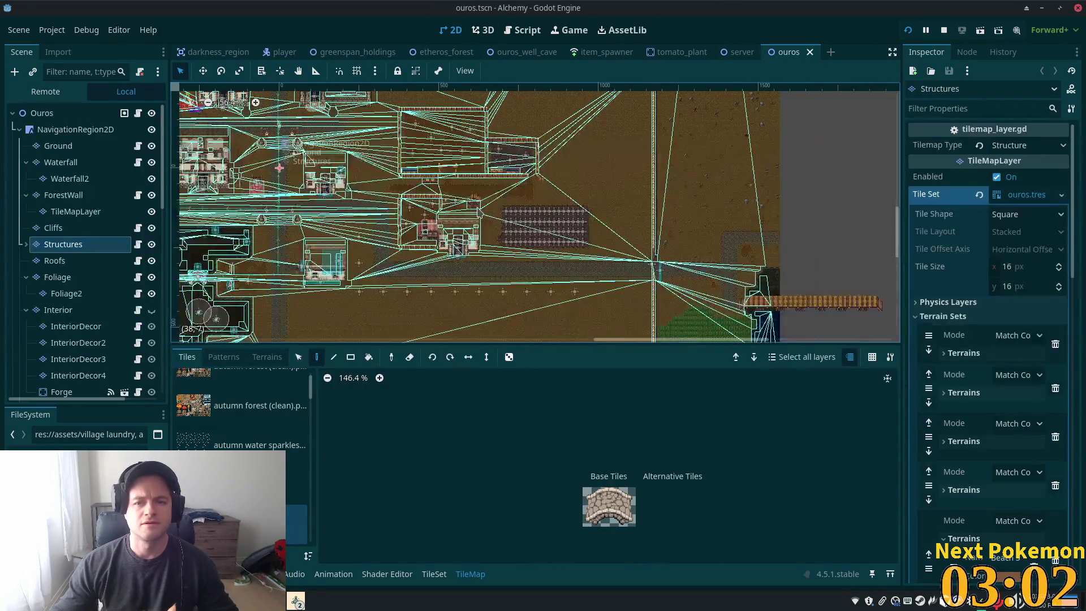
scroll(476, 207, "up", 4)
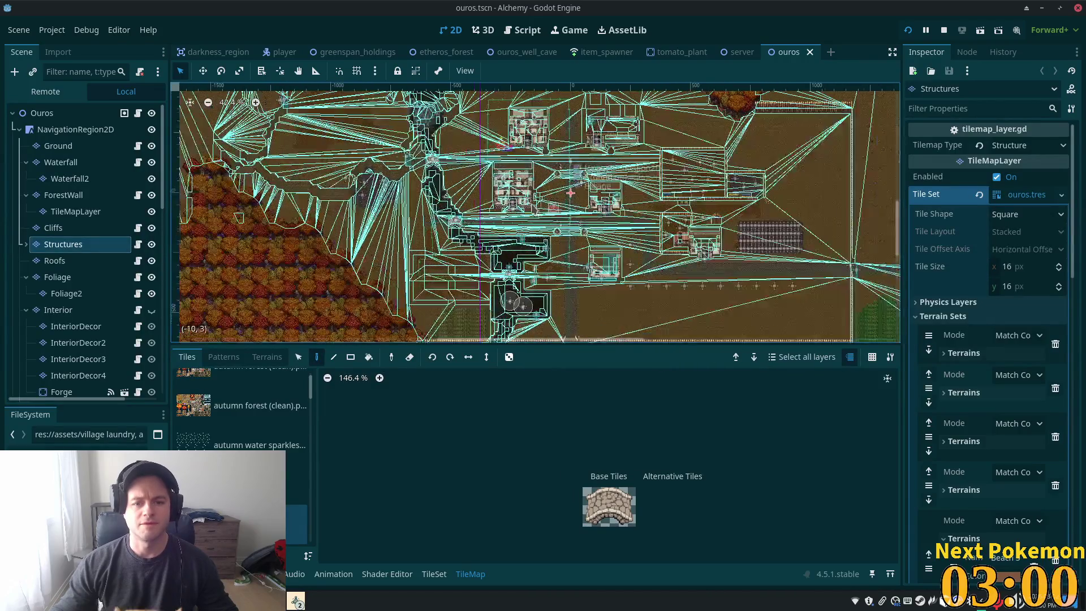
scroll(474, 207, "up", 8)
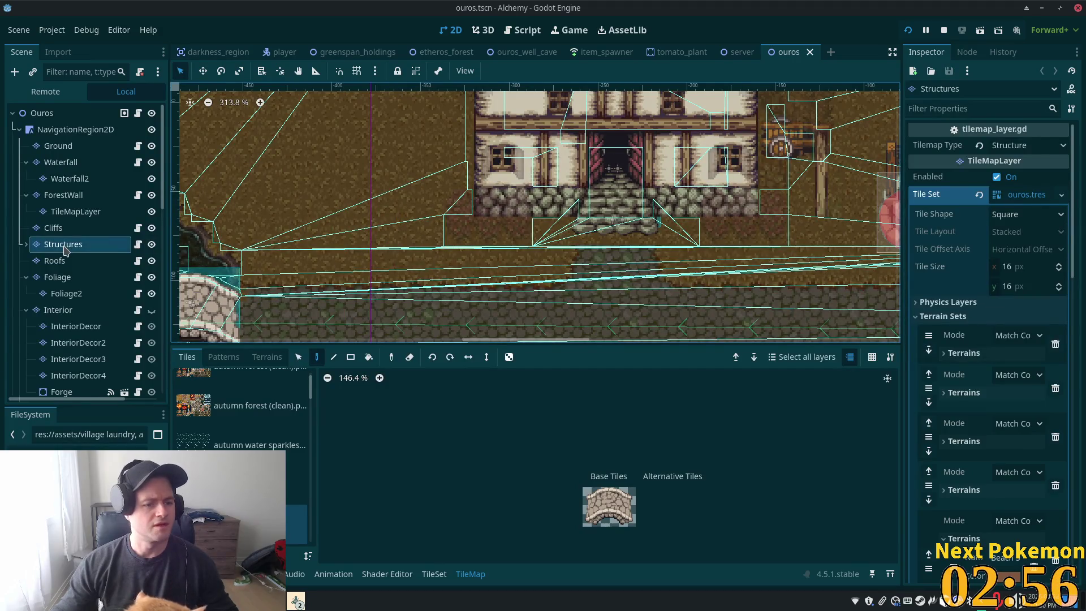
scroll(68, 255, "down", 15)
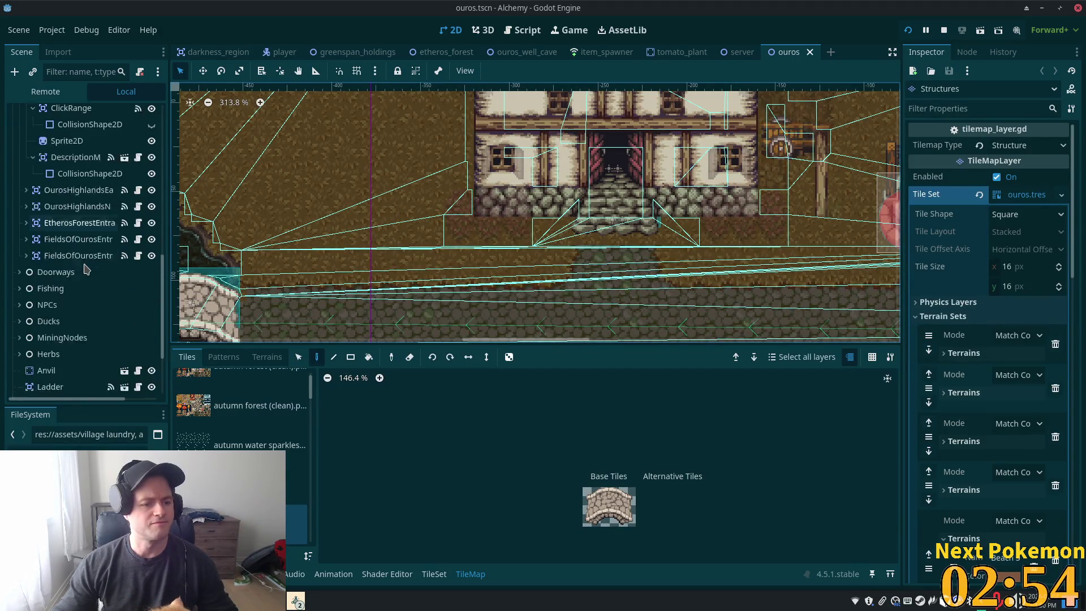
scroll(85, 269, "down", 5)
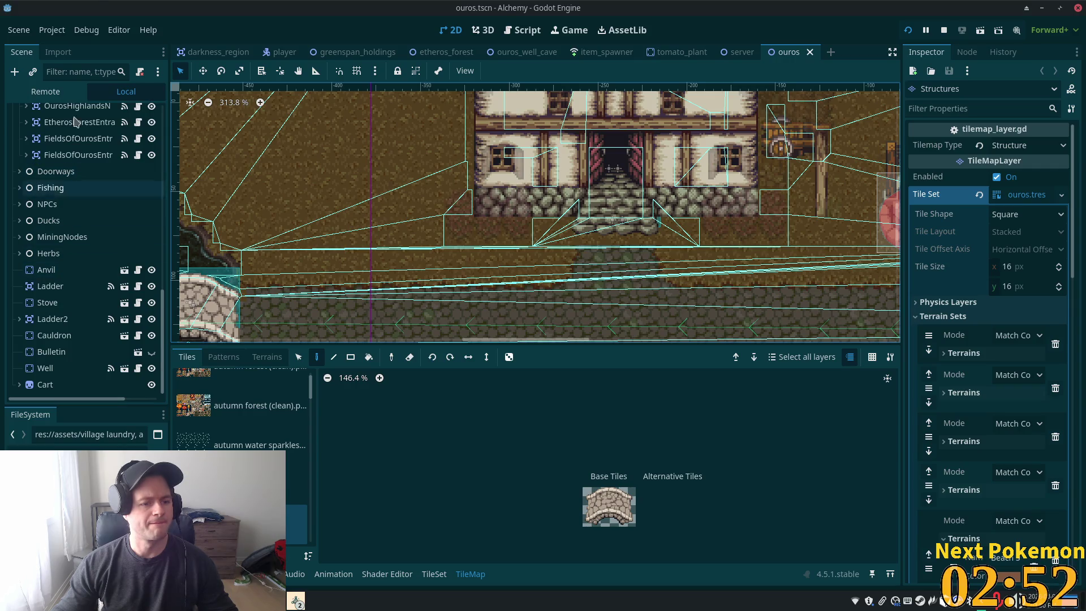
scroll(88, 107, "up", 10)
left_click(91, 66)
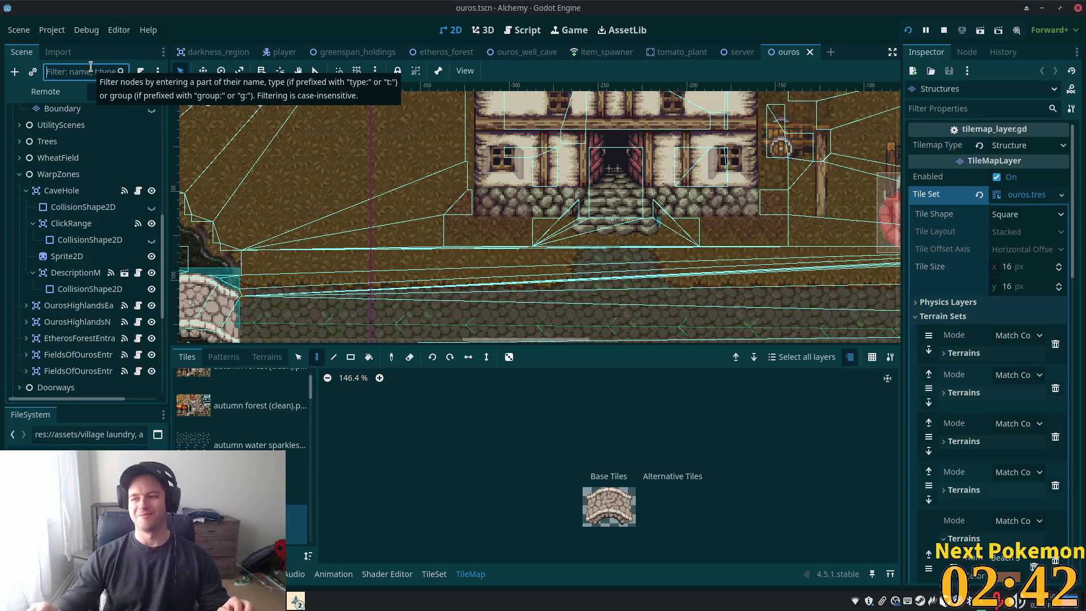
Make the Bulletin node visible beside the house and save the ouros scene
scroll(82, 234, "down", 5)
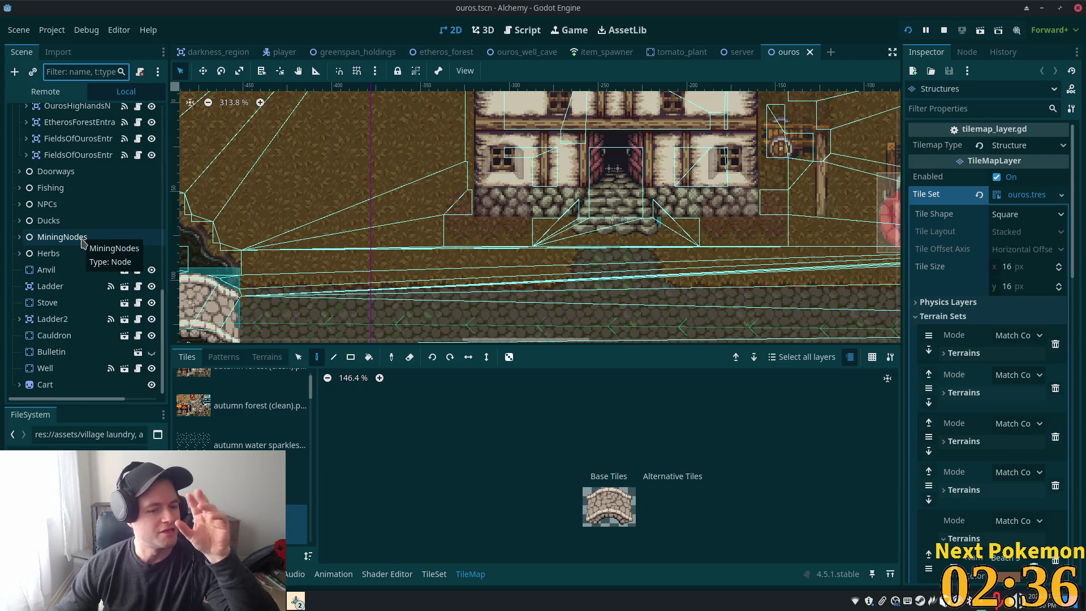
left_click(95, 351)
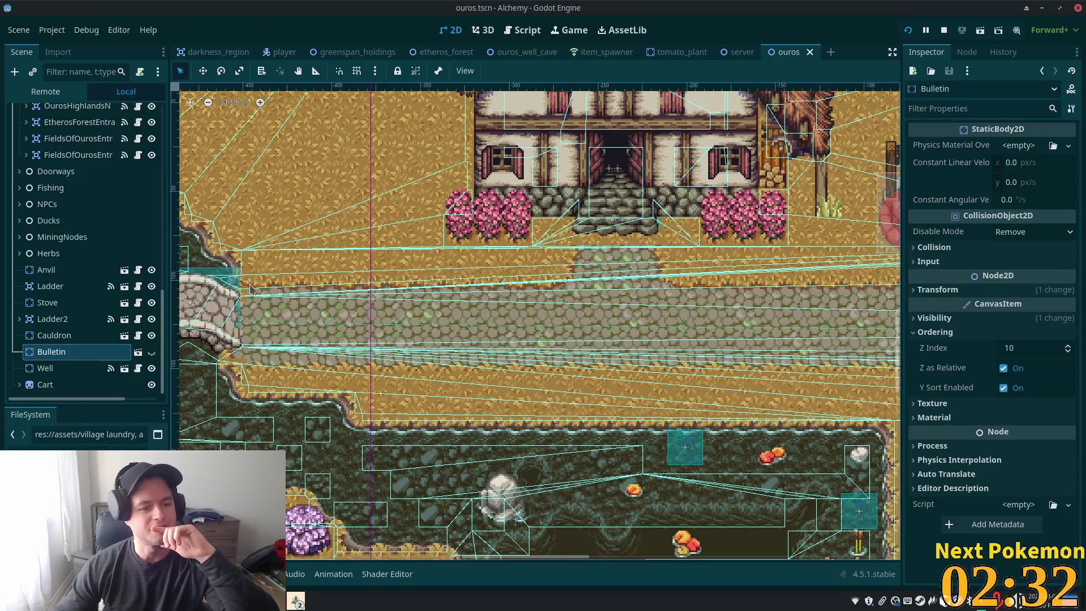
left_click(152, 353)
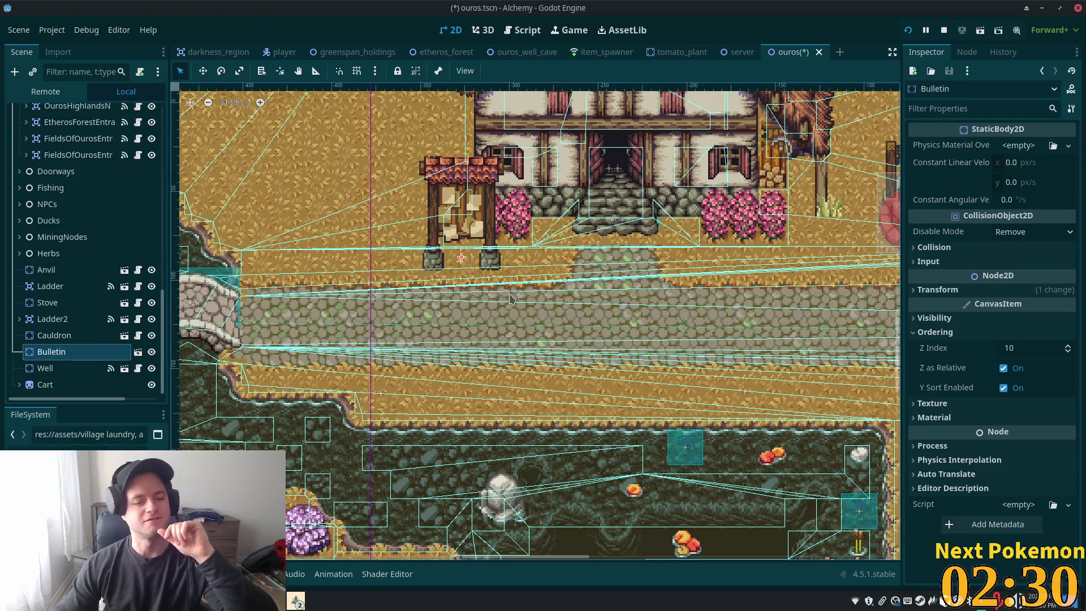
key("ctrl+s")
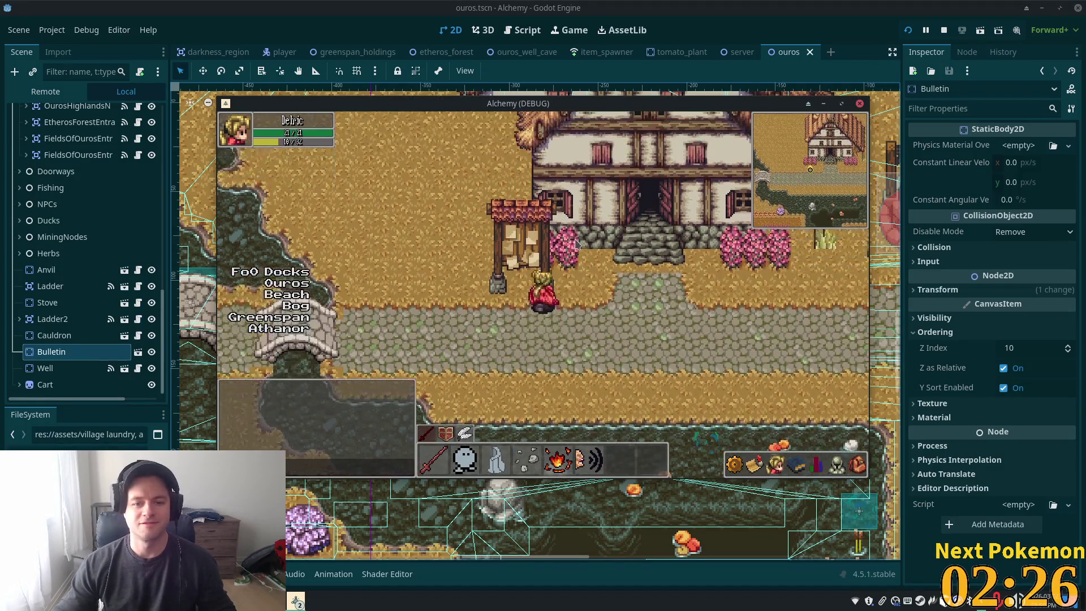
Walk past the bulletin board, through the house, and behind its roof toward the well
key("Left")
key("Up")
key("Left")
key("Right")
key("Up")
key("Left")
key("Up")
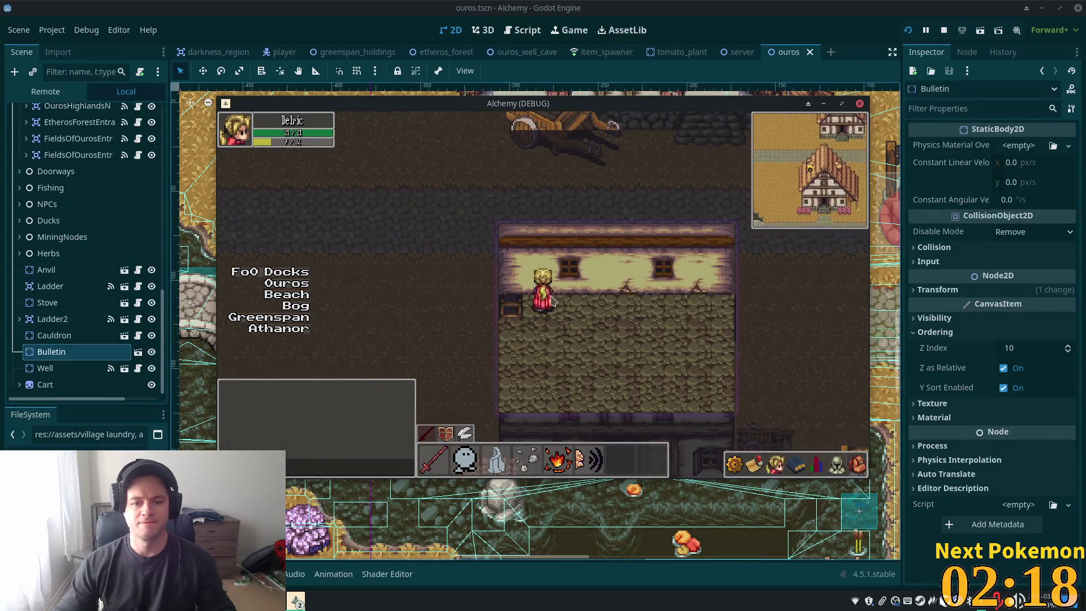
key("Left")
key("Left")
key("Up")
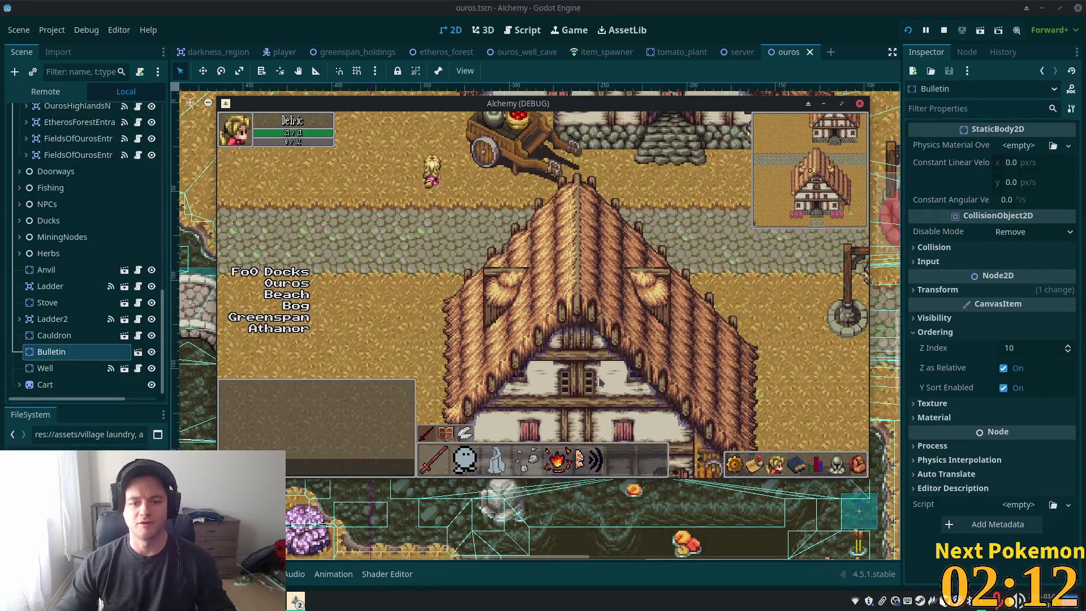
key("Right")
key("Down")
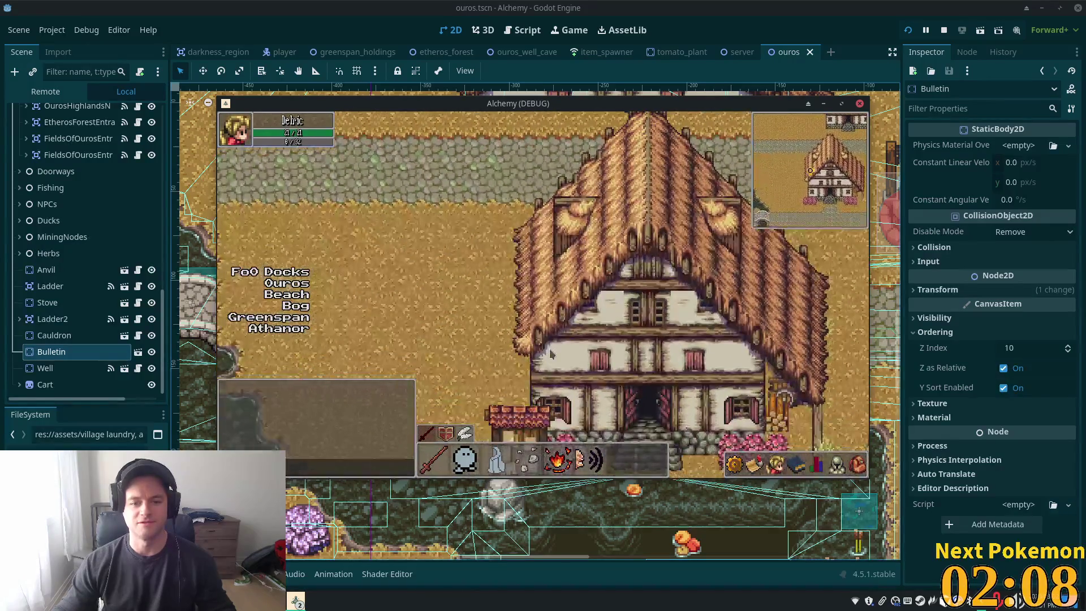
key("Right")
key("Down")
key("Down")
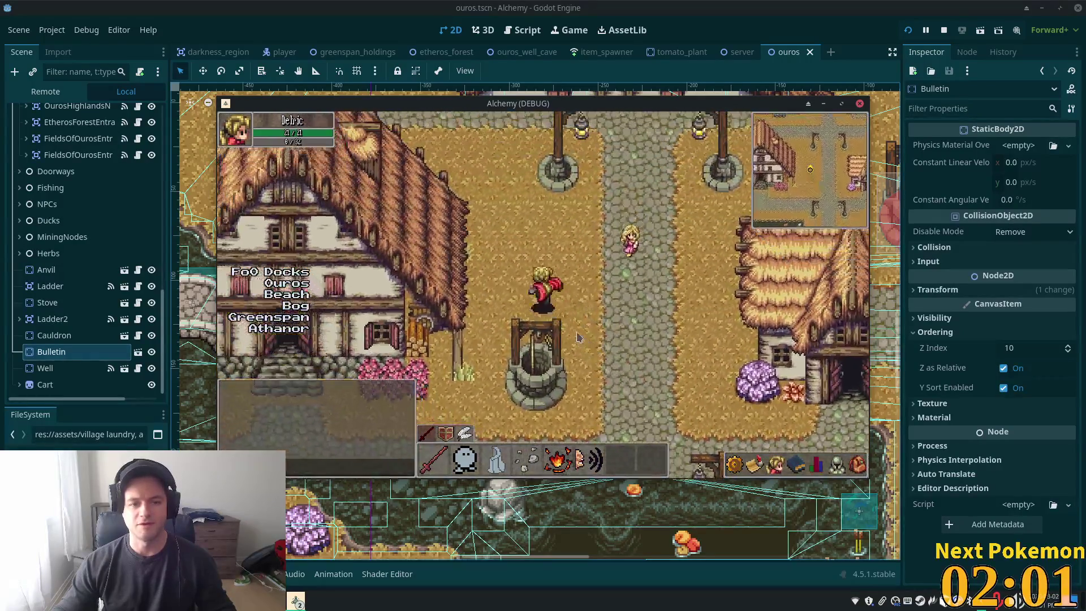
key("Down")
Walk past the cart into the shop, open the shopkeeper's window, and check the inventory
key("d")
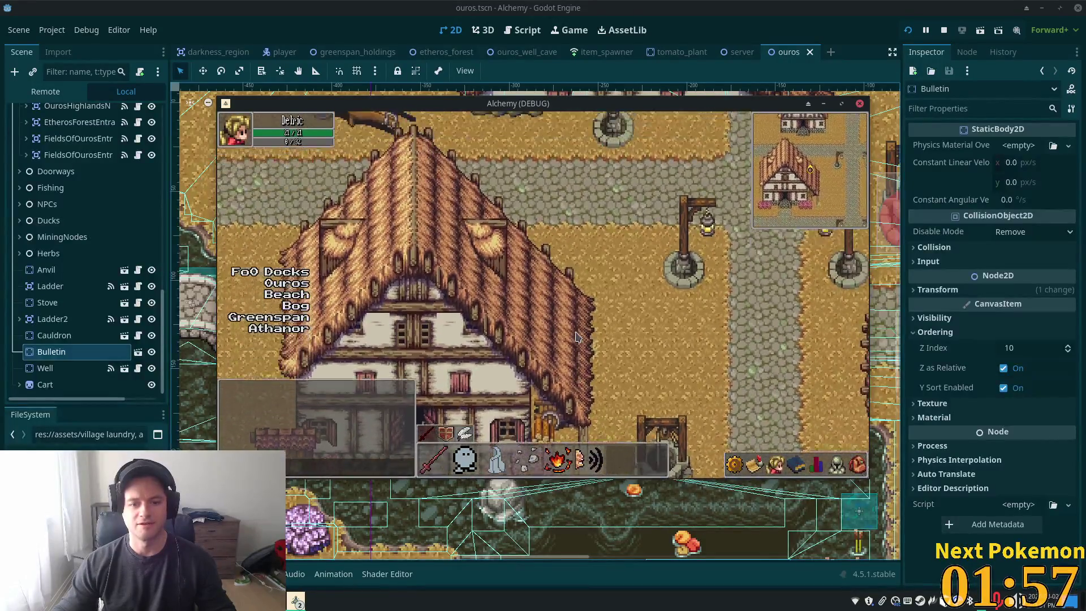
key("w")
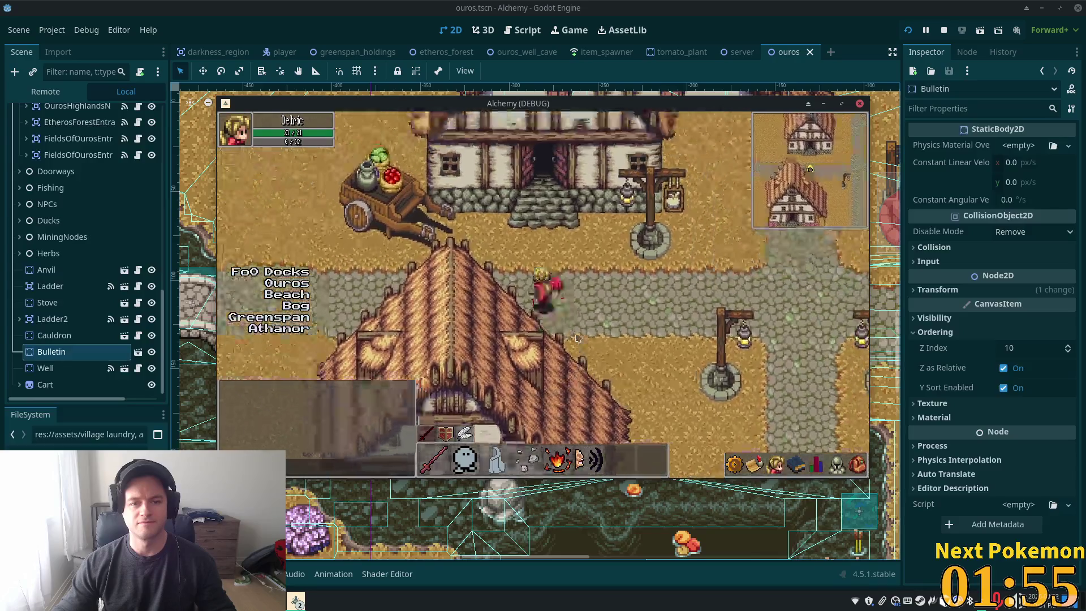
key("a")
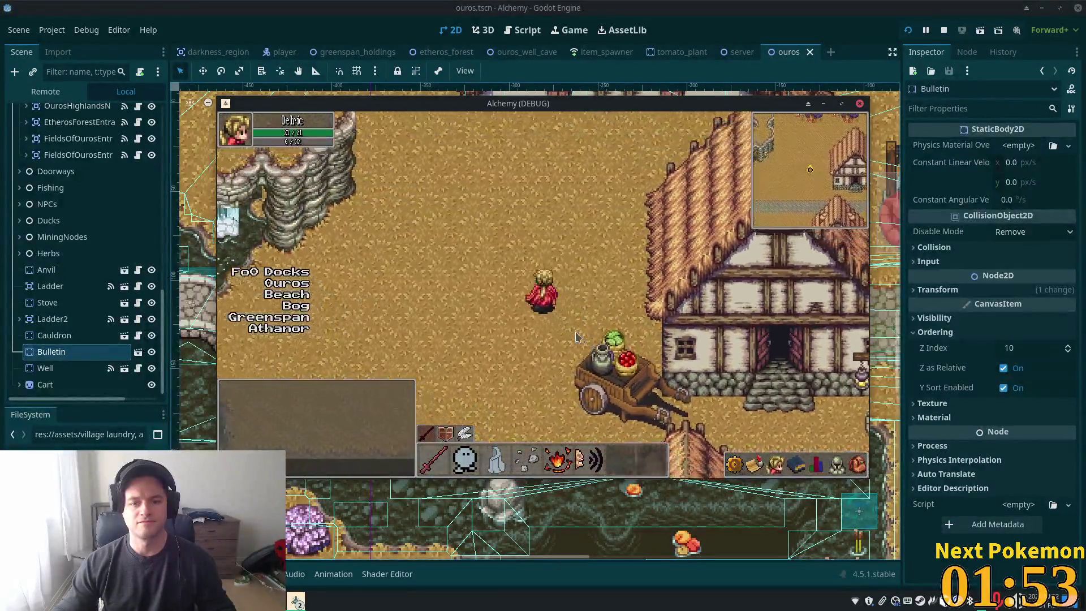
key("d")
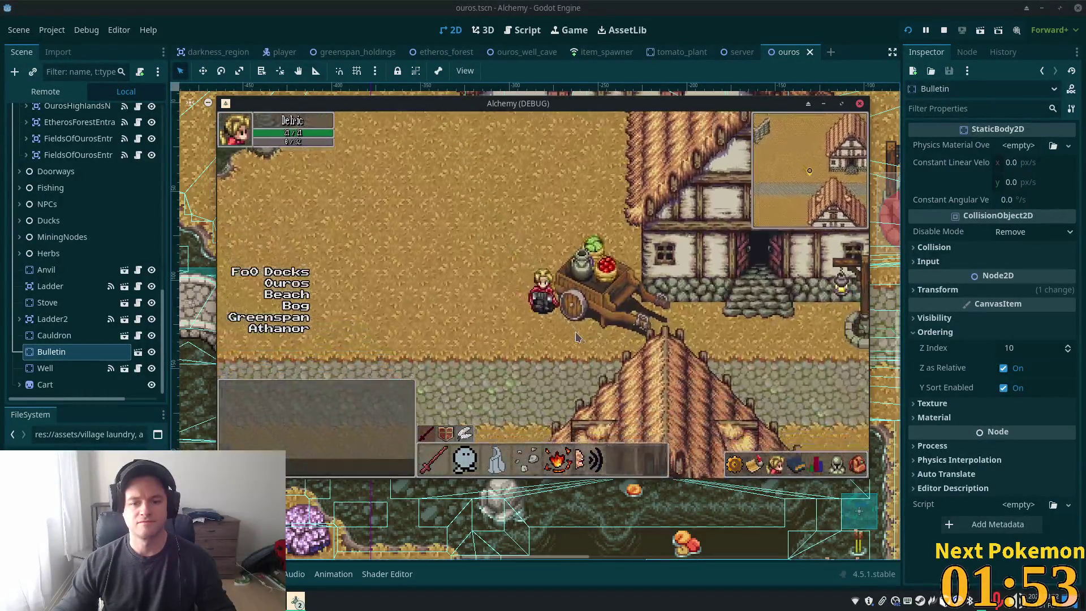
key("w")
key("a")
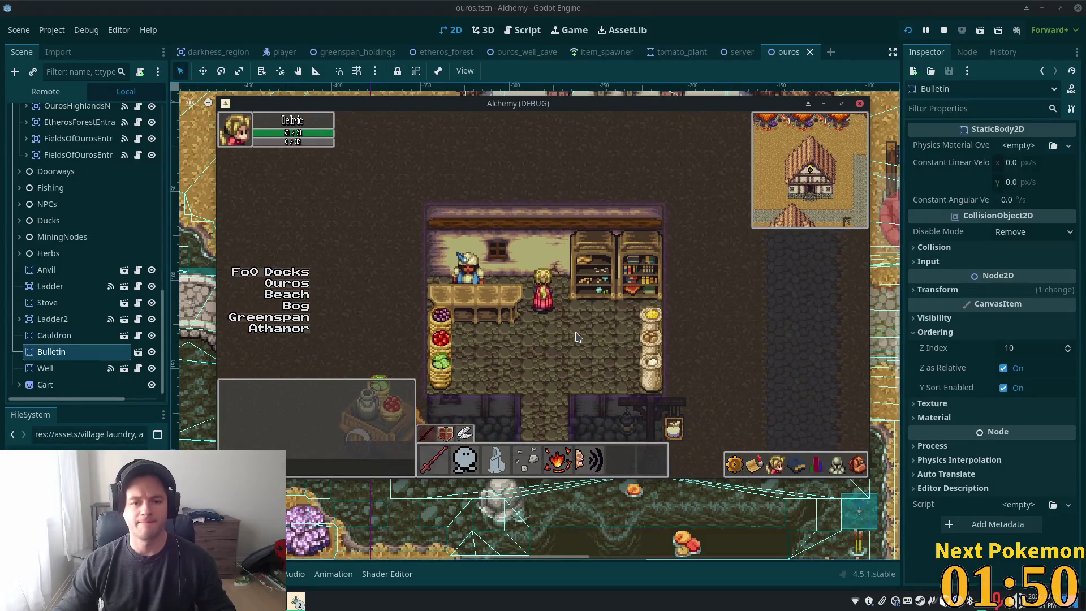
key("s")
left_click(537, 261)
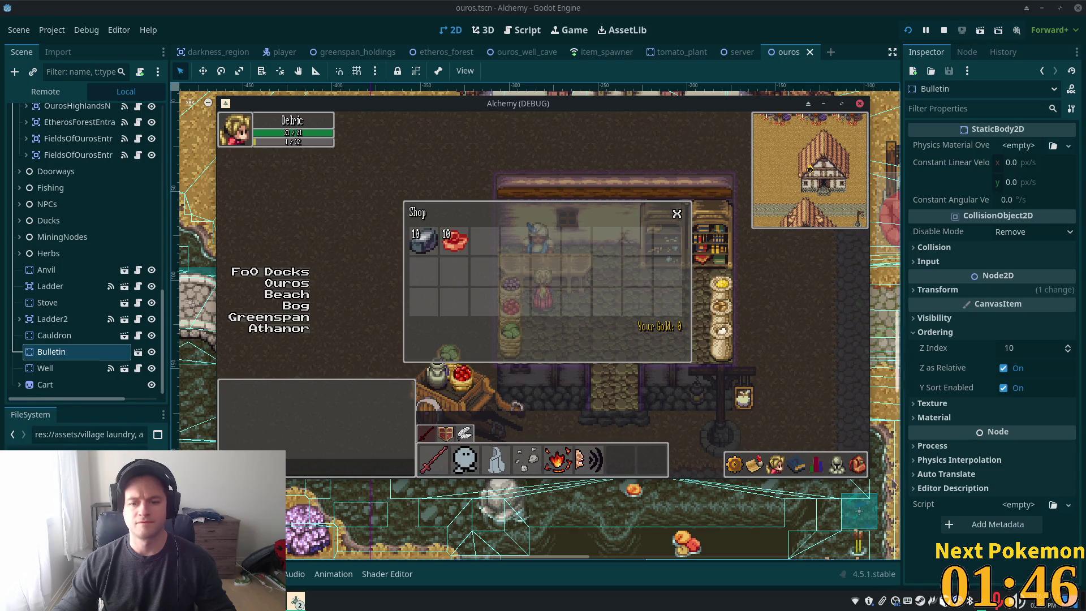
left_click(861, 464)
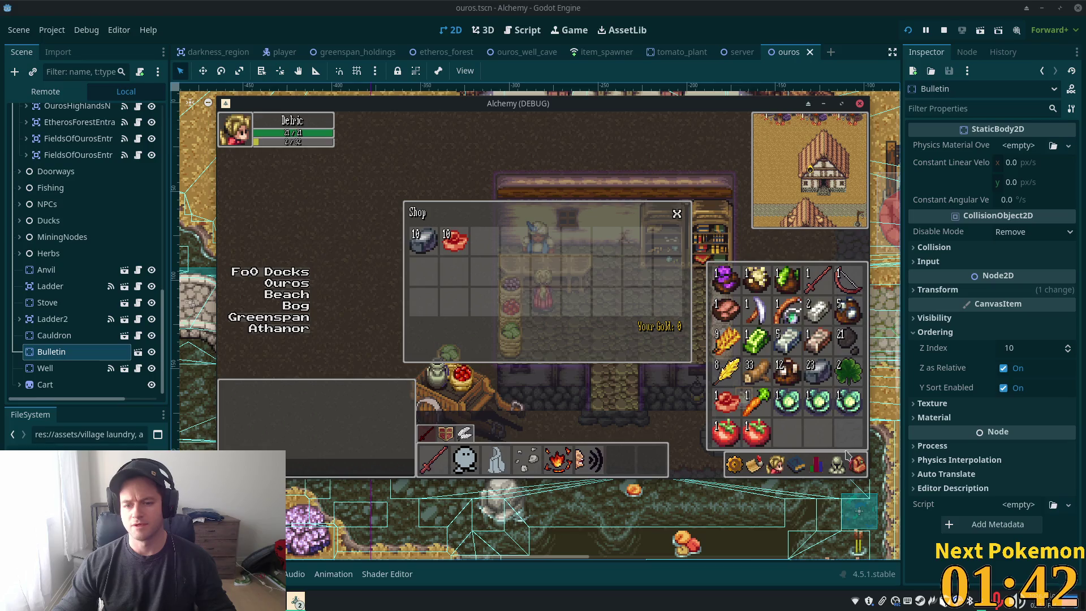
left_click(849, 457)
Visit the blacksmith's building, then walk past the lamp posts to the bulletin board
key("Down")
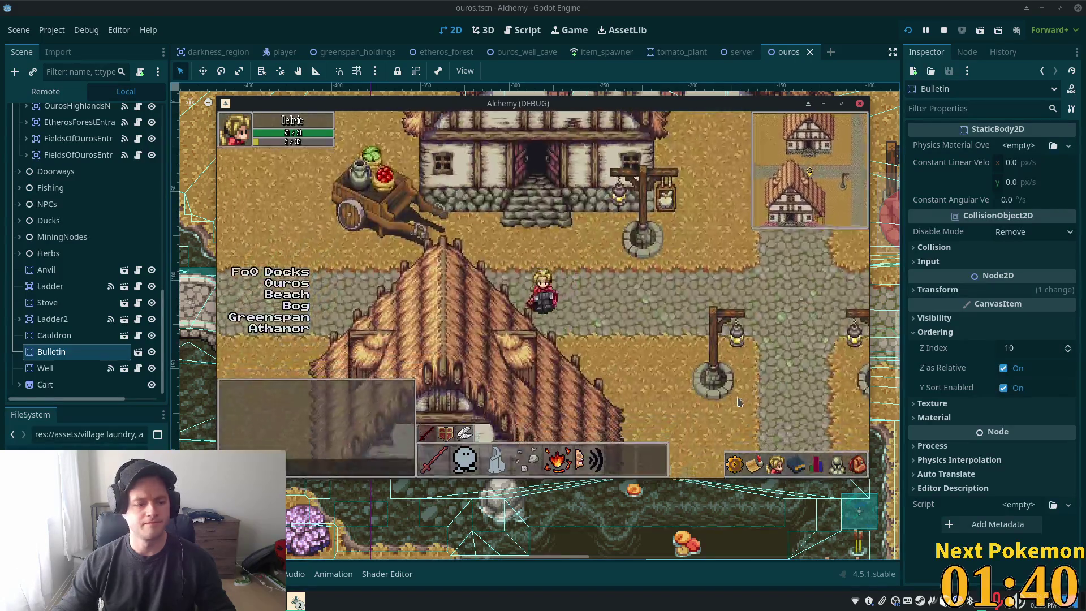
key("Up")
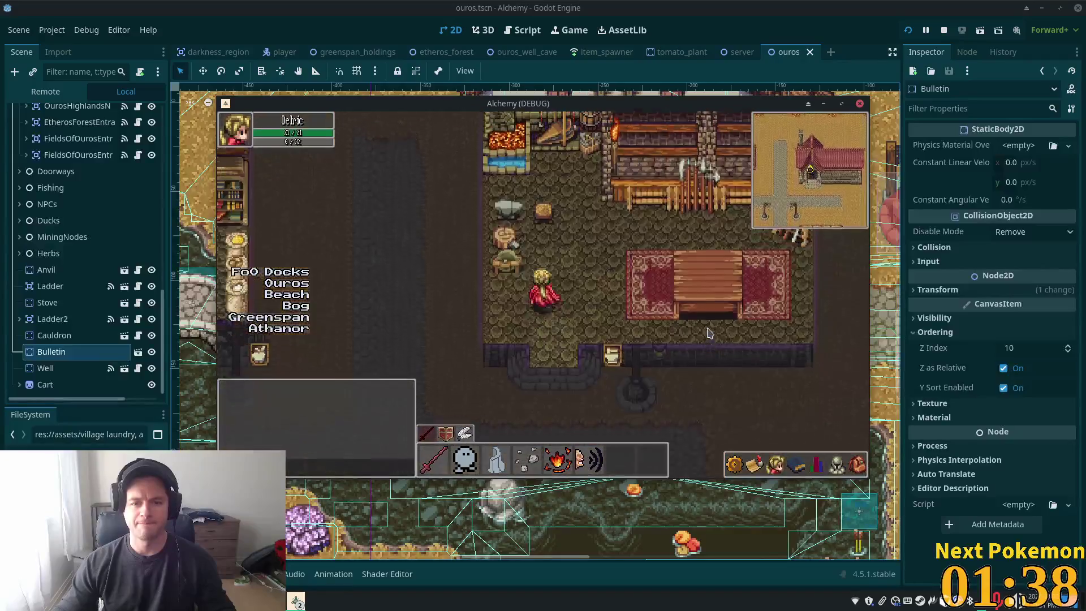
key("Down")
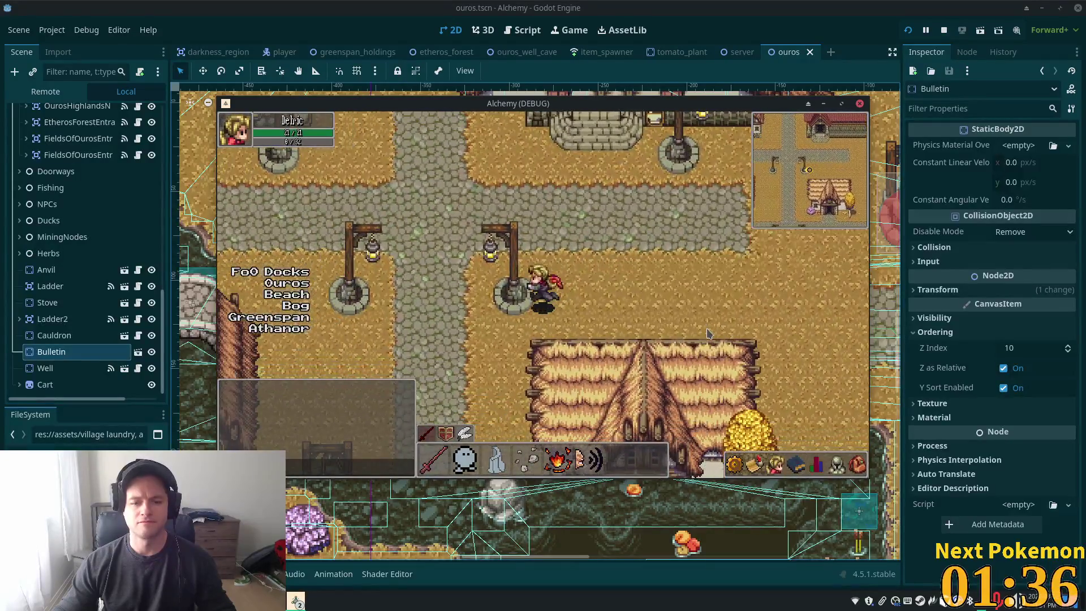
key("Down")
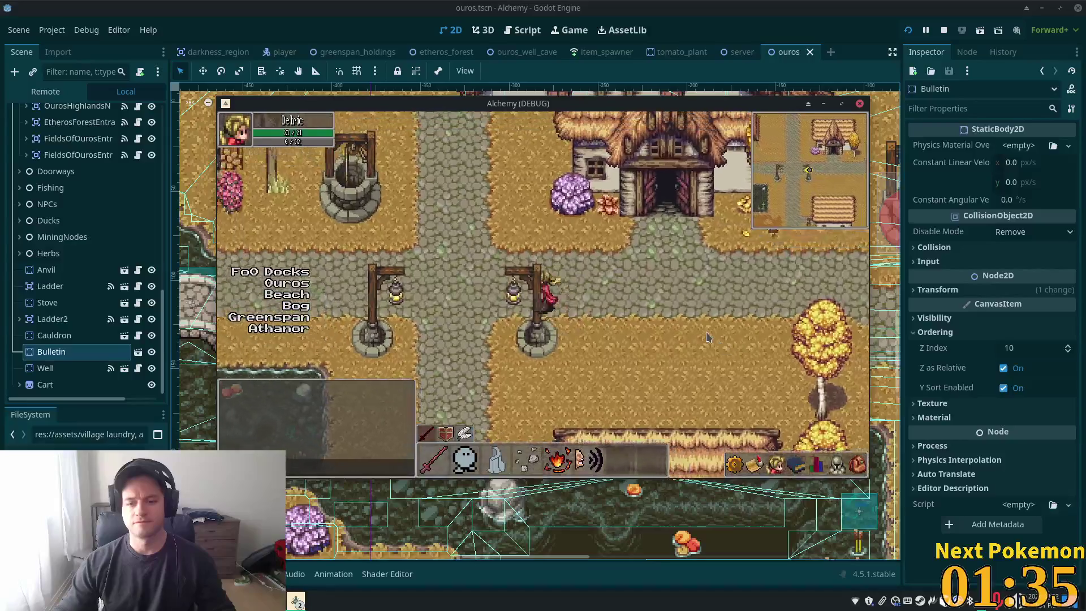
key("Down")
key("Left")
key("Down")
key("Right")
Walk along the front of the house and onto the cobblestone path behind the trees
key("Up")
key("Right")
key("Left")
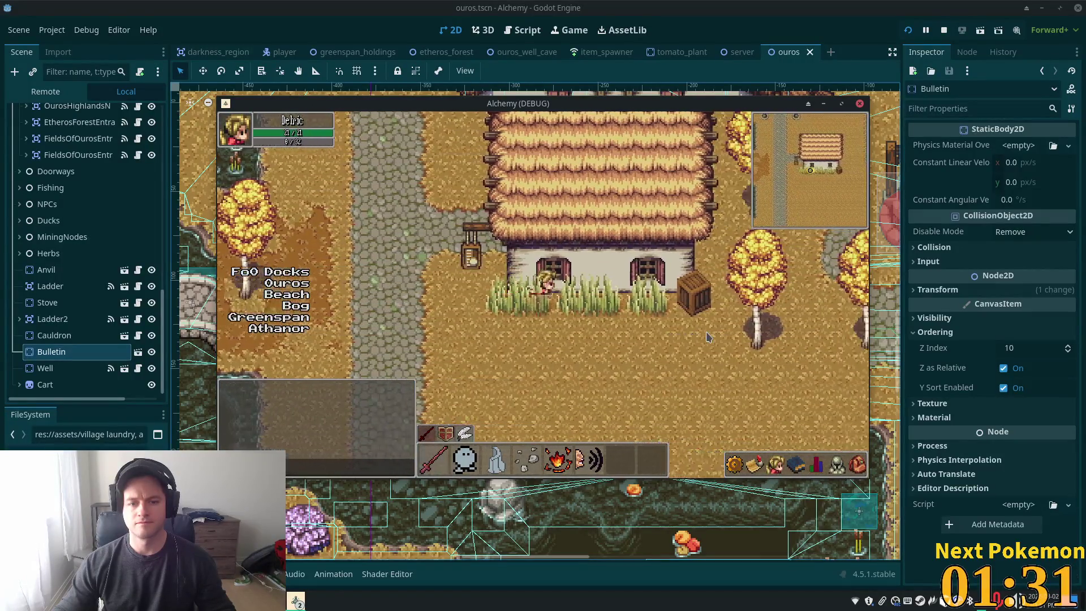
key("Right")
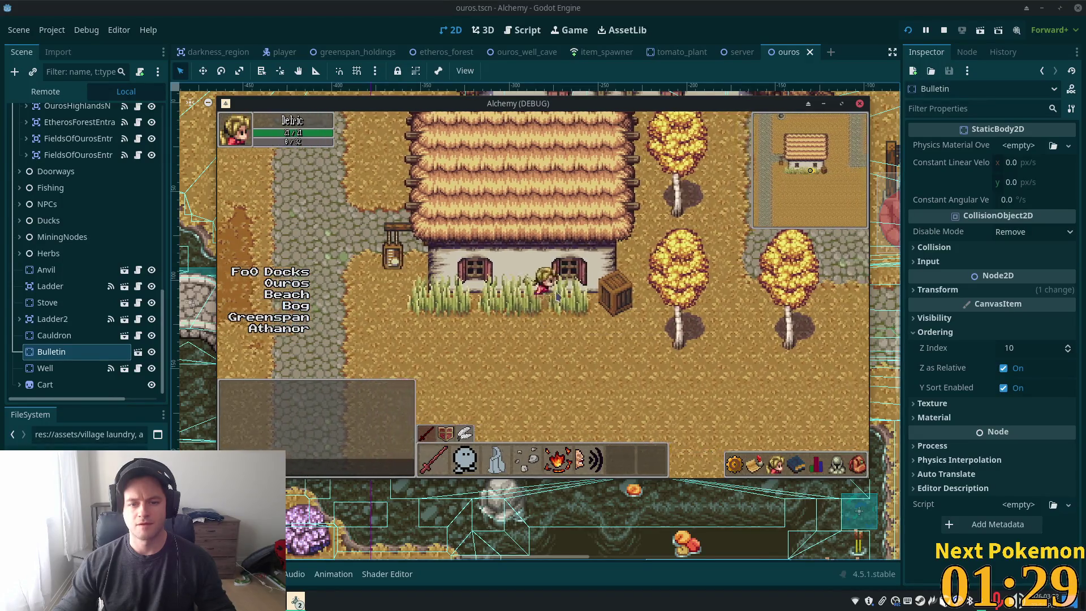
key("Right")
key("Left")
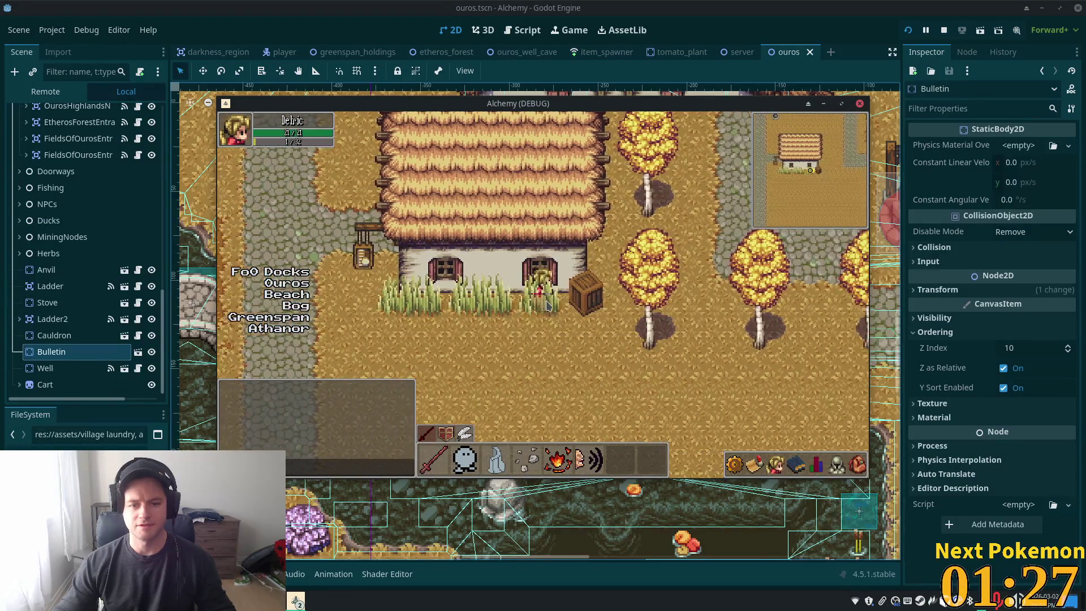
key("Down")
key("Up")
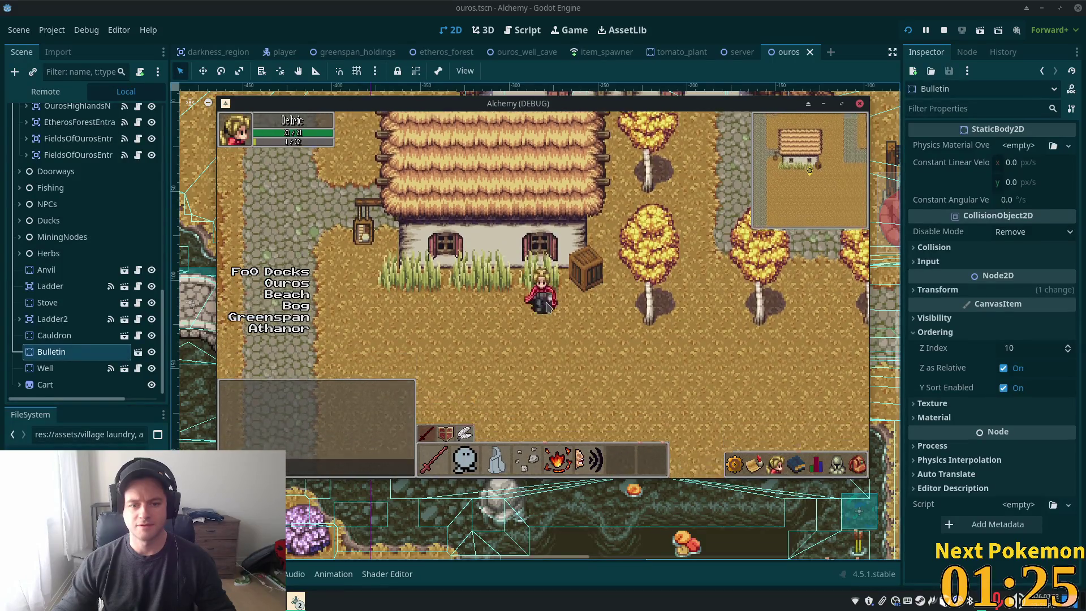
key("Down")
key("Right")
key("Up")
key("Right")
key("Down")
key("Right")
key("Right")
key("Right")
Walk through the tall grass to the lake, onto the dock, and back to the path
key("Right")
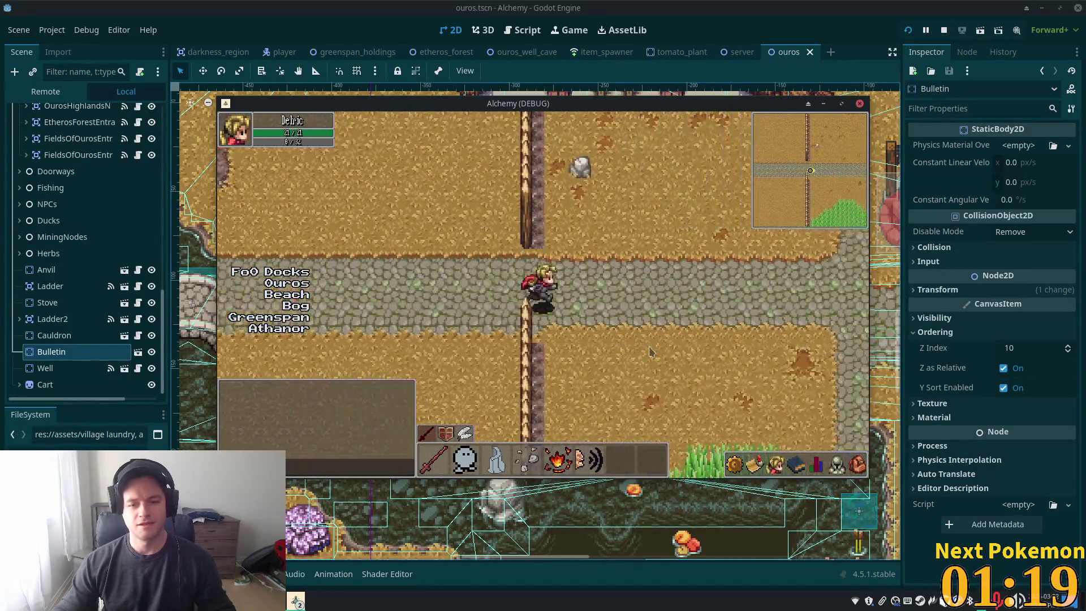
key("Right")
key("Up")
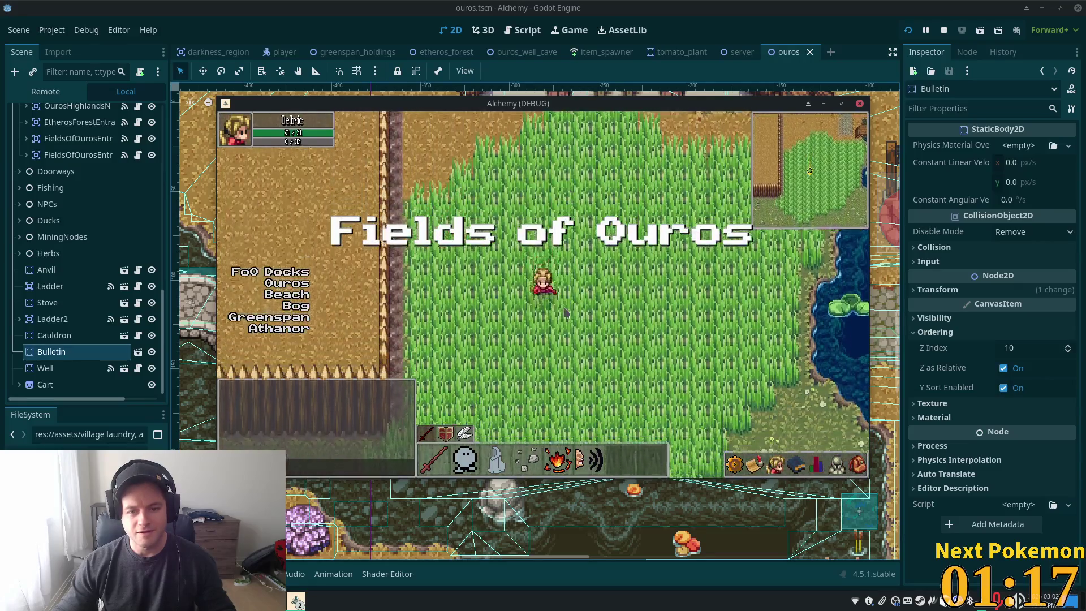
key("Right")
key("Right")
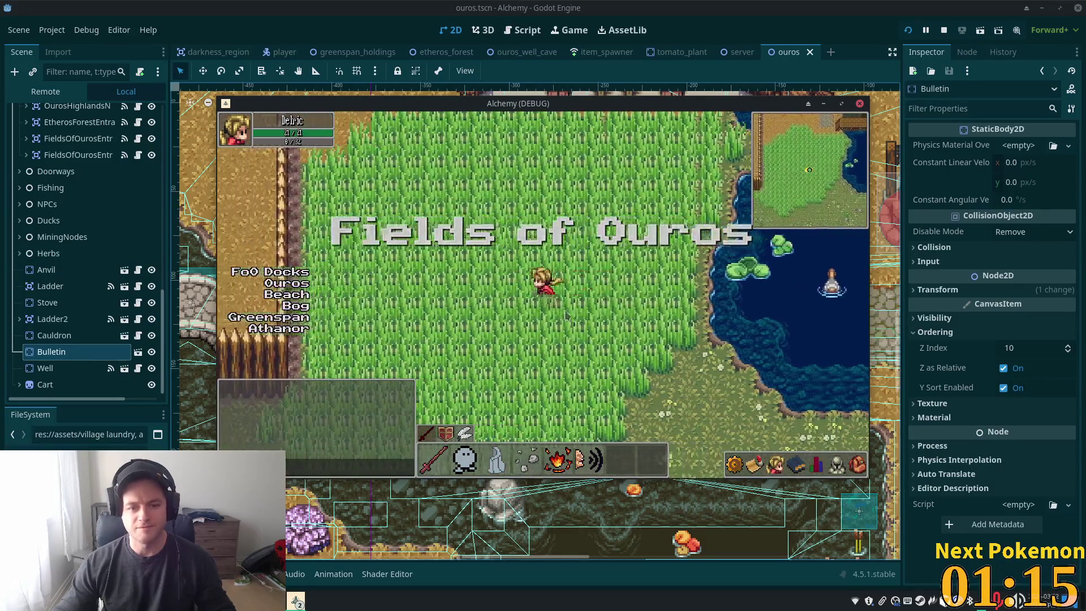
key("Left")
key("Right")
key("Up")
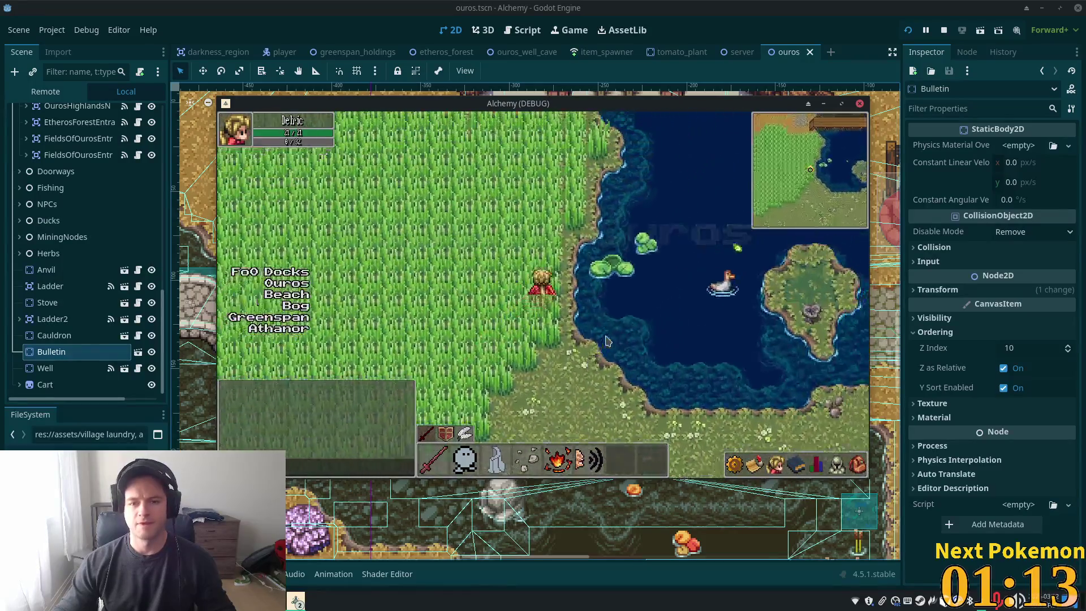
key("Up")
key("Left")
key("Right")
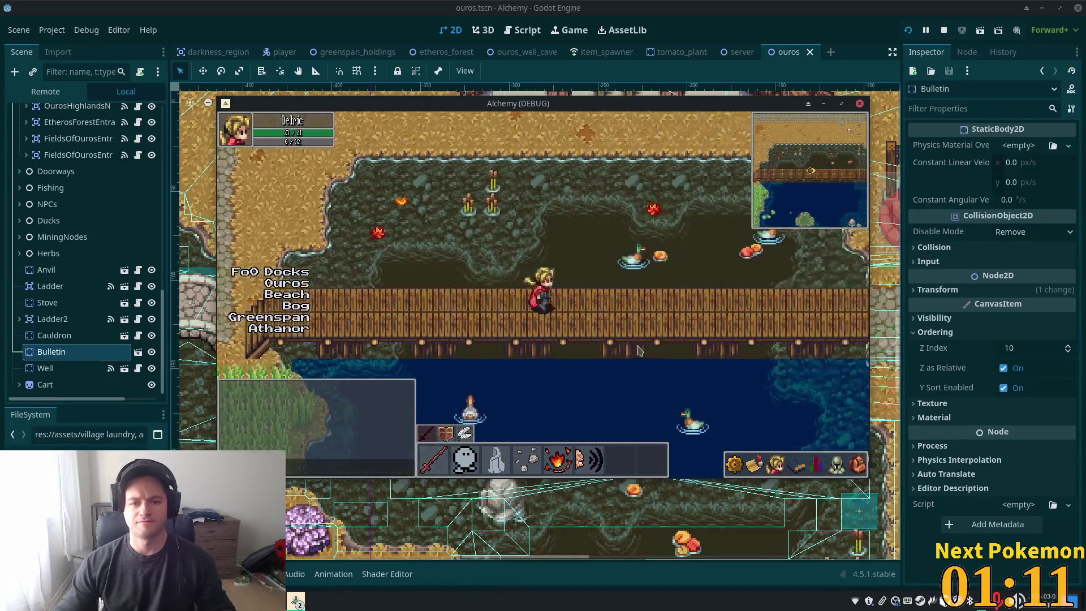
key("Right")
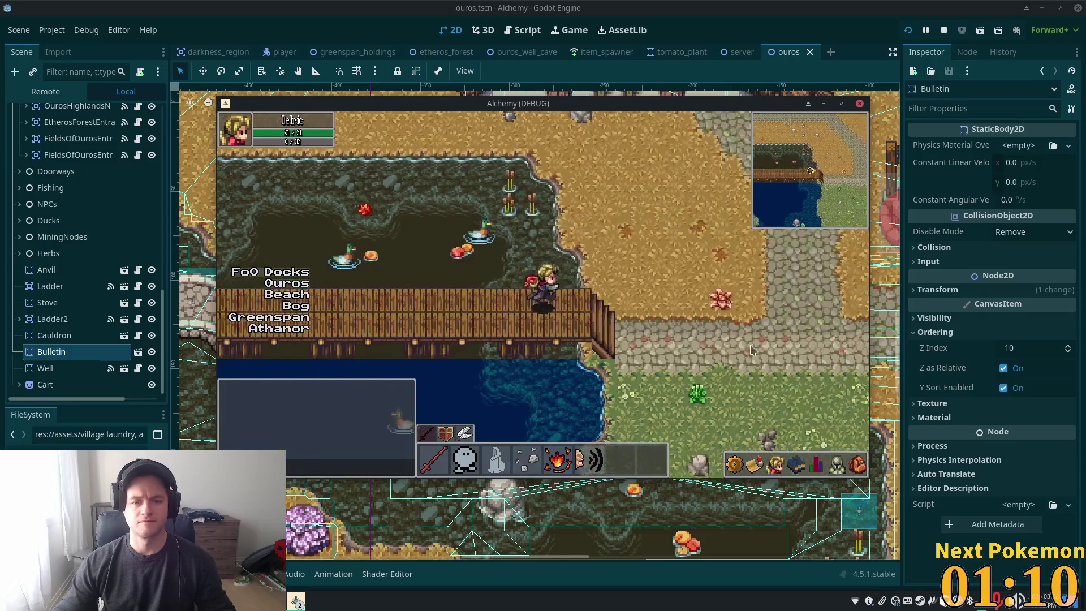
key("Right")
key("Down")
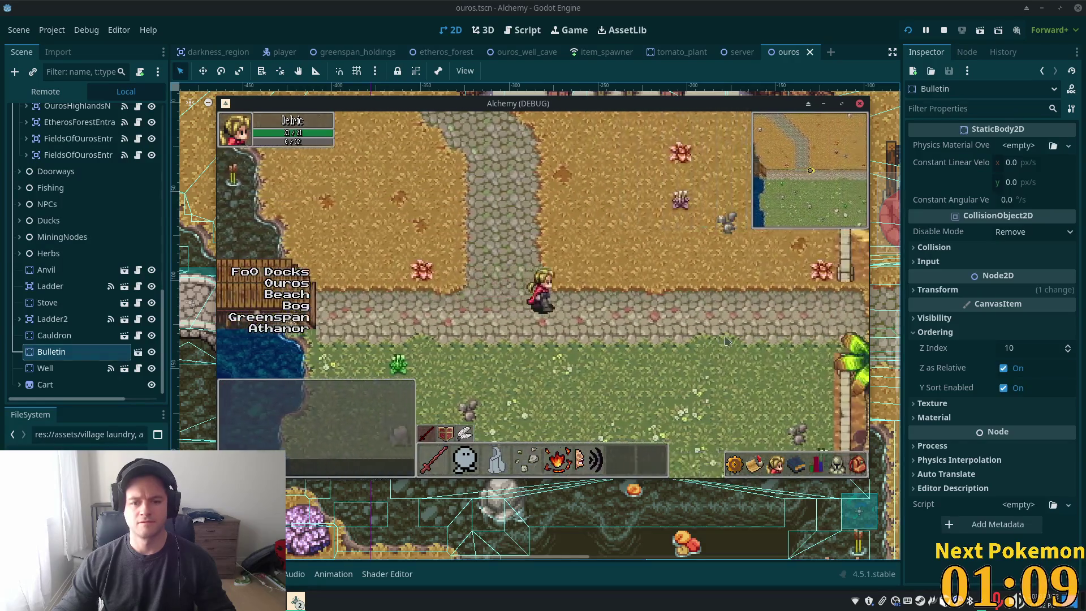
key("Right")
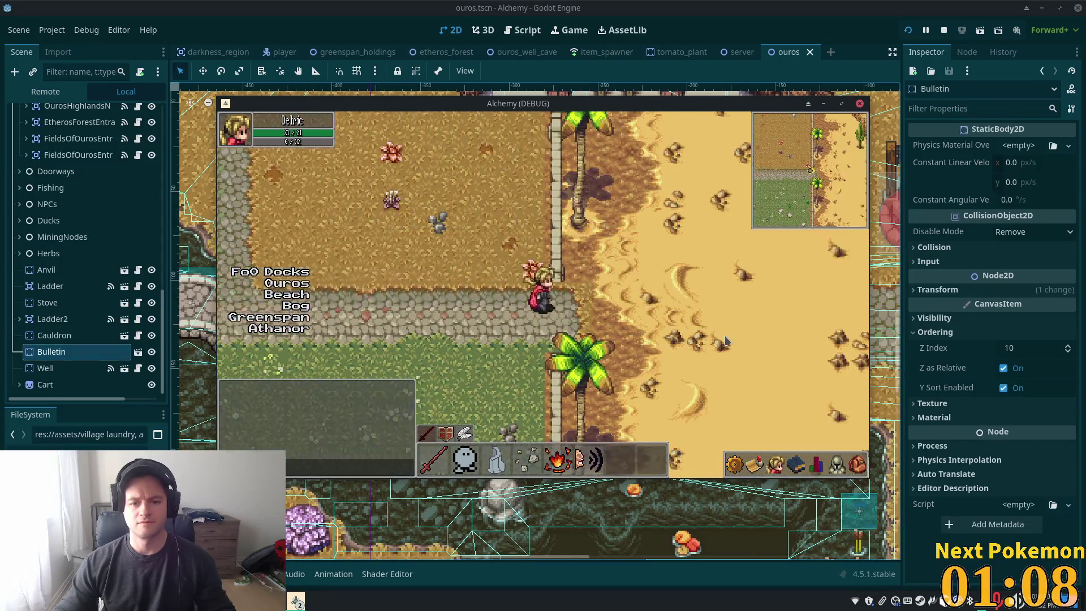
key("Right")
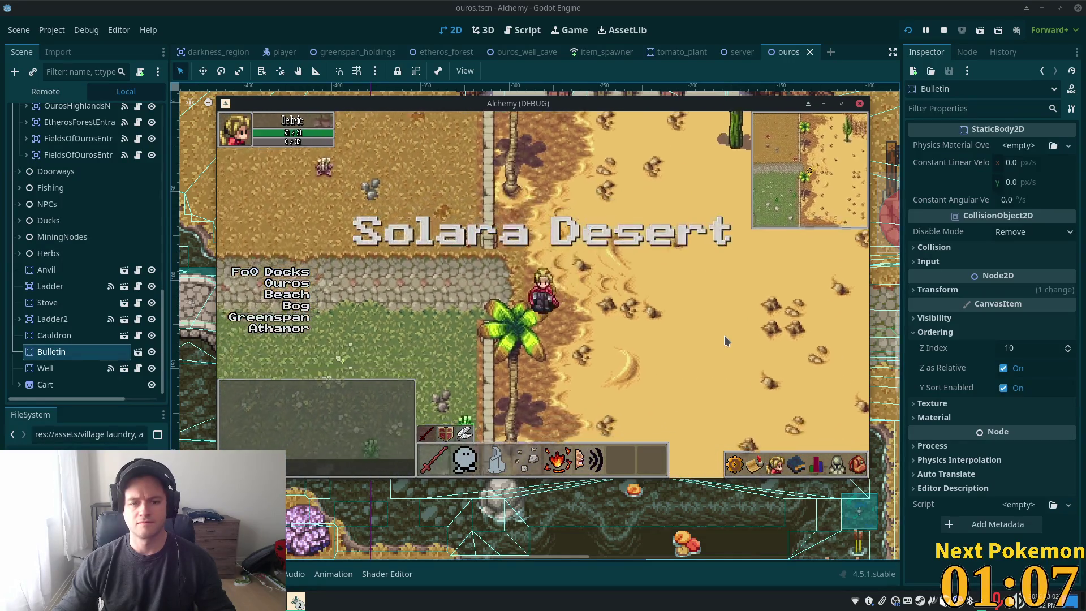
Walk past the palm tree toward the cliffs and among the Solara Desert cacti
key("Down")
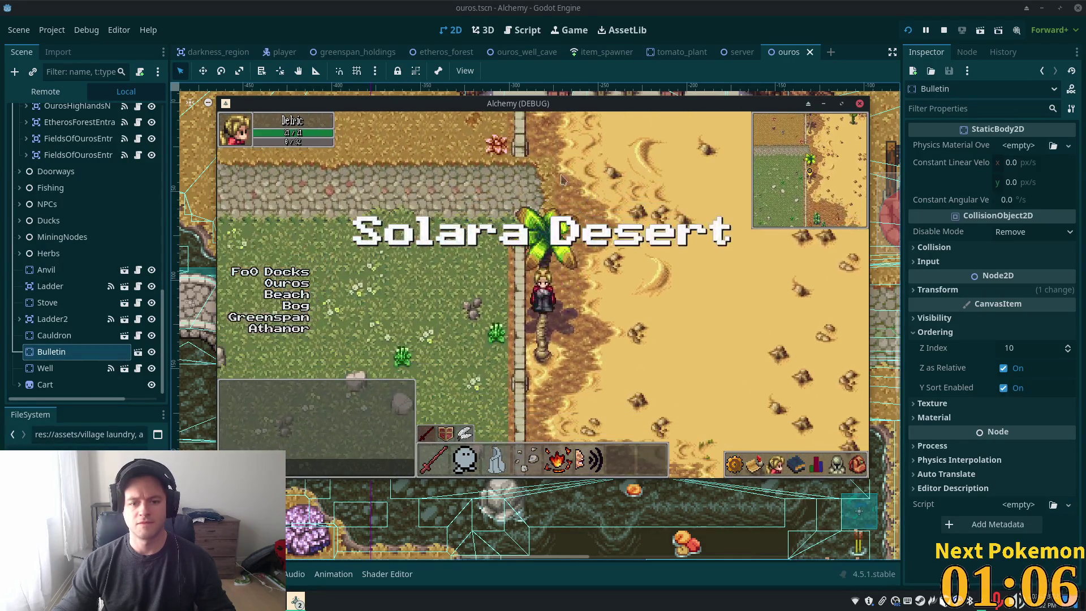
key("Up")
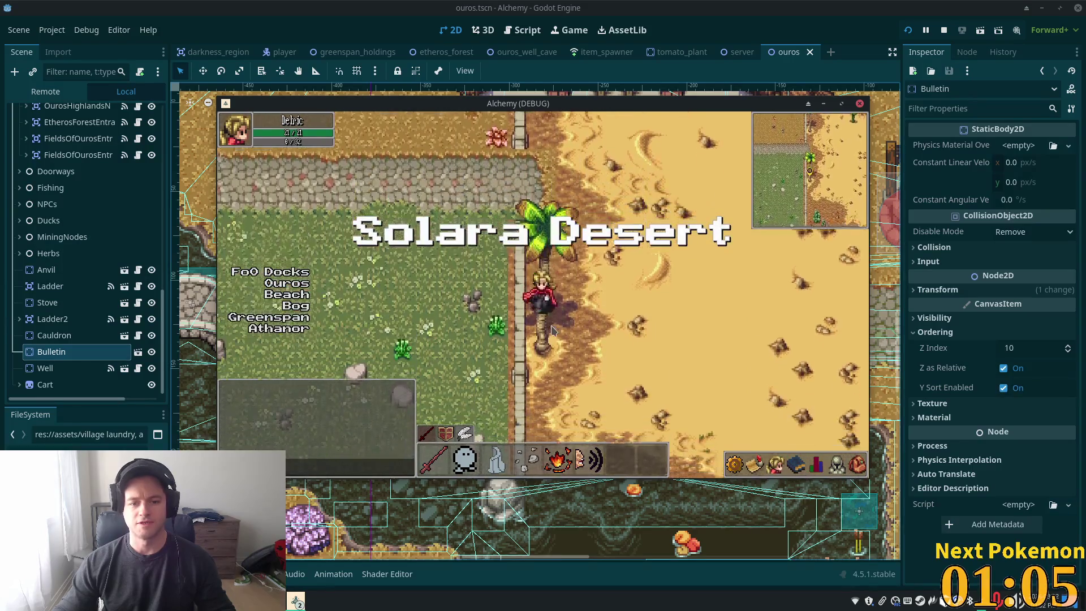
key("Down")
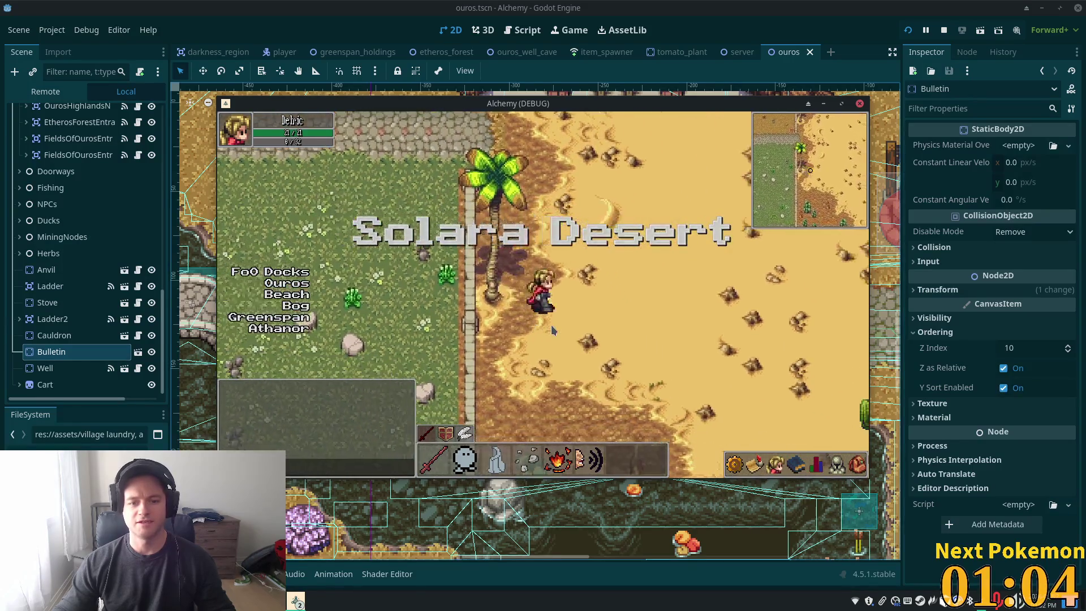
key("Up")
key("Right")
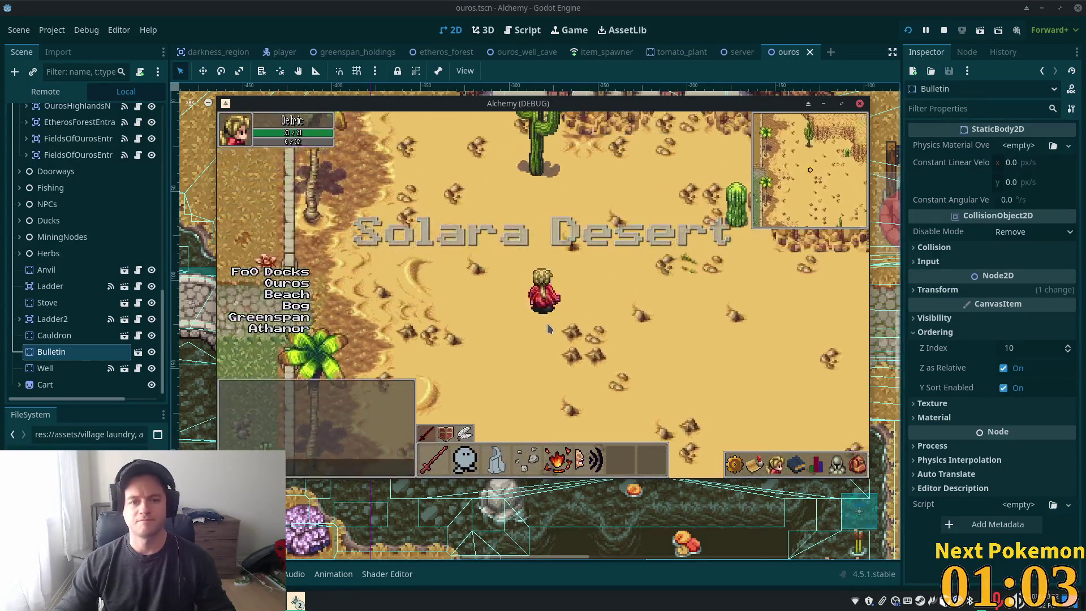
key("Up")
key("Right")
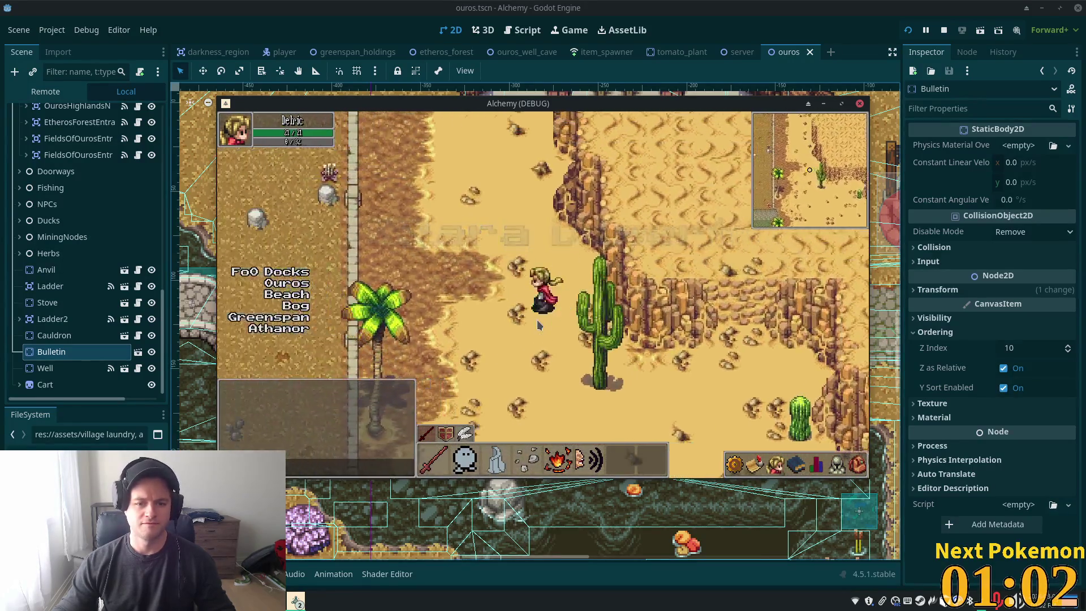
key("Down")
key("Right")
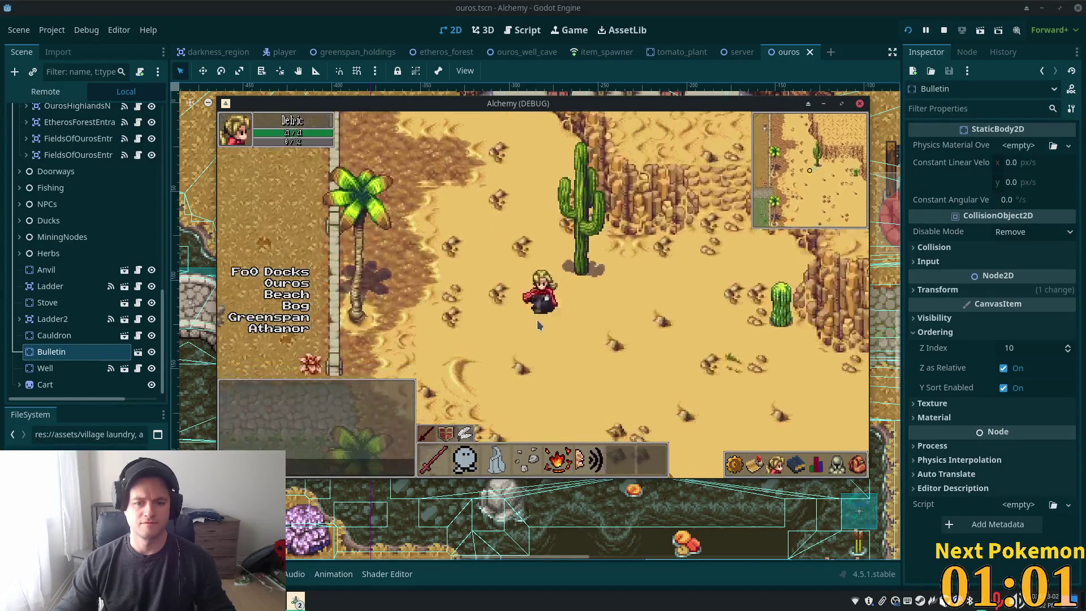
key("Up")
key("Down")
key("Right")
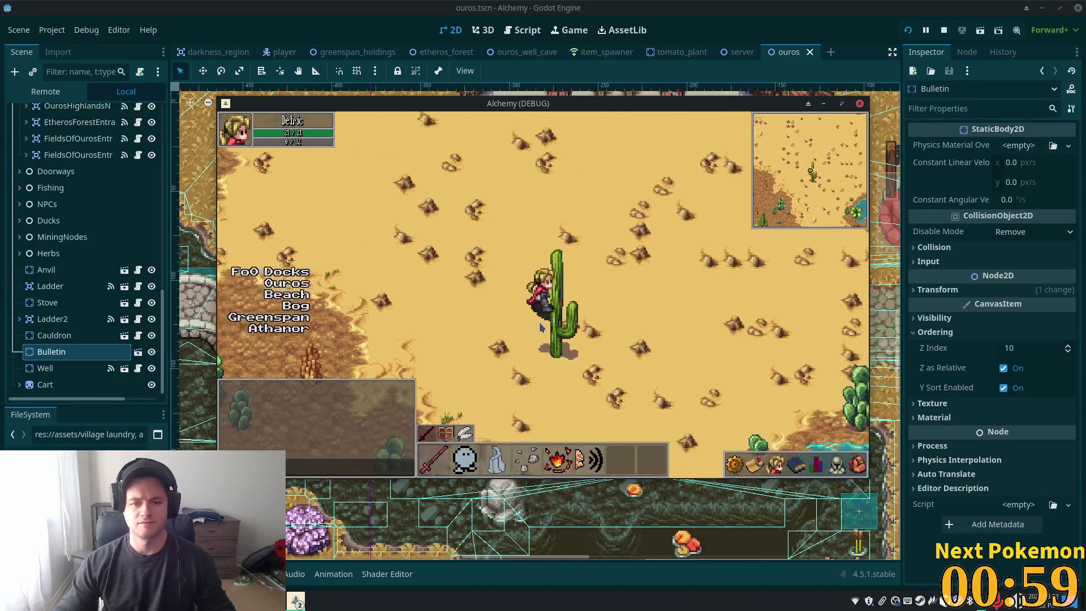
key("Right")
key("Left")
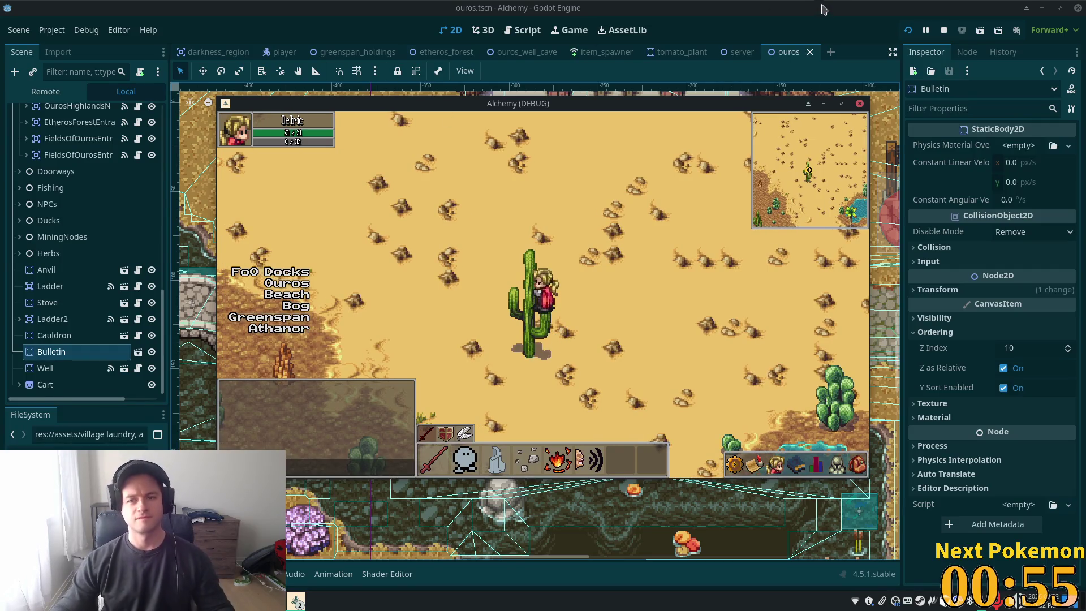
Back in the editor, quick-open the solara_desert.tscn scene
left_click(824, 7)
key("shift+alt+o")
type("solara")
key("Down")
key("Return")
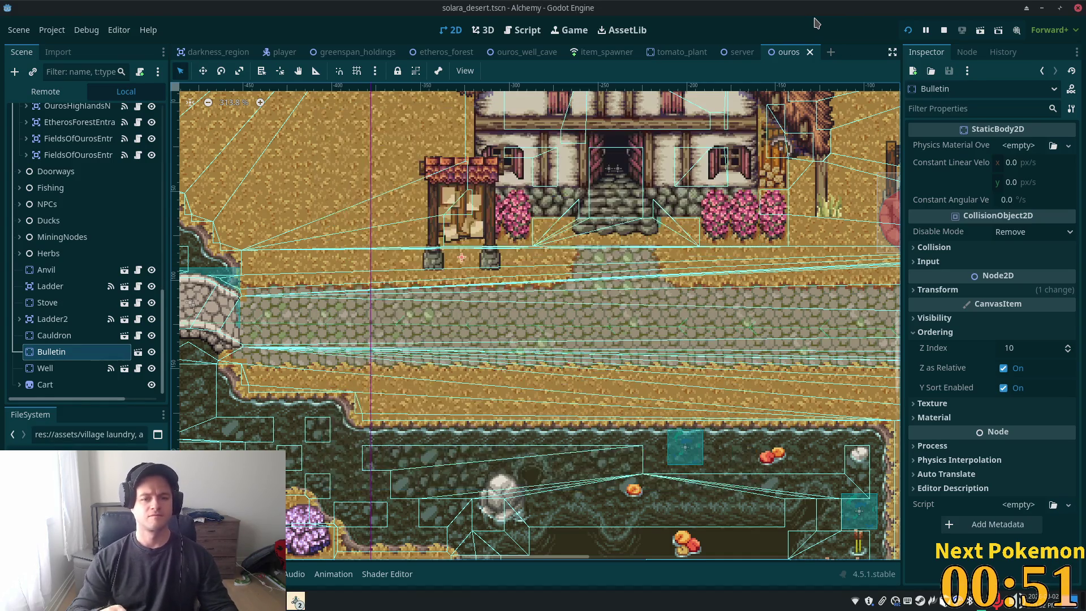
Set the Foliage tile layer's Z Index to 11 and save the scene
scroll(444, 245, "down", 3)
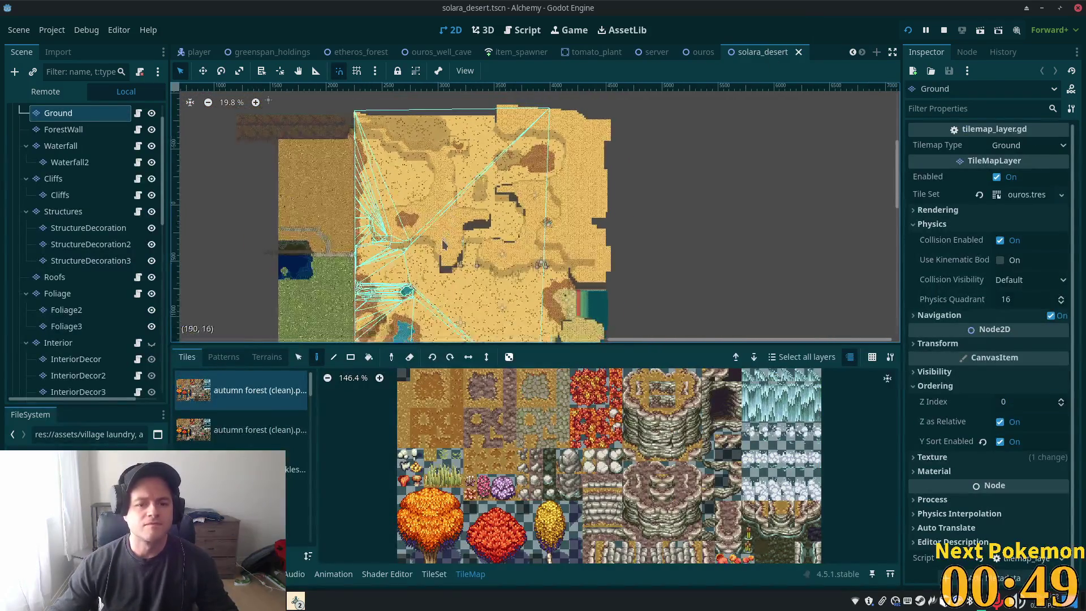
scroll(444, 245, "up", 5)
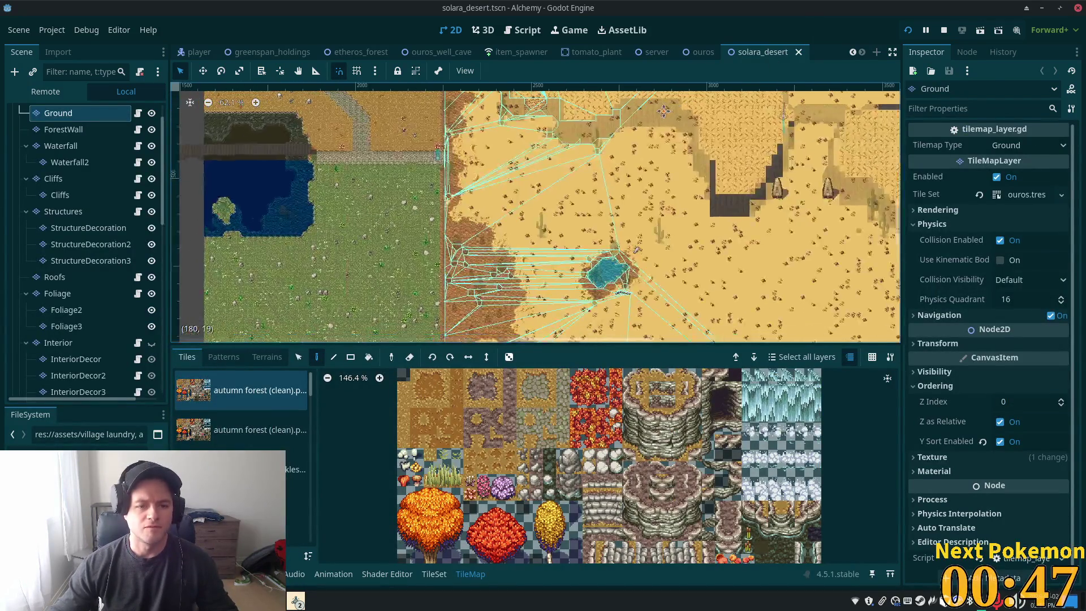
scroll(570, 176, "up", 1)
left_click(63, 130)
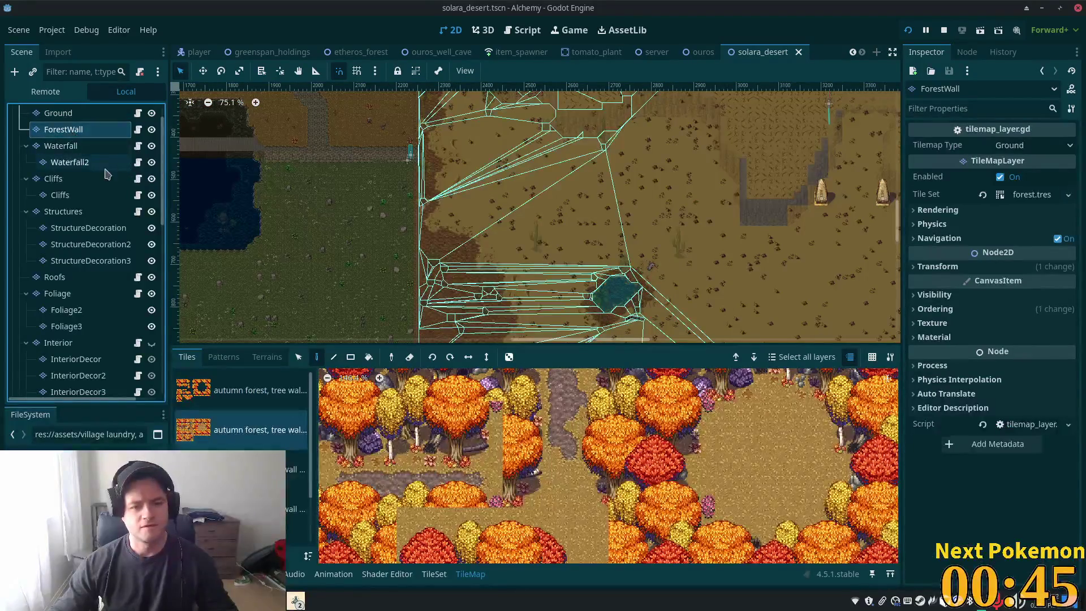
left_click(55, 294)
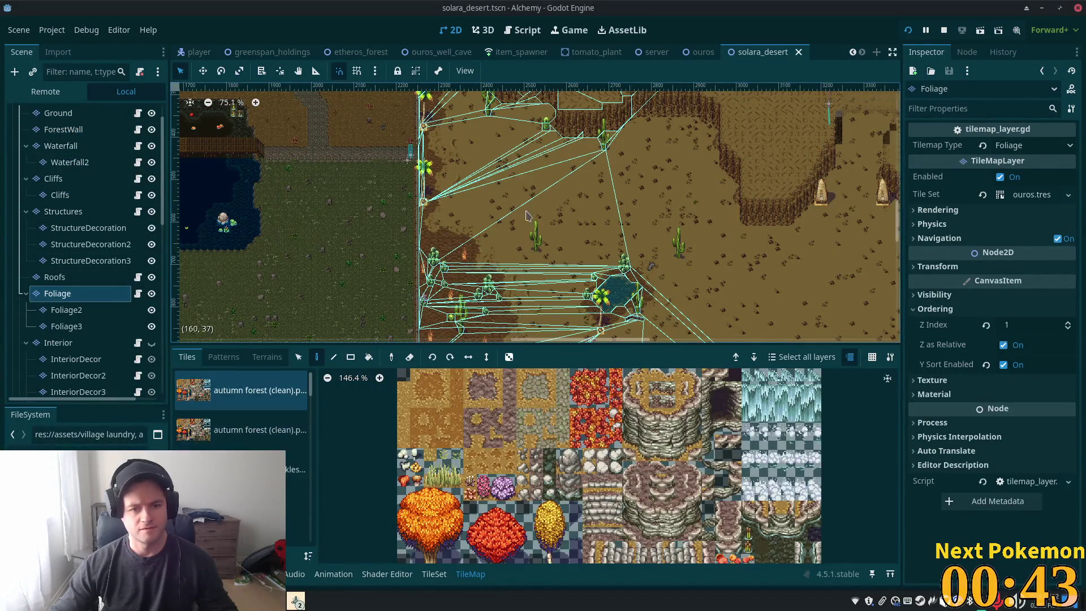
scroll(534, 219, "up", 3)
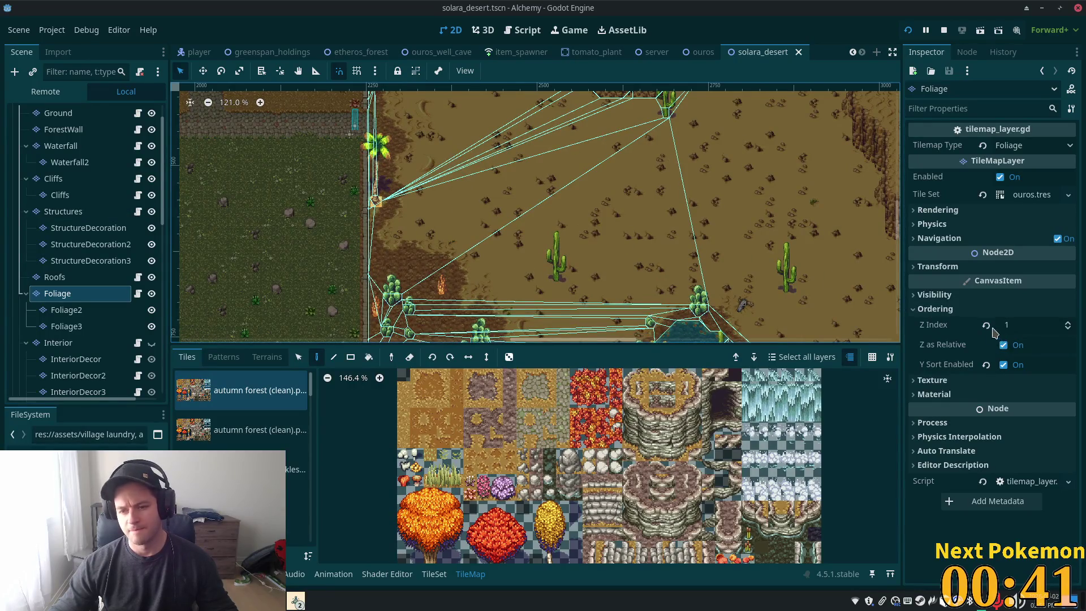
left_click(1021, 326)
type("11")
key("Tab")
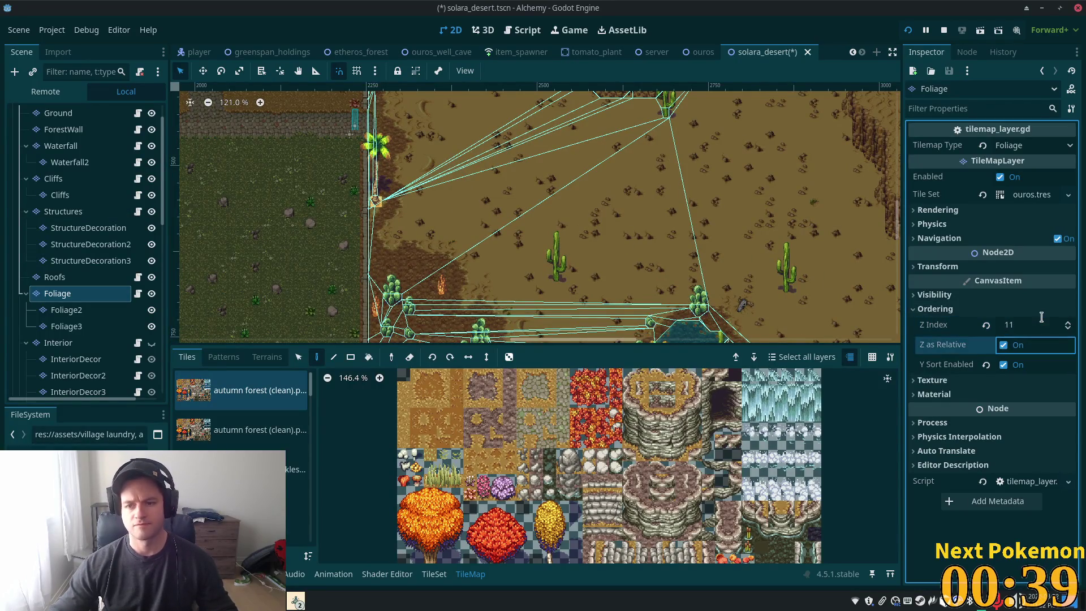
key("ctrl+s")
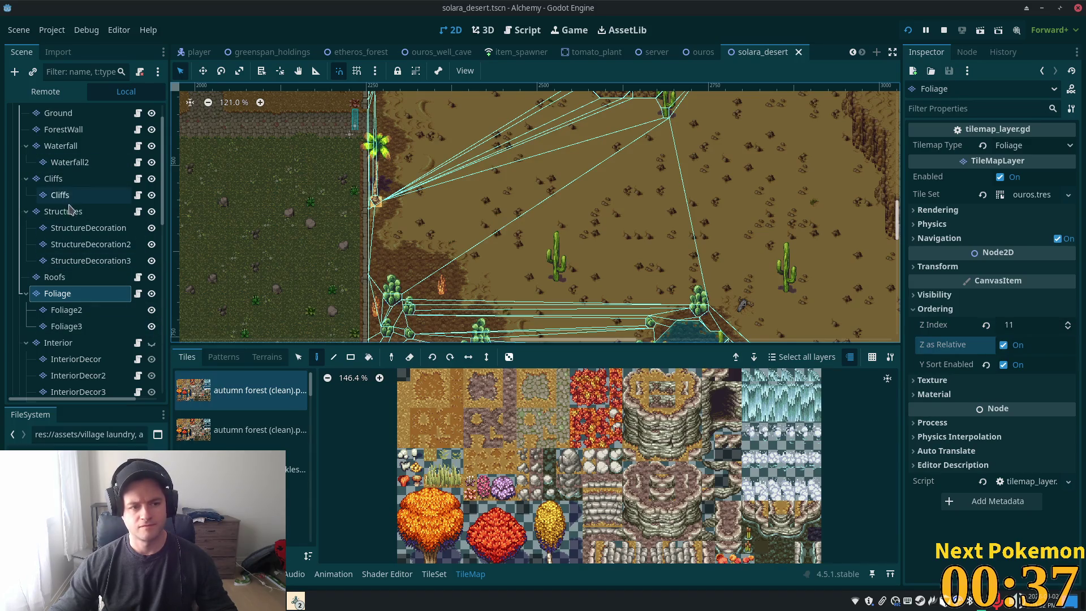
left_click(63, 211)
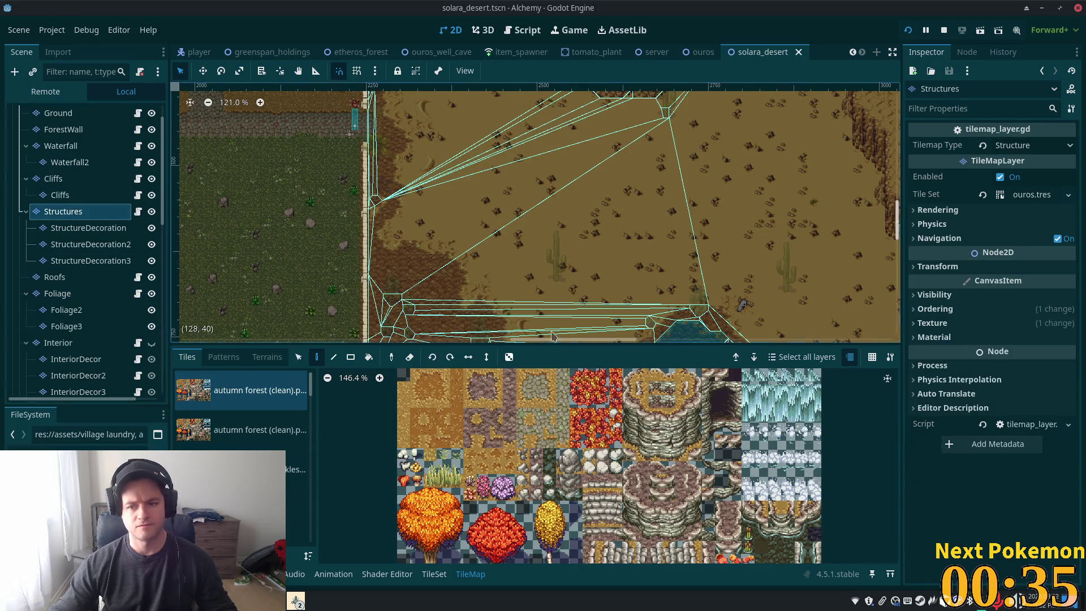
Set the Structures tile layer's Z Index to 10 and save the scene
left_click(954, 310)
left_click(1026, 331)
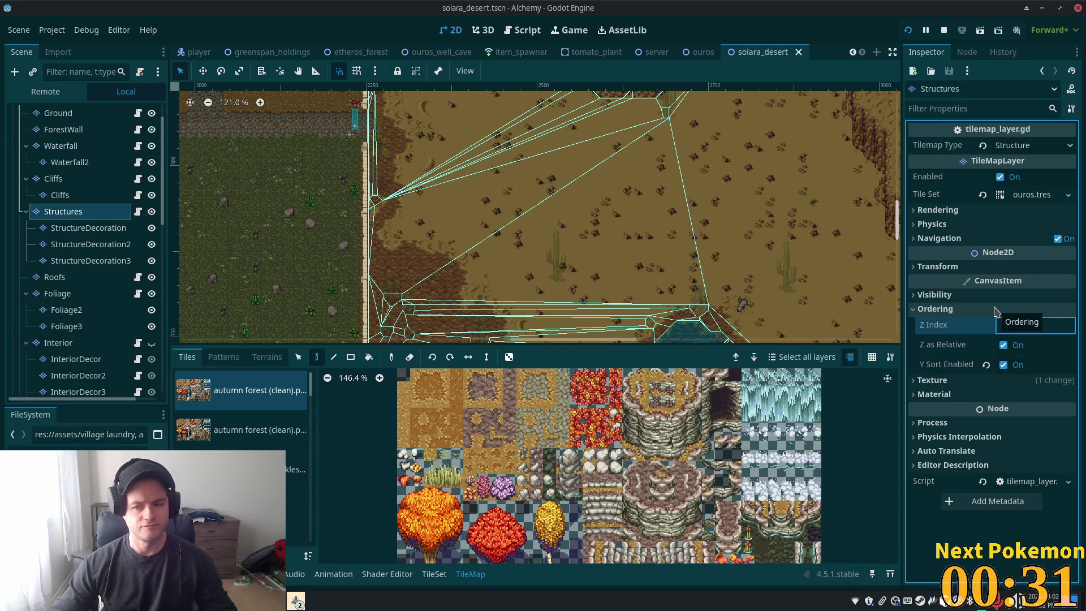
type("11")
key("Tab")
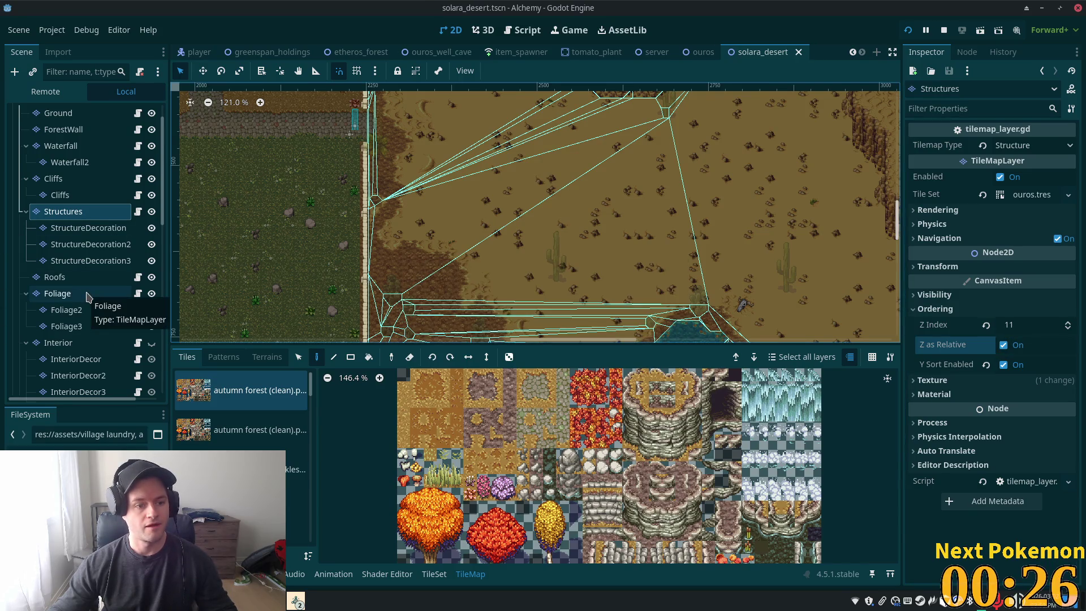
left_click(88, 296)
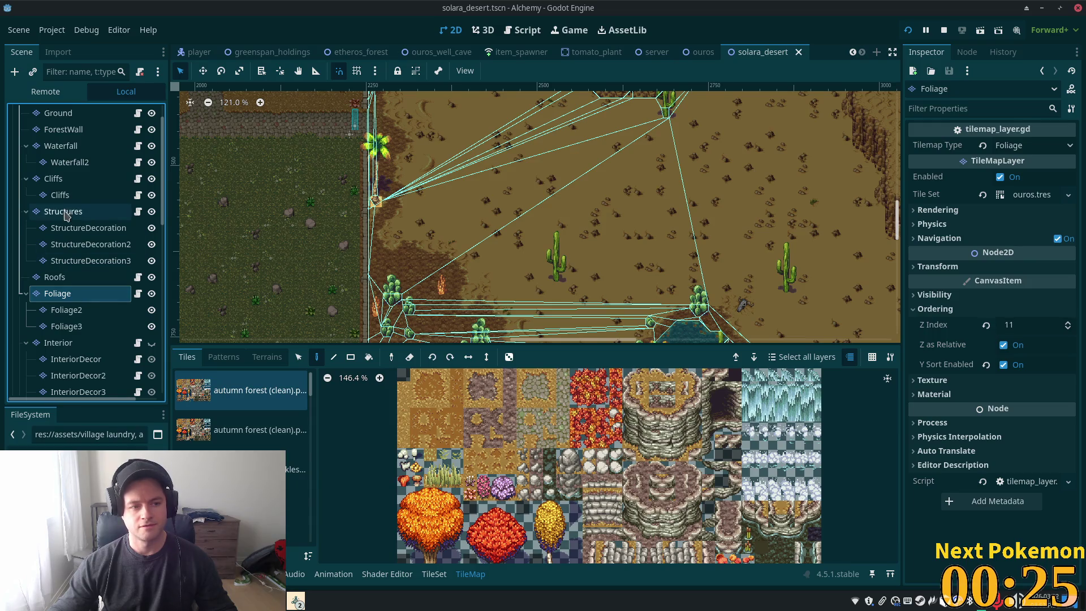
left_click(85, 211)
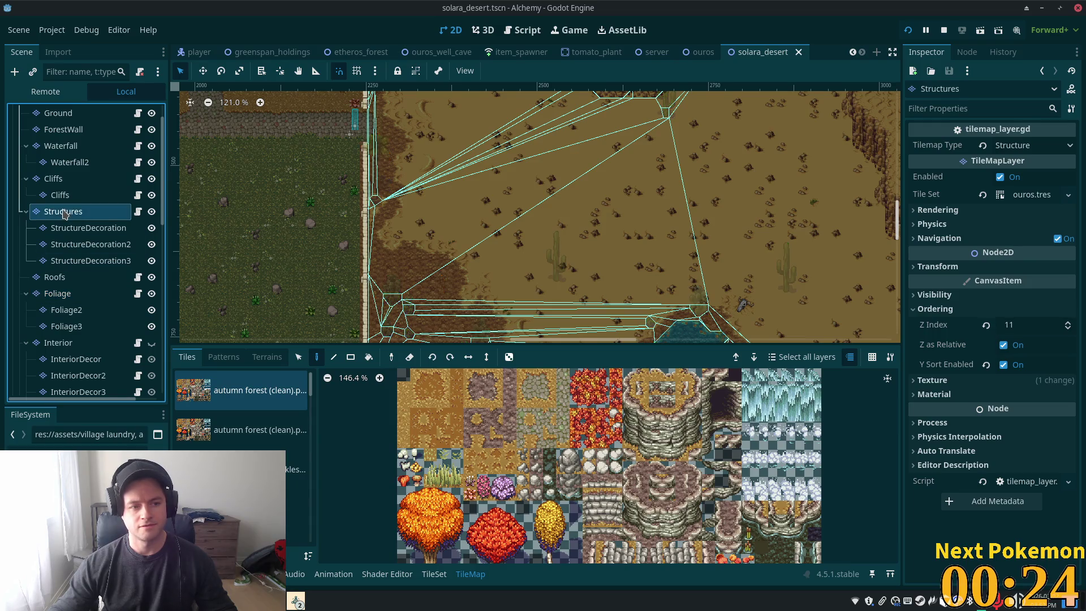
left_click(1025, 329)
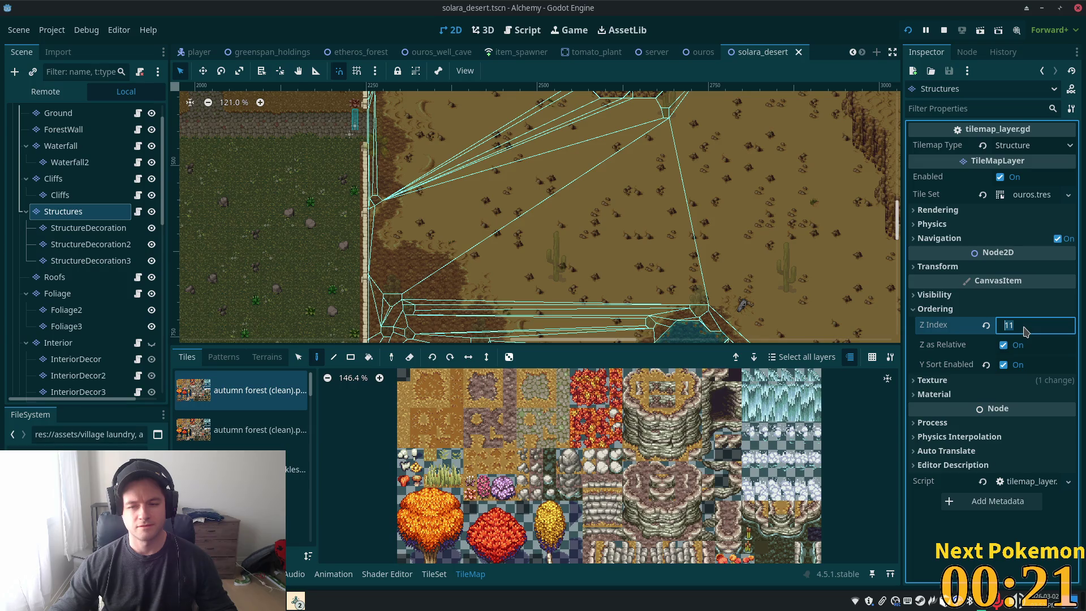
type("10")
key("Tab")
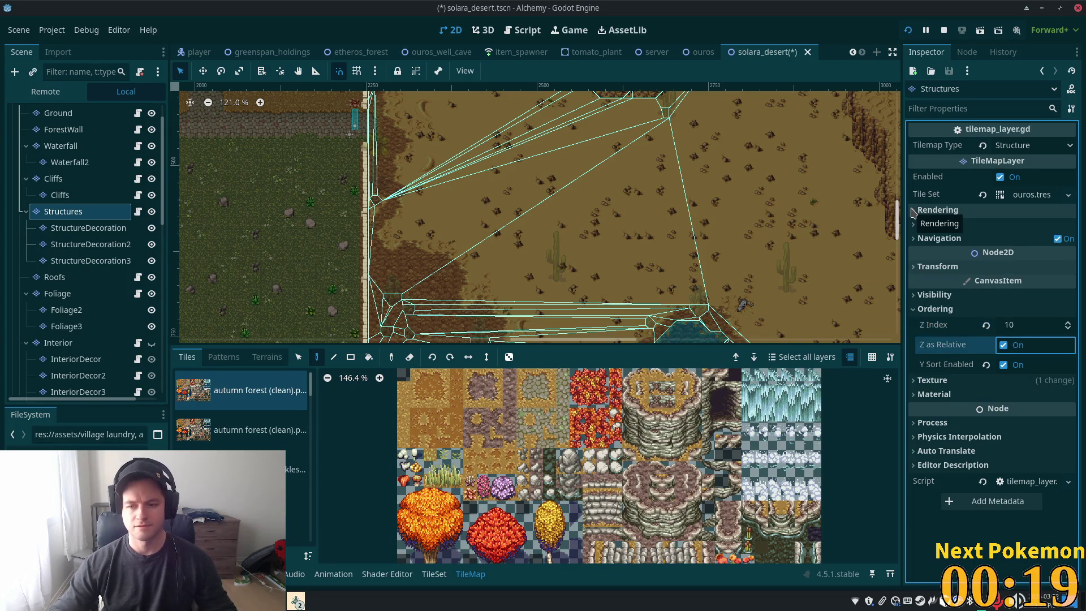
key("ctrl+s")
Raise the Cliffs tile layer's Z Index from 0 to 10
left_click(54, 178)
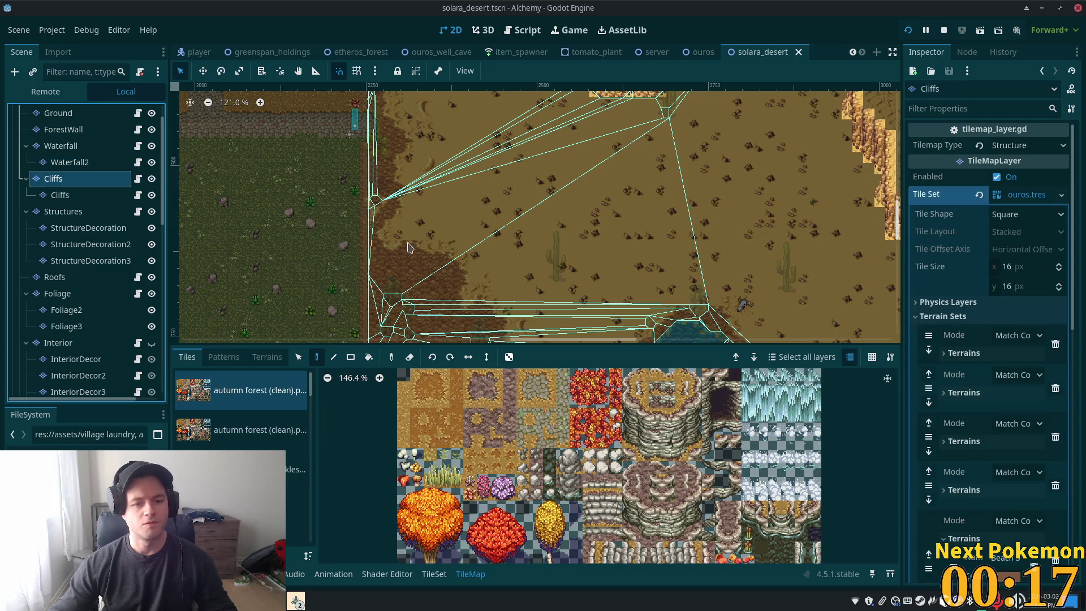
scroll(1022, 303, "down", 5)
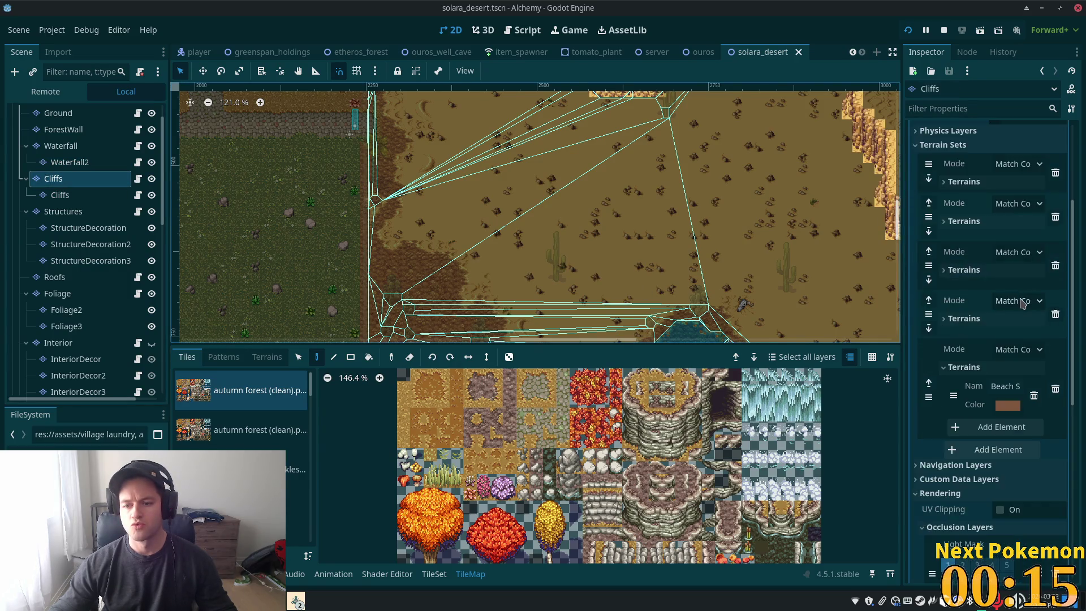
scroll(1016, 334, "down", 8)
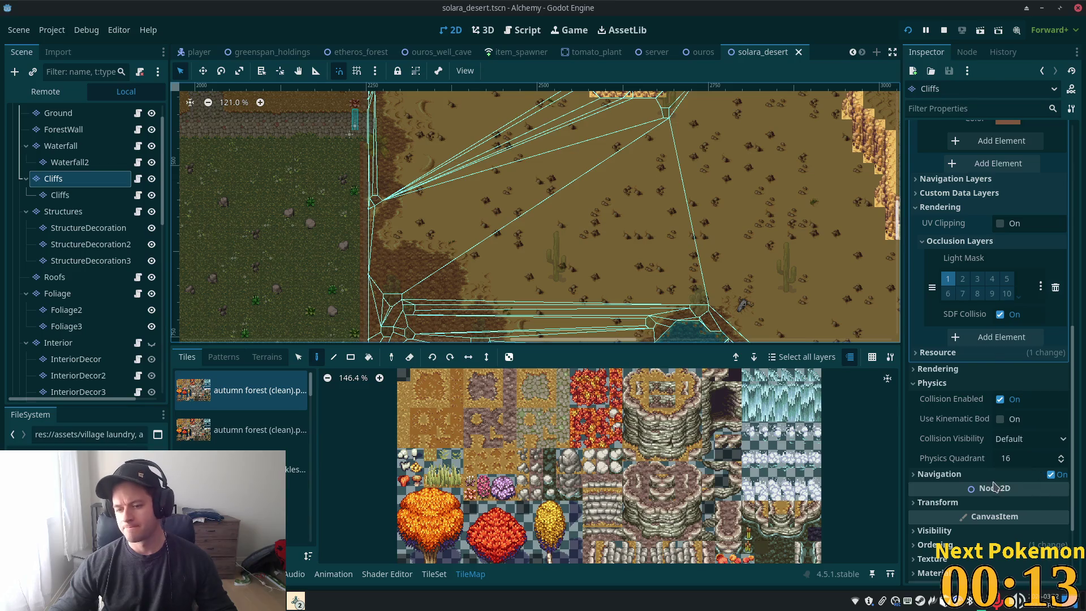
scroll(994, 488, "down", 3)
left_click(999, 437)
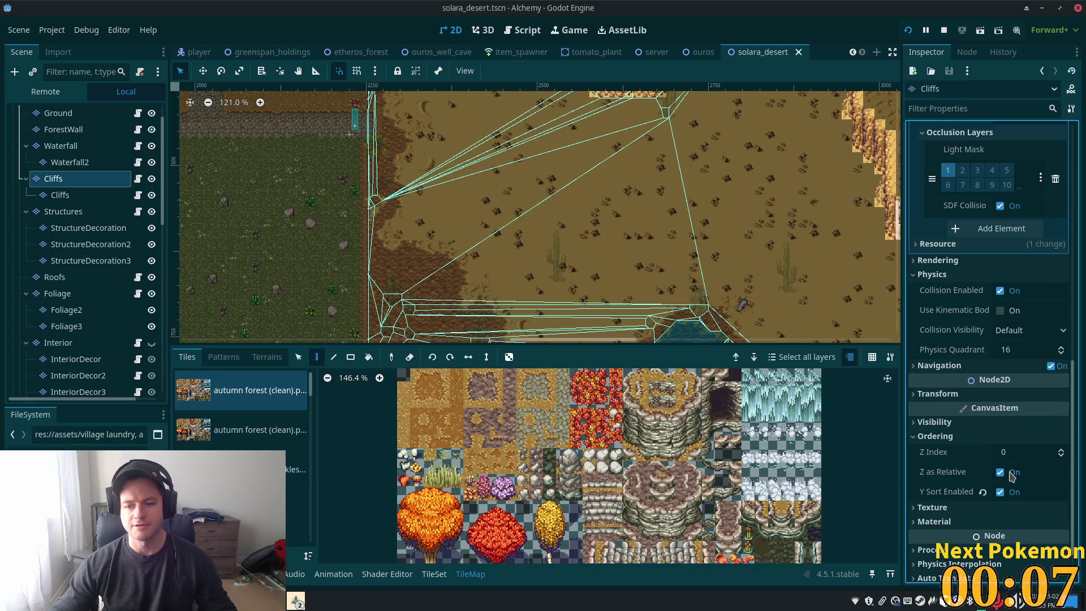
left_click(1031, 448)
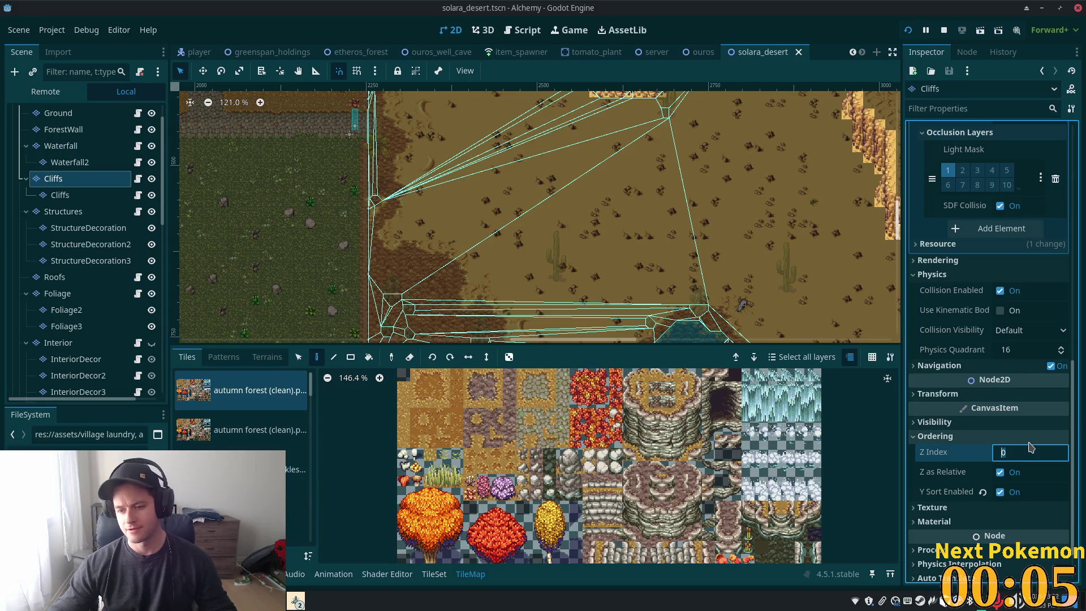
type("10")
key("Tab")
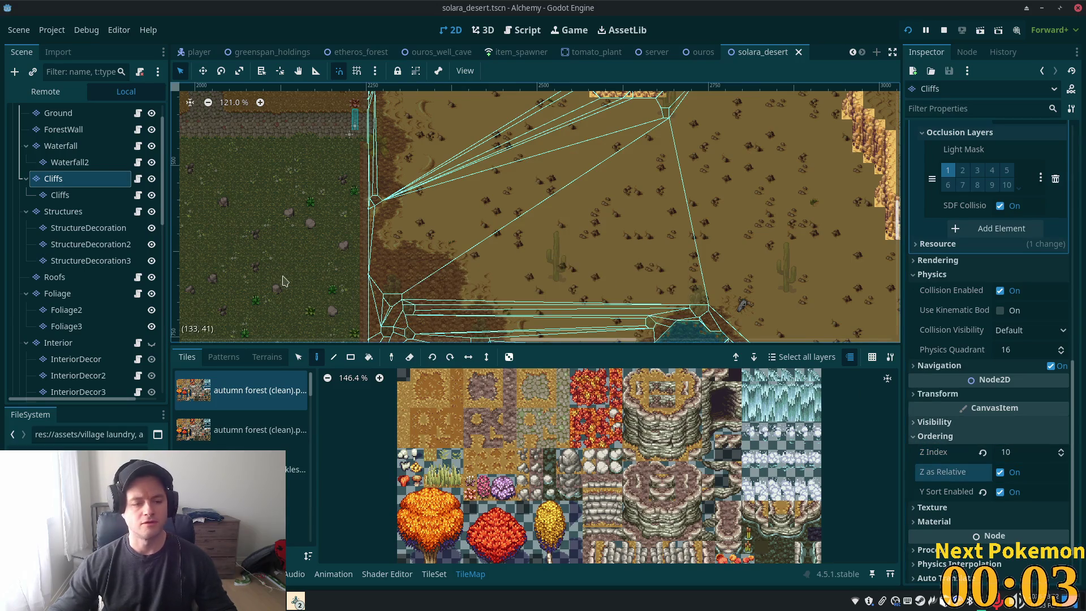